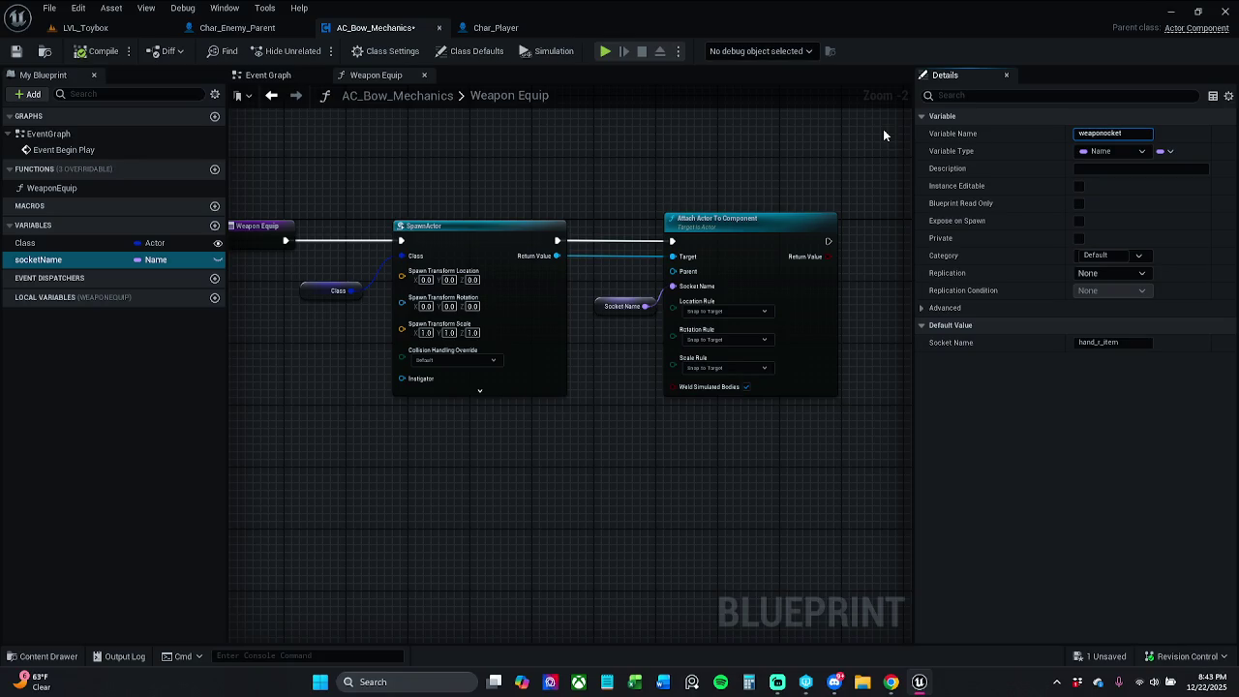
Confirm the weaponSocket variable name, then compile and save the blueprint
{"action": "key", "text": "Return"}
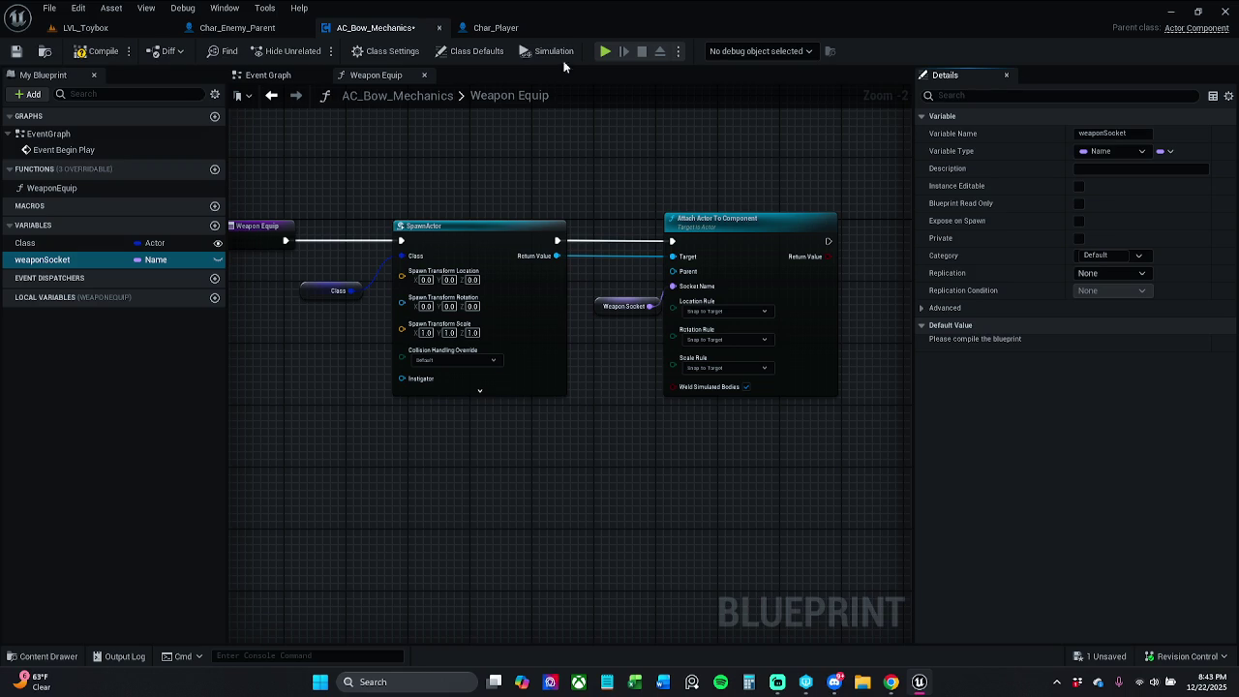
{"action": "left_click", "coordinate": [94, 58]}
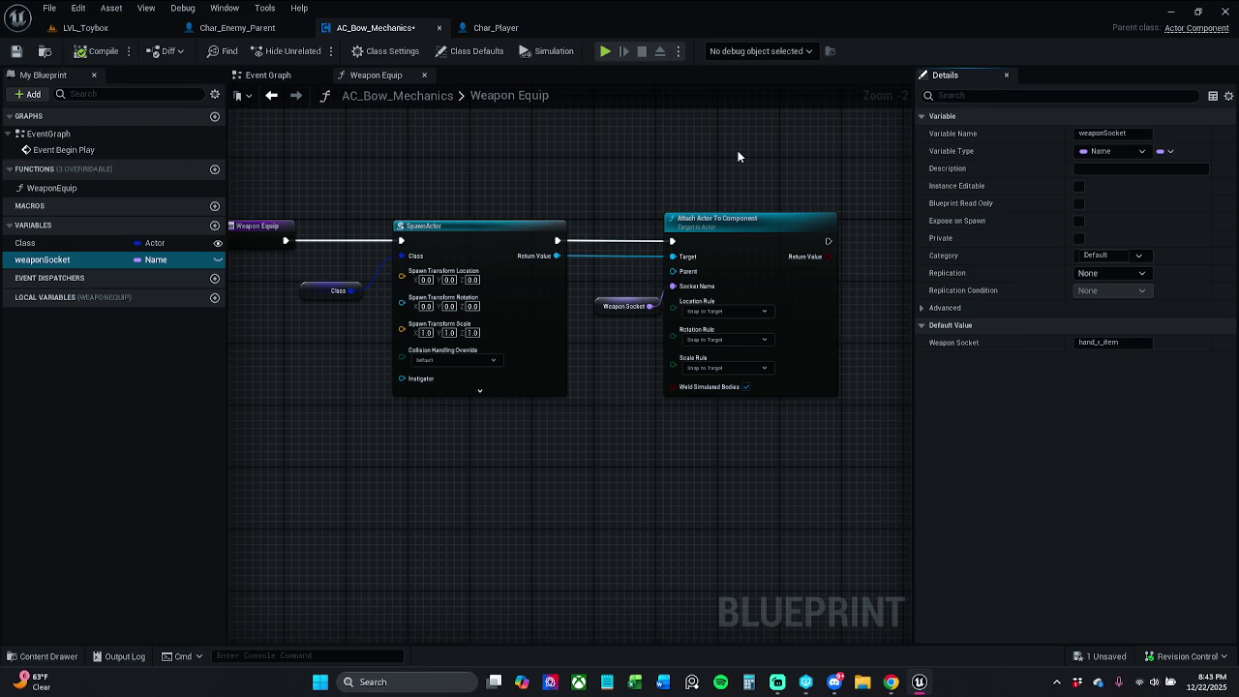
{"action": "left_click", "coordinate": [15, 50]}
Rename the Class variable to weaponClass, then compile and save
{"action": "left_click", "coordinate": [45, 243]}
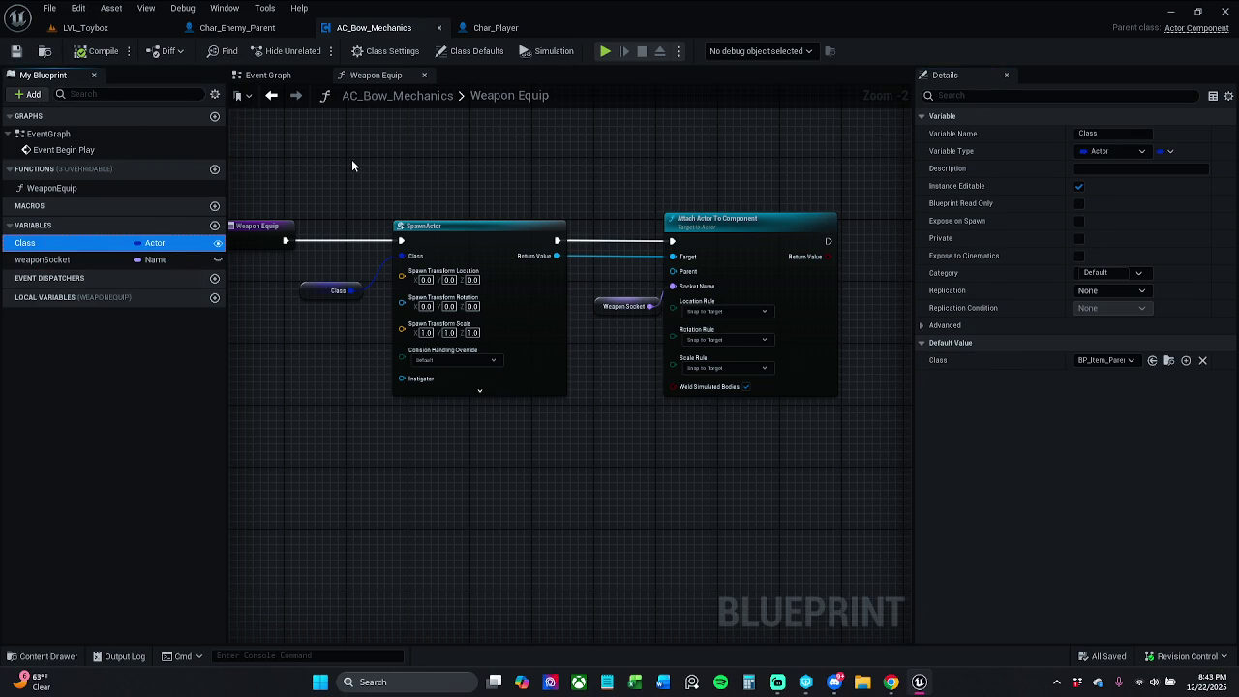
{"action": "key", "text": "F2"}
{"action": "key", "text": "Home"}
{"action": "type", "text": "w"}
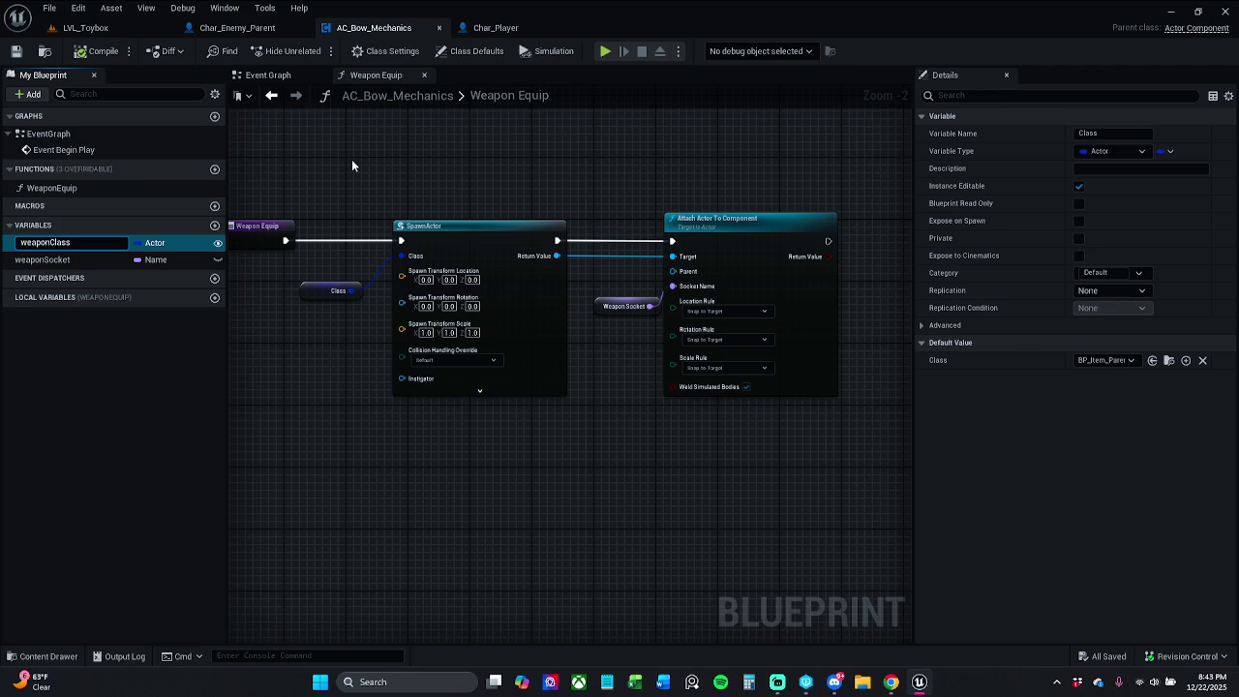
{"action": "key", "text": "Return"}
{"action": "left_click", "coordinate": [105, 54]}
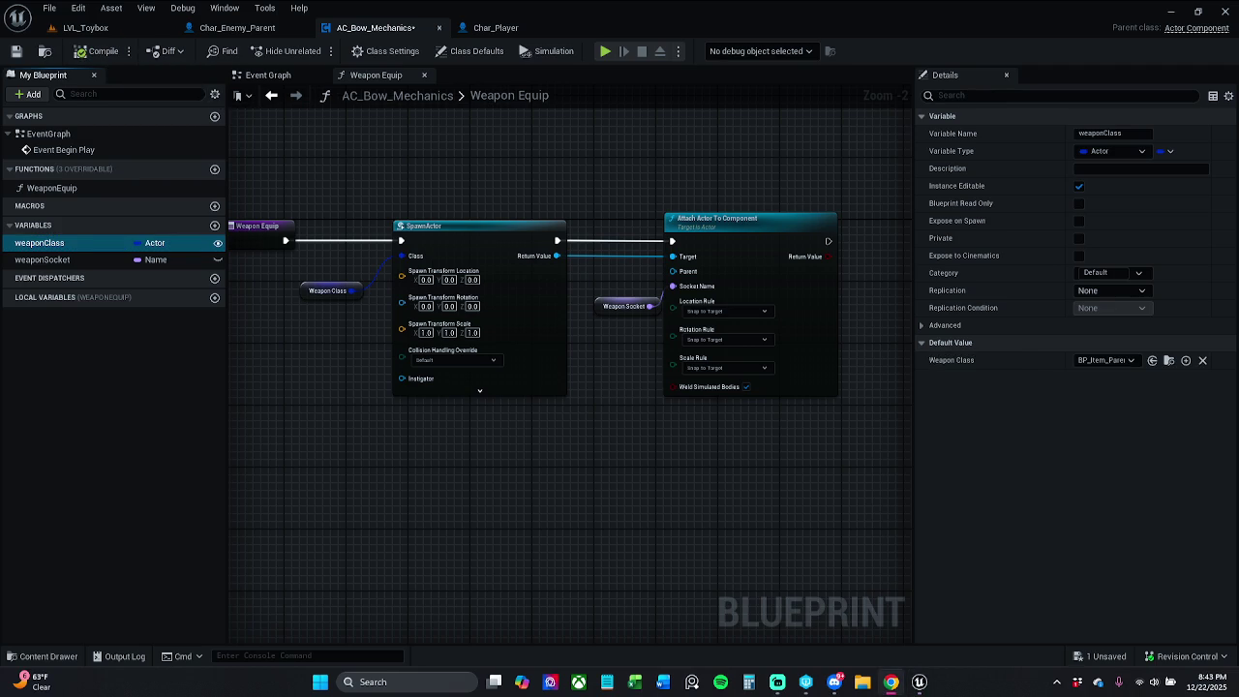
{"action": "left_click", "coordinate": [16, 50]}
Turn off Instance Editable for weaponClass, recompile, and show the Event Graph
{"action": "left_click", "coordinate": [218, 243]}
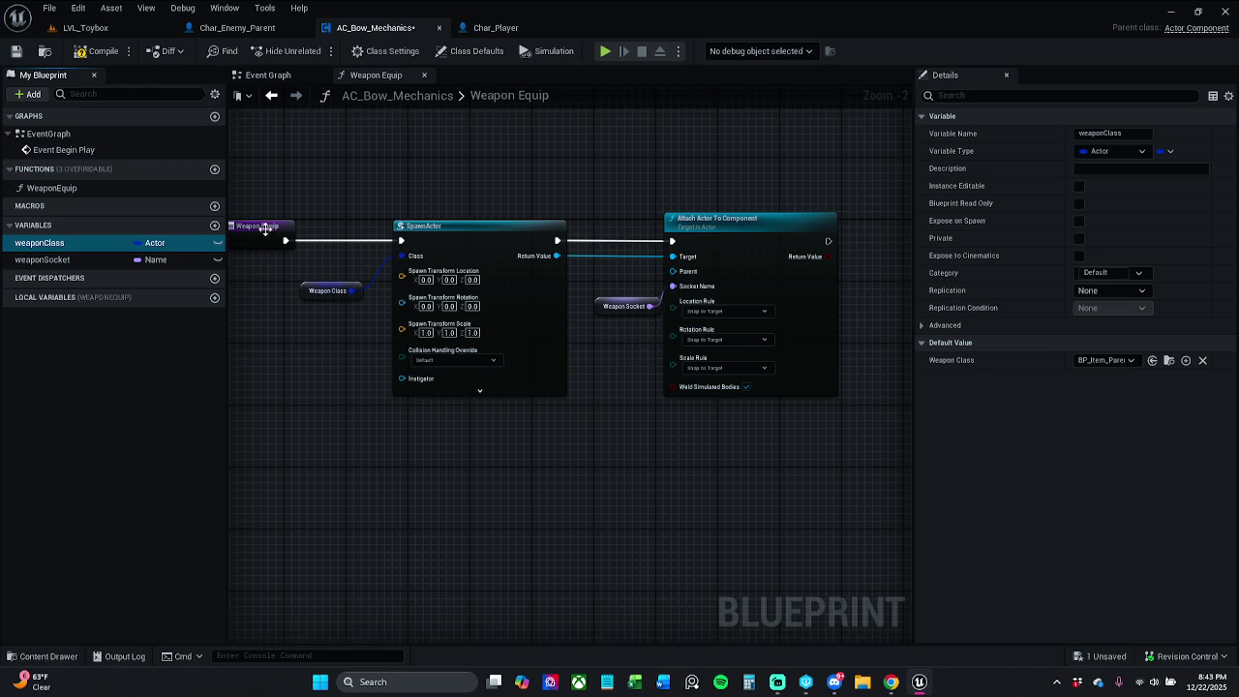
{"action": "left_click", "coordinate": [97, 50]}
{"action": "left_click", "coordinate": [306, 77]}
Place a Get Owner node on the AC_Bow_Mechanics Event Graph
{"action": "right_click", "coordinate": [487, 372]}
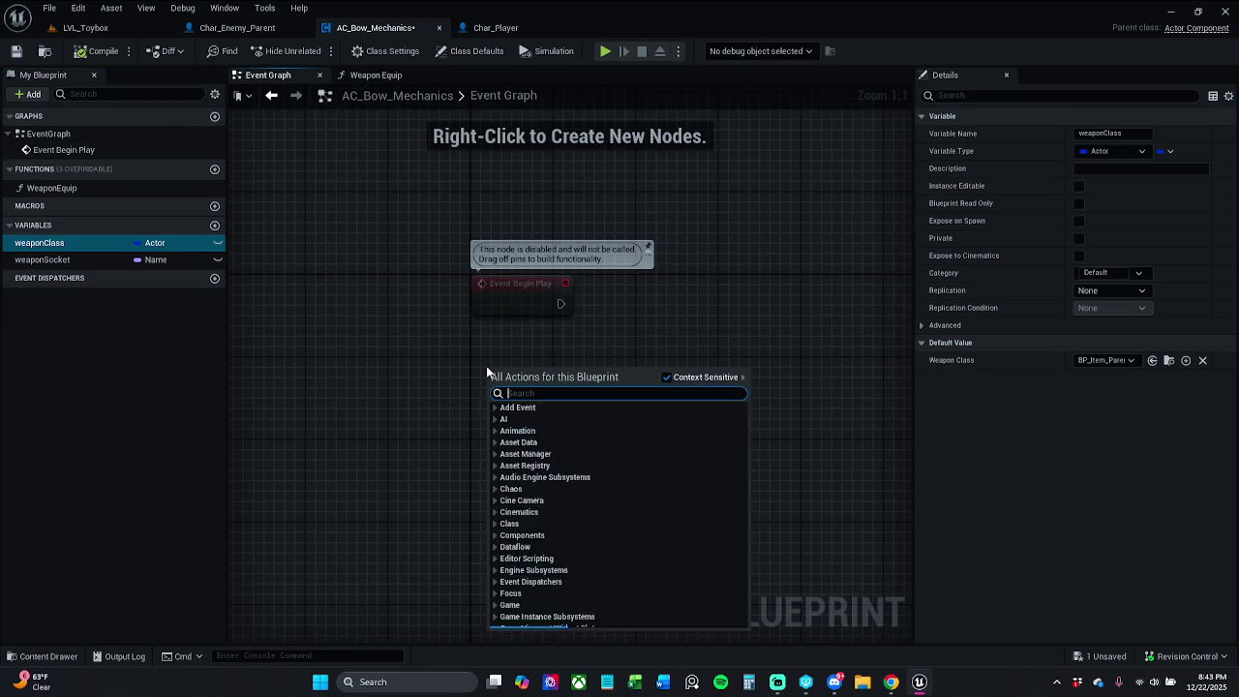
{"action": "type", "text": "get owner"}
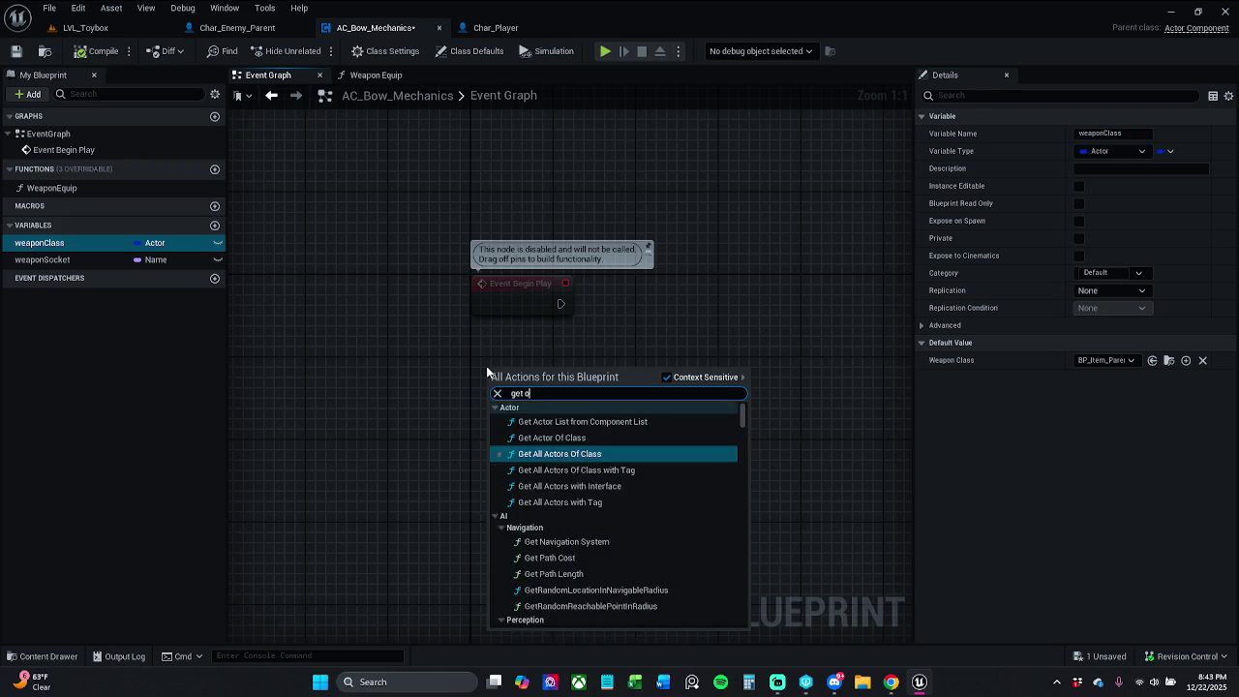
{"action": "key", "text": "Return"}
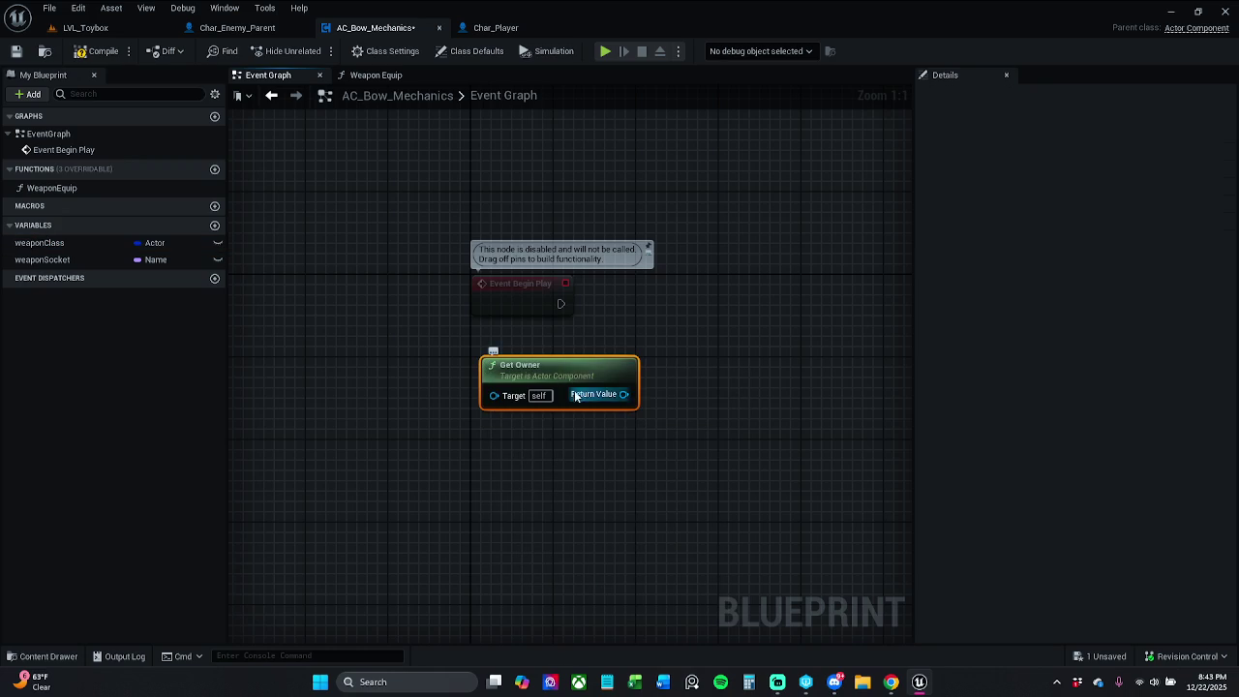
Search for a 'cast to' node off Get Owner's output, then cancel it
{"action": "left_click_drag", "start_coordinate": [624, 395], "coordinate": [701, 339]}
{"action": "type", "text": "cast to"}
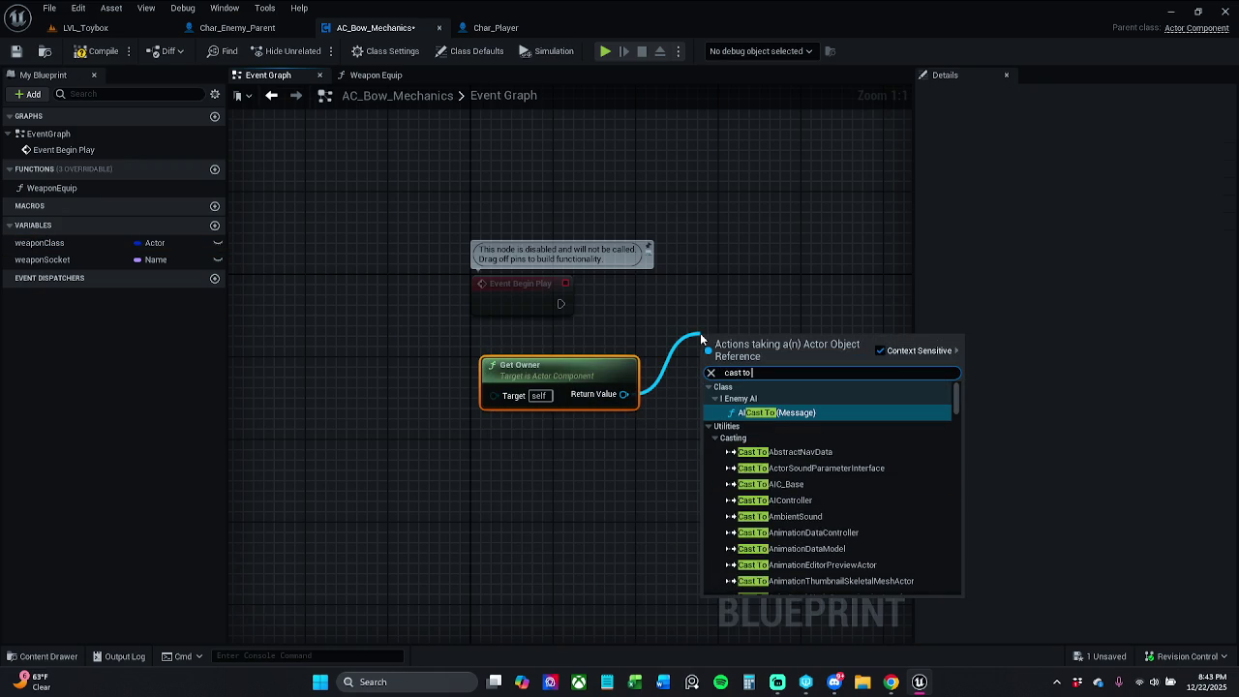
{"action": "key", "text": "Escape"}
Glance at Char_Enemy_Parent, return to AC_Bow_Mechanics, and open the content browser
{"action": "left_click", "coordinate": [253, 27]}
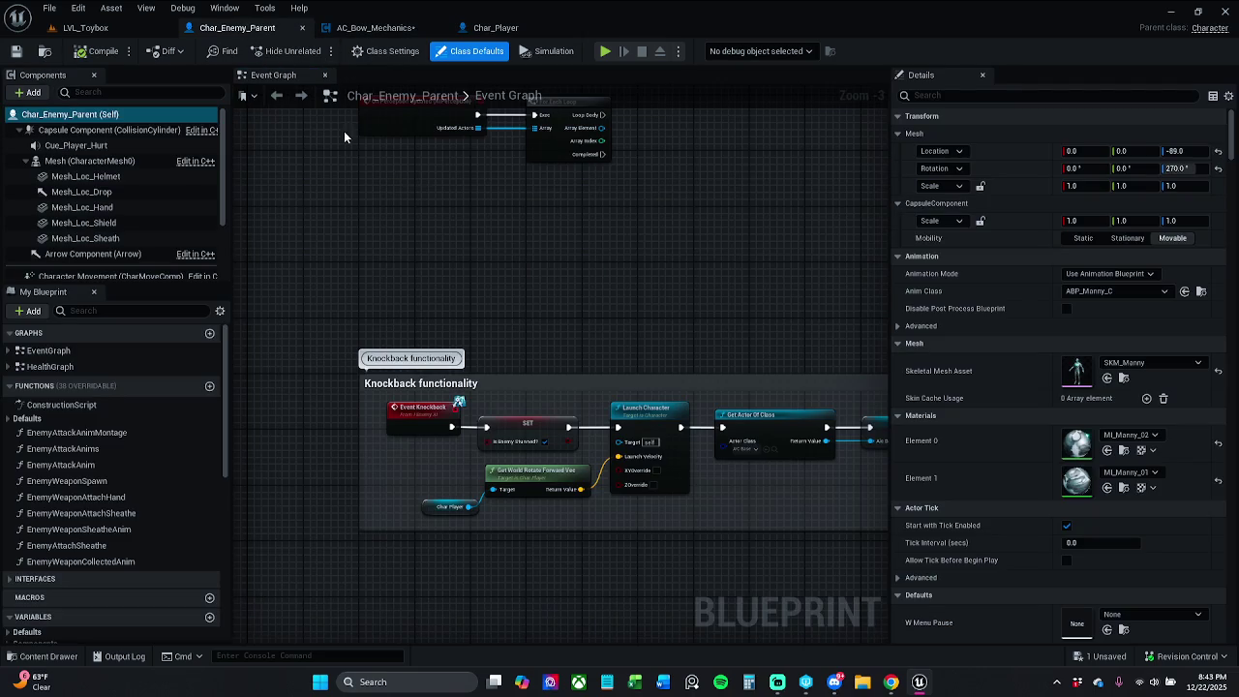
{"action": "left_click", "coordinate": [387, 27]}
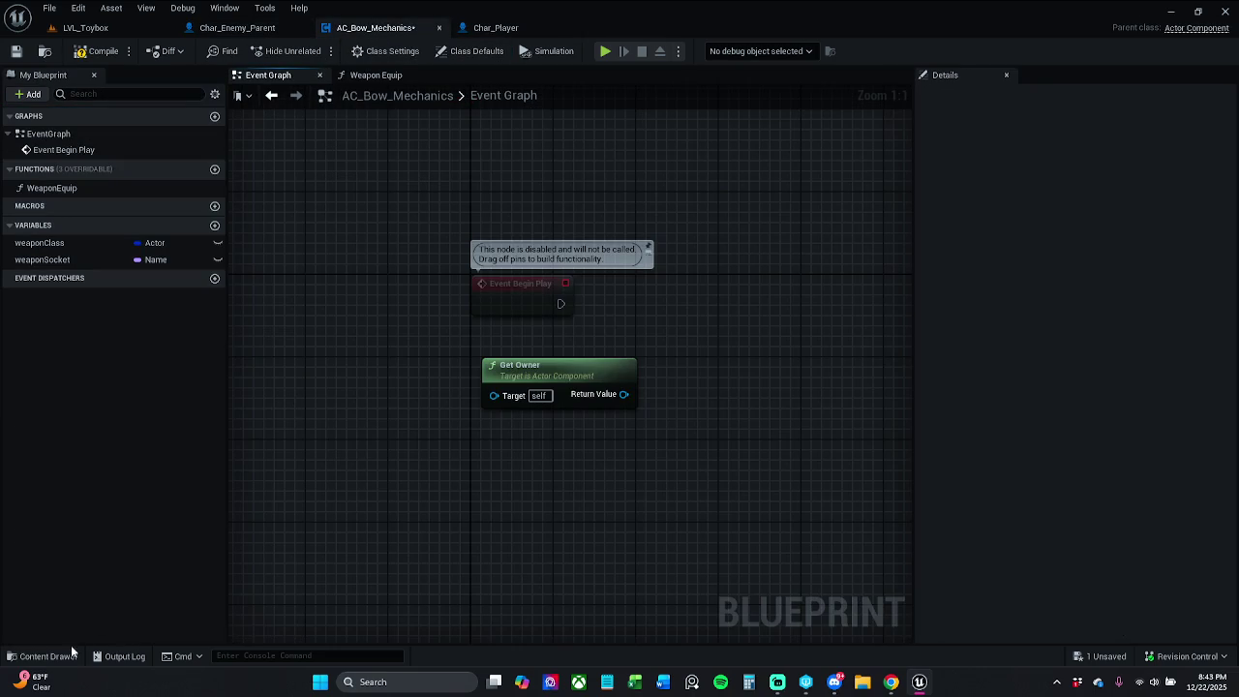
{"action": "left_click", "coordinate": [42, 656]}
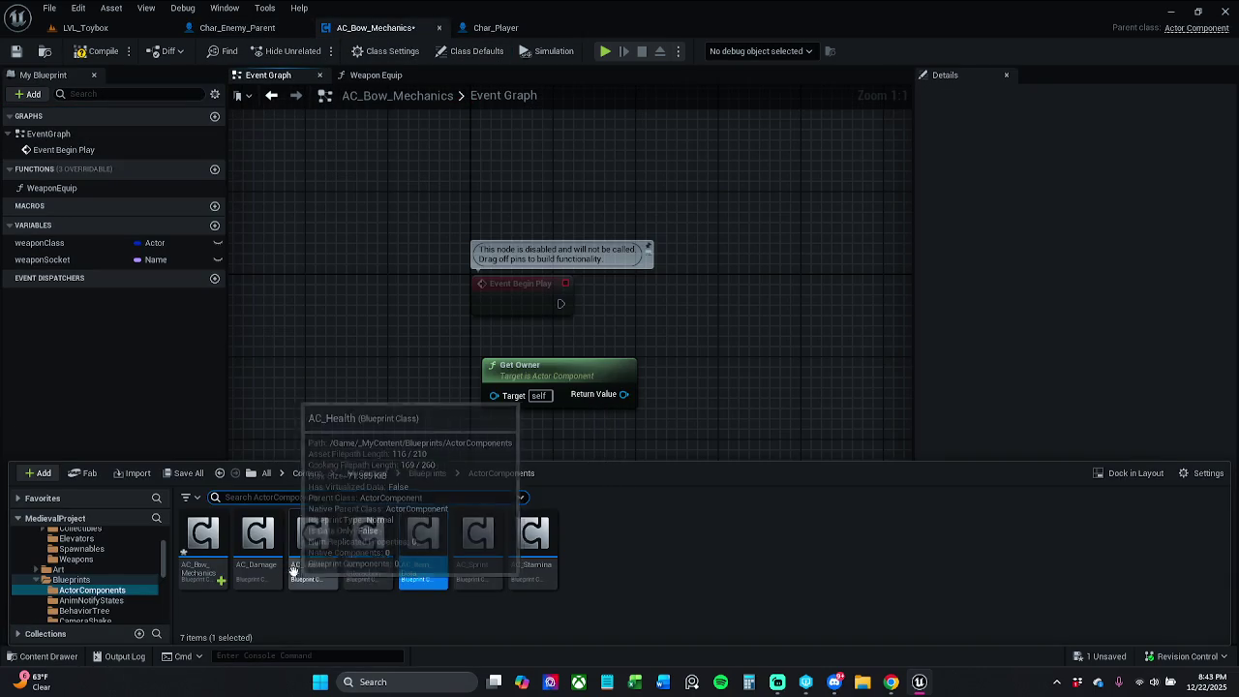
Cut the Get Owner, Cast To Character and SET nodes from AC_Item_Data's BeginPlay and narrow its comment
{"action": "double_click", "coordinate": [423, 571]}
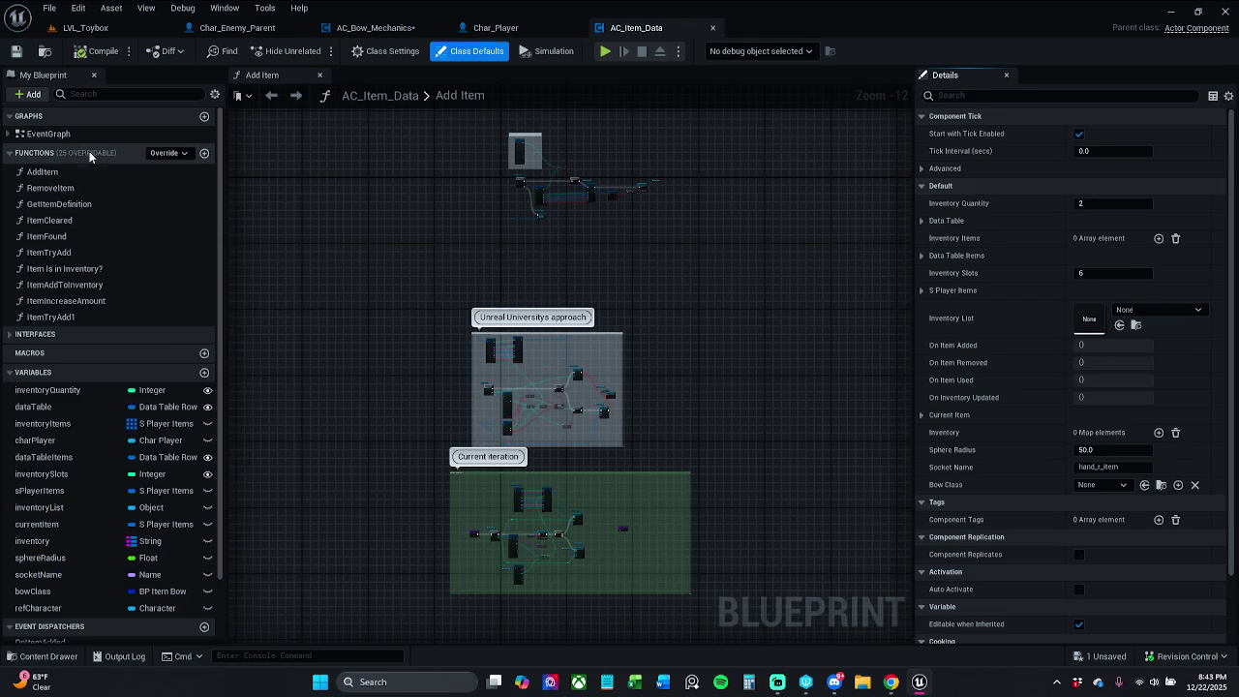
{"action": "double_click", "coordinate": [44, 135]}
{"action": "double_click", "coordinate": [63, 150]}
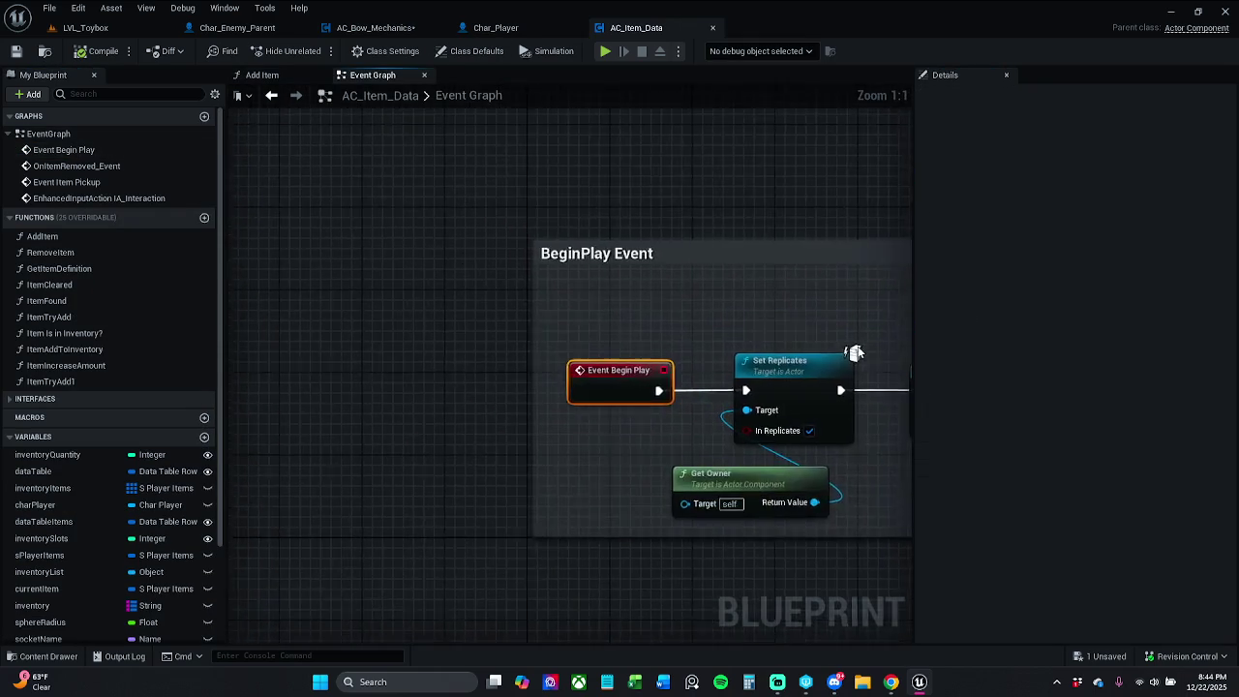
{"action": "scroll", "coordinate": [749, 316], "scroll_direction": "down", "scroll_amount": 2}
{"action": "left_click_drag", "start_coordinate": [418, 283], "coordinate": [675, 387]}
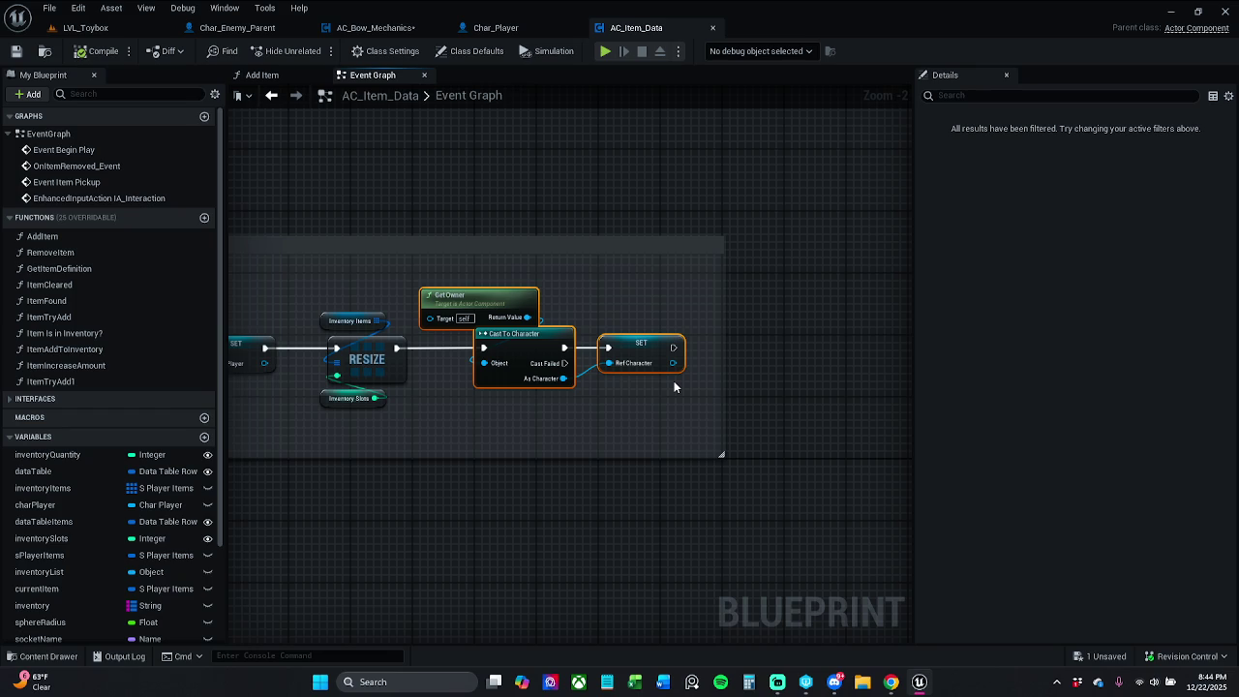
{"action": "key", "text": "Delete"}
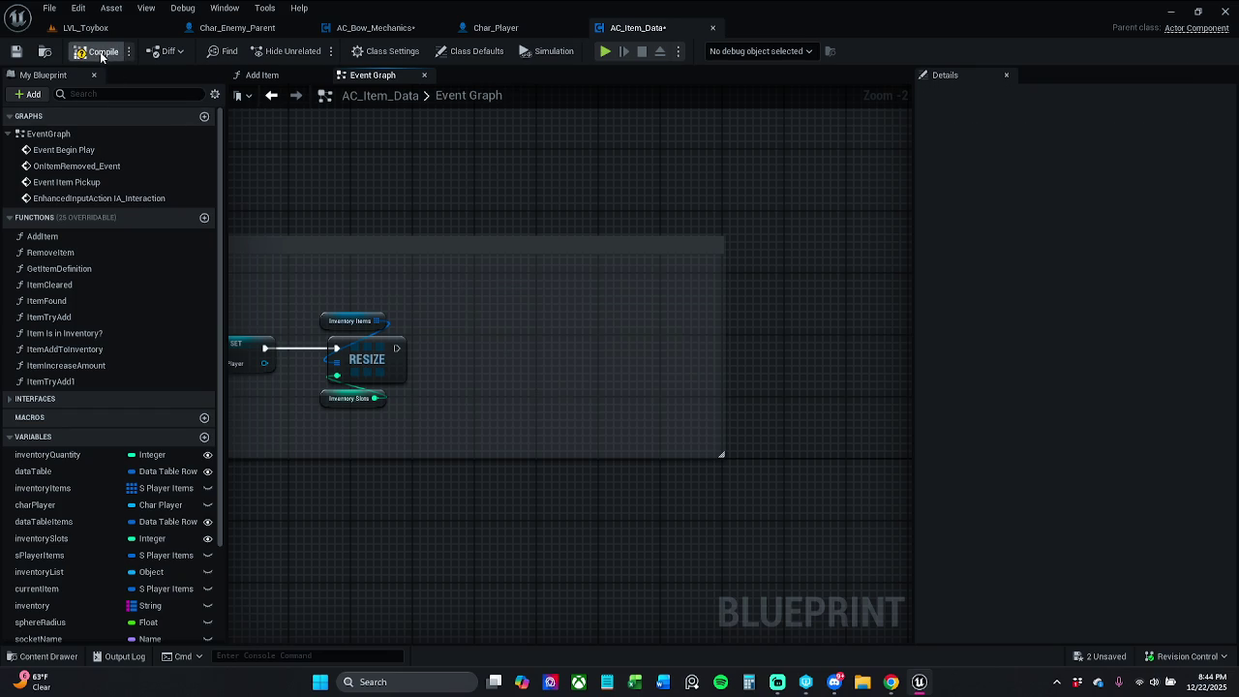
{"action": "mouse_move", "coordinate": [724, 259]}
{"action": "left_mouse_down"}
{"action": "mouse_move", "coordinate": [444, 266]}
{"action": "mouse_move", "coordinate": [429, 243]}
{"action": "left_mouse_up"}
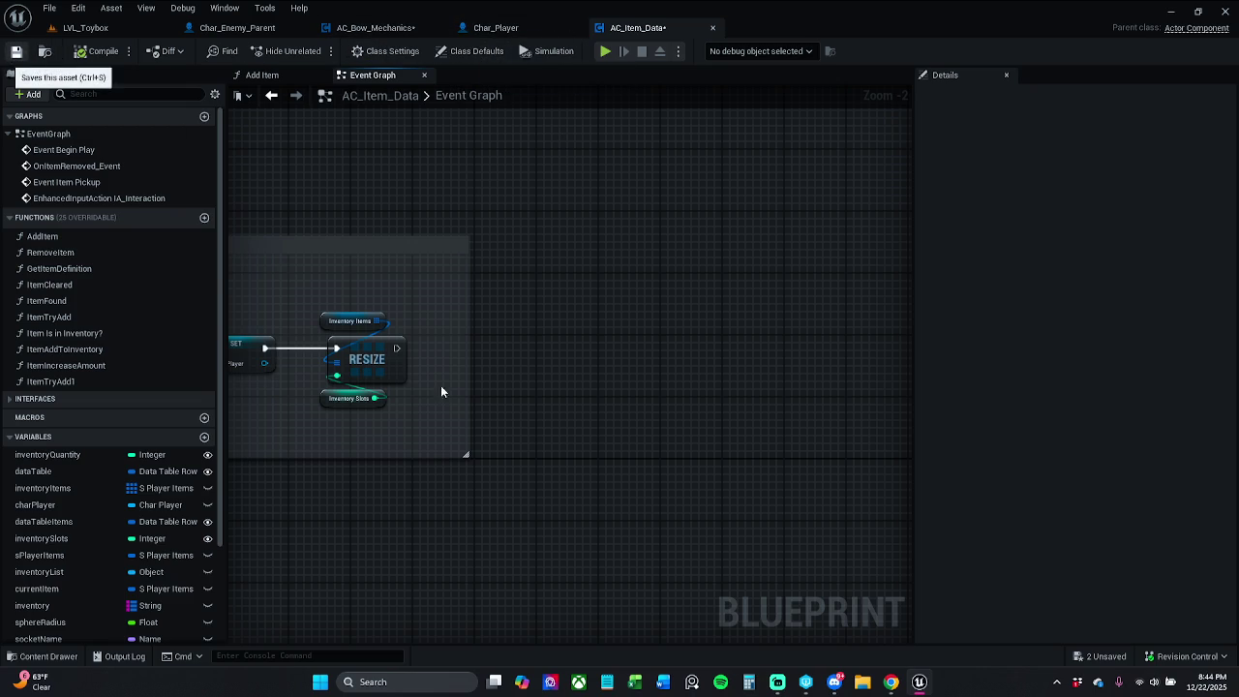
Save AC_Item_Data, confirming the file checkout, and return to AC_Bow_Mechanics
{"action": "key", "text": "ctrl+s"}
{"action": "left_click", "coordinate": [664, 484]}
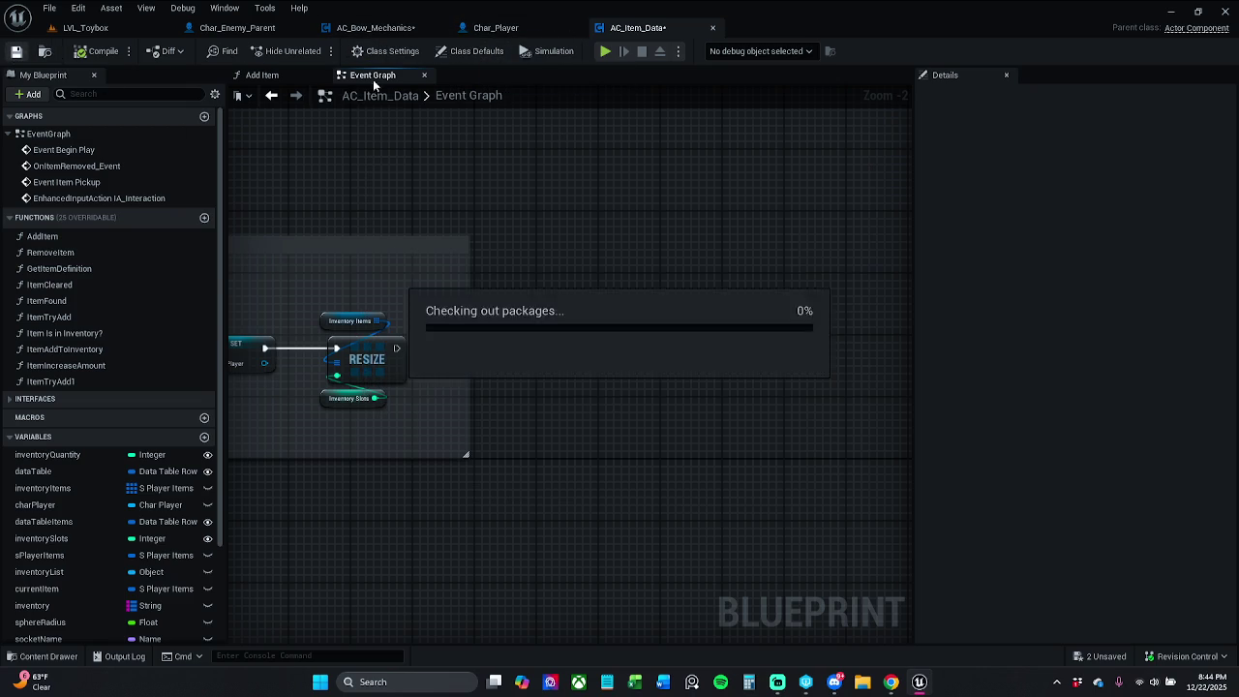
{"action": "left_click", "coordinate": [356, 30]}
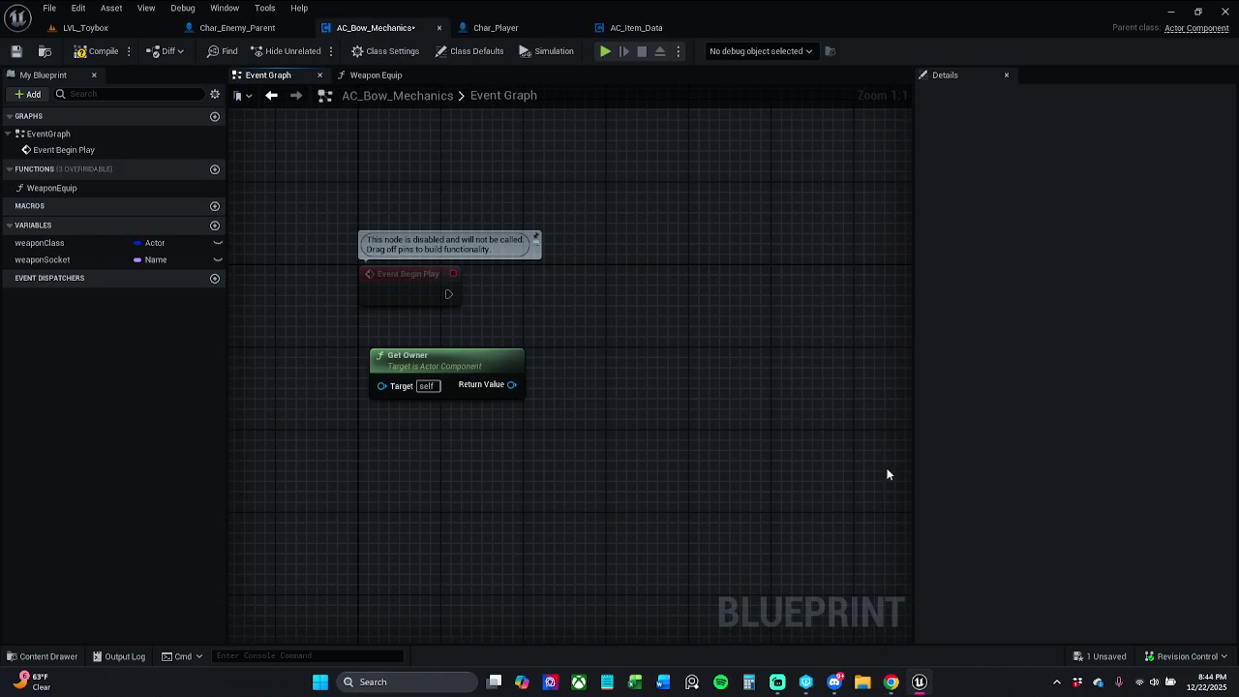
Paste the cut nodes into AC_Bow_Mechanics and delete the redundant Get Owner node
{"action": "left_click", "coordinate": [1182, 664]}
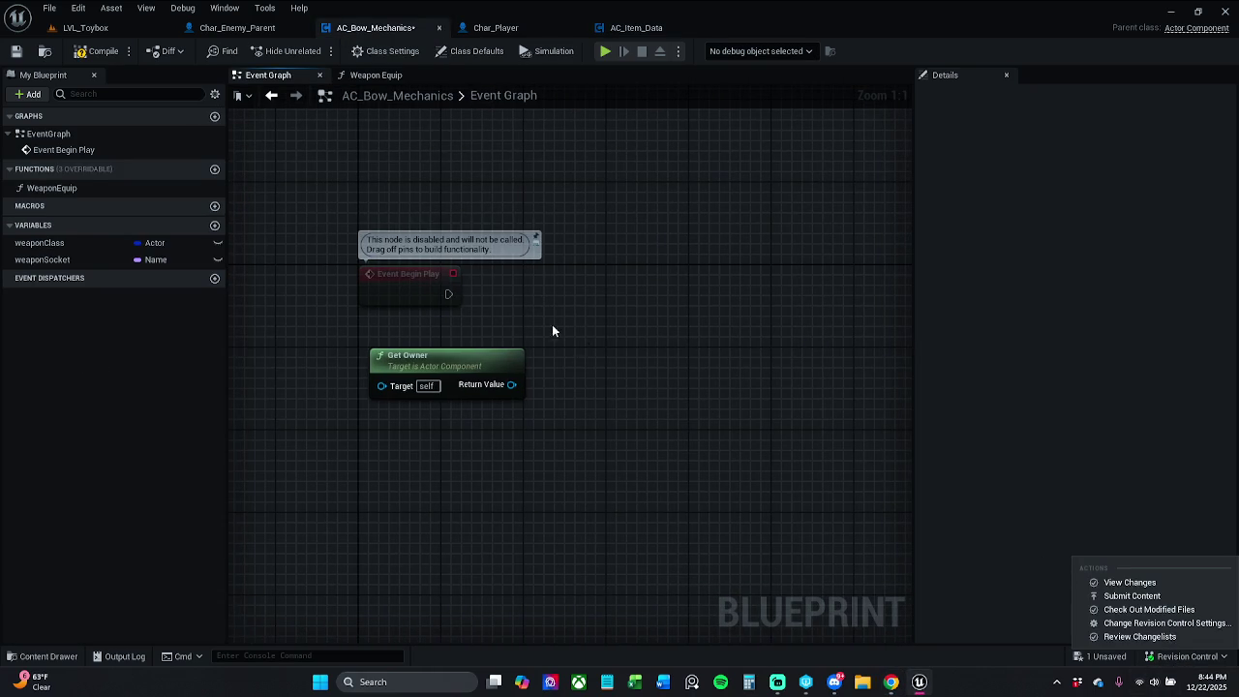
{"action": "left_click", "coordinate": [540, 351]}
{"action": "key", "text": "ctrl+v"}
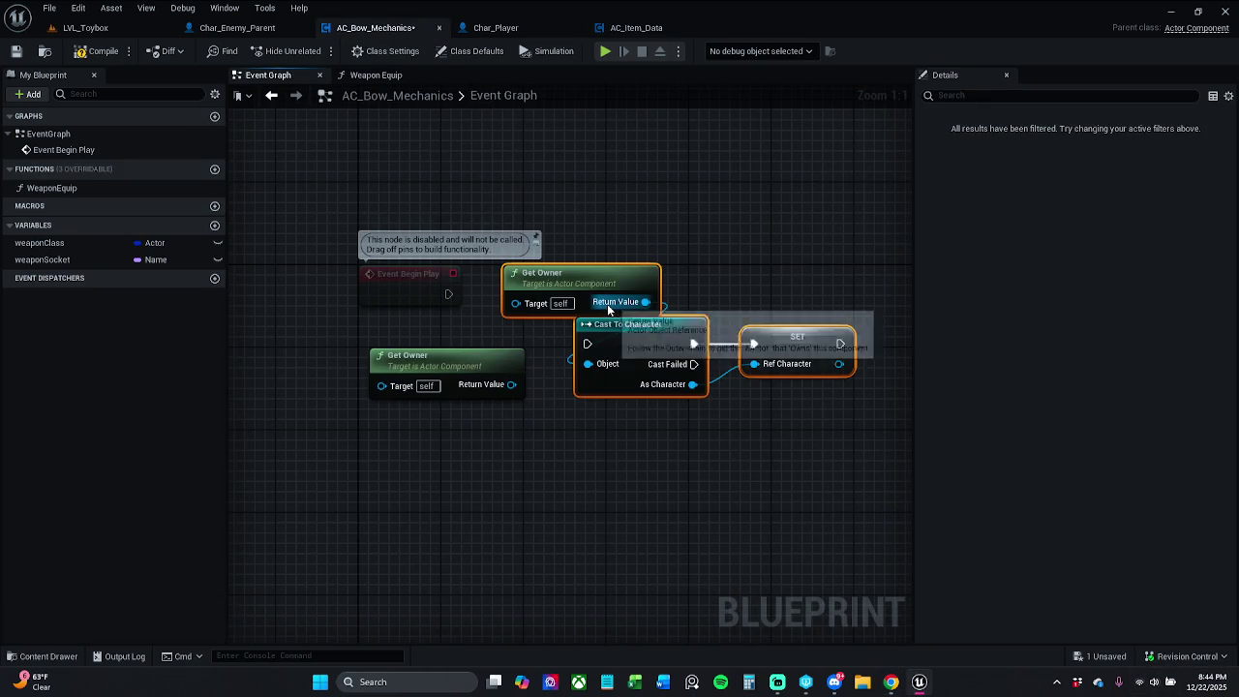
{"action": "left_click_drag", "start_coordinate": [639, 334], "coordinate": [670, 282]}
{"action": "left_click", "coordinate": [521, 375]}
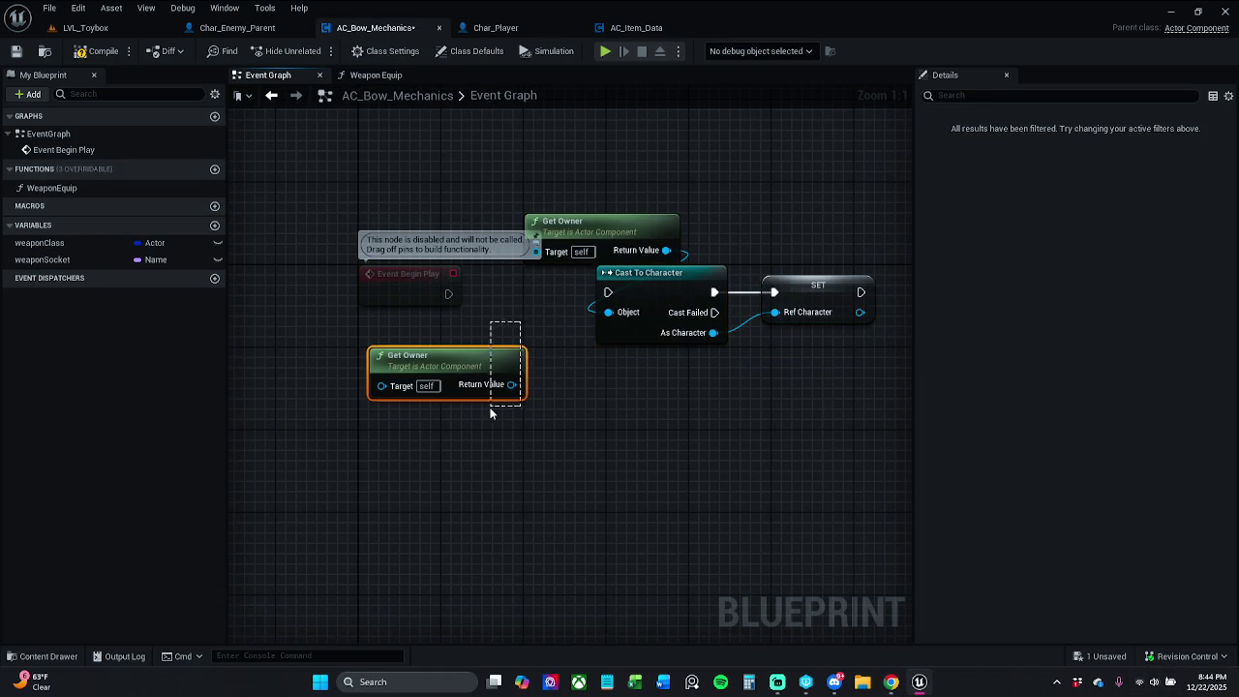
{"action": "key", "text": "Delete"}
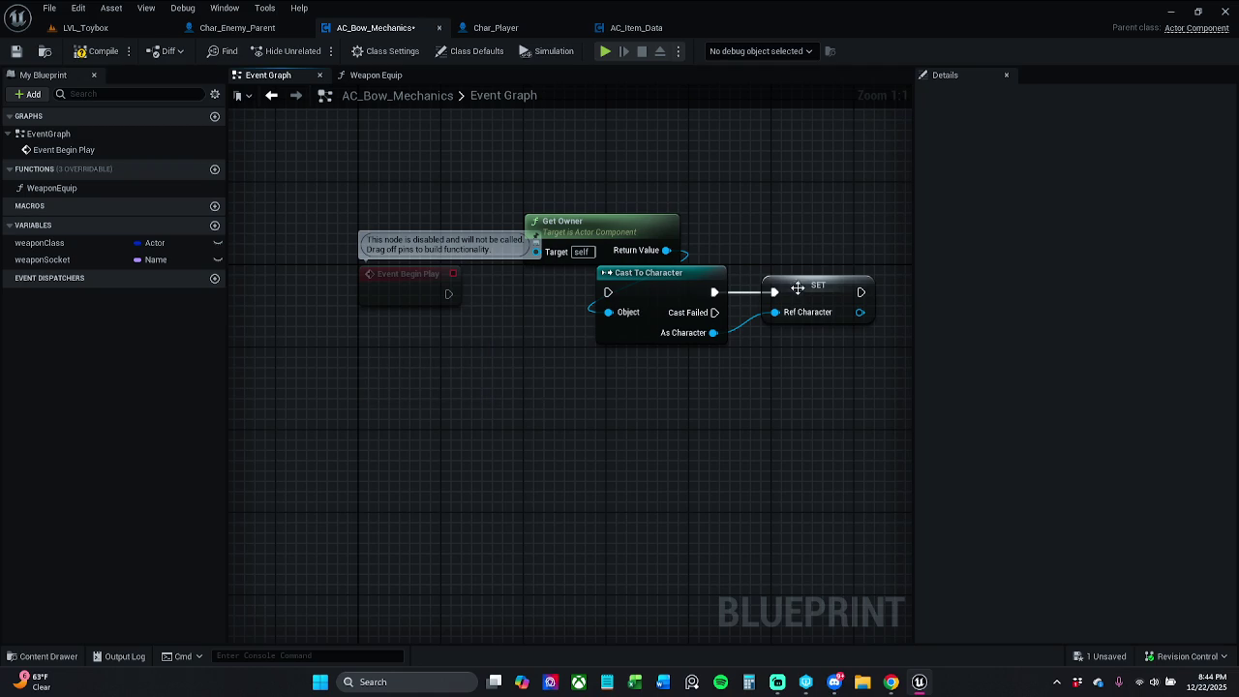
Promote the SET target to a refCharacter variable and wire Event Begin Play into Cast To Character
{"action": "right_click", "coordinate": [803, 288]}
{"action": "left_click", "coordinate": [882, 323]}
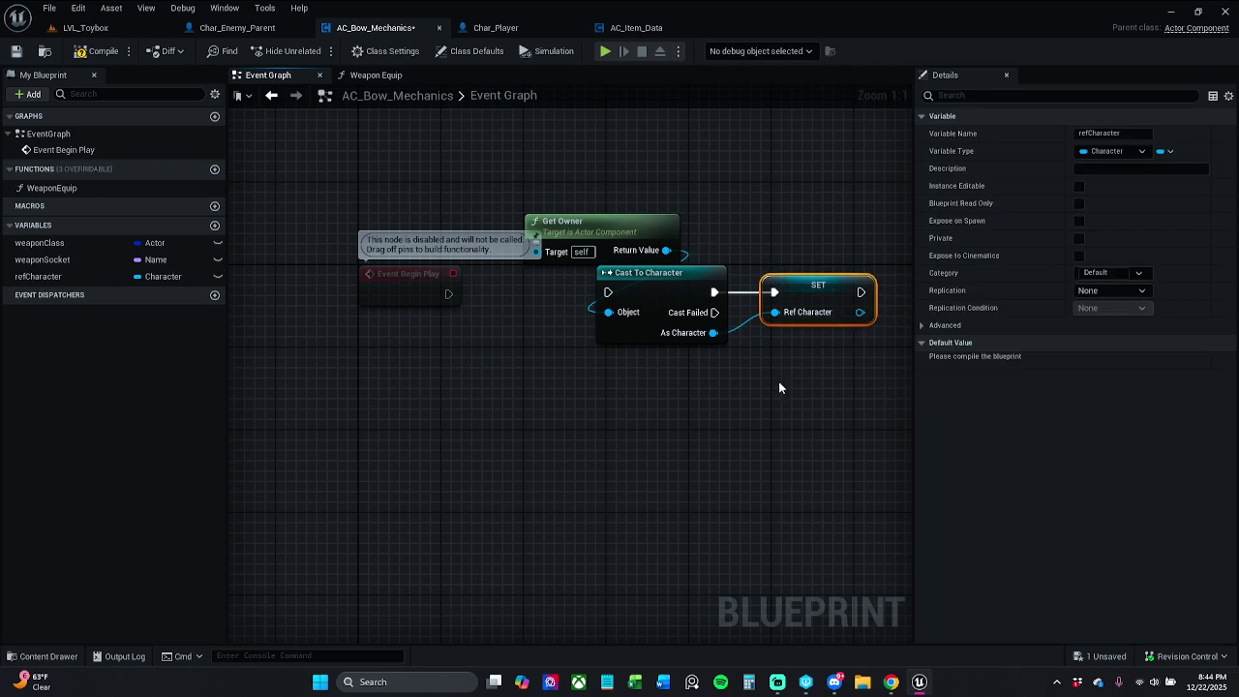
{"action": "left_click_drag", "start_coordinate": [608, 293], "coordinate": [445, 293]}
{"action": "left_click_drag", "start_coordinate": [541, 171], "coordinate": [875, 352]}
{"action": "left_click_drag", "start_coordinate": [692, 279], "coordinate": [620, 279]}
{"action": "left_click", "coordinate": [581, 263]}
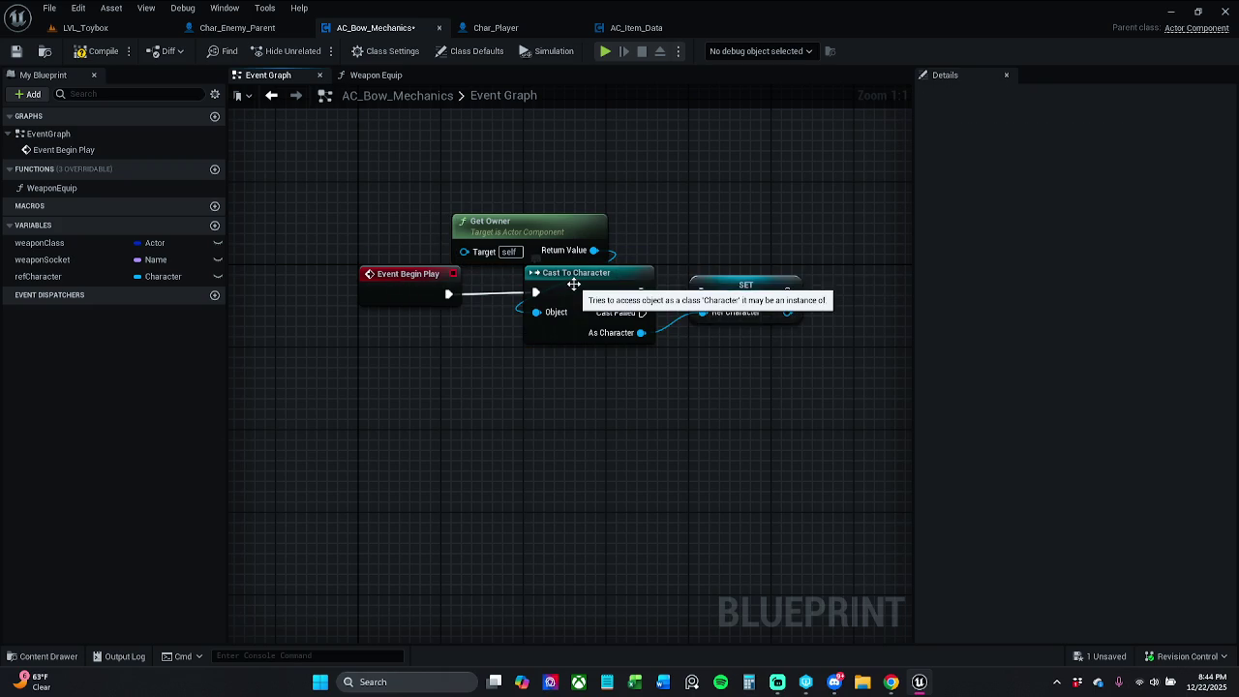
{"action": "left_click", "coordinate": [420, 289]}
{"action": "left_click", "coordinate": [562, 285], "text": "shift"}
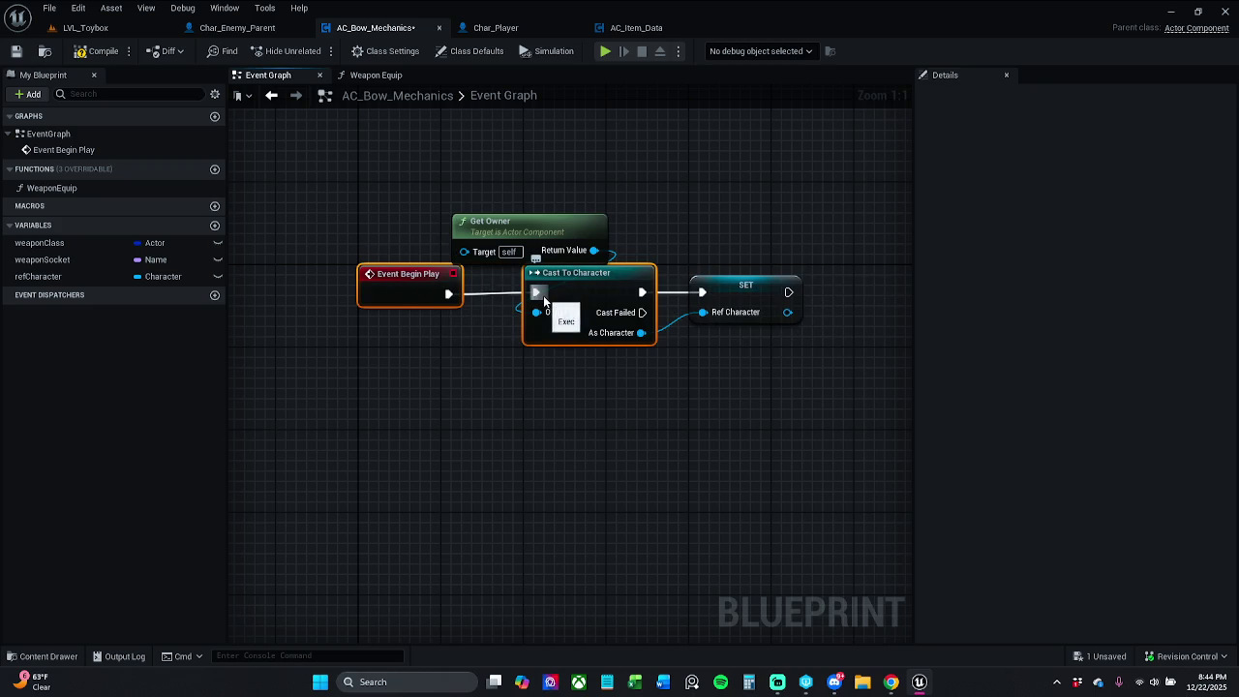
{"action": "left_click", "coordinate": [587, 400]}
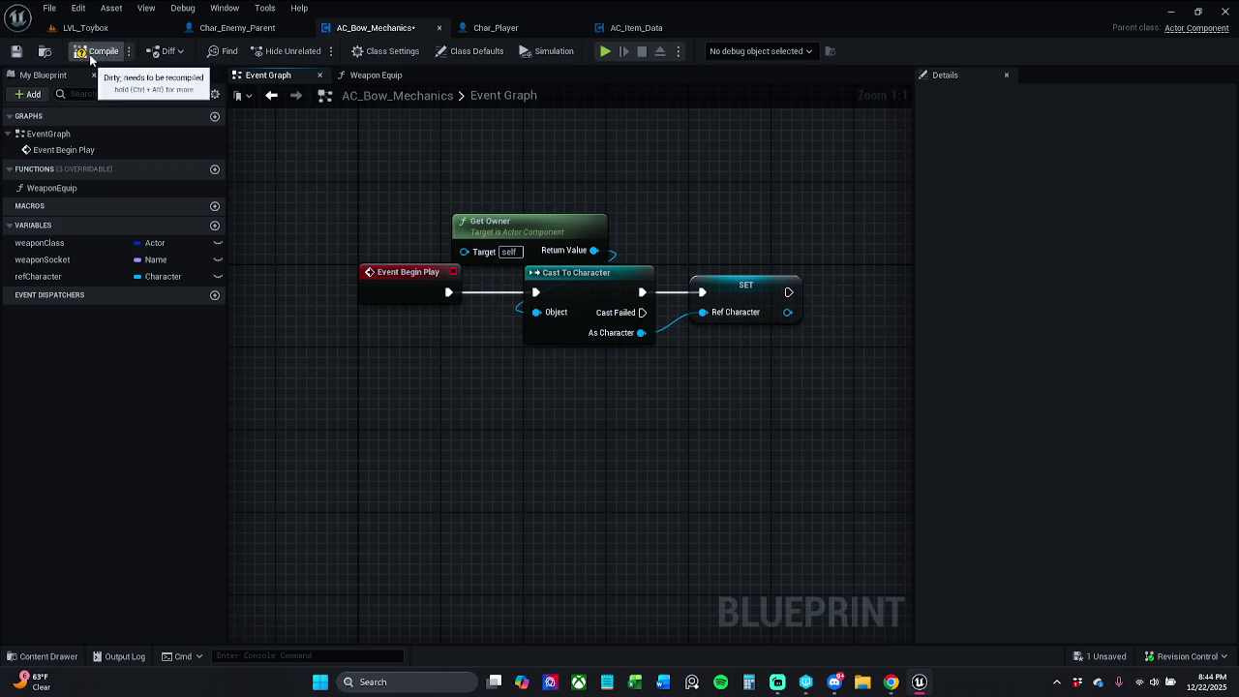
Save AC_Bow_Mechanics with Ctrl+S
{"action": "left_click", "coordinate": [49, 9]}
{"action": "left_click", "coordinate": [344, 97]}
{"action": "key", "text": "ctrl+s"}
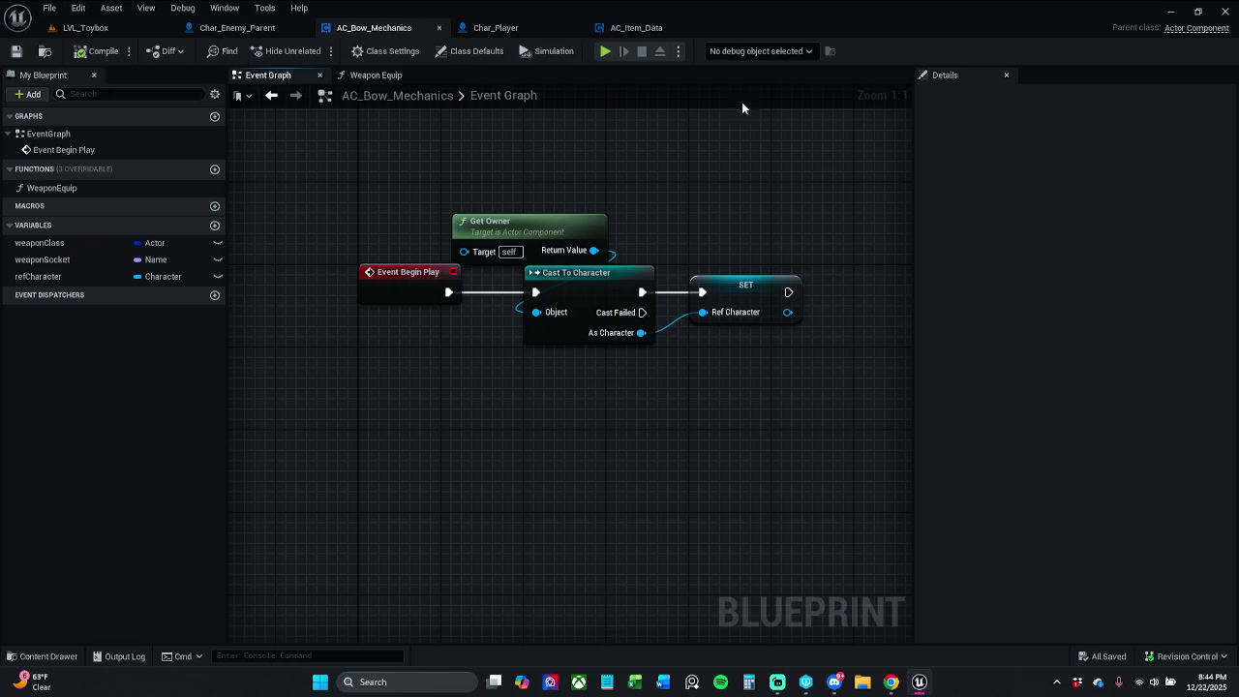
Submit only AC_Item_Data to revision control with a changelist description
{"action": "left_click", "coordinate": [1187, 664]}
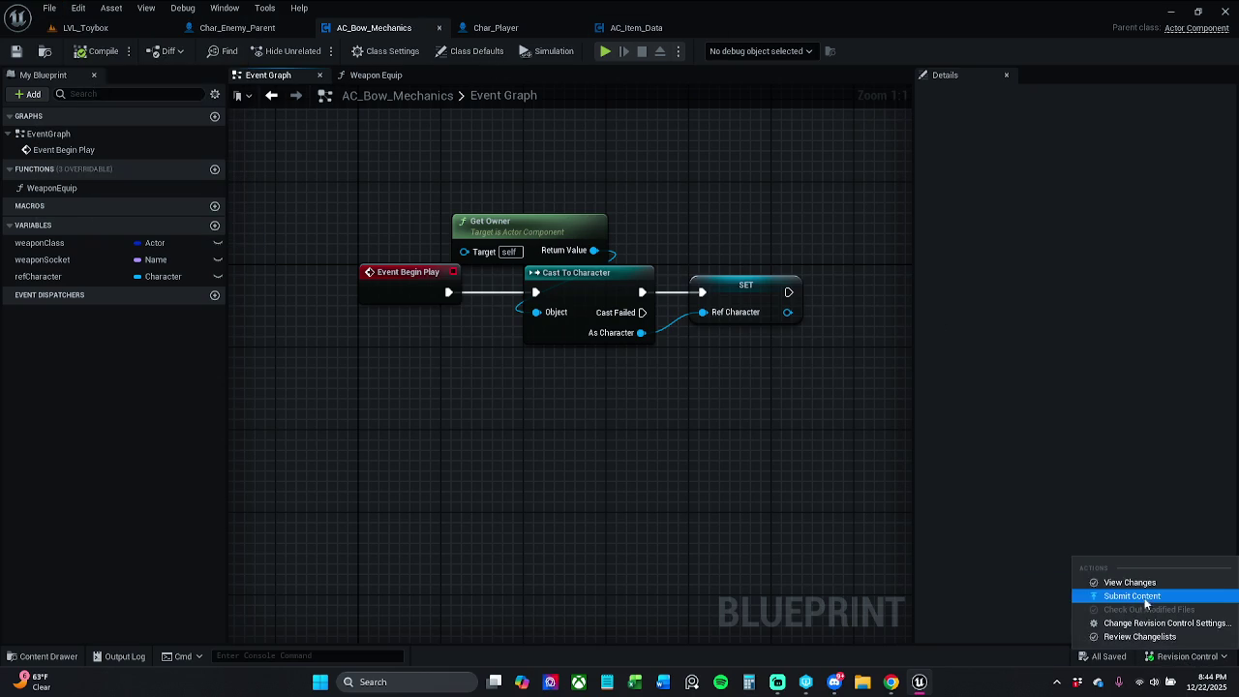
{"action": "left_click", "coordinate": [1113, 598]}
{"action": "left_click", "coordinate": [439, 306]}
{"action": "left_click", "coordinate": [440, 343]}
{"action": "left_click", "coordinate": [531, 250]}
{"action": "type", "text": "S"}
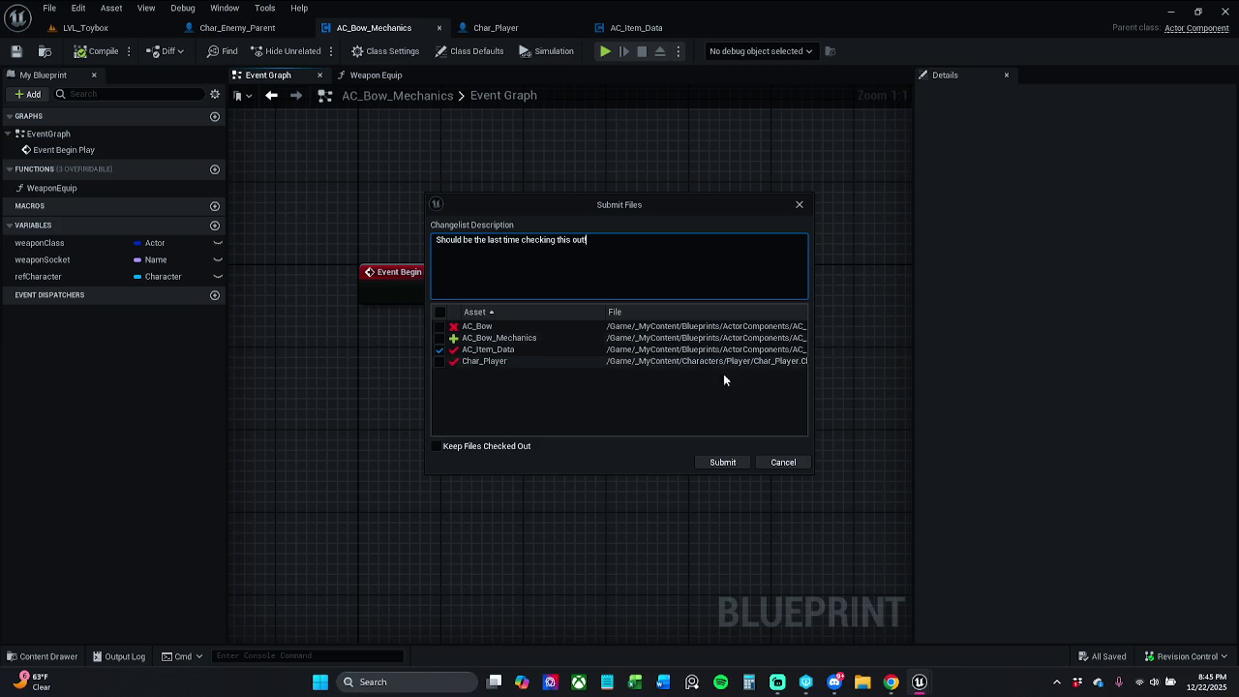
{"action": "left_click", "coordinate": [723, 462]}
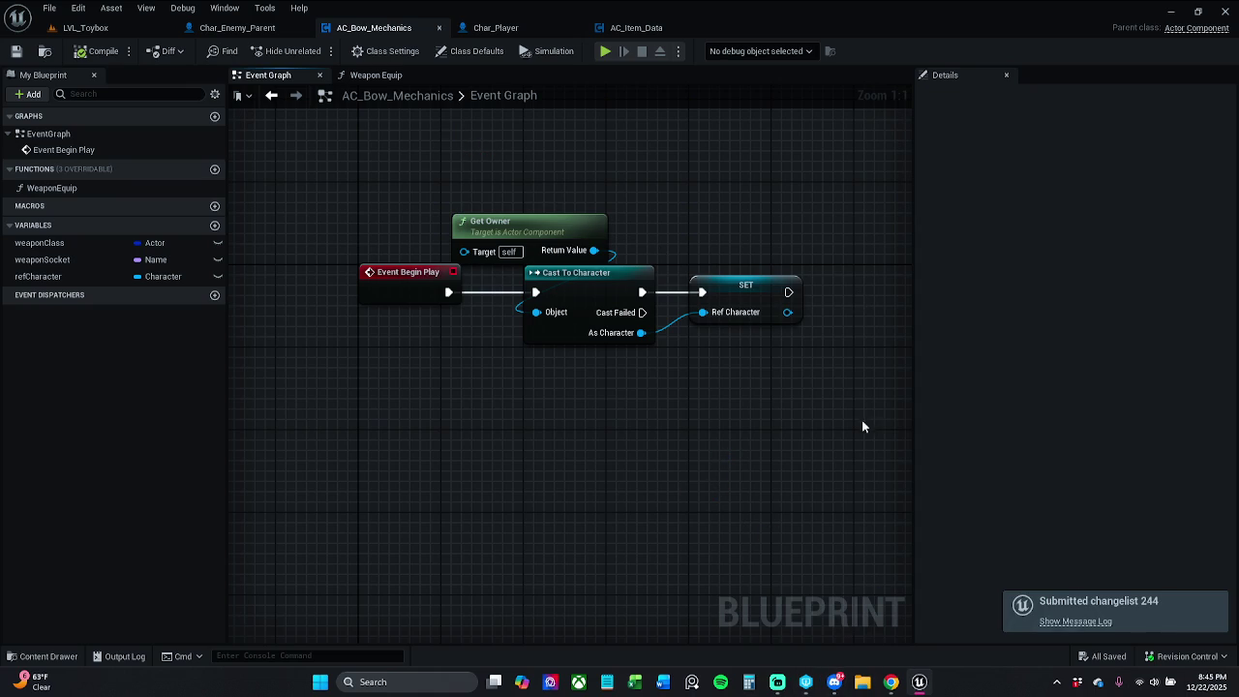
Start a second Submit Content attempt and cancel the Submit Files dialog
{"action": "left_click", "coordinate": [1185, 657]}
{"action": "left_click", "coordinate": [1162, 597]}
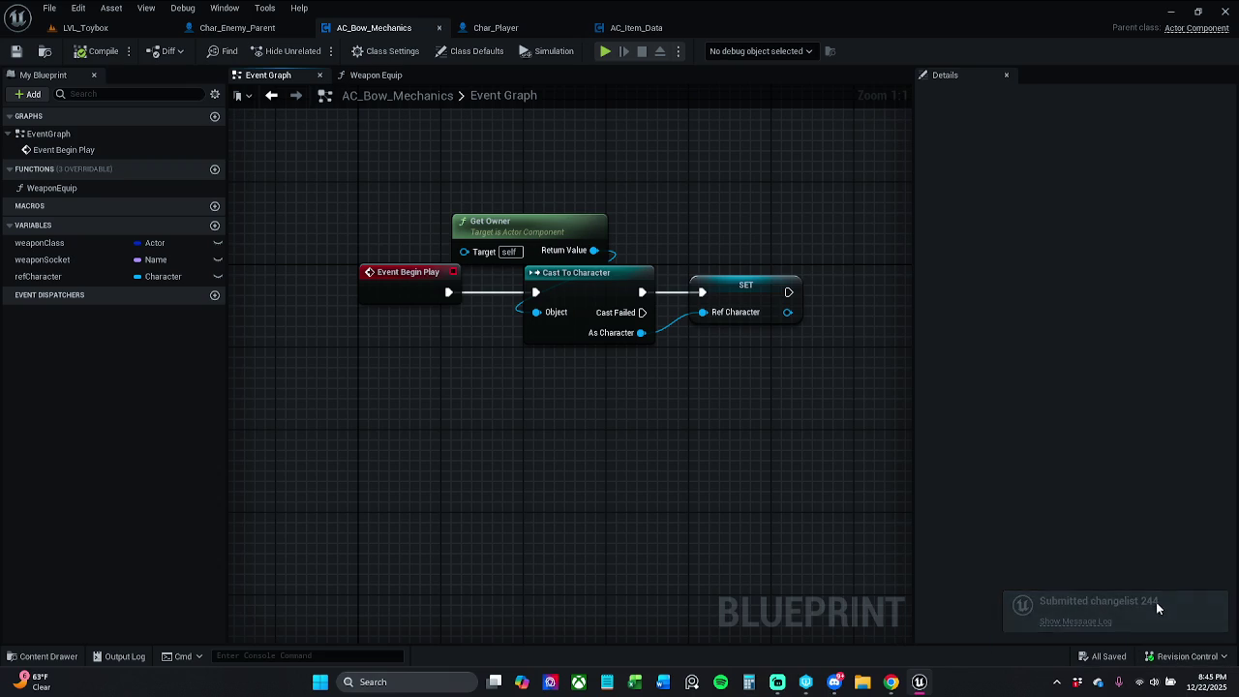
{"action": "left_click", "coordinate": [1185, 657]}
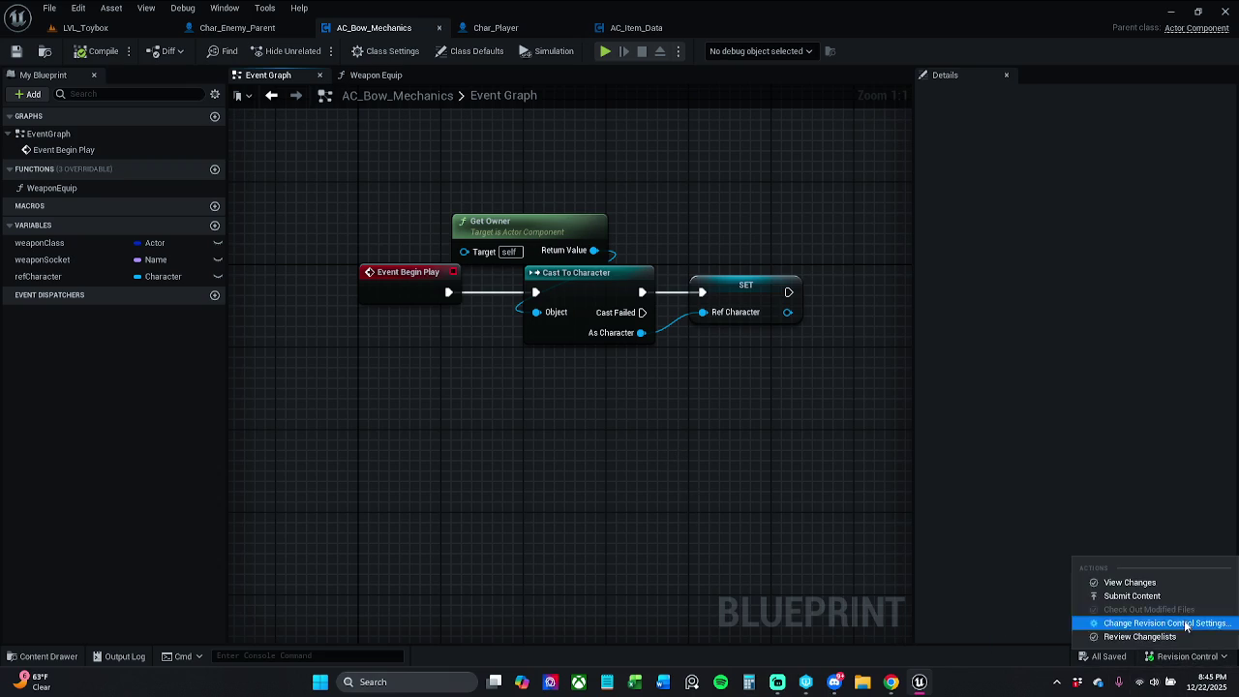
{"action": "left_click", "coordinate": [1167, 597]}
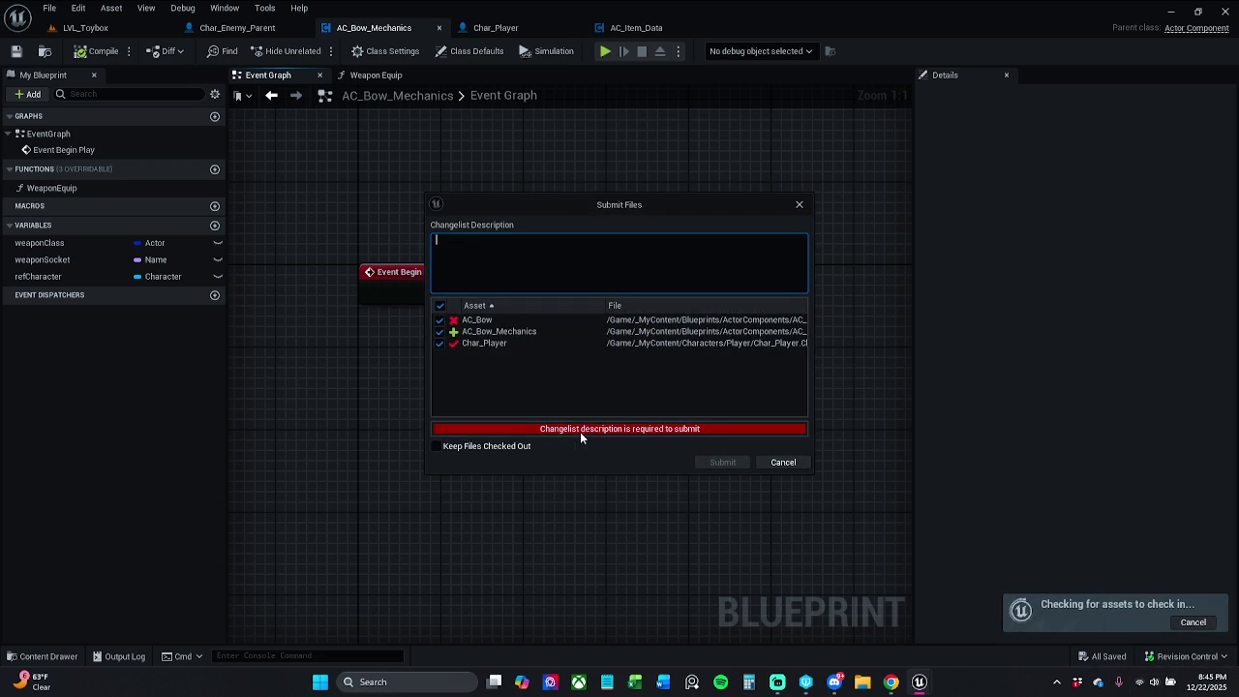
{"action": "left_click", "coordinate": [800, 205]}
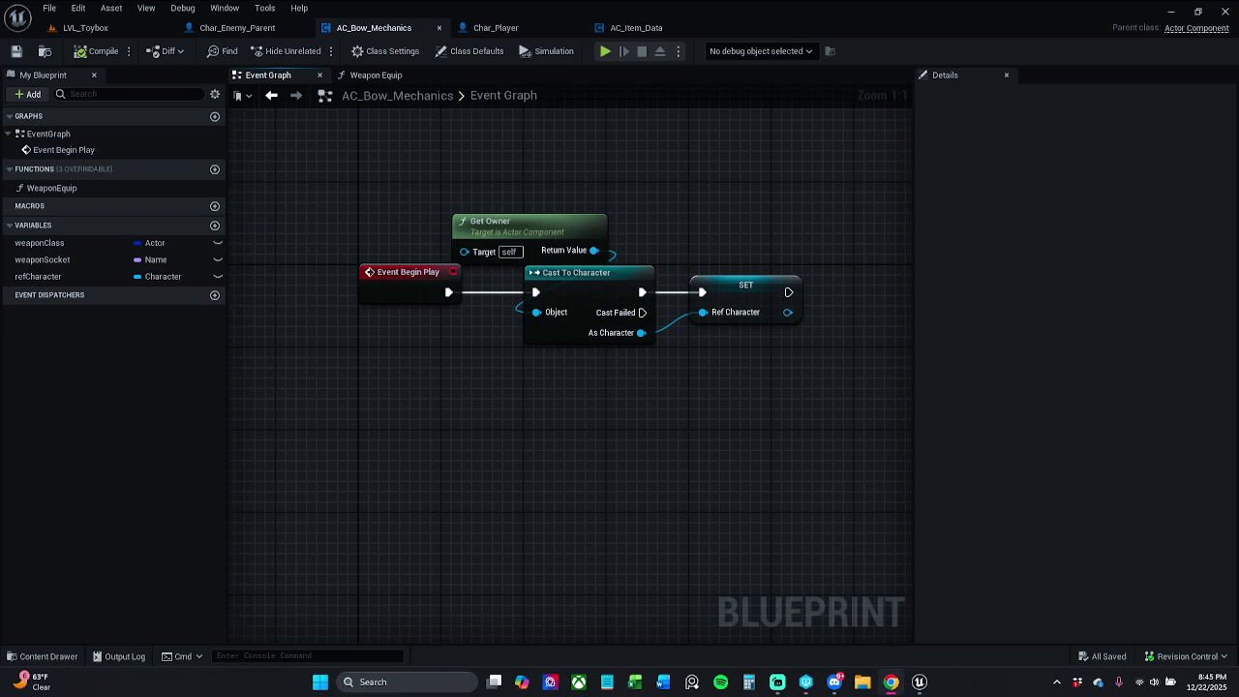
Bring the Weapon Equip function graph into view and save the blueprint
{"action": "left_click", "coordinate": [368, 75]}
{"action": "left_click_drag", "start_coordinate": [372, 157], "coordinate": [442, 158]}
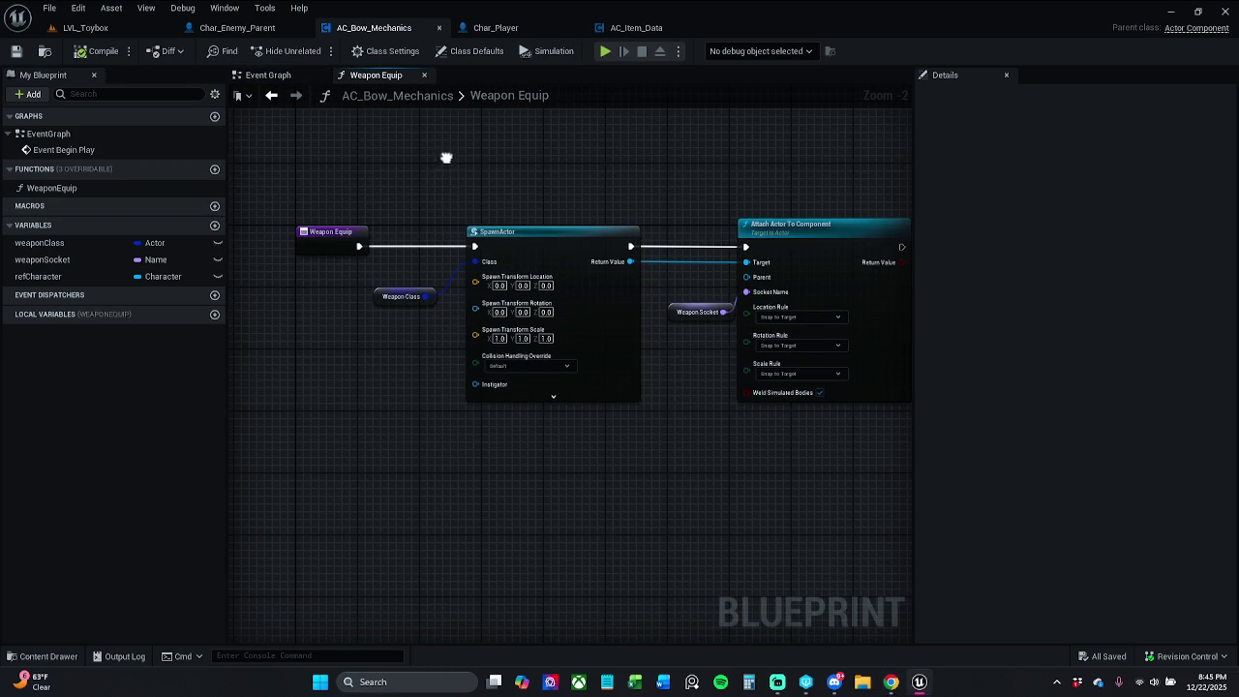
{"action": "left_click", "coordinate": [668, 312]}
{"action": "left_click", "coordinate": [676, 266]}
{"action": "left_click_drag", "start_coordinate": [697, 283], "coordinate": [607, 273]}
{"action": "left_click", "coordinate": [16, 50]}
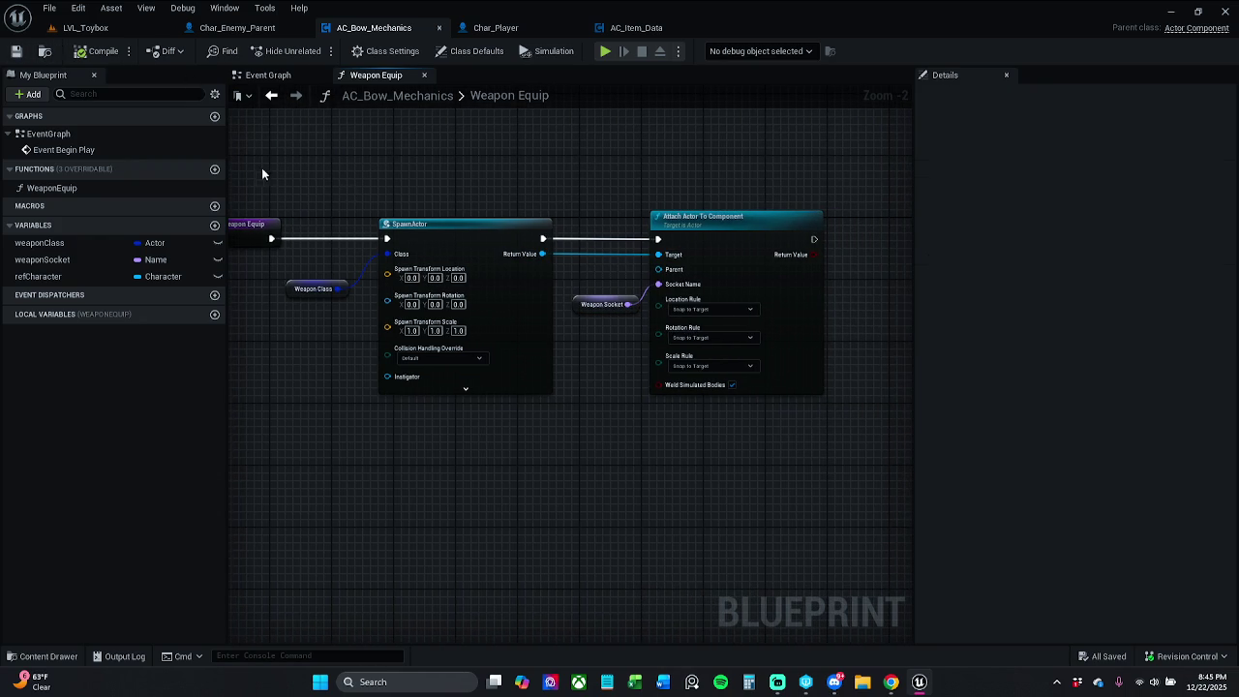
{"action": "left_click_drag", "start_coordinate": [304, 226], "coordinate": [669, 243]}
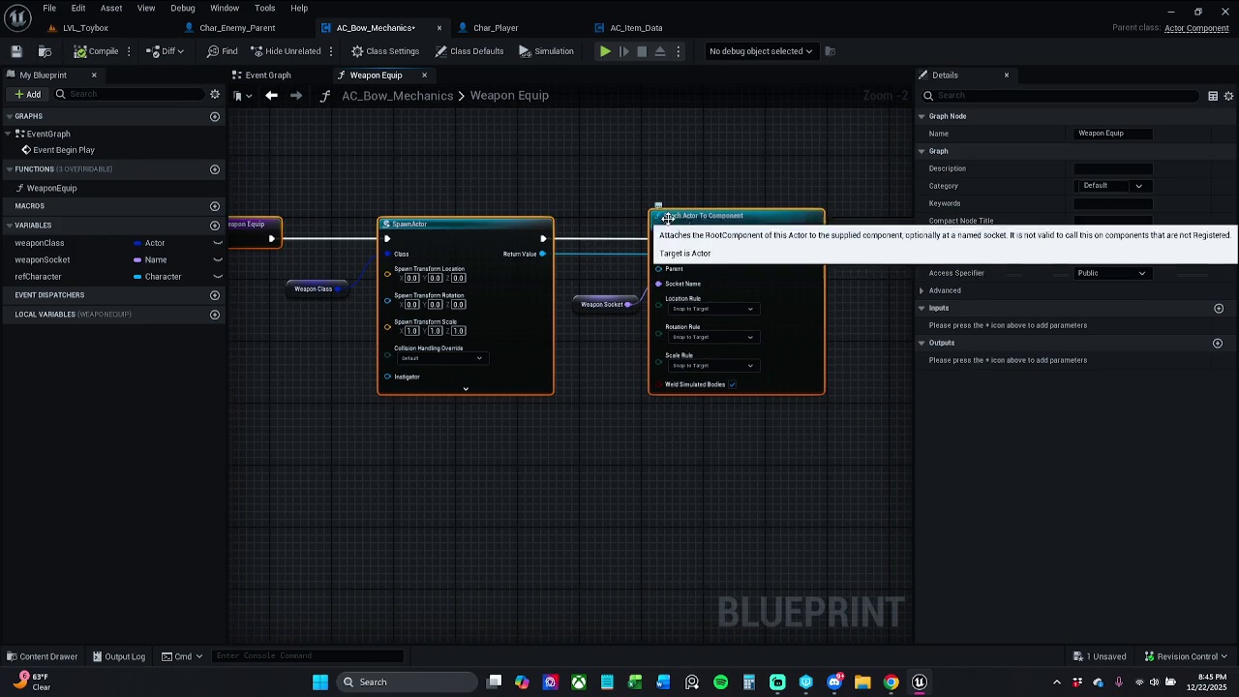
{"action": "left_click", "coordinate": [630, 173]}
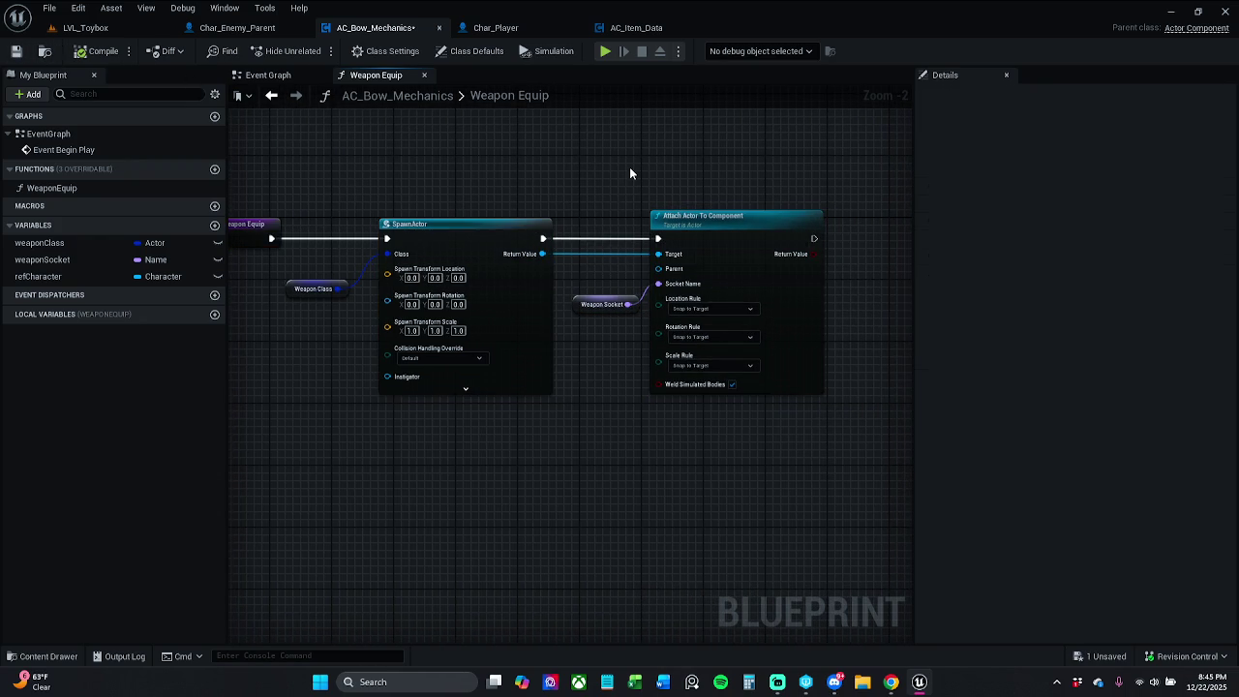
{"action": "left_click", "coordinate": [16, 53]}
Add a refCharacter getter with Get Mesh, wire Mesh into Attach Actor To Component's Parent, and save
{"action": "left_click_drag", "start_coordinate": [595, 157], "coordinate": [564, 180]}
{"action": "mouse_move", "coordinate": [39, 276]}
{"action": "left_mouse_down"}
{"action": "mouse_move", "coordinate": [237, 302]}
{"action": "mouse_move", "coordinate": [617, 148]}
{"action": "mouse_move", "coordinate": [631, 176]}
{"action": "left_mouse_up"}
{"action": "left_click", "coordinate": [660, 165]}
{"action": "type", "text": "get"}
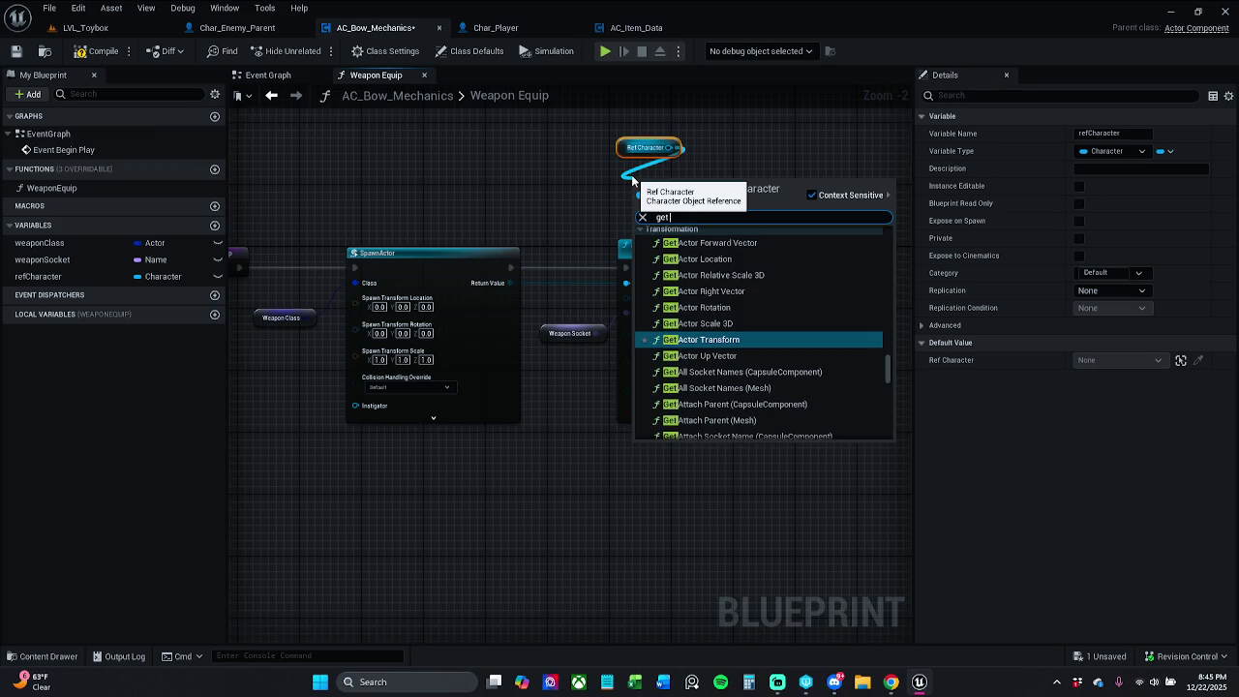
{"action": "type", "text": " mesh"}
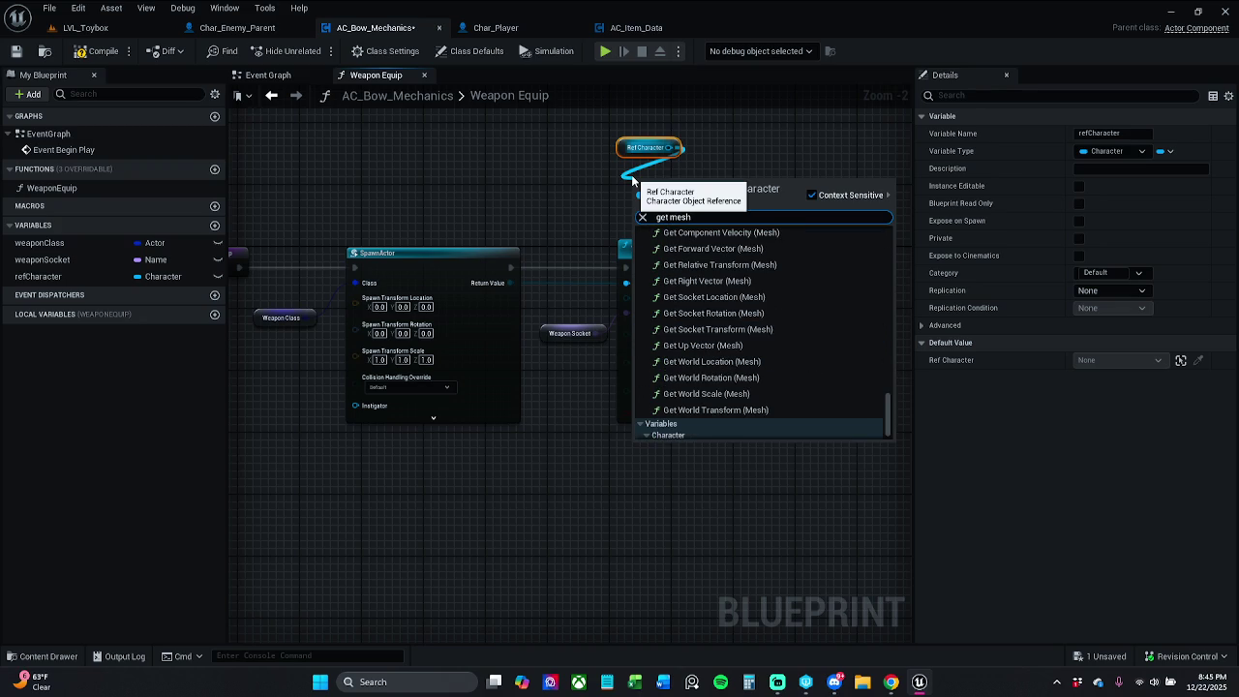
{"action": "scroll", "coordinate": [720, 388], "scroll_direction": "down", "scroll_amount": 2}
{"action": "left_click", "coordinate": [714, 436]}
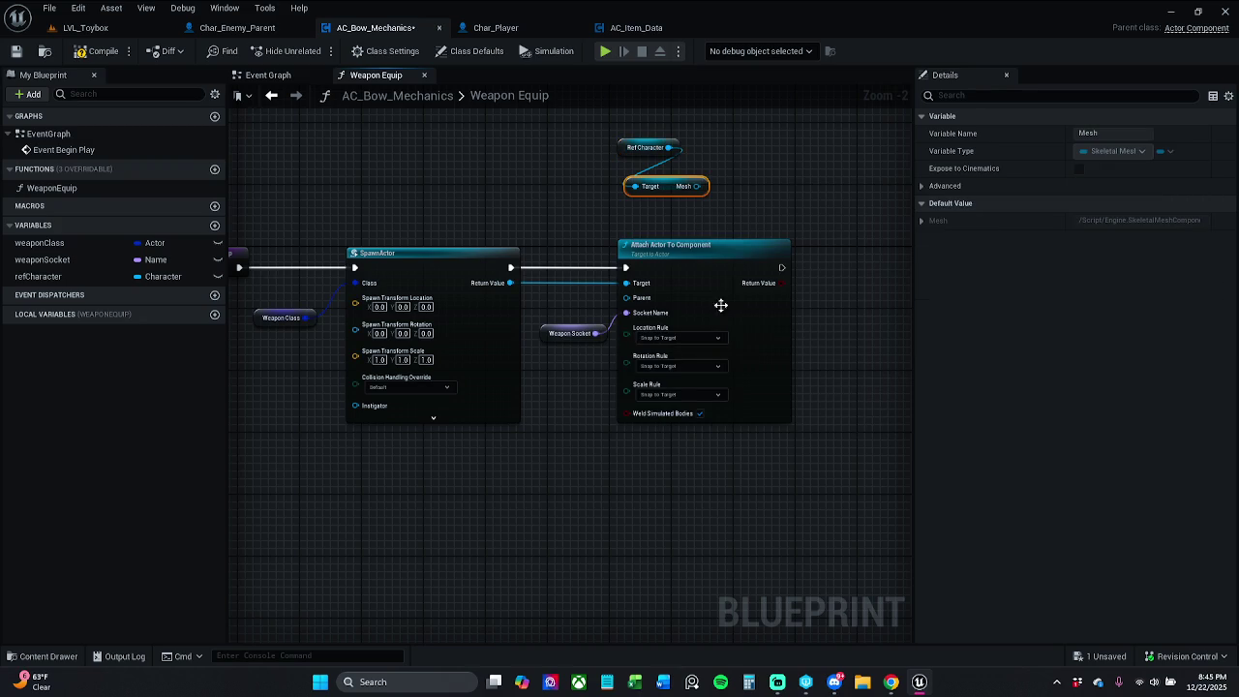
{"action": "mouse_move", "coordinate": [696, 186]}
{"action": "left_mouse_down"}
{"action": "mouse_move", "coordinate": [683, 262]}
{"action": "mouse_move", "coordinate": [636, 299]}
{"action": "mouse_move", "coordinate": [629, 283]}
{"action": "left_mouse_up"}
{"action": "mouse_move", "coordinate": [625, 148]}
{"action": "left_mouse_down"}
{"action": "mouse_move", "coordinate": [628, 203]}
{"action": "mouse_move", "coordinate": [651, 195]}
{"action": "mouse_move", "coordinate": [628, 221]}
{"action": "mouse_move", "coordinate": [639, 219]}
{"action": "left_mouse_up"}
{"action": "left_click", "coordinate": [654, 186]}
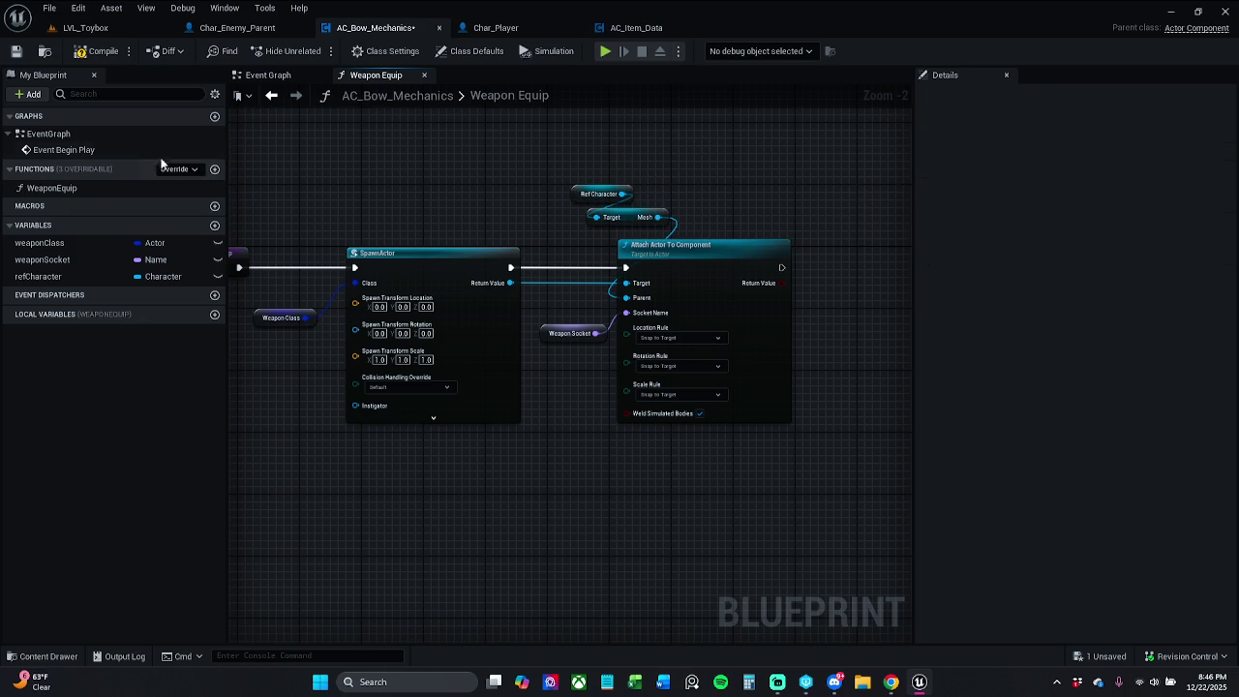
{"action": "left_click", "coordinate": [15, 51]}
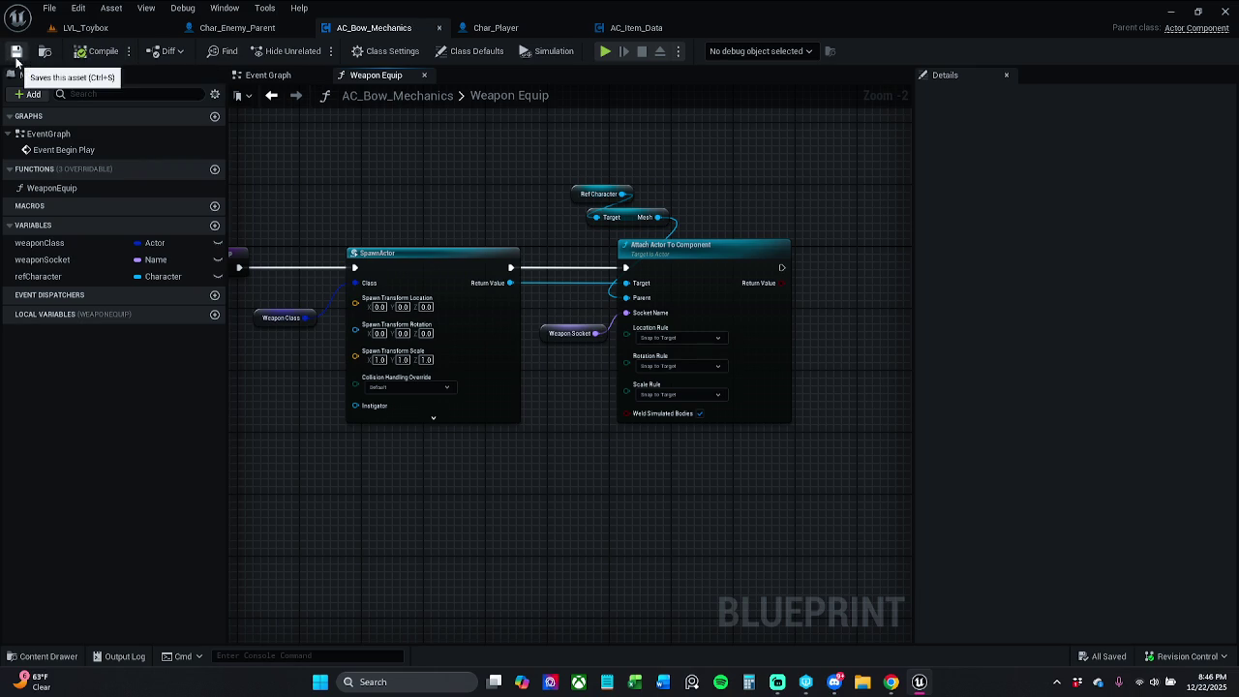
Set the Weapon Class variable's default value to BP_Item_Bow, then go to the LVL_Toybox level
{"action": "left_click_drag", "start_coordinate": [398, 176], "coordinate": [474, 165]}
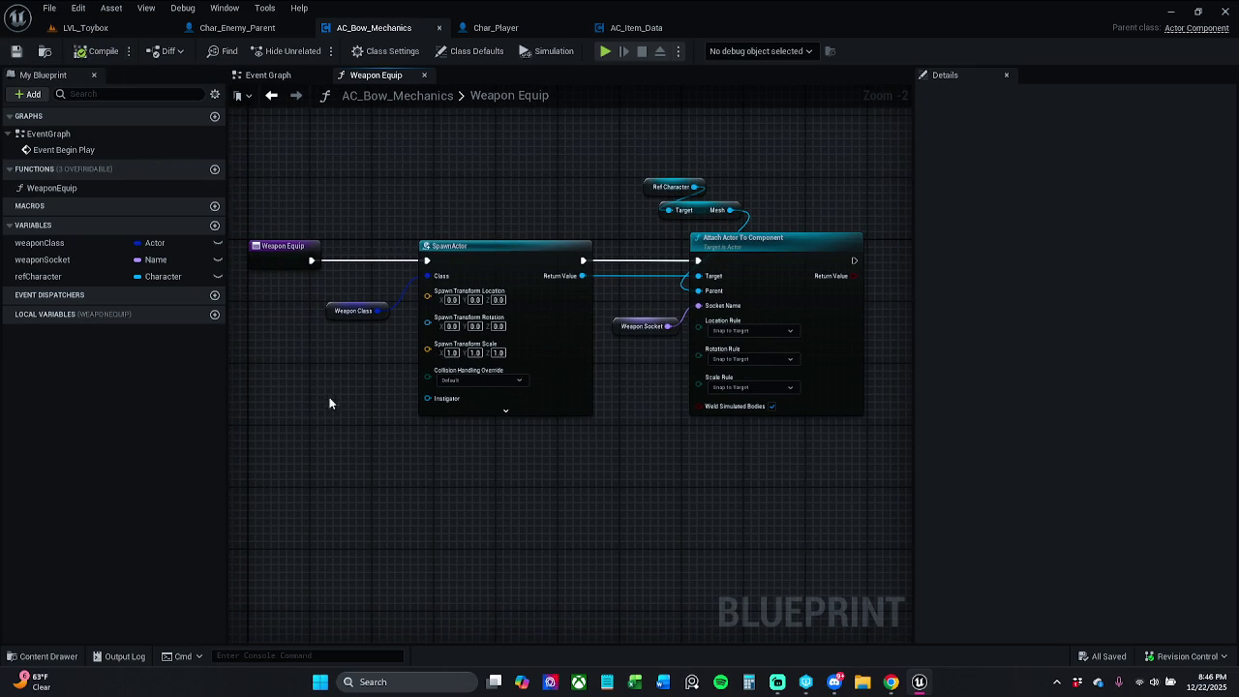
{"action": "left_click", "coordinate": [354, 309]}
{"action": "left_click_drag", "start_coordinate": [614, 372], "coordinate": [645, 321]}
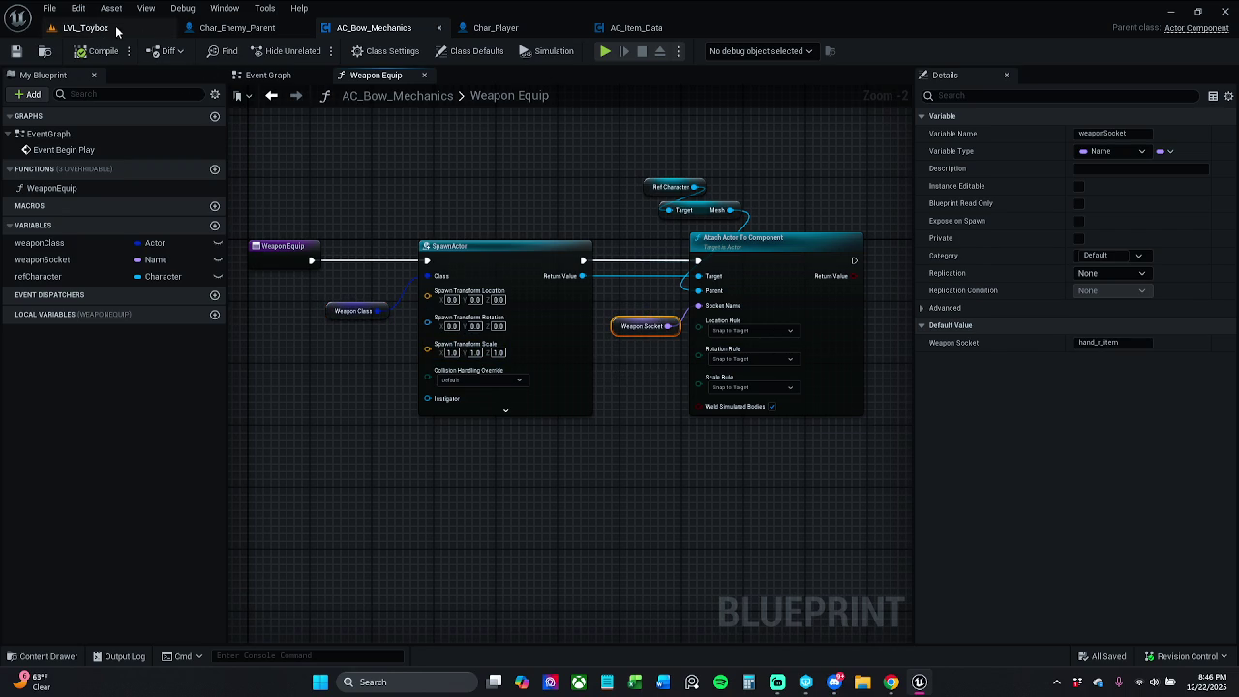
{"action": "left_click", "coordinate": [378, 294]}
{"action": "left_click", "coordinate": [370, 312]}
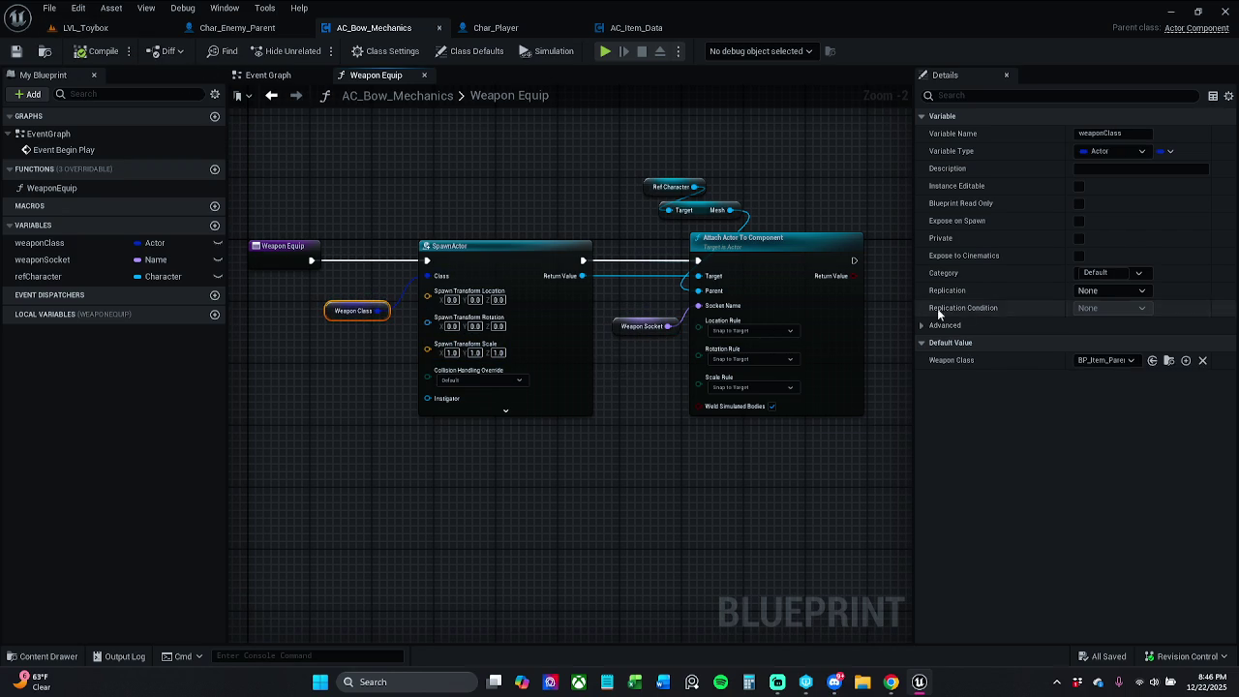
{"action": "left_click", "coordinate": [1106, 360]}
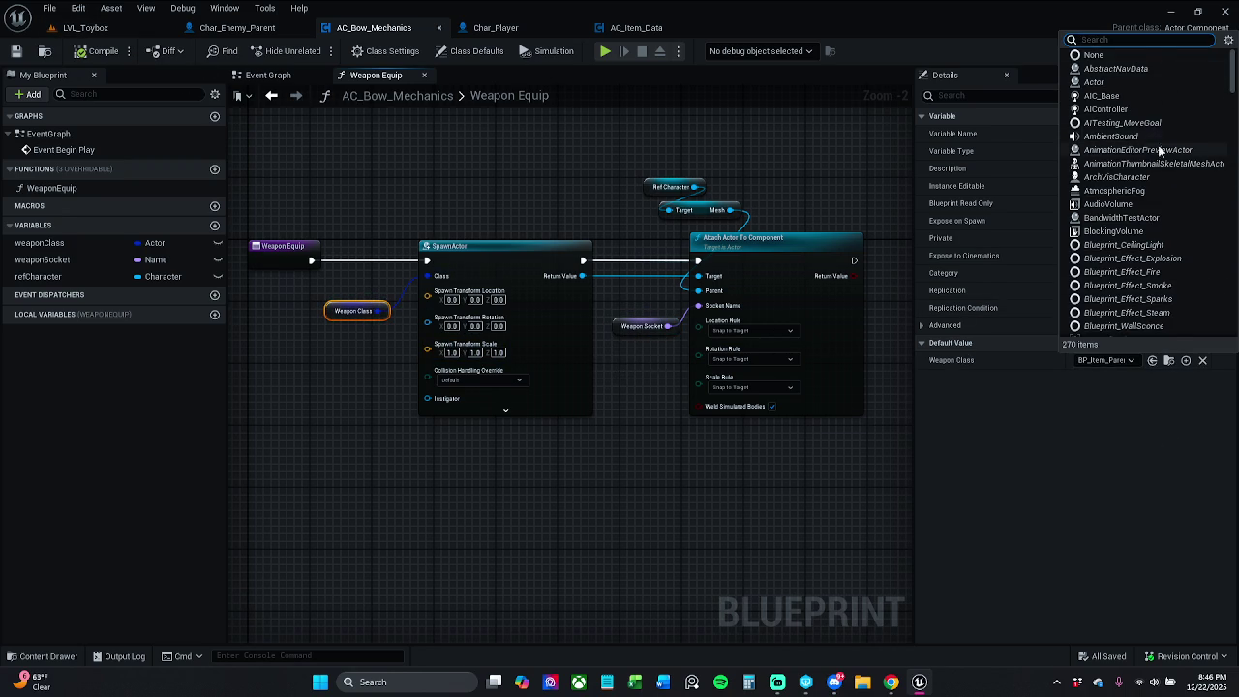
{"action": "scroll", "coordinate": [1157, 150], "scroll_direction": "down", "scroll_amount": 3}
{"action": "type", "text": "bow"}
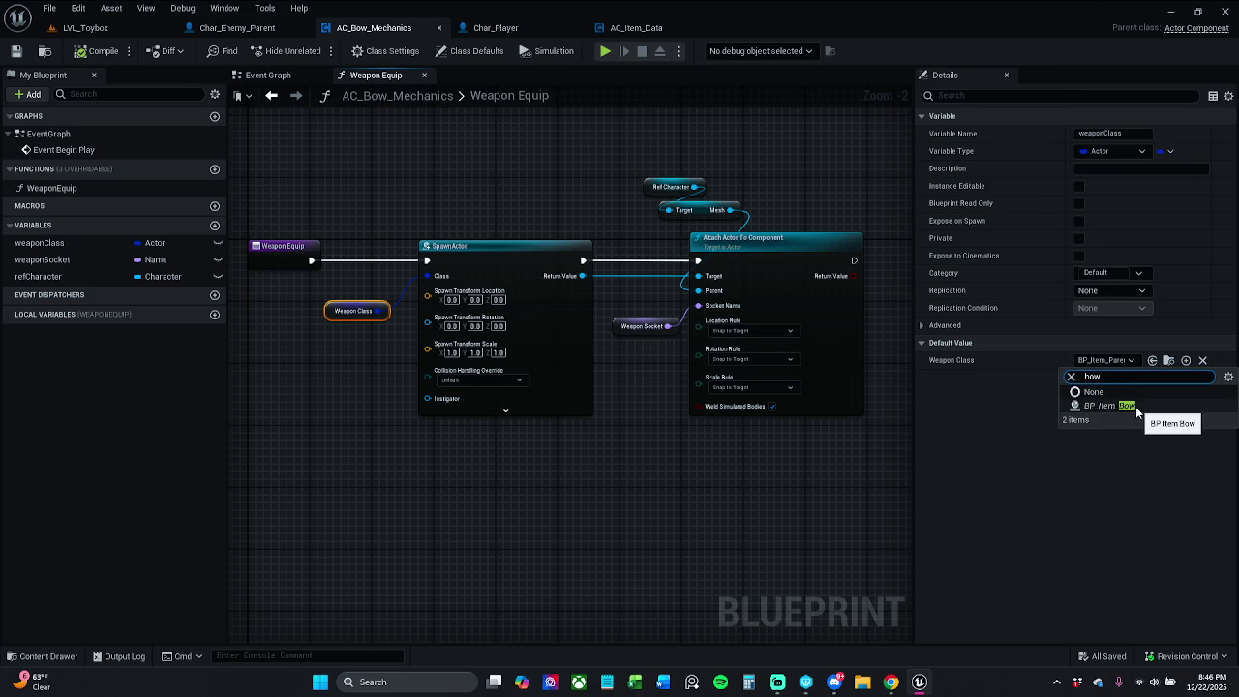
{"action": "left_click", "coordinate": [1135, 408]}
{"action": "left_click", "coordinate": [85, 27]}
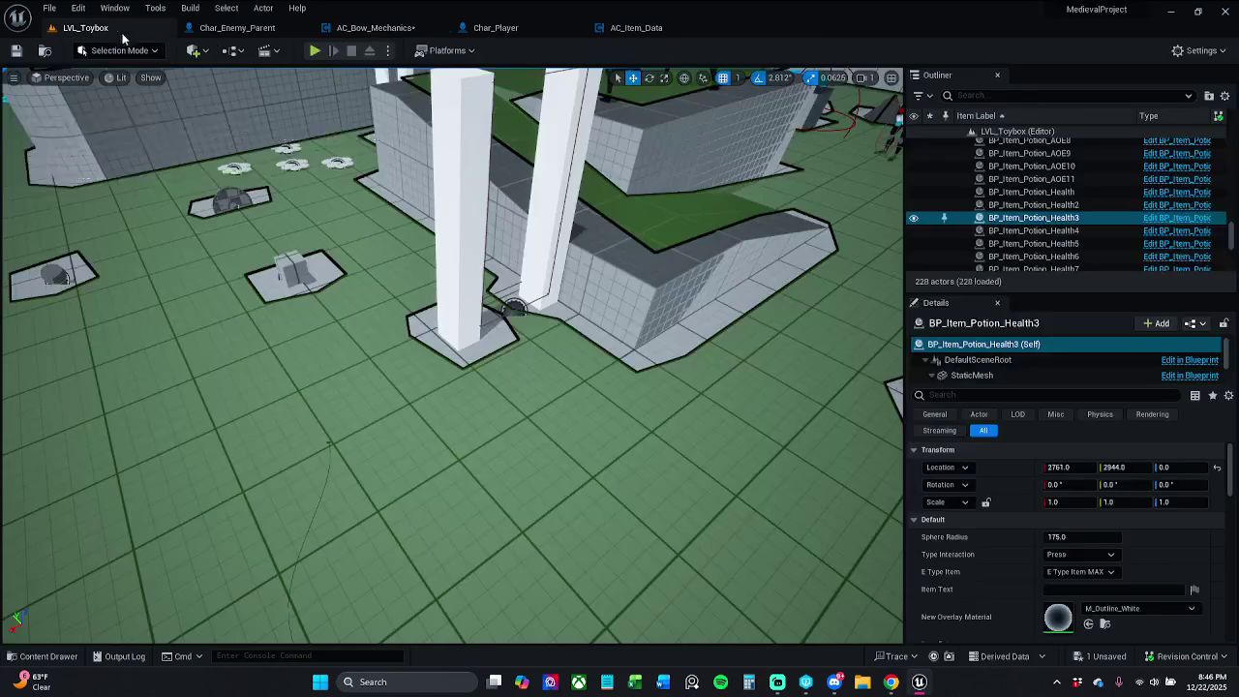
Play LVL_Toybox briefly, stop it, hide the navmesh with P, and bring up AC_Item_Data
{"action": "left_click", "coordinate": [326, 50]}
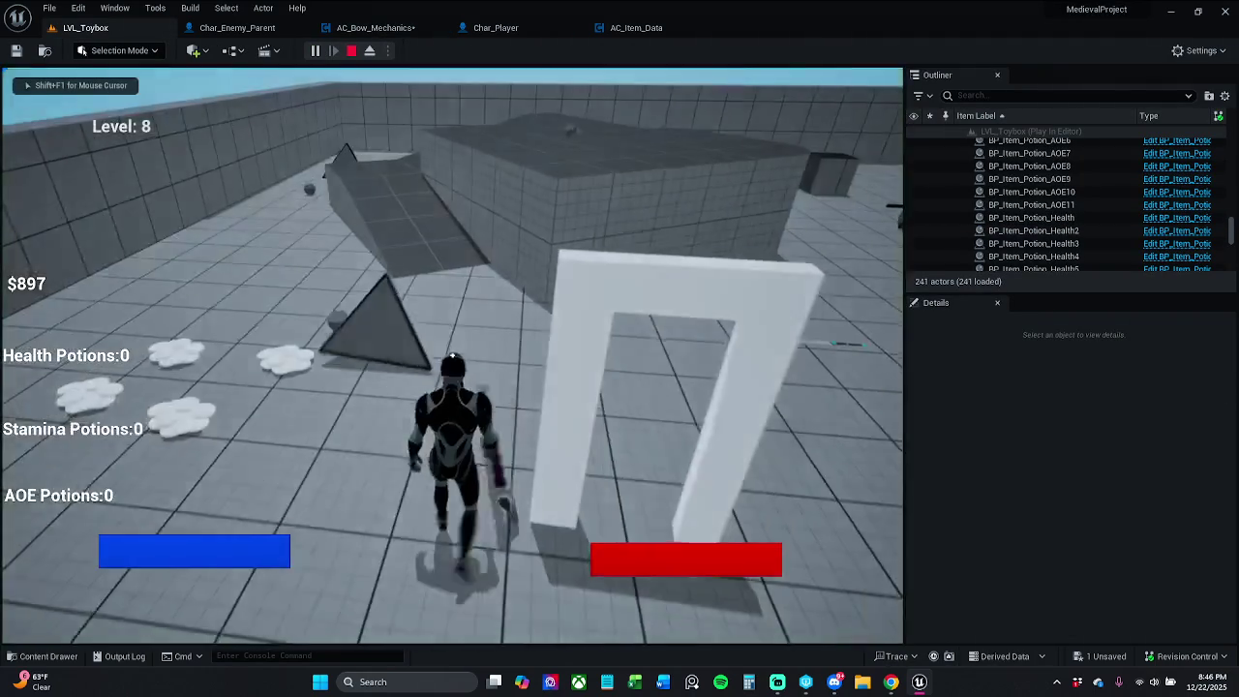
{"action": "key", "text": "Escape"}
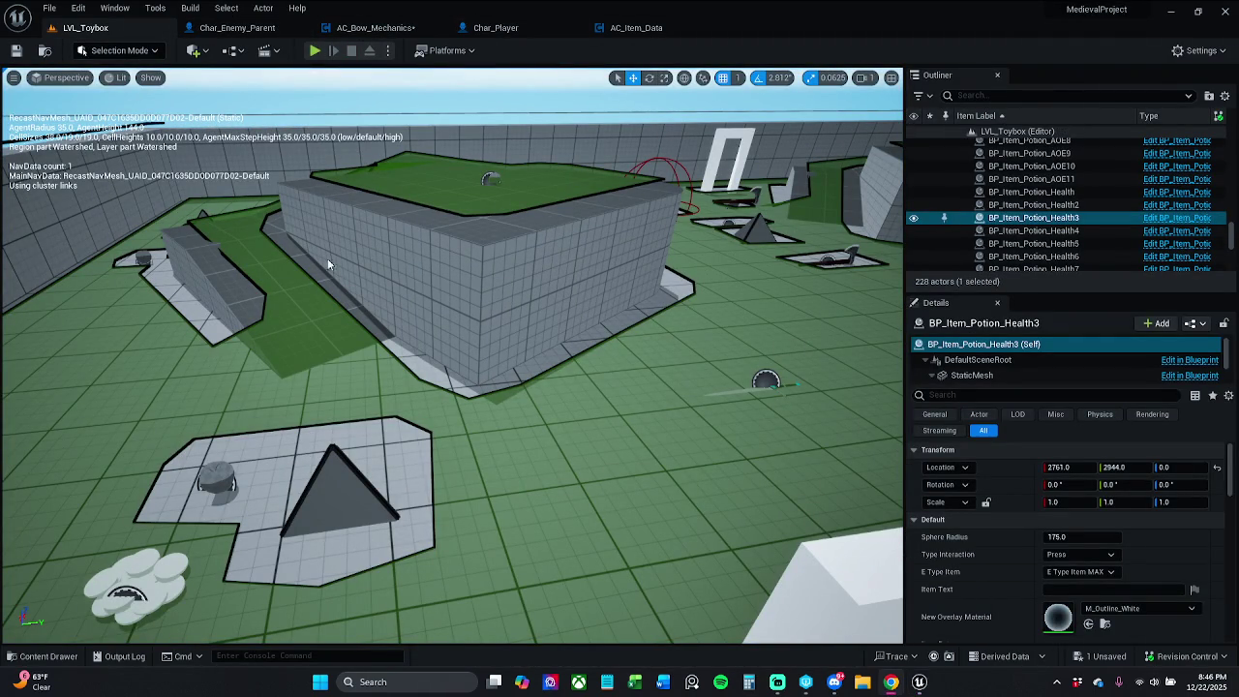
{"action": "key", "text": "p"}
{"action": "left_click", "coordinate": [646, 31]}
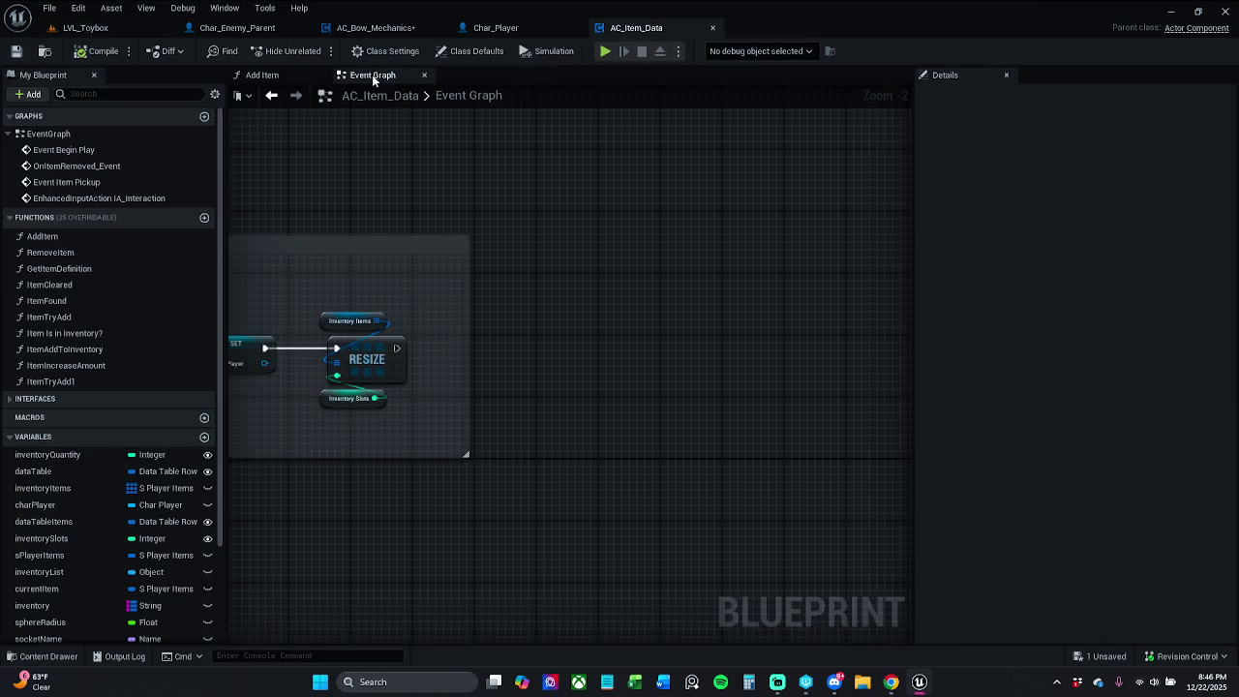
Change AC_Bow_Mechanics' Weapon Class default from BP_Item_Bow to BP_Item_Parent, save, and return to LVL_Toybox
{"action": "left_click", "coordinate": [376, 27]}
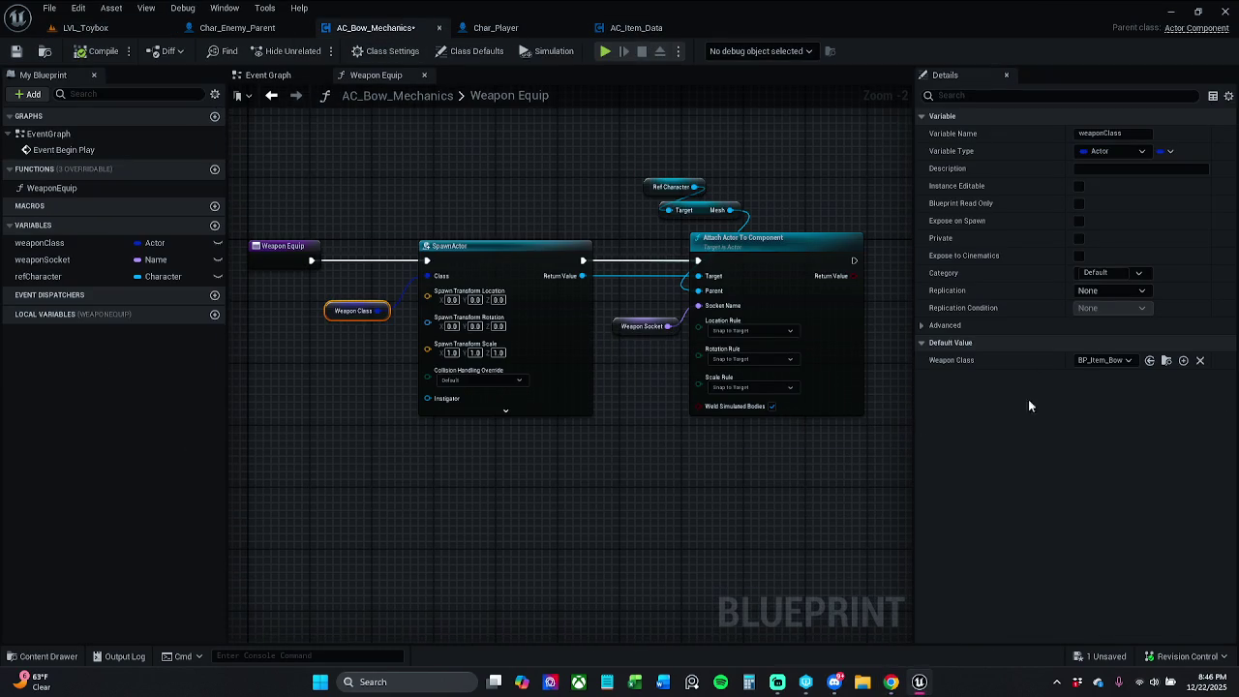
{"action": "left_click", "coordinate": [1102, 360]}
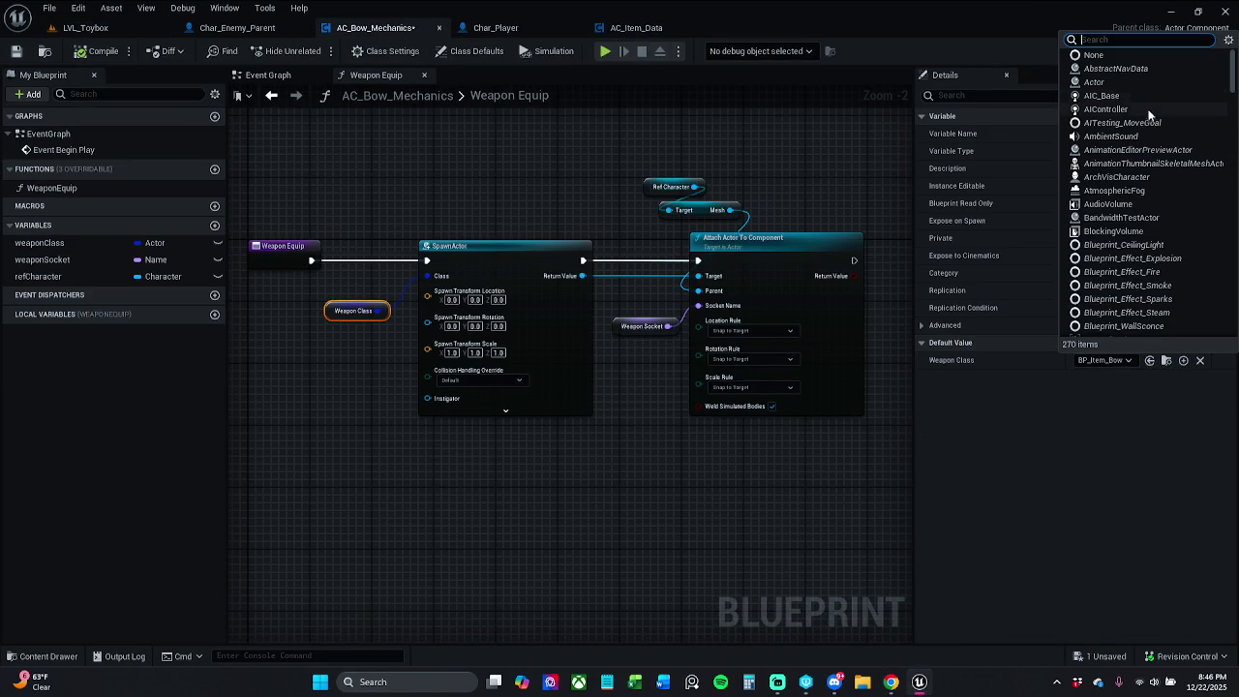
{"action": "type", "text": "bp item"}
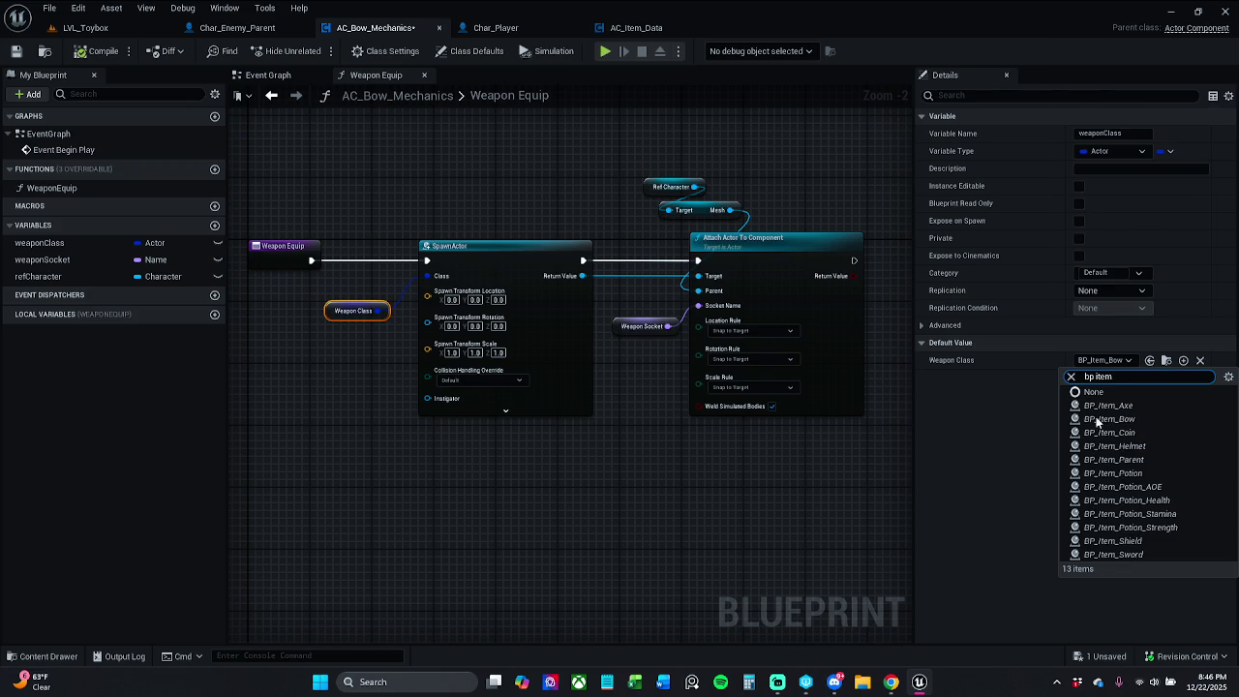
{"action": "left_click", "coordinate": [1157, 460]}
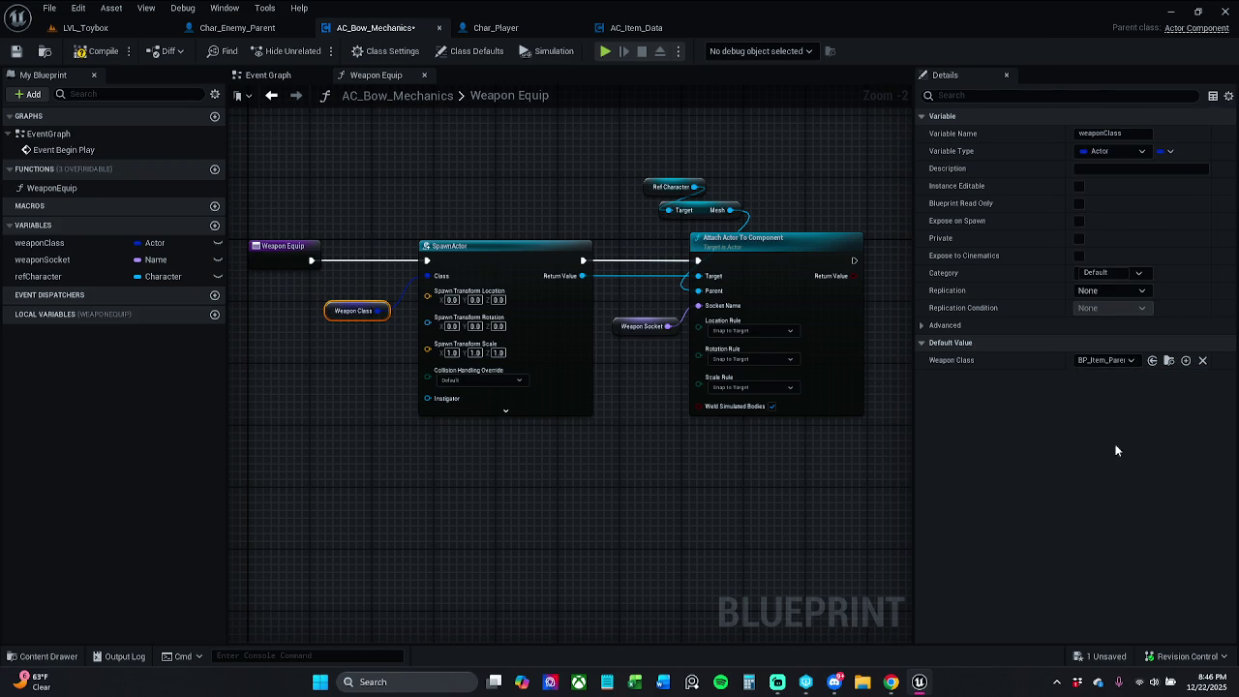
{"action": "left_click", "coordinate": [16, 51]}
{"action": "key", "text": "alt+Tab"}
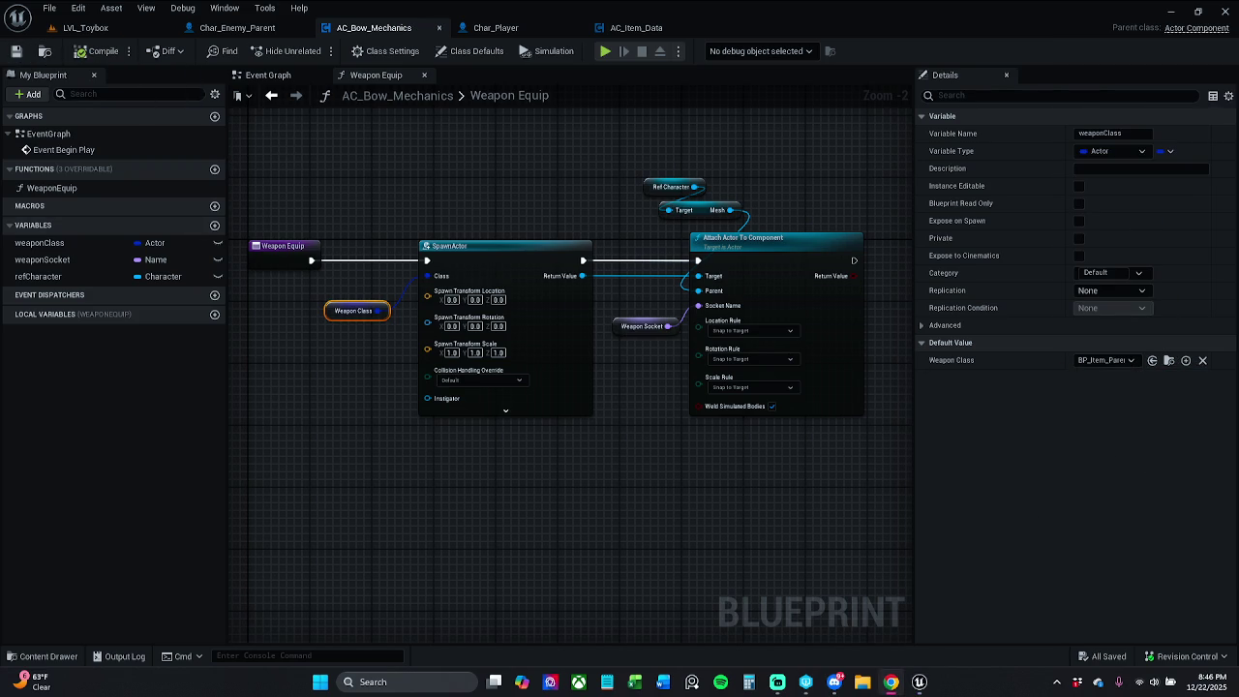
{"action": "left_click", "coordinate": [129, 29]}
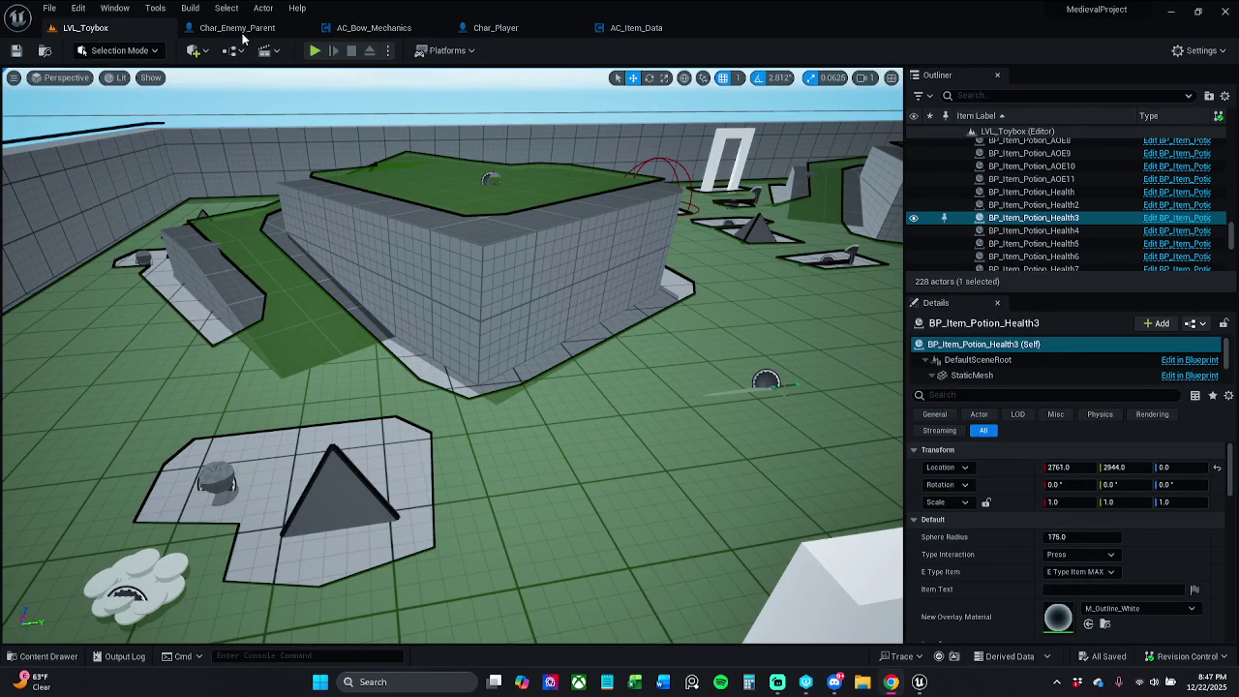
Open the Char_Player blueprint and close the AC_Item_Data blueprint
{"action": "left_click", "coordinate": [541, 27]}
{"action": "left_click", "coordinate": [662, 29]}
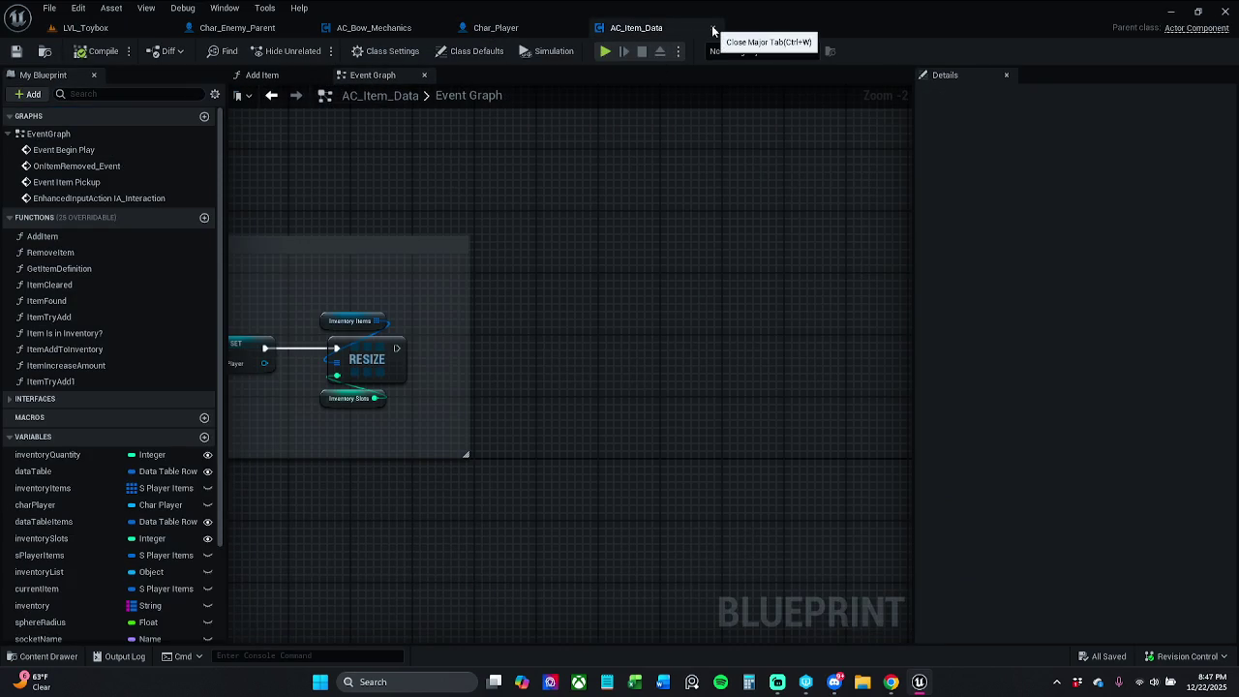
{"action": "key", "text": "ctrl+w"}
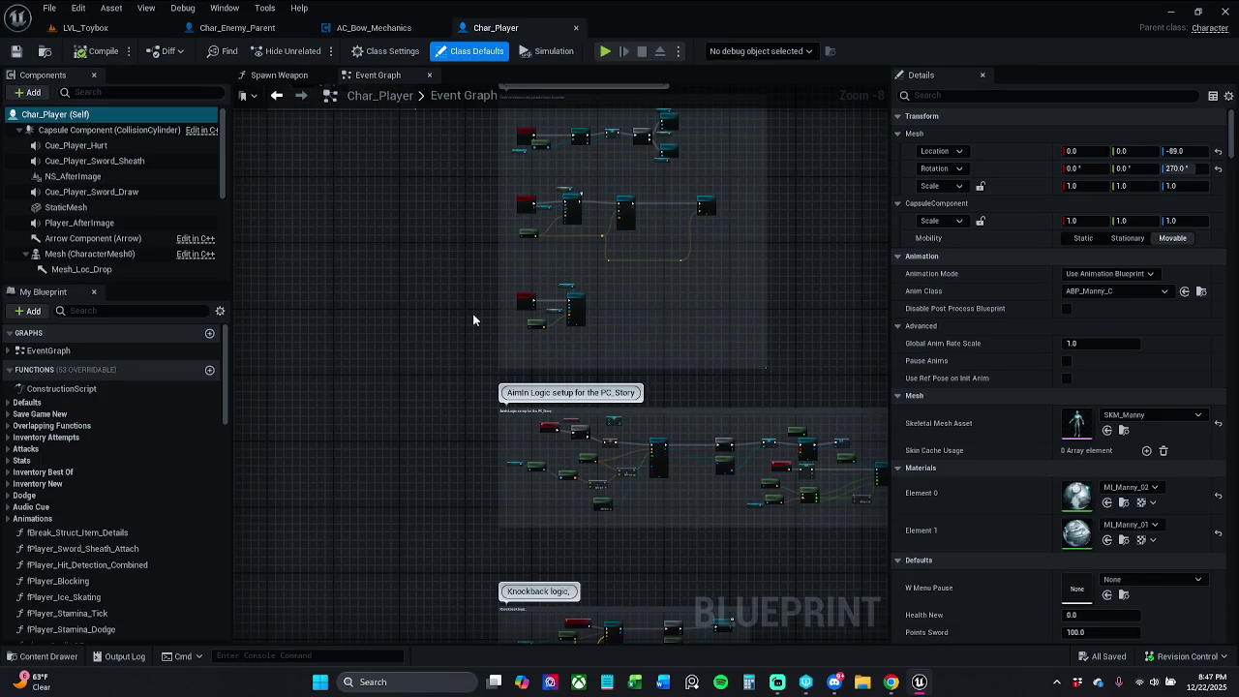
{"action": "scroll", "coordinate": [107, 240], "scroll_direction": "down", "scroll_amount": 3}
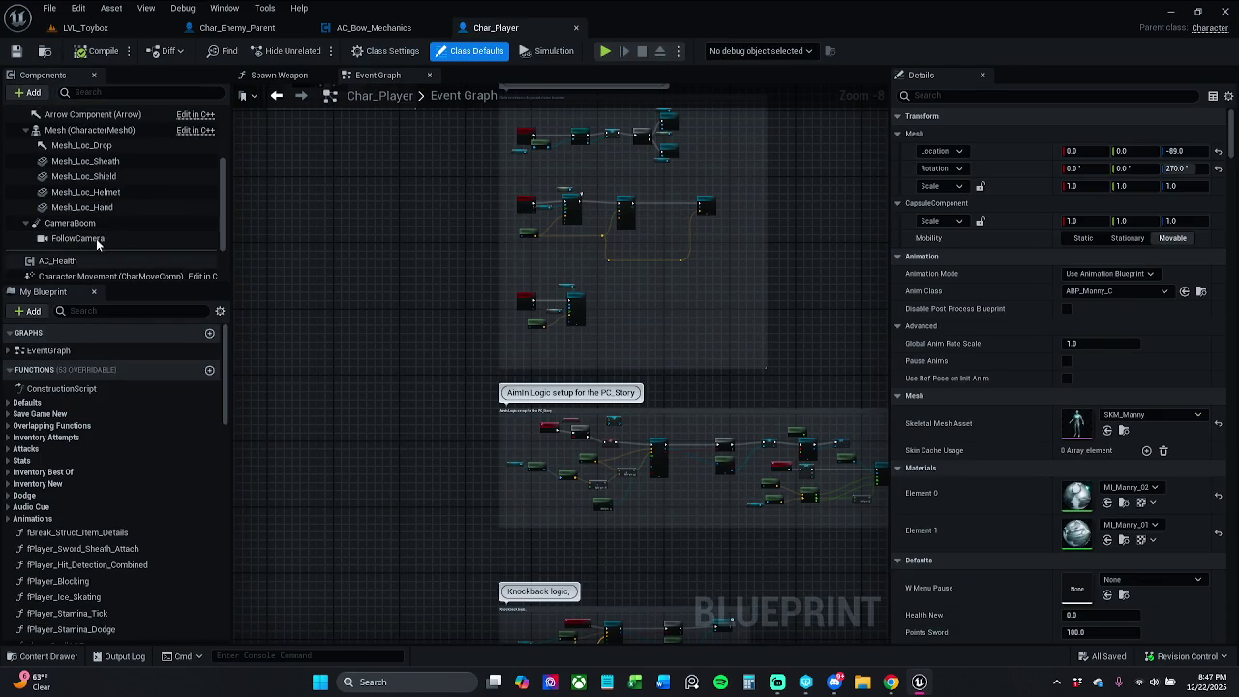
{"action": "scroll", "coordinate": [96, 238], "scroll_direction": "down", "scroll_amount": 2}
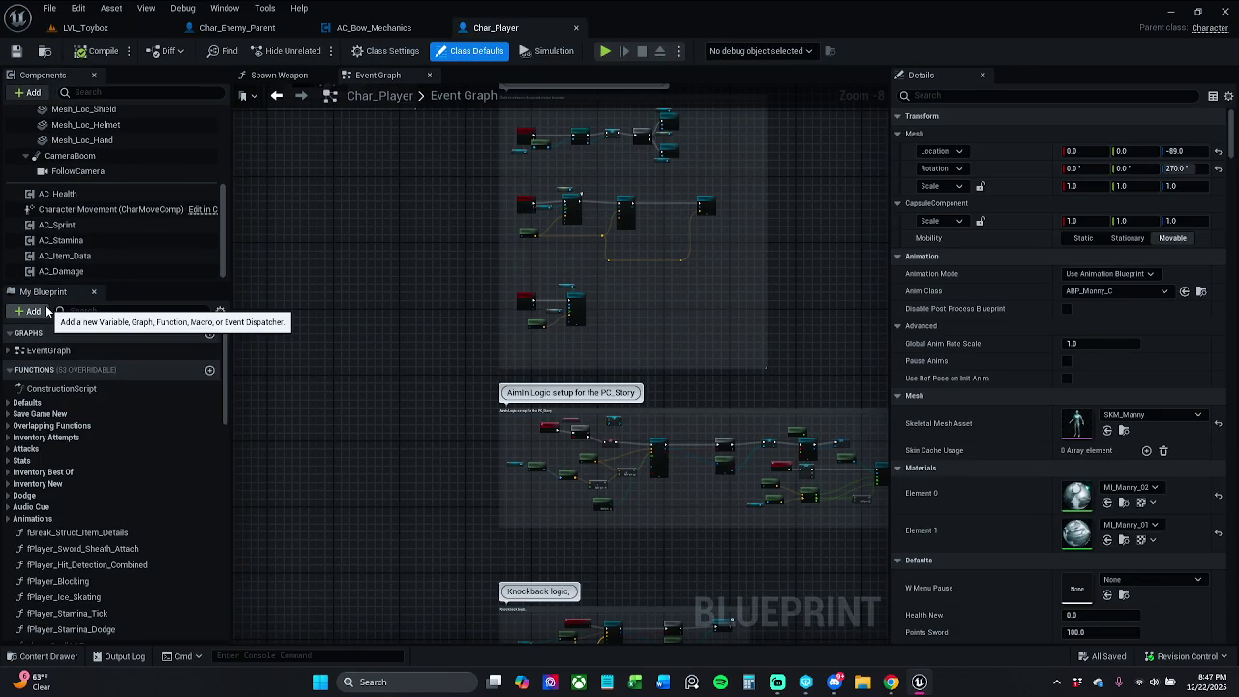
Add an AC_Bow_Mechanics component to Char_Player via the component search
{"action": "left_click", "coordinate": [29, 311]}
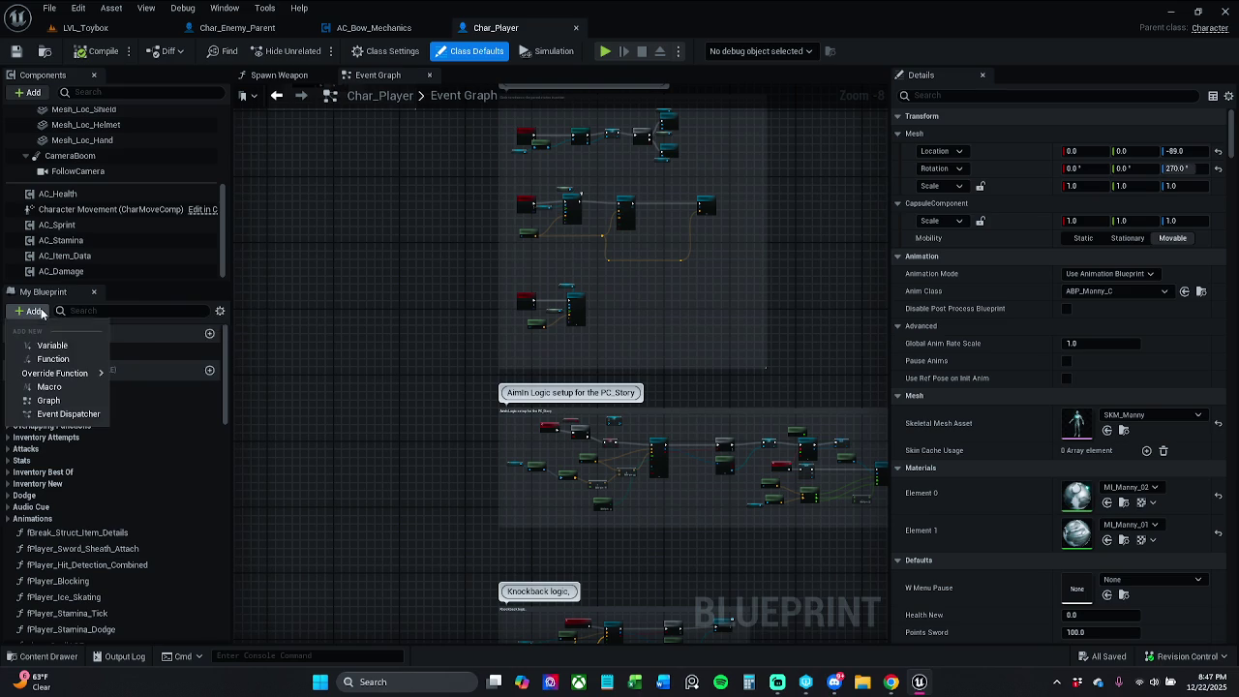
{"action": "left_click", "coordinate": [29, 92]}
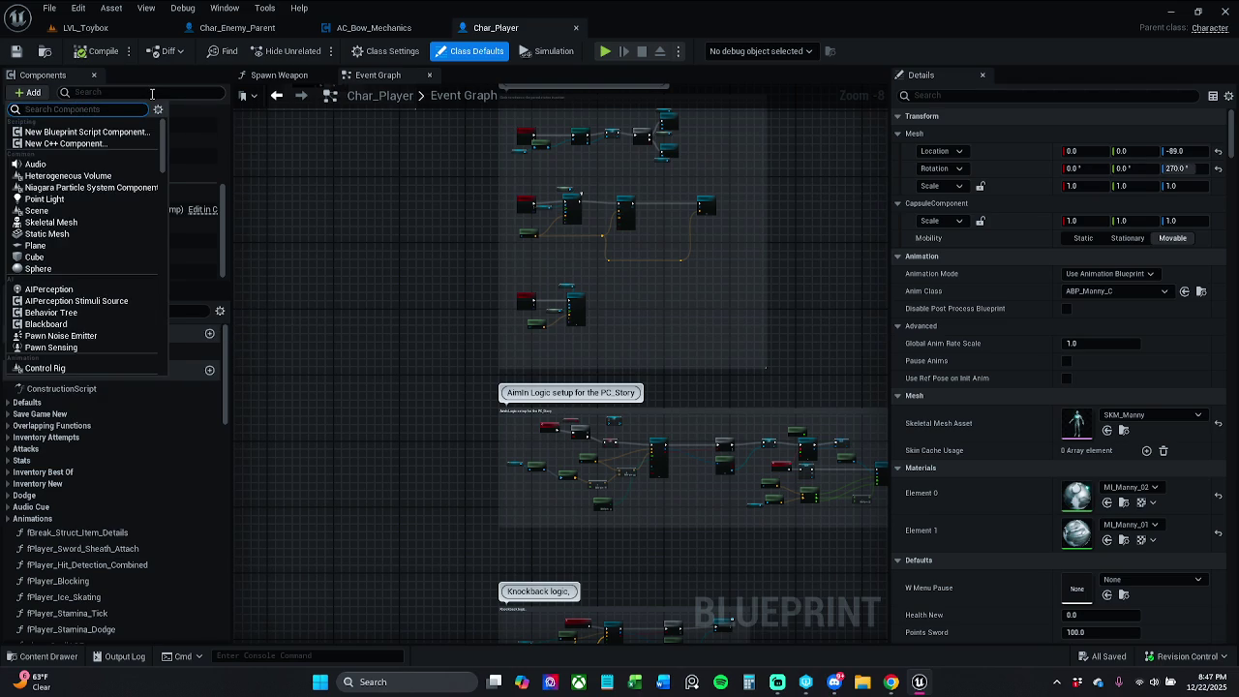
{"action": "type", "text": "ac w"}
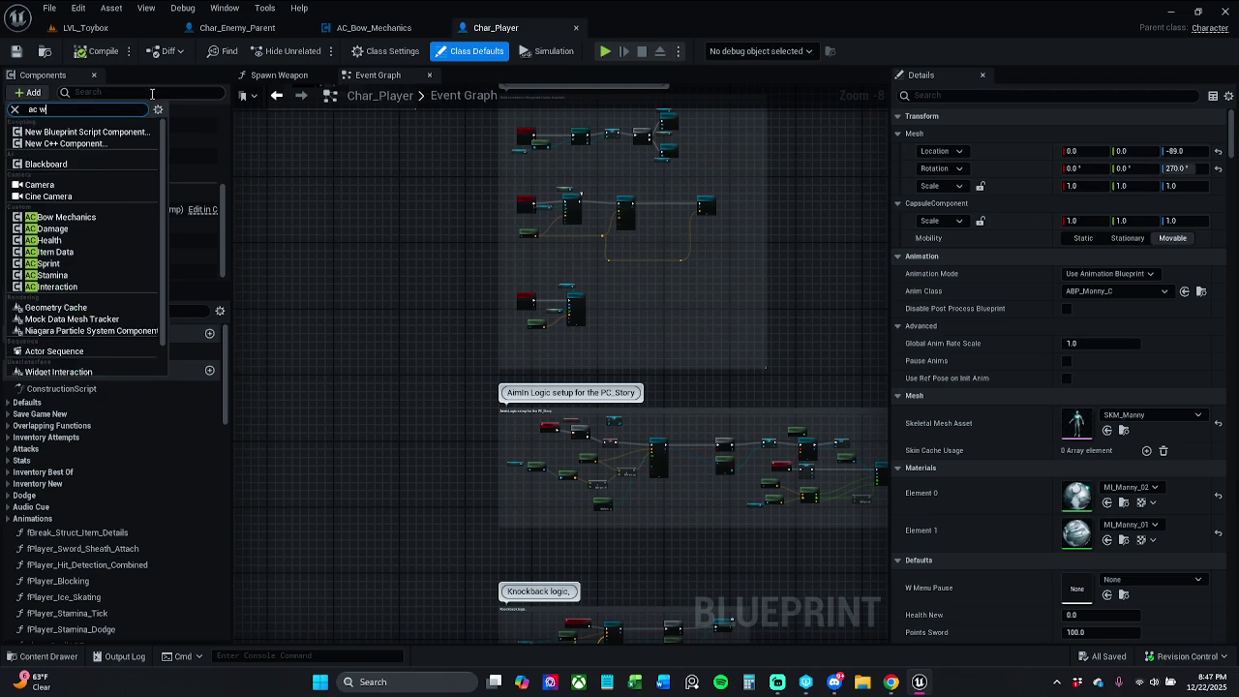
{"action": "type", "text": "eapon"}
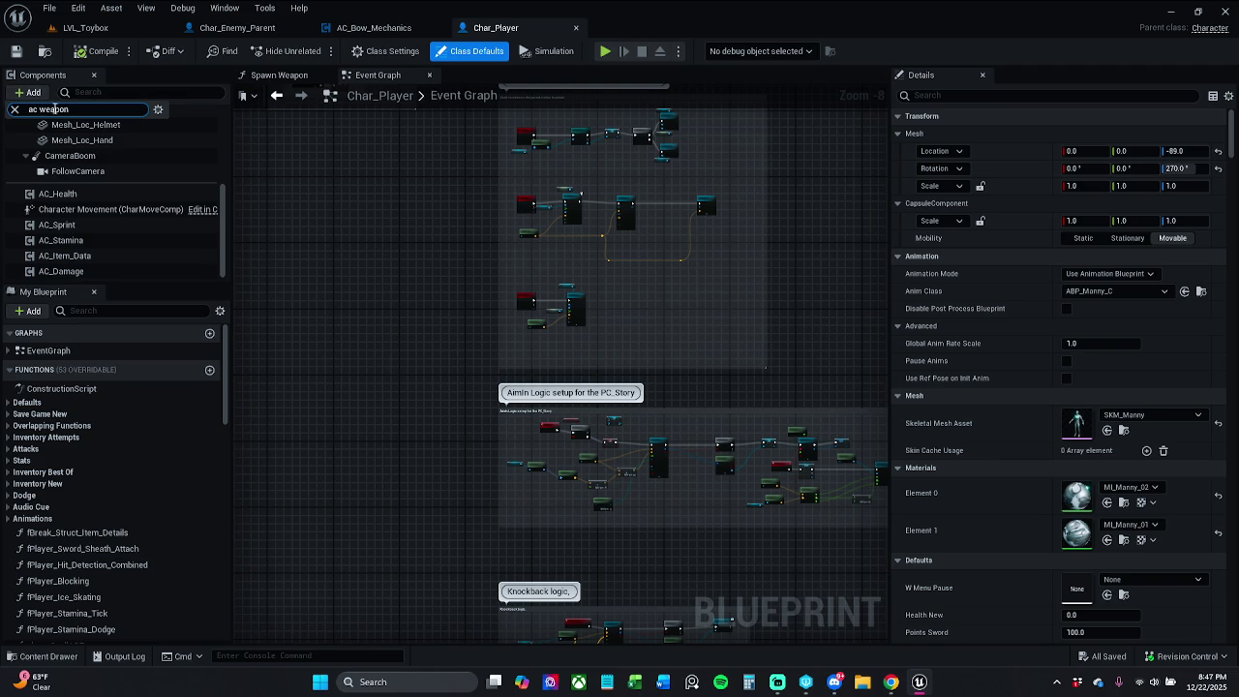
{"action": "left_click_drag", "start_coordinate": [40, 110], "coordinate": [97, 112]}
{"action": "key", "text": "BackSpace"}
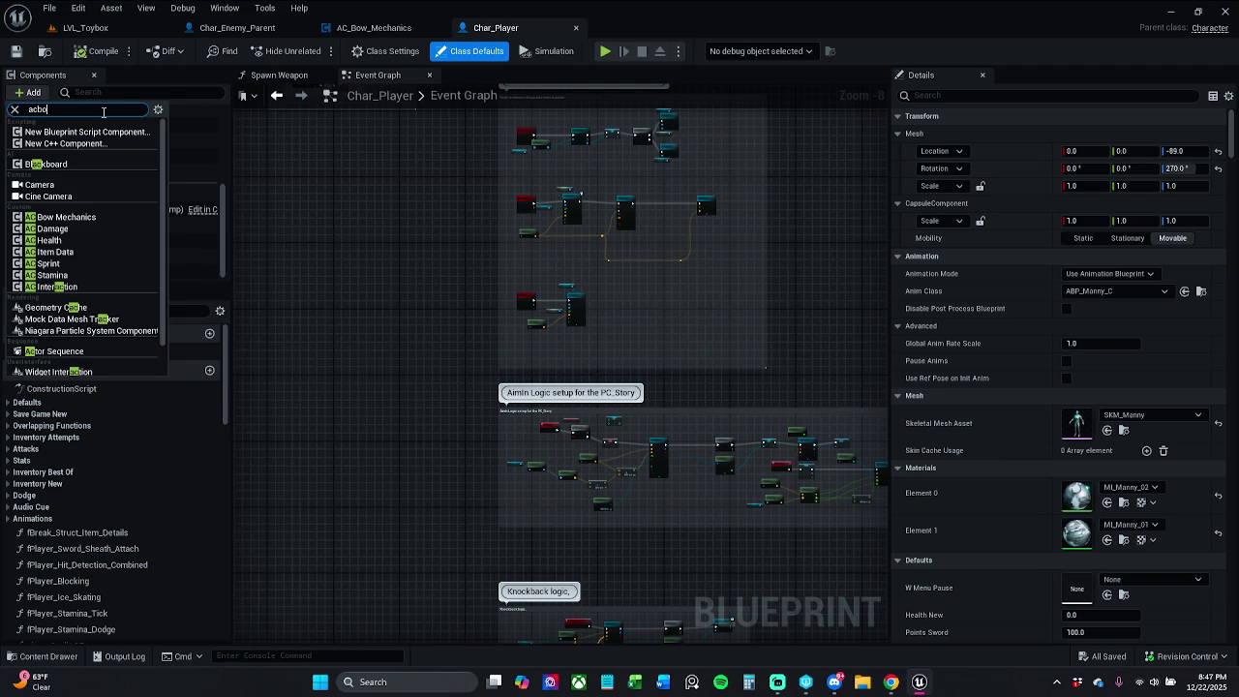
{"action": "type", "text": "w"}
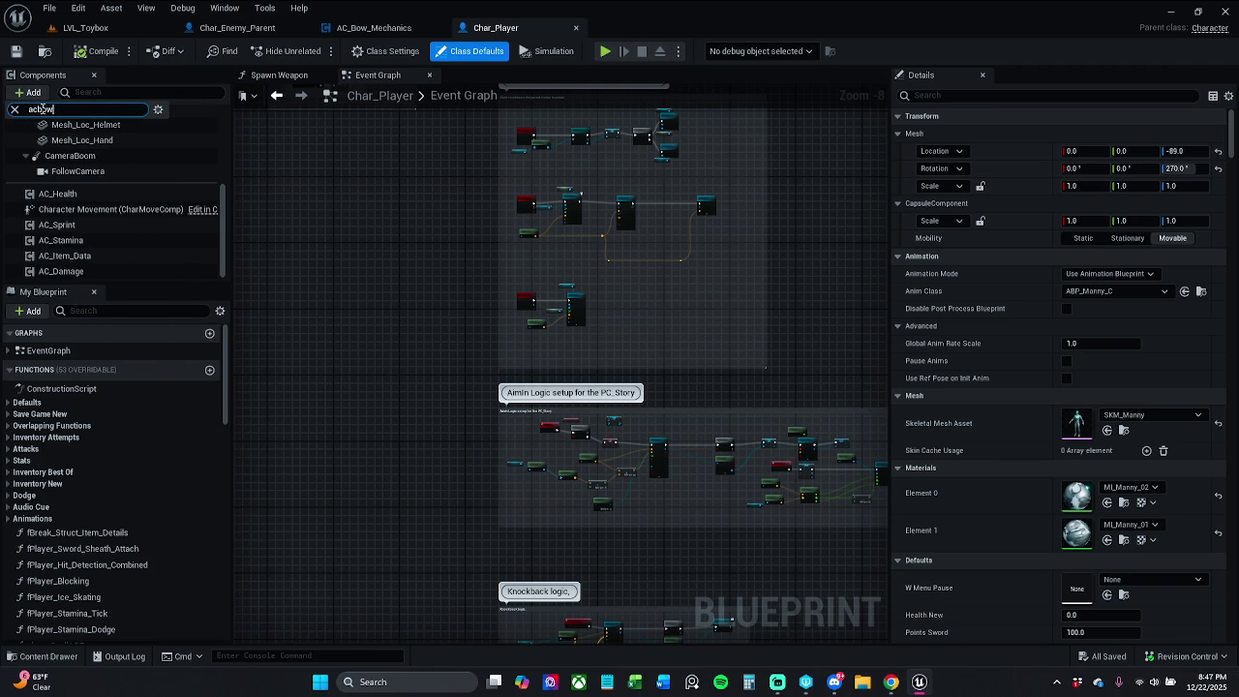
{"action": "left_click", "coordinate": [77, 91]}
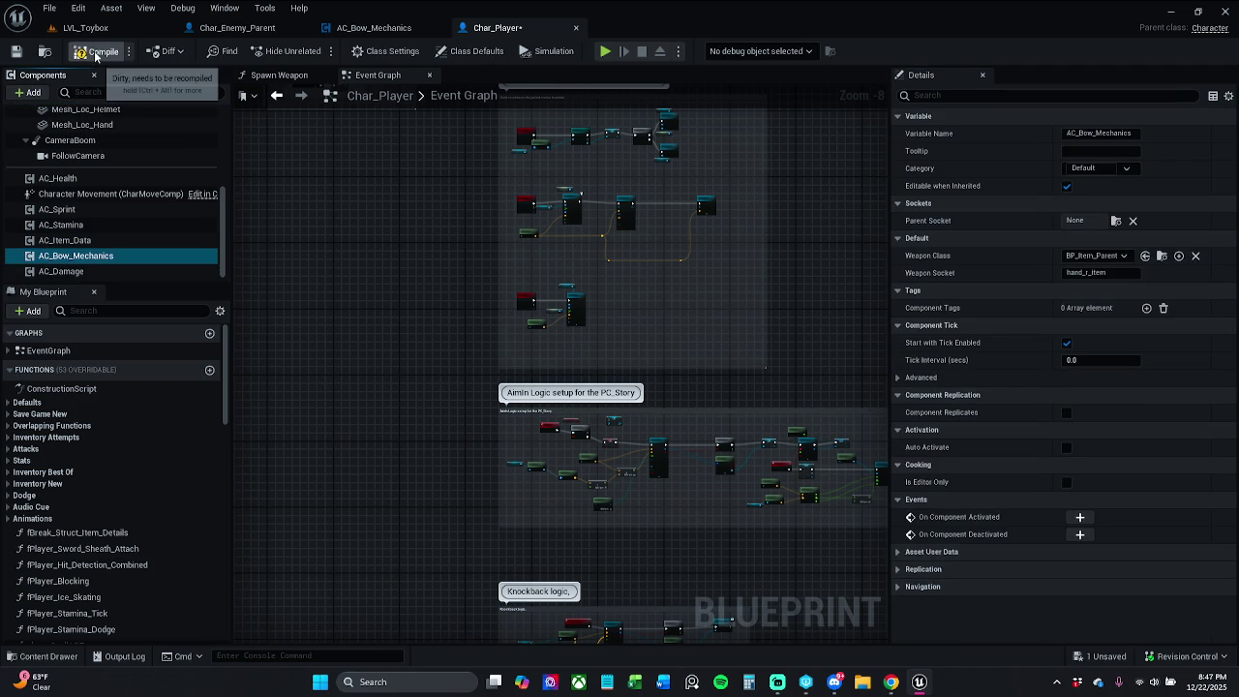
Save Char_Player, check its AC_Bow_Mechanics component, and go to AC_Bow_Mechanics' Weapon Equip graph
{"action": "left_click", "coordinate": [17, 51]}
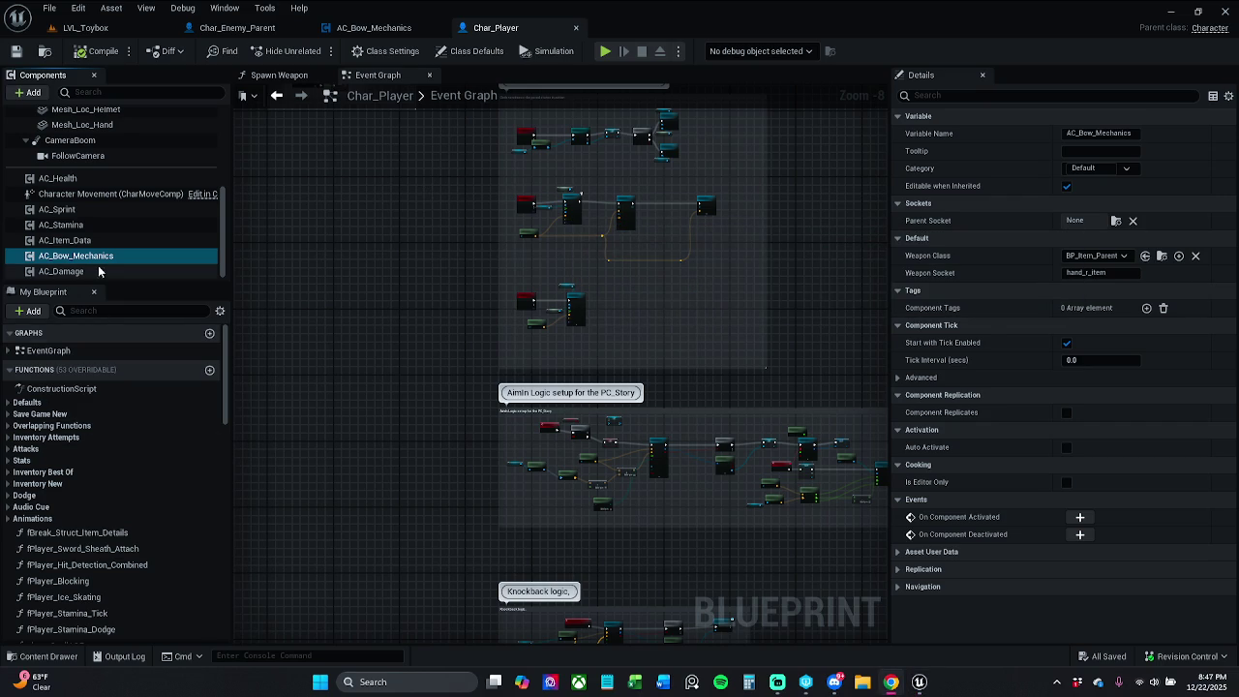
{"action": "left_click", "coordinate": [114, 241]}
{"action": "left_click", "coordinate": [124, 260]}
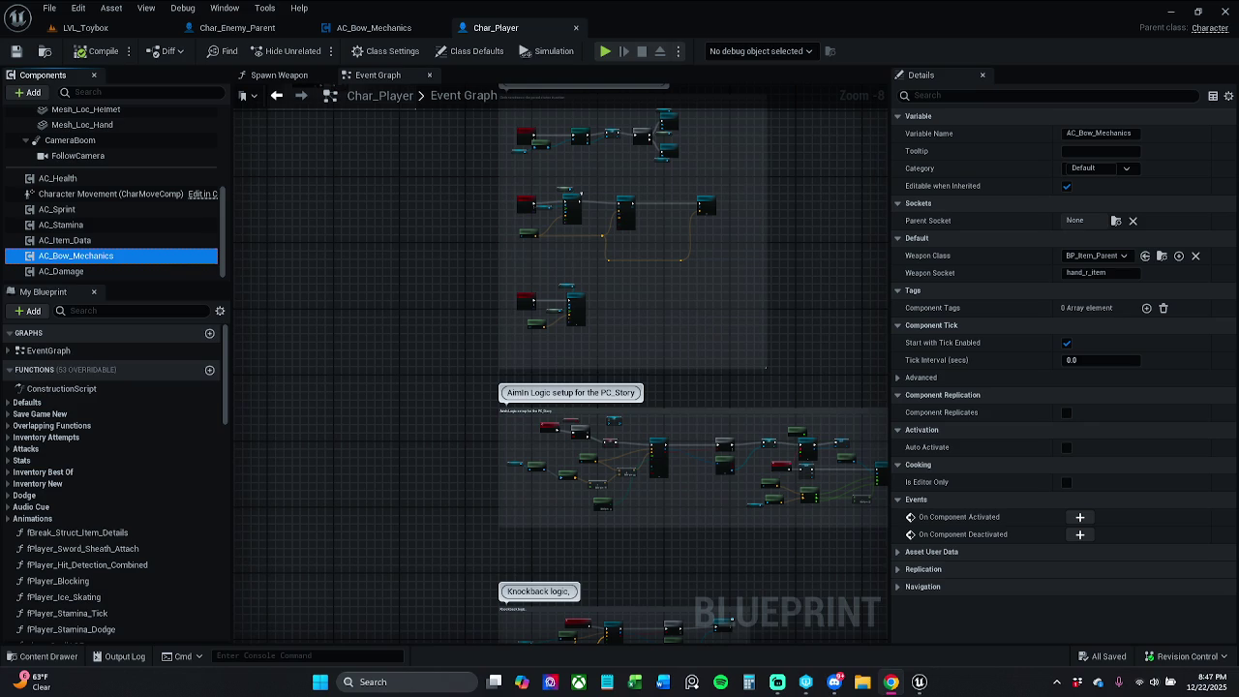
{"action": "left_click", "coordinate": [374, 27]}
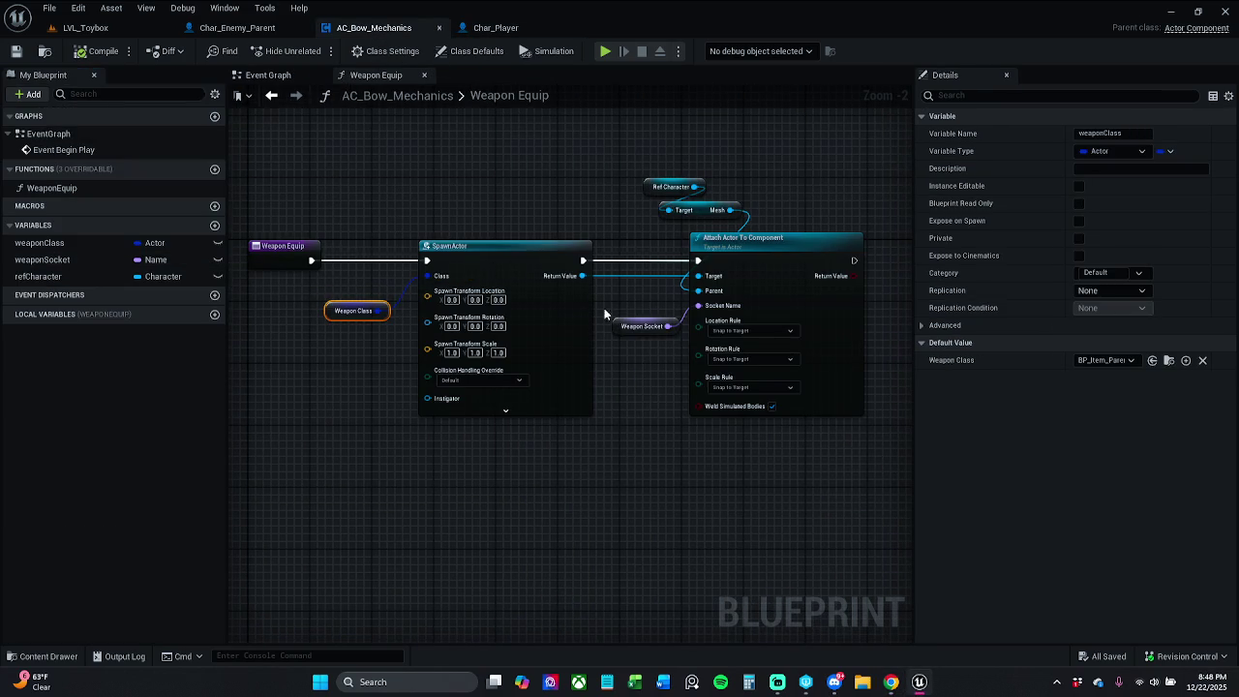
Toggle the weaponSocket variable's Instance Editable setting and save AC_Bow_Mechanics
{"action": "left_click", "coordinate": [643, 326]}
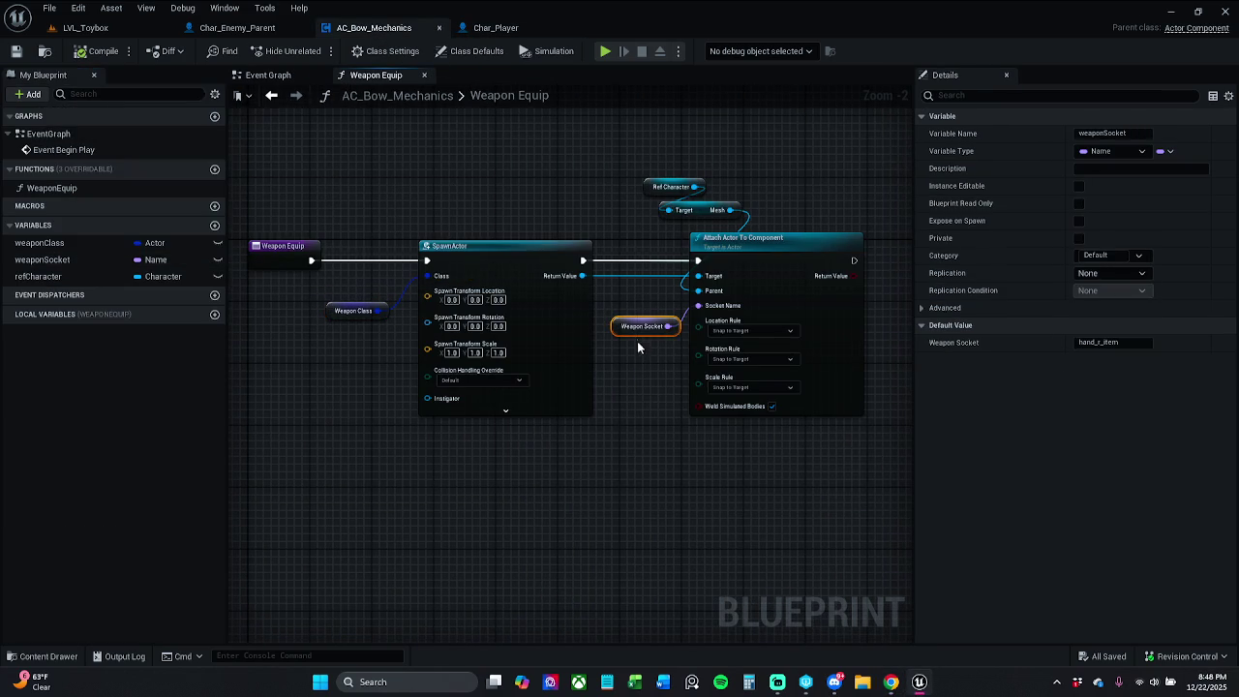
{"action": "left_click", "coordinate": [1079, 186]}
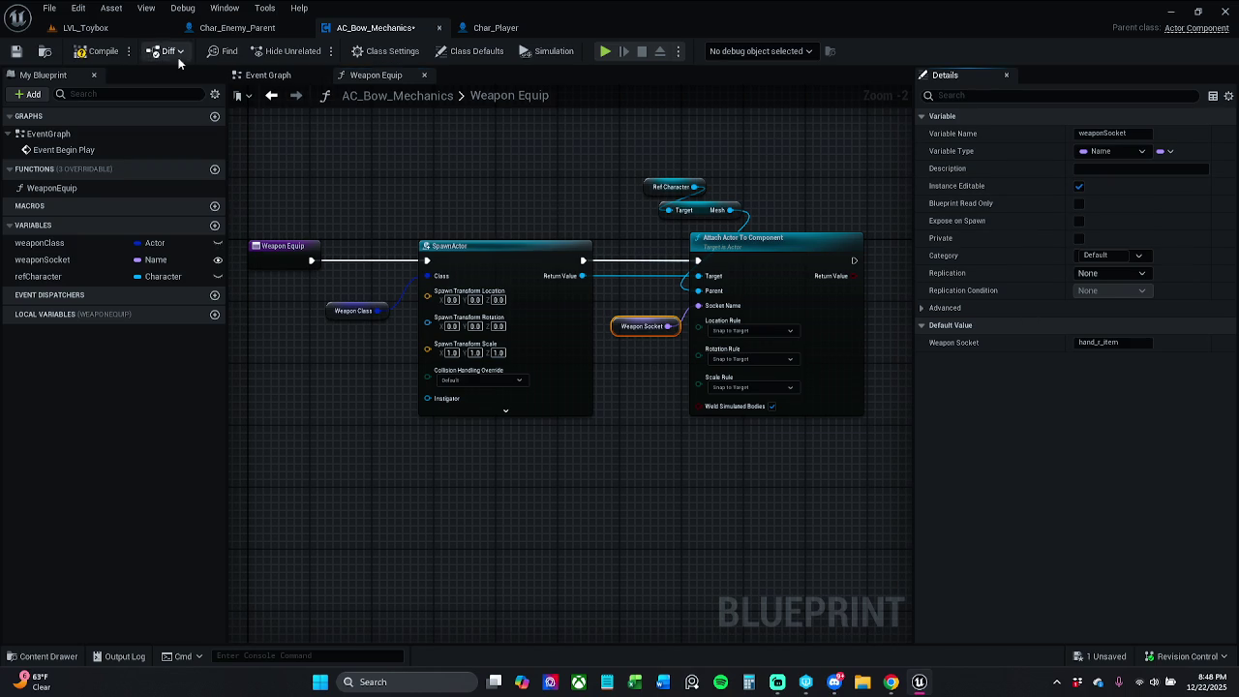
{"action": "left_click", "coordinate": [15, 51]}
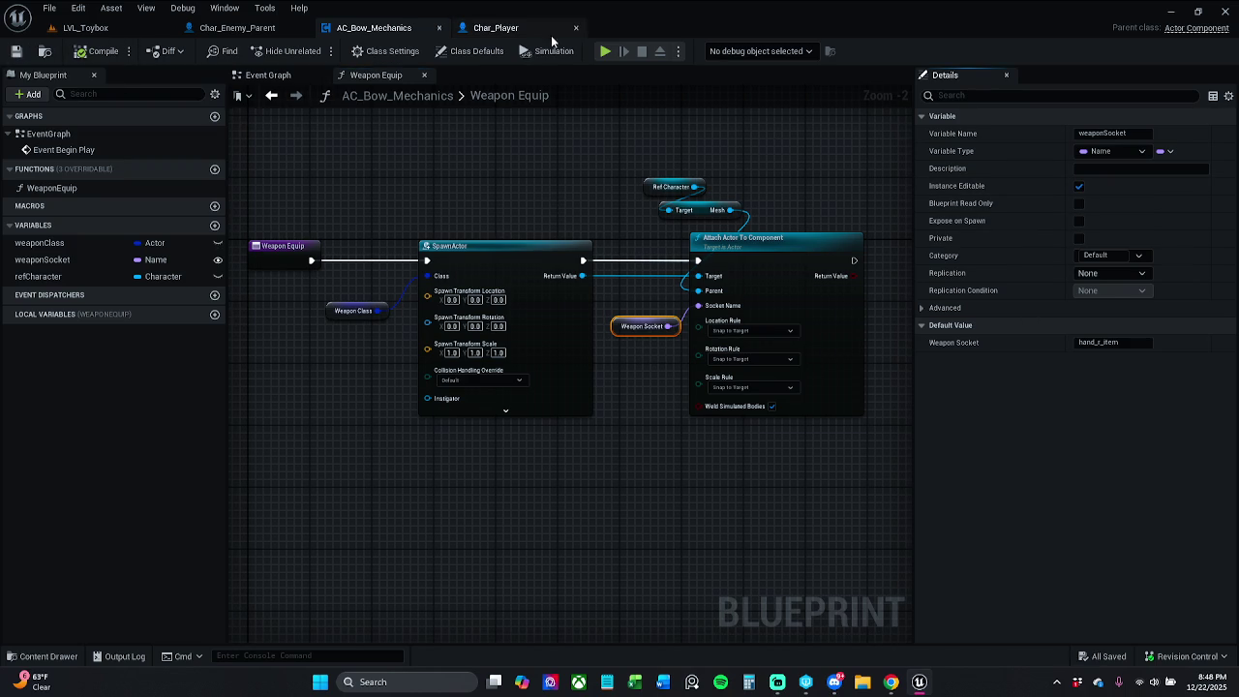
Save AC_Bow_Mechanics once more and return to Char_Player's Event Graph
{"action": "left_click", "coordinate": [533, 29]}
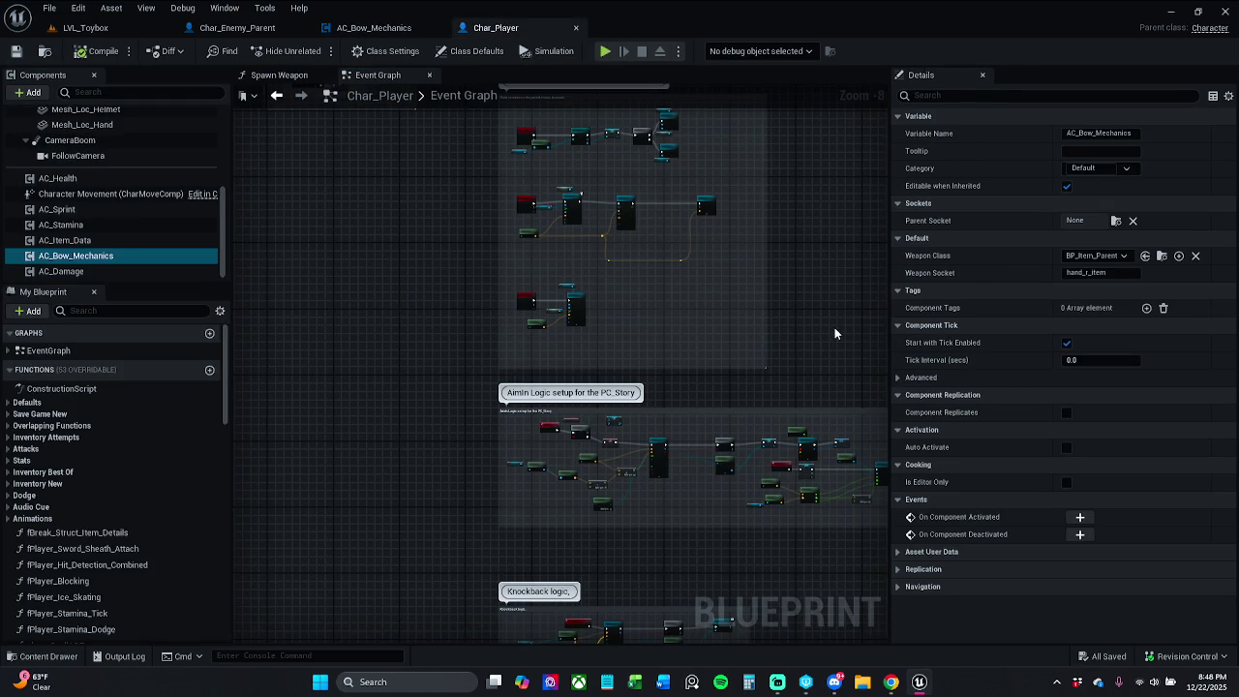
{"action": "left_click", "coordinate": [344, 29]}
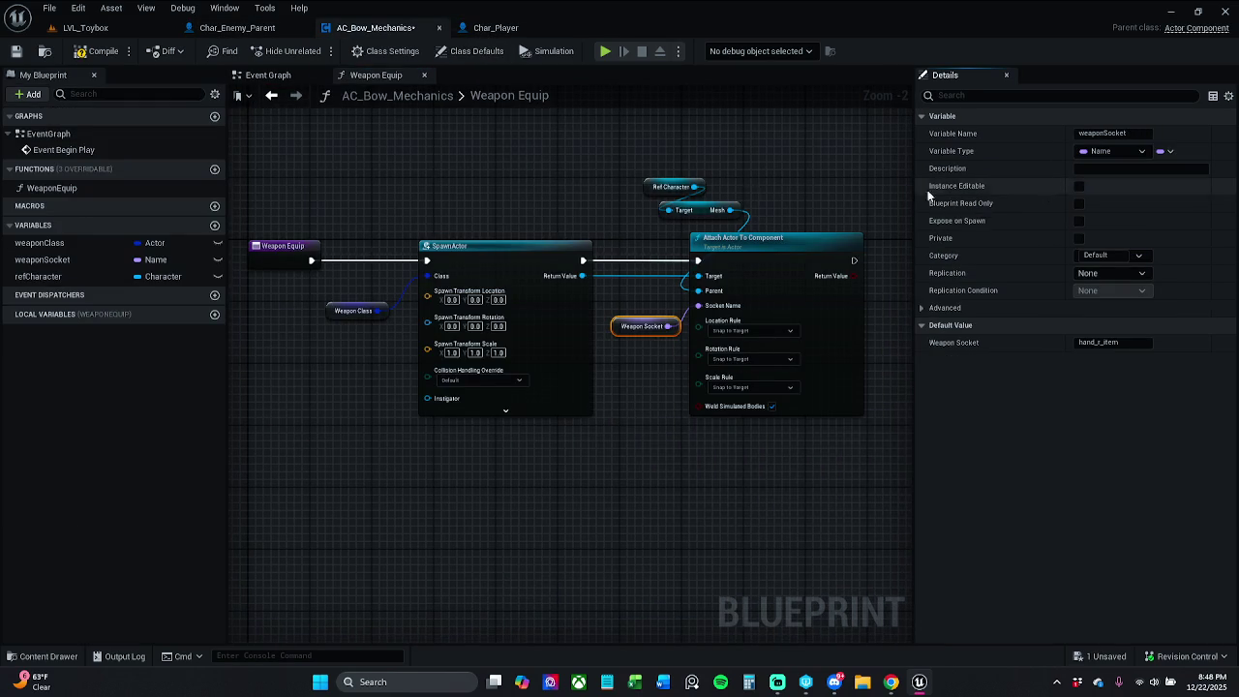
{"action": "left_click", "coordinate": [16, 50]}
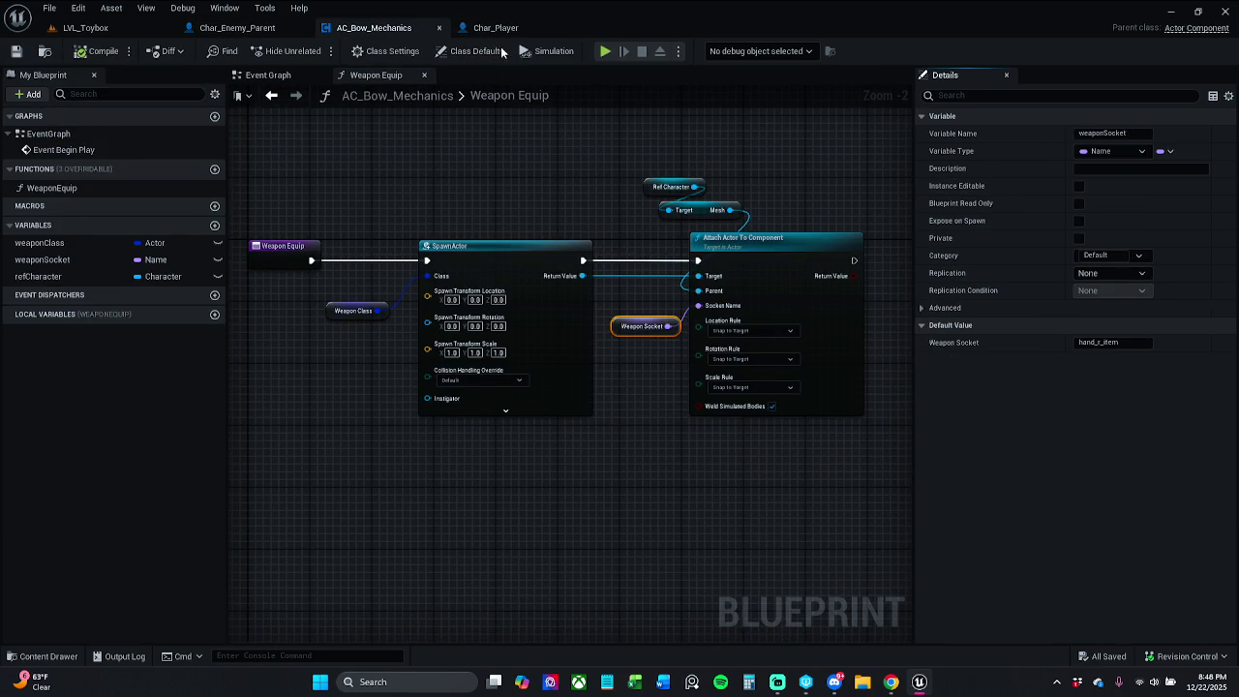
{"action": "left_click", "coordinate": [496, 28]}
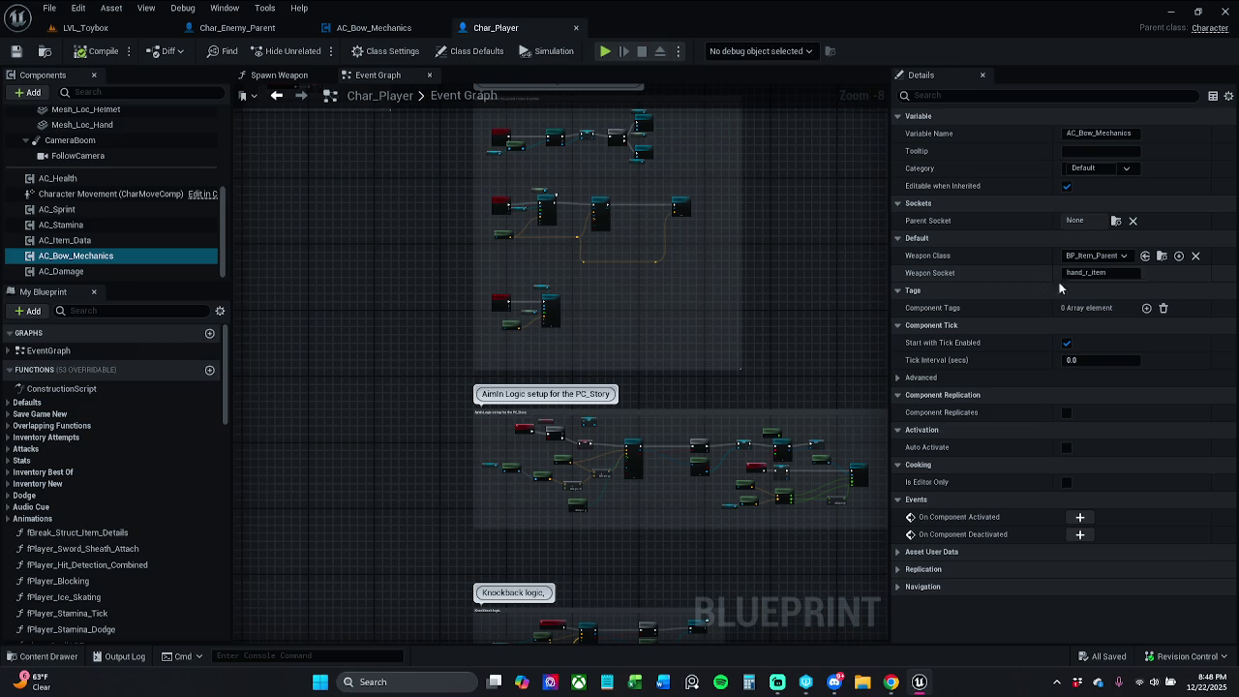
Set the AC_Bow_Mechanics component's Weapon Class to BP_Item_Bow in Char_Player
{"action": "left_click", "coordinate": [77, 240]}
{"action": "left_click", "coordinate": [106, 255]}
{"action": "mouse_move", "coordinate": [871, 342]}
{"action": "left_mouse_down"}
{"action": "mouse_move", "coordinate": [759, 327]}
{"action": "mouse_move", "coordinate": [765, 299]}
{"action": "left_mouse_up"}
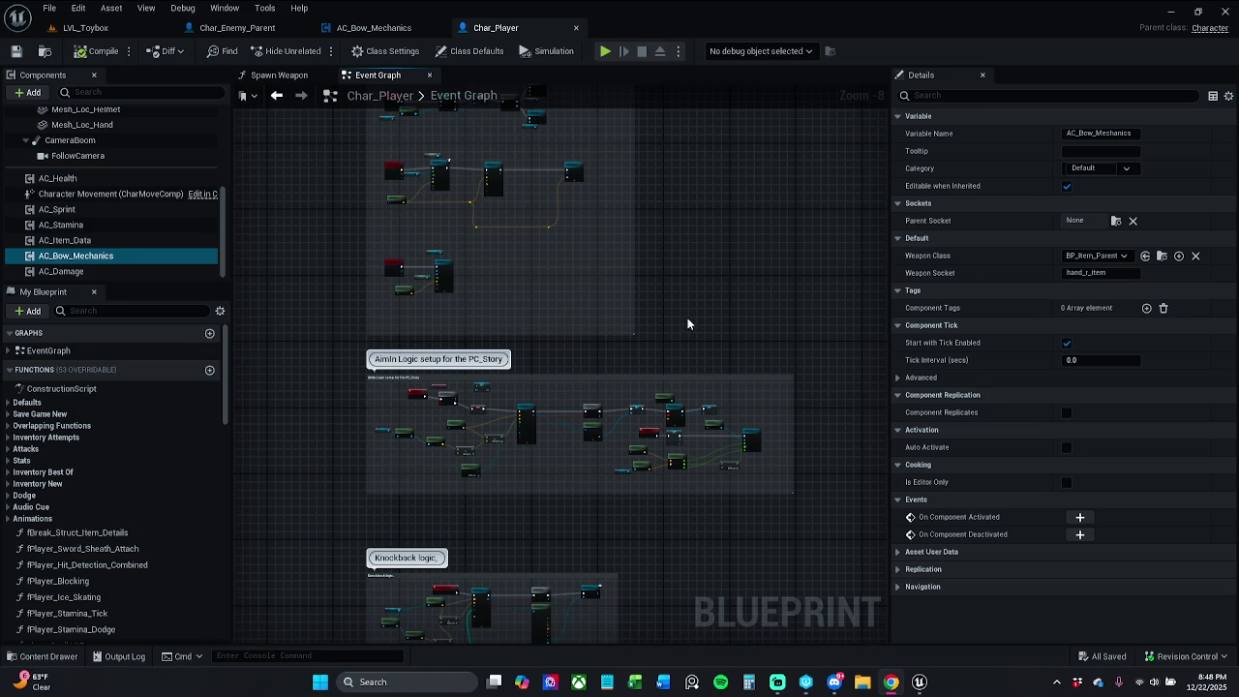
{"action": "left_click", "coordinate": [1097, 256]}
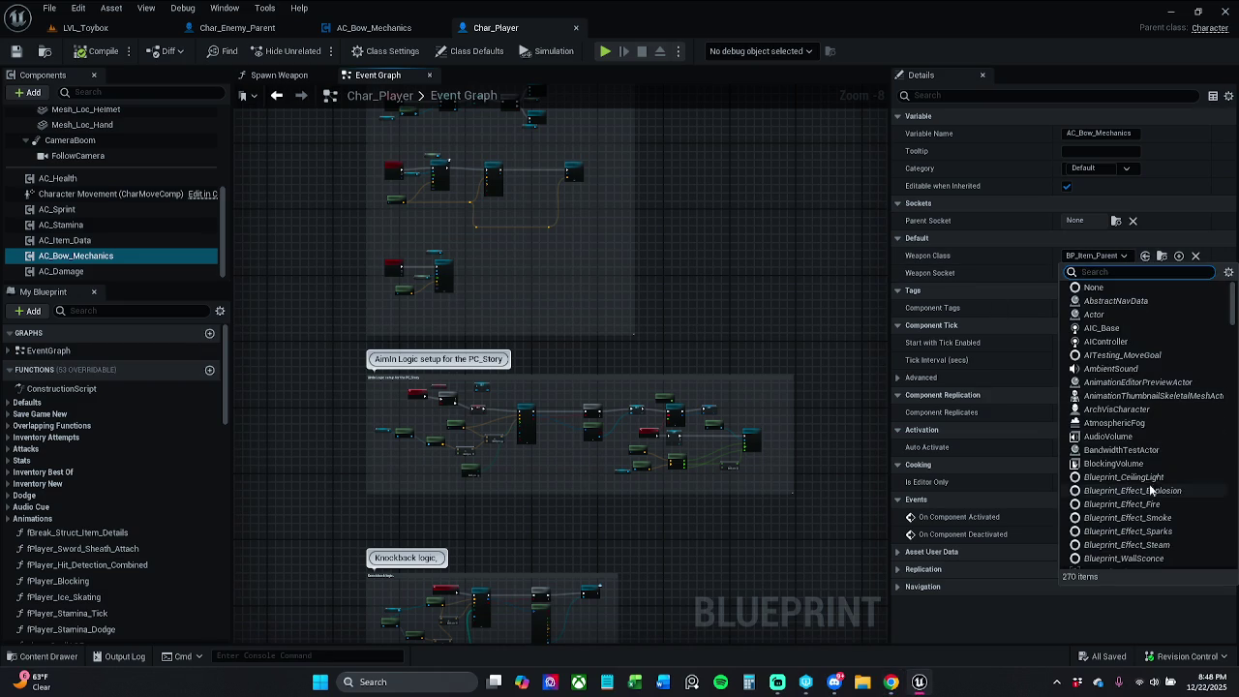
{"action": "type", "text": "bow"}
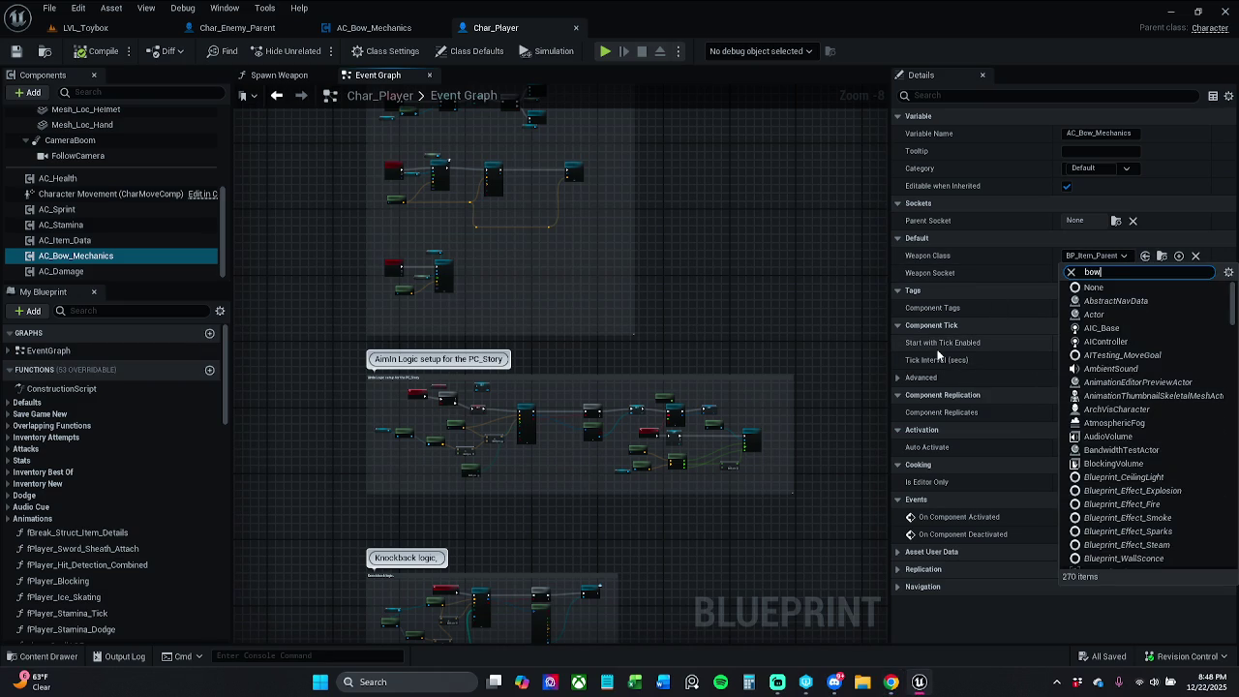
{"action": "left_click", "coordinate": [1158, 297]}
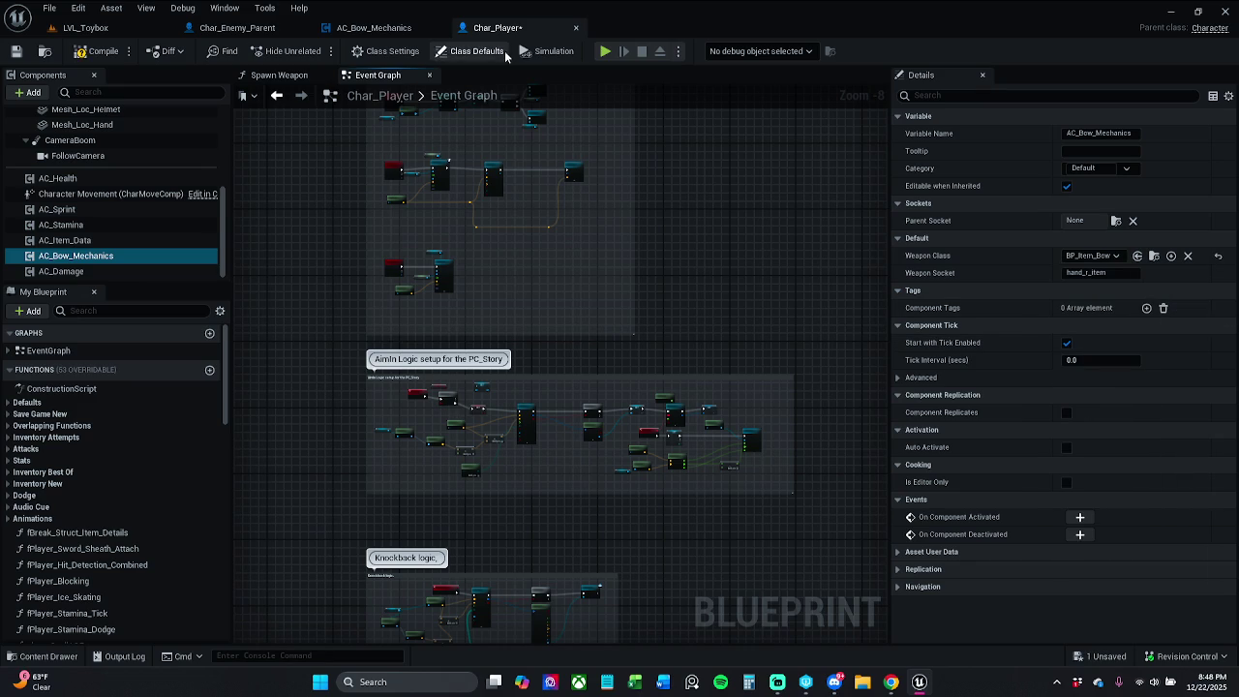
Compile Char_Player and start a play test in LVL_Toybox
{"action": "left_click", "coordinate": [103, 50]}
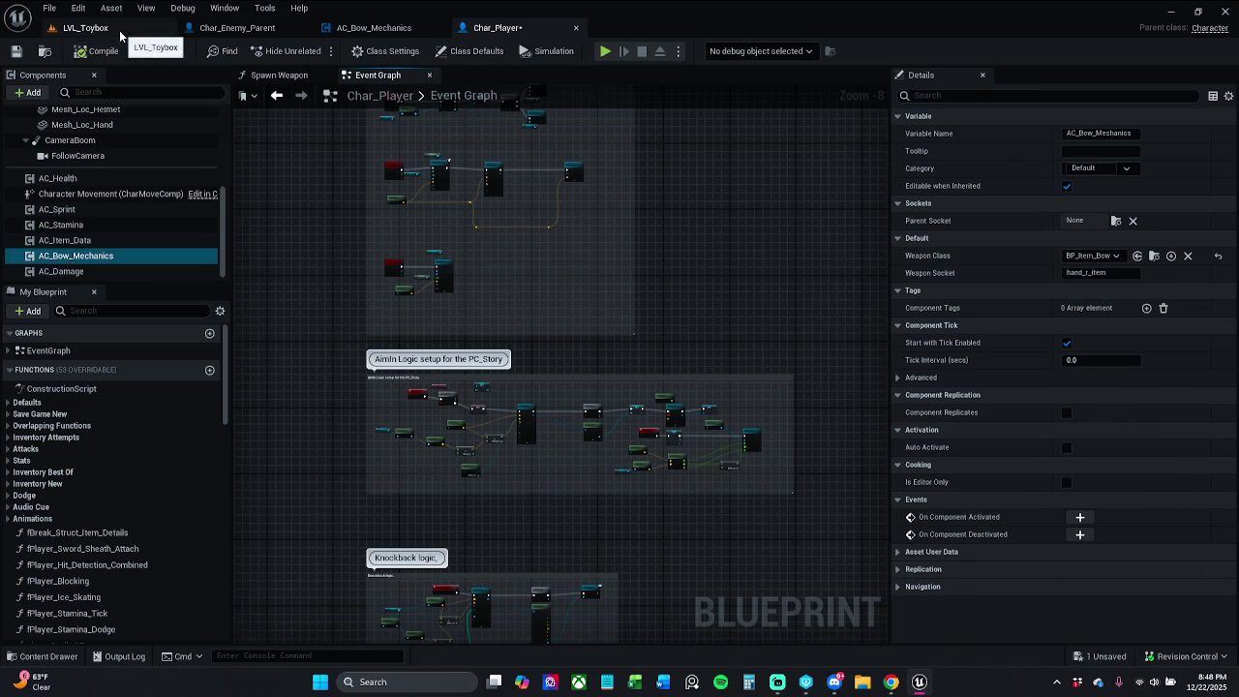
{"action": "left_click", "coordinate": [85, 27]}
{"action": "left_click", "coordinate": [318, 51]}
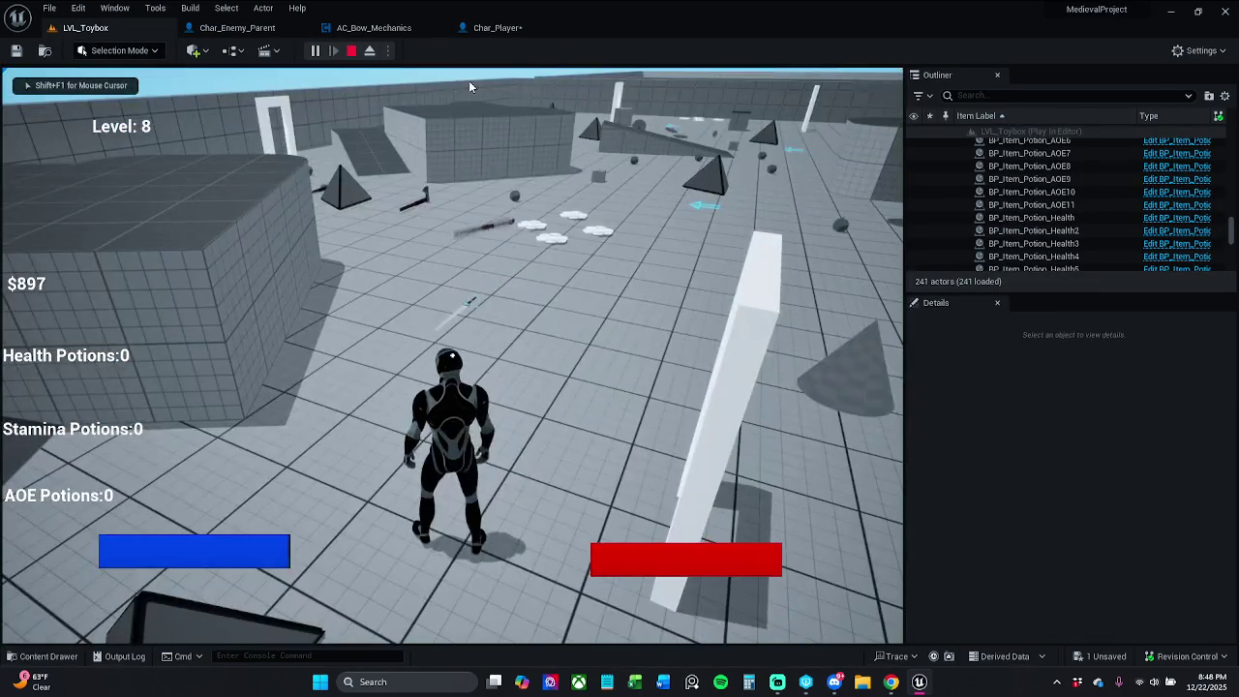
End the play test, save Char_Player, and switch to the Char_Enemy_Parent blueprint
{"action": "key", "text": "Escape"}
{"action": "left_click", "coordinate": [516, 31]}
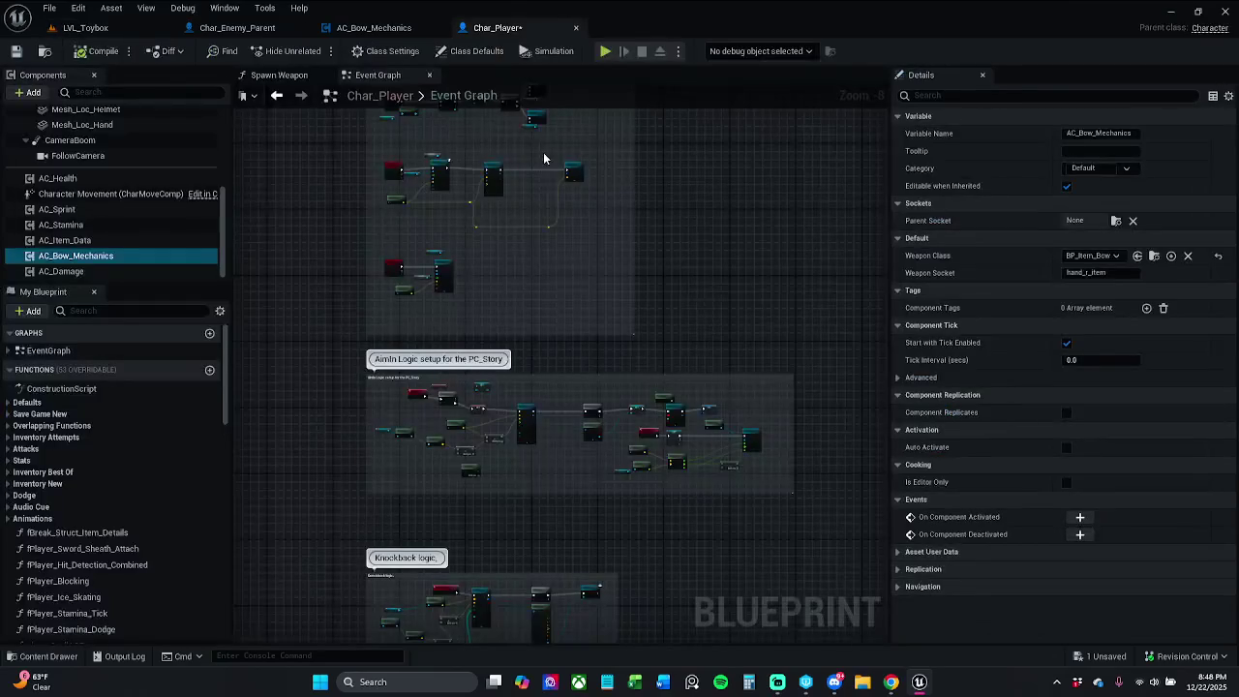
{"action": "left_click", "coordinate": [20, 52]}
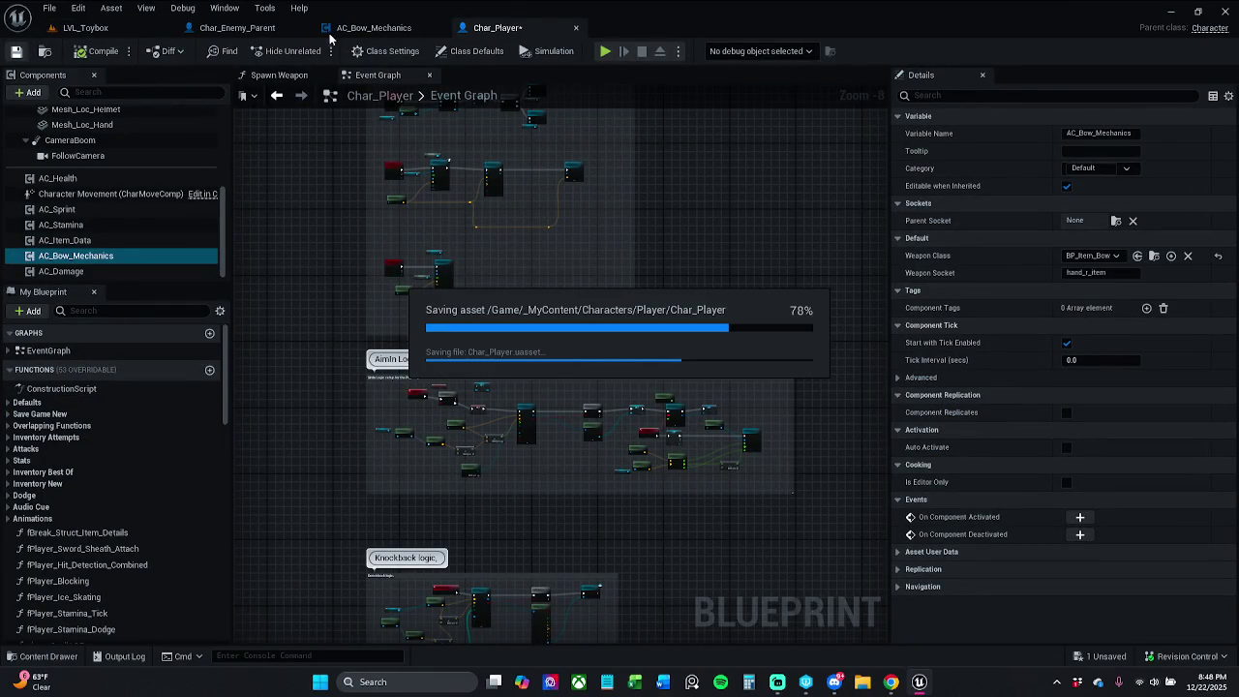
{"action": "left_click", "coordinate": [251, 31]}
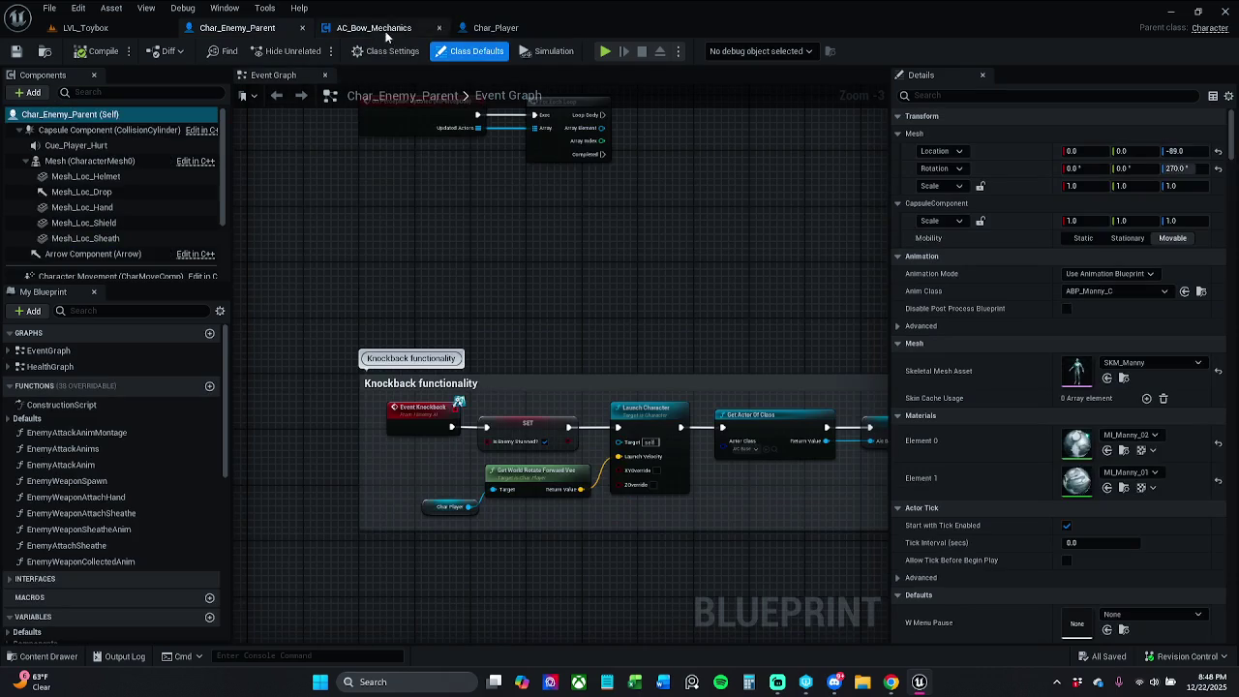
Set the weaponClass variable's default to BP_Item_Bow in AC_Bow_Mechanics
{"action": "left_click", "coordinate": [376, 27]}
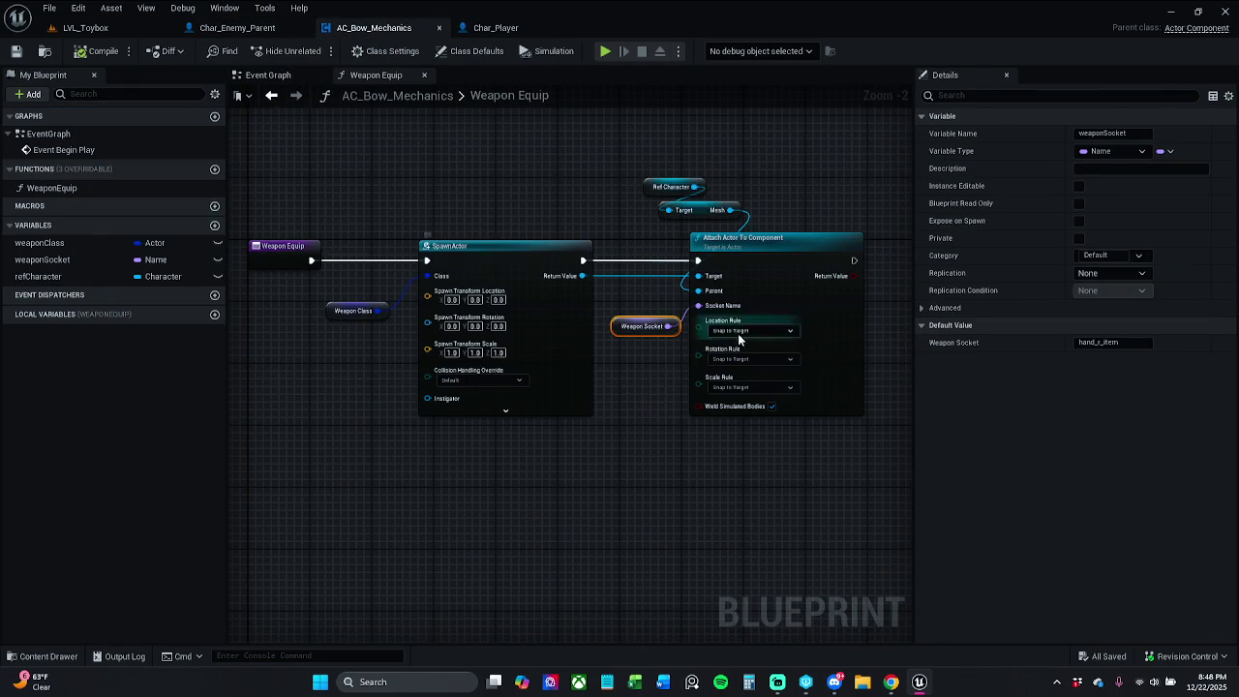
{"action": "left_click", "coordinate": [356, 311]}
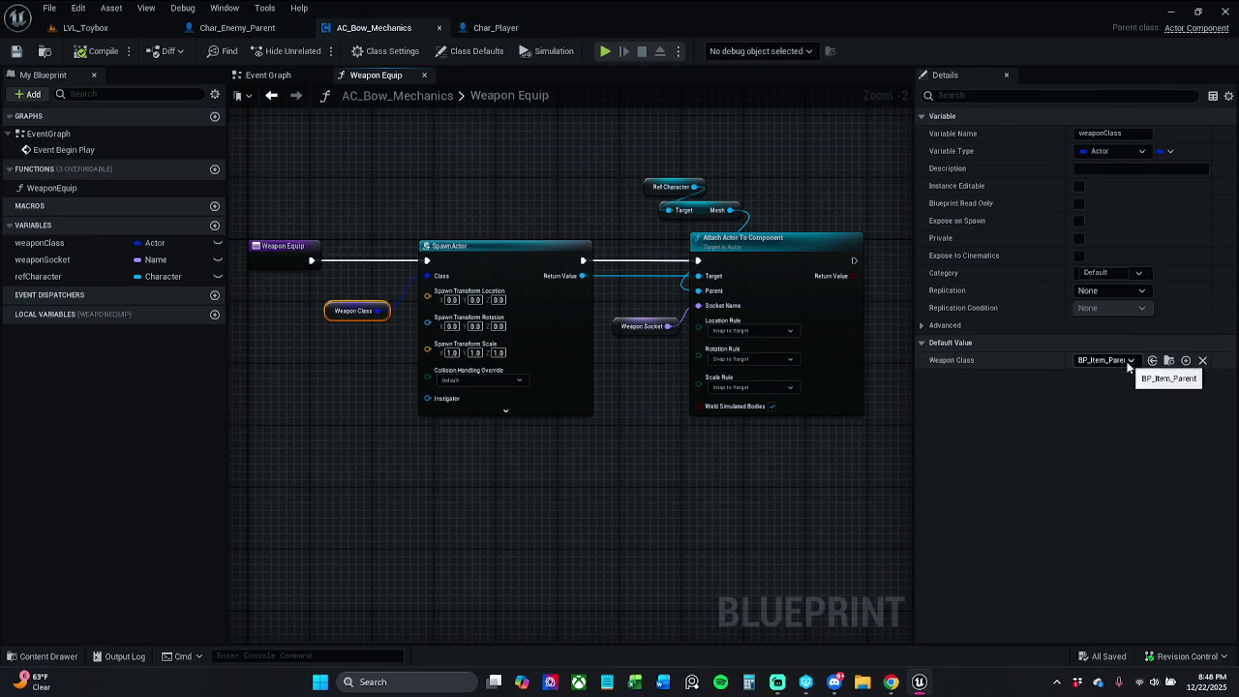
{"action": "left_click", "coordinate": [1104, 360]}
{"action": "type", "text": "bow"}
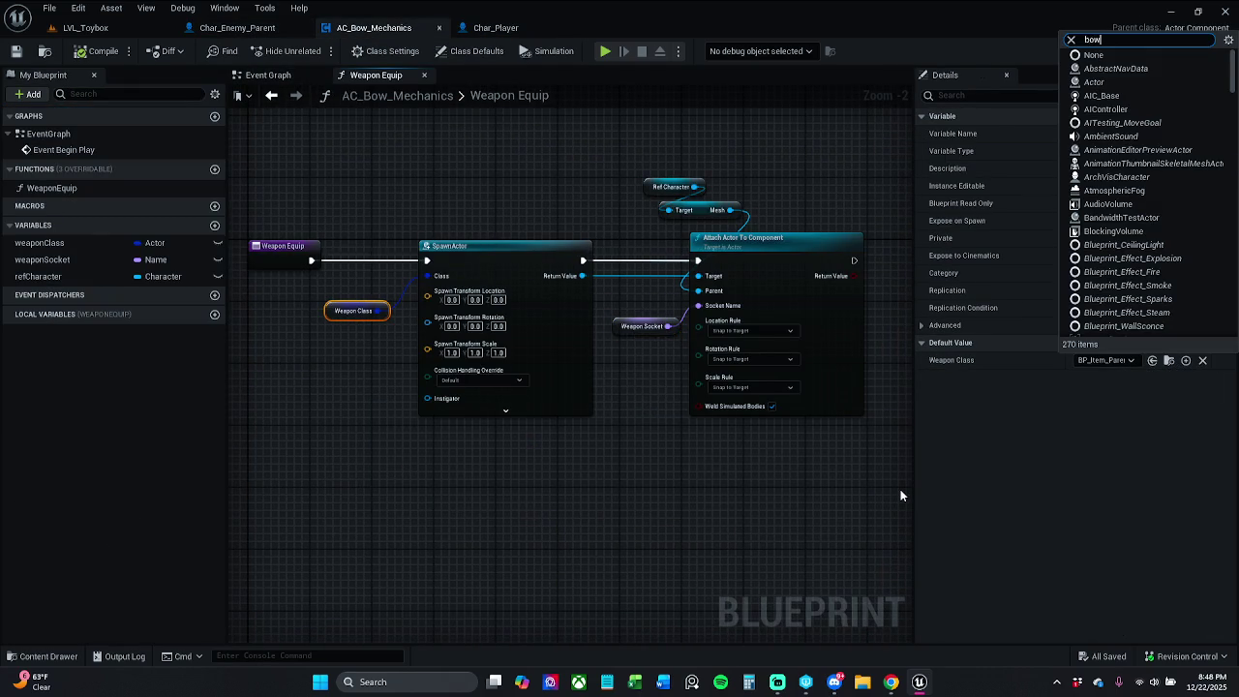
{"action": "left_click", "coordinate": [1123, 406]}
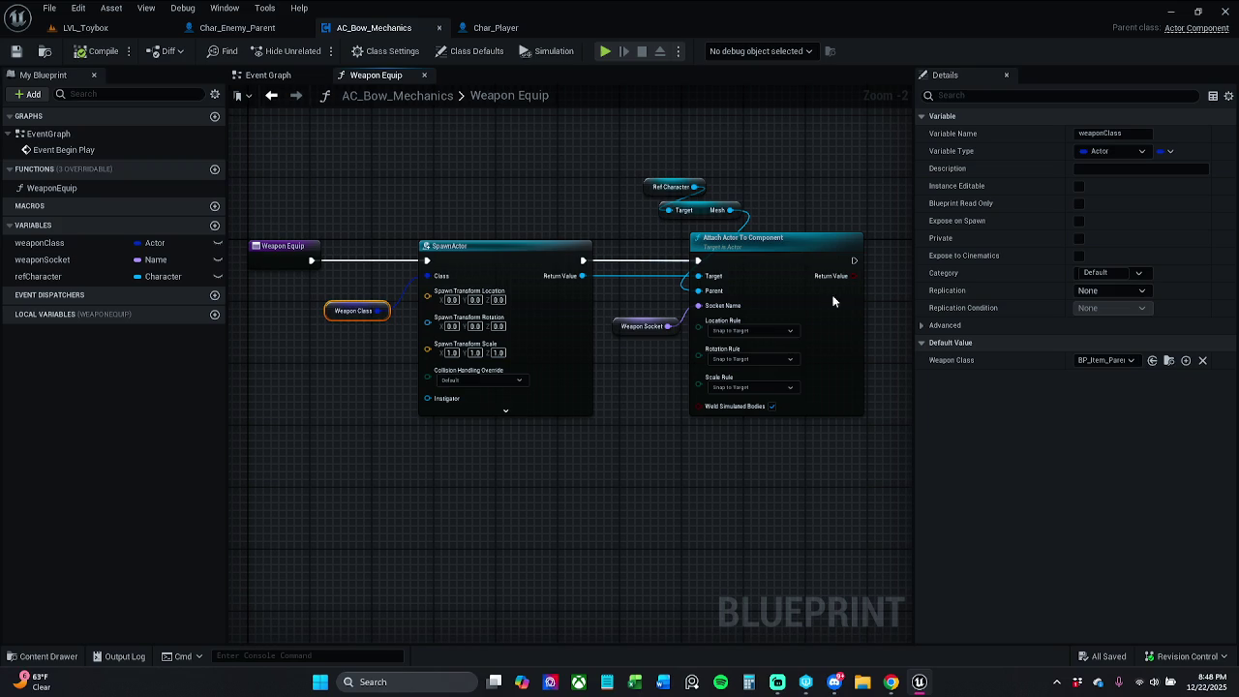
Review the weaponClass (BP_Item_Bow), weaponSocket (hand_r_item) and refCharacter defaults, then return to Char_Player
{"action": "left_click", "coordinate": [86, 27]}
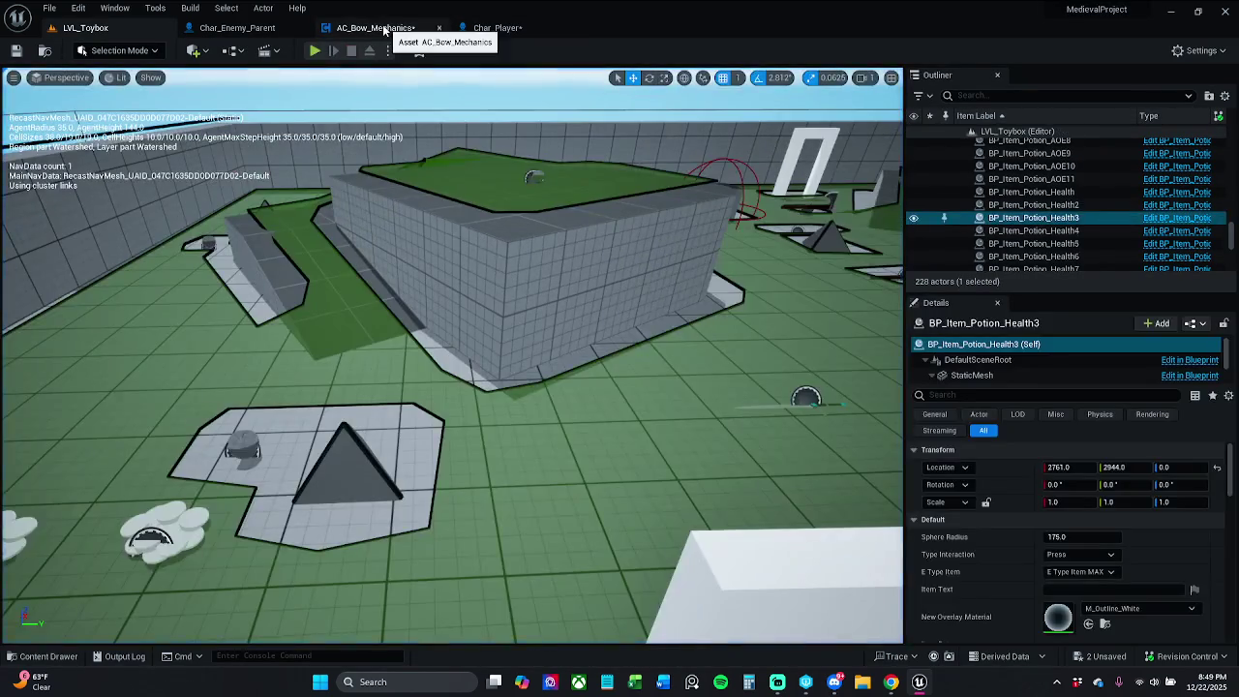
{"action": "left_click", "coordinate": [382, 27]}
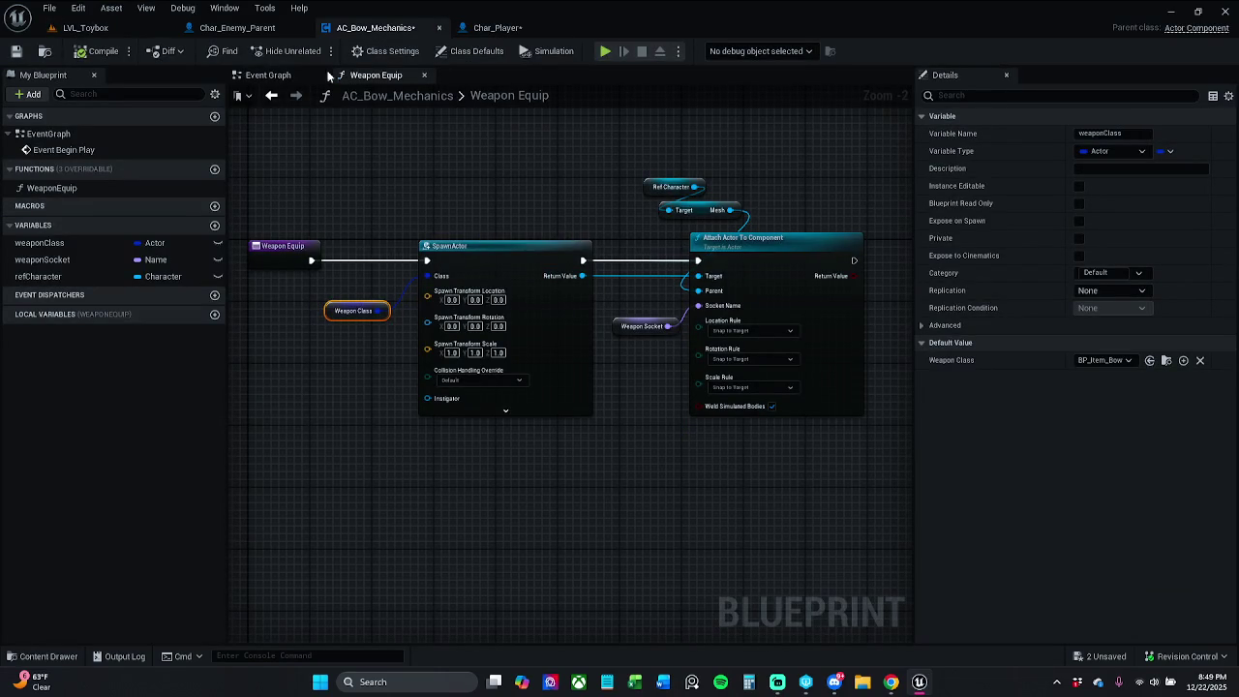
{"action": "left_click", "coordinate": [271, 75]}
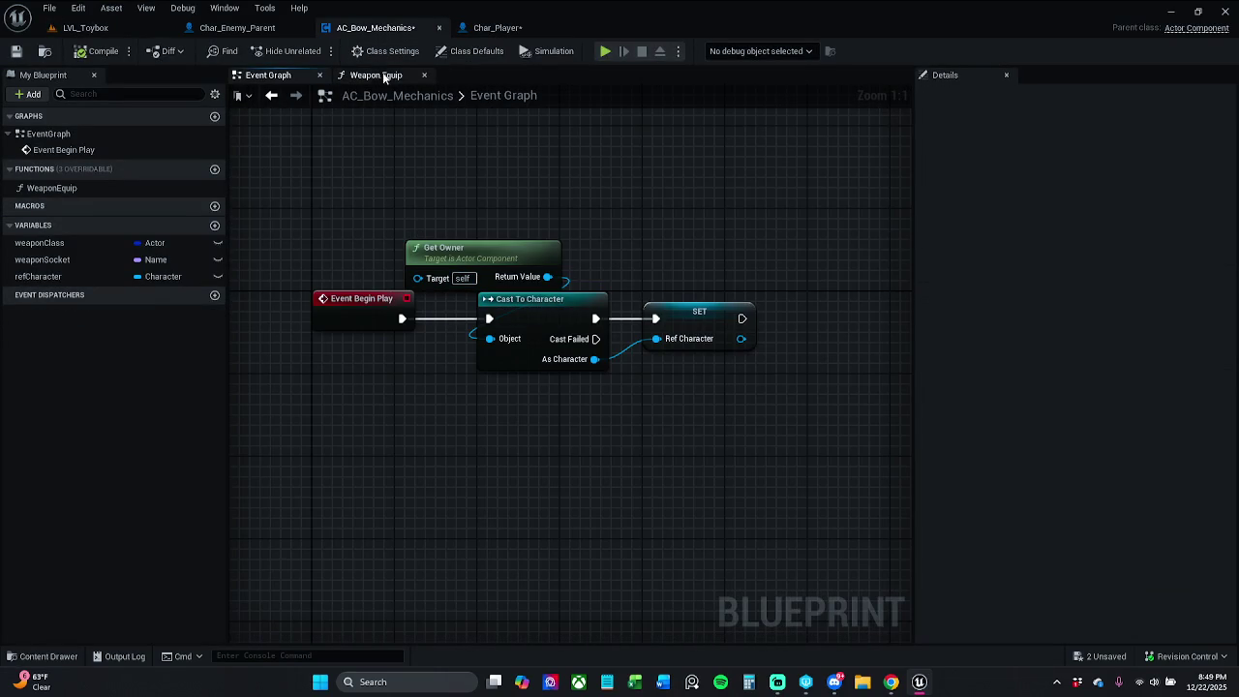
{"action": "left_click", "coordinate": [377, 76]}
{"action": "left_click", "coordinate": [97, 245]}
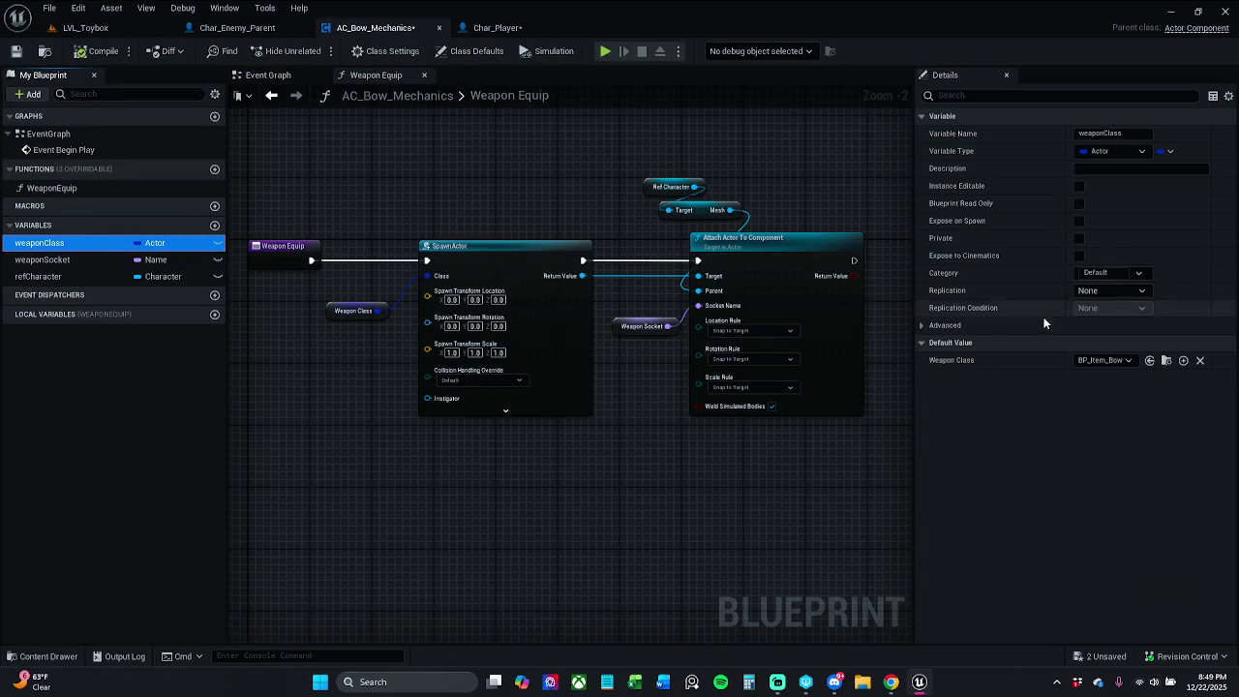
{"action": "left_click", "coordinate": [71, 260]}
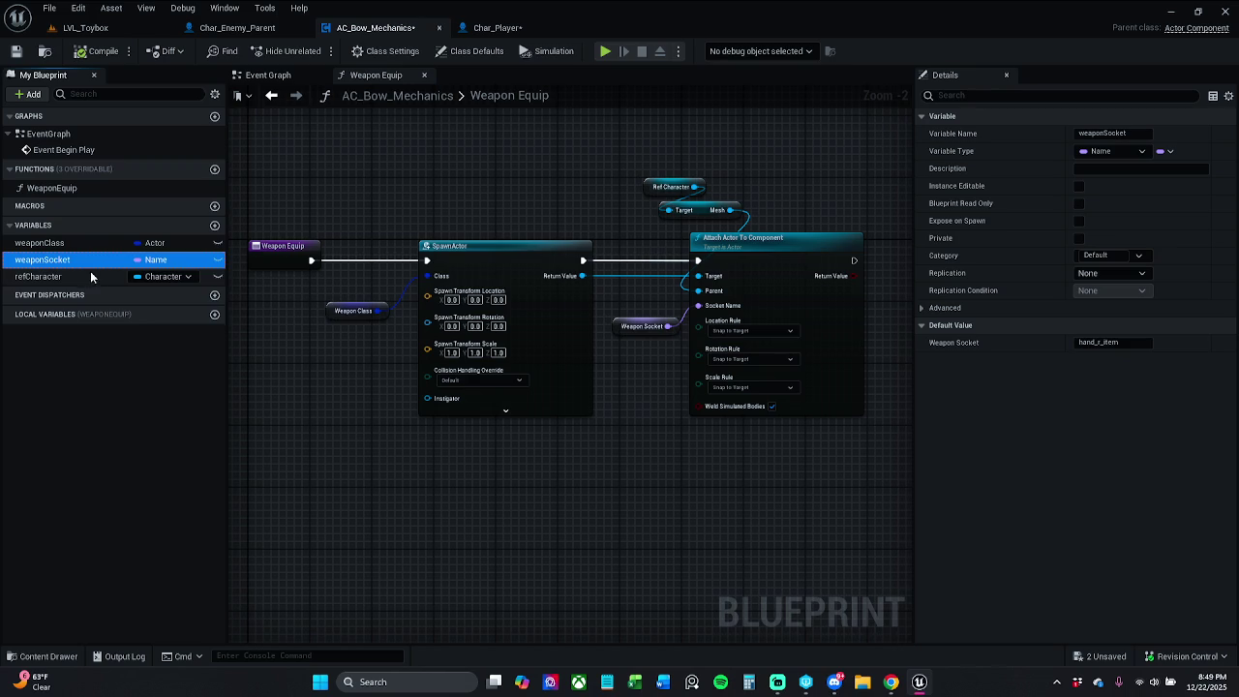
{"action": "left_click", "coordinate": [89, 276]}
{"action": "left_click", "coordinate": [92, 246]}
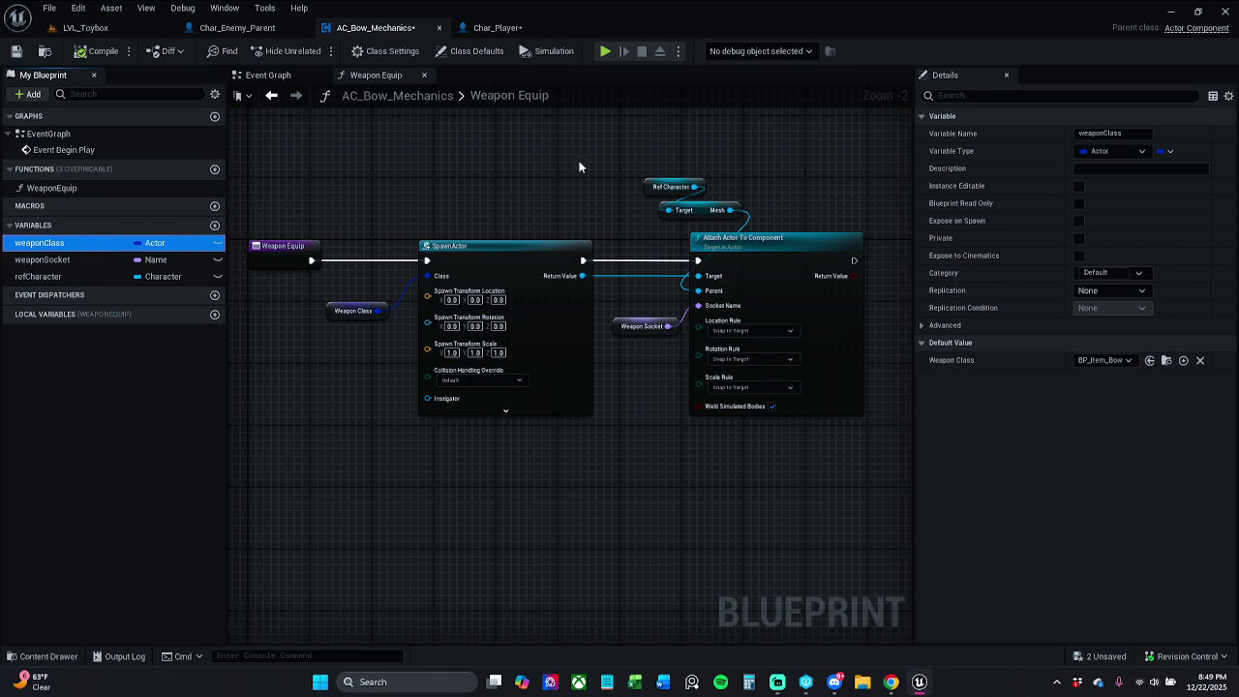
{"action": "left_click", "coordinate": [542, 27]}
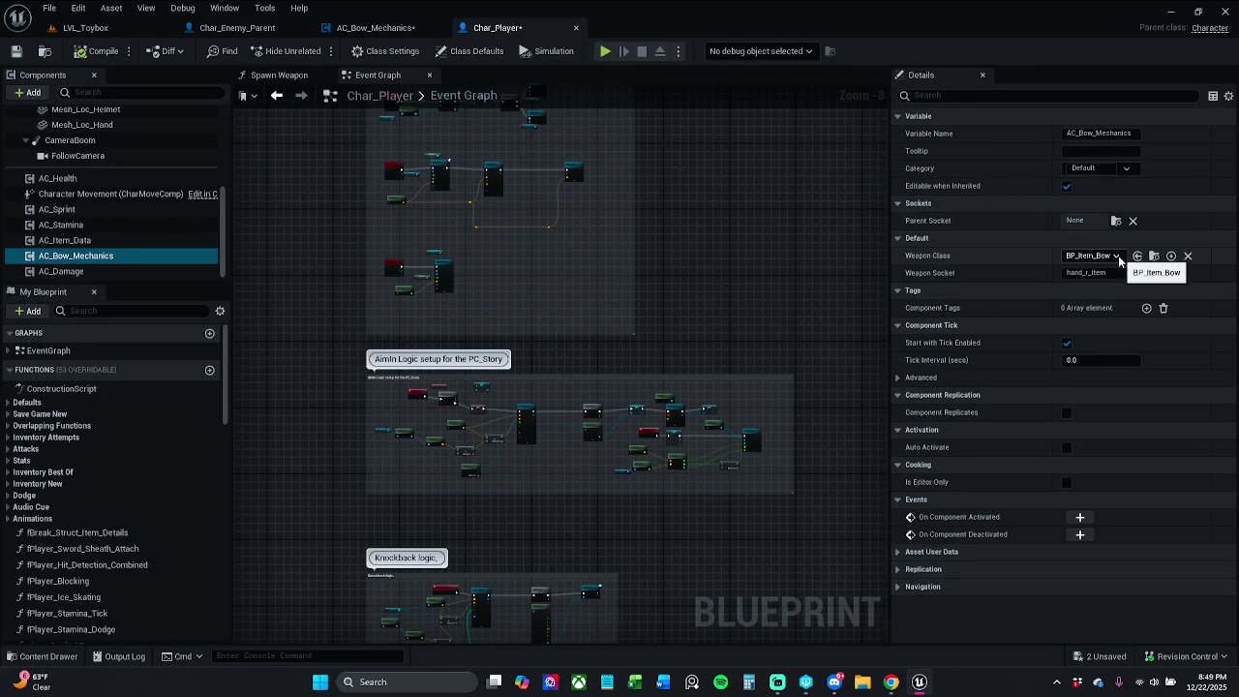
Set Weapon Class to BP_Item_Sword and play-test it in LVL_Toybox
{"action": "left_click", "coordinate": [891, 681]}
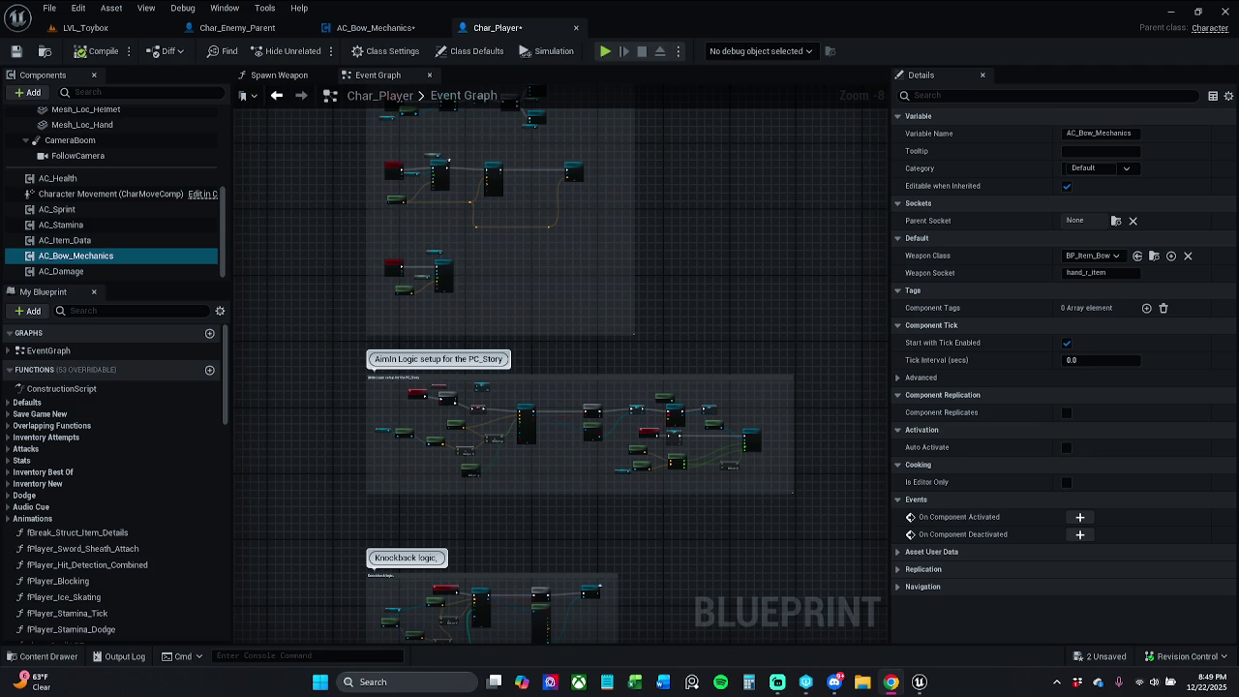
{"action": "left_click", "coordinate": [1091, 256]}
{"action": "type", "text": "sword"}
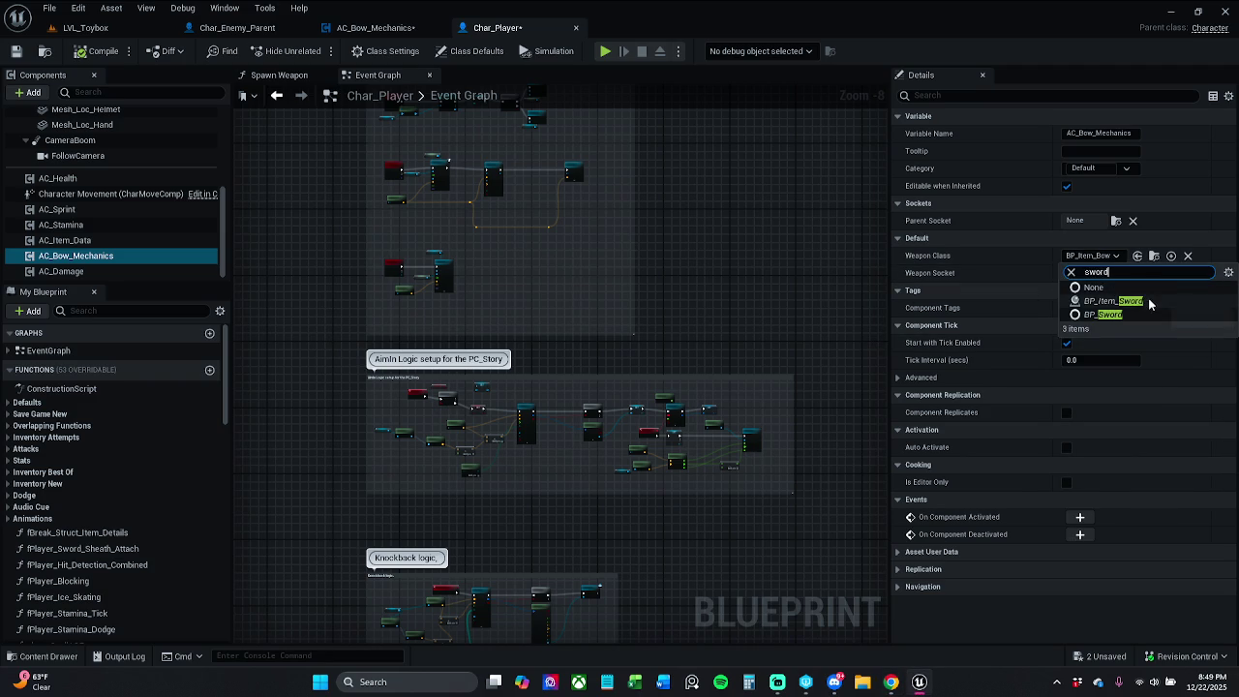
{"action": "left_click", "coordinate": [1167, 304]}
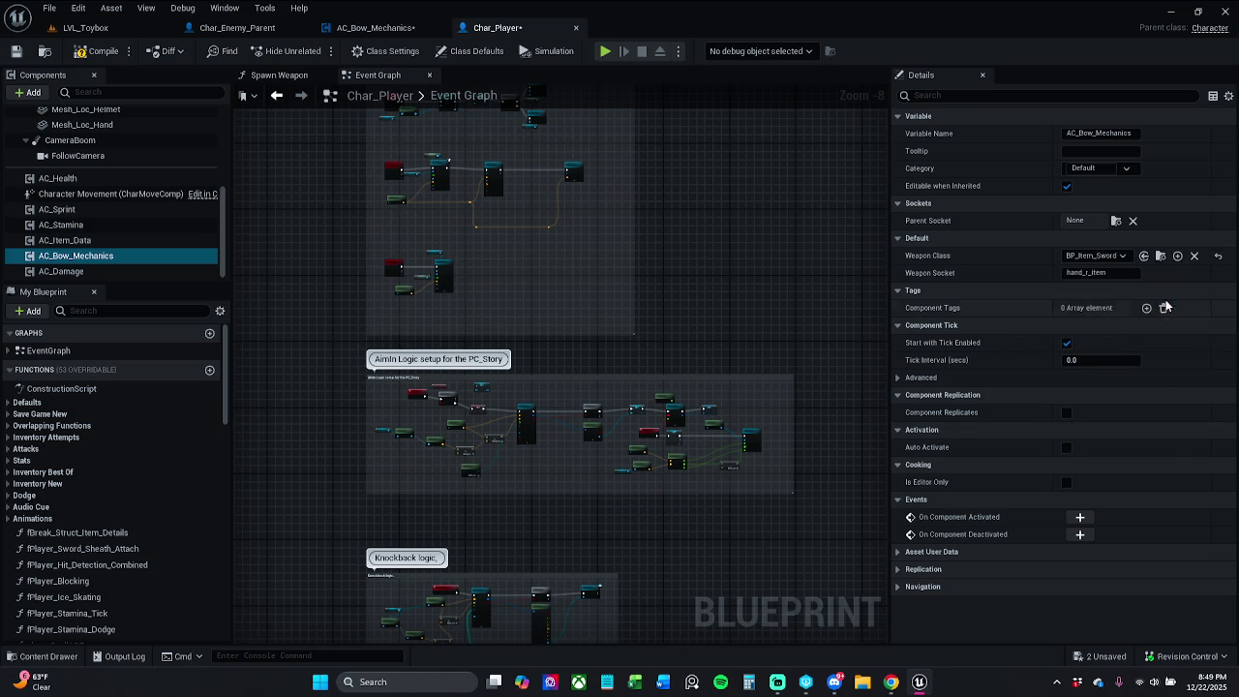
{"action": "left_click", "coordinate": [108, 28]}
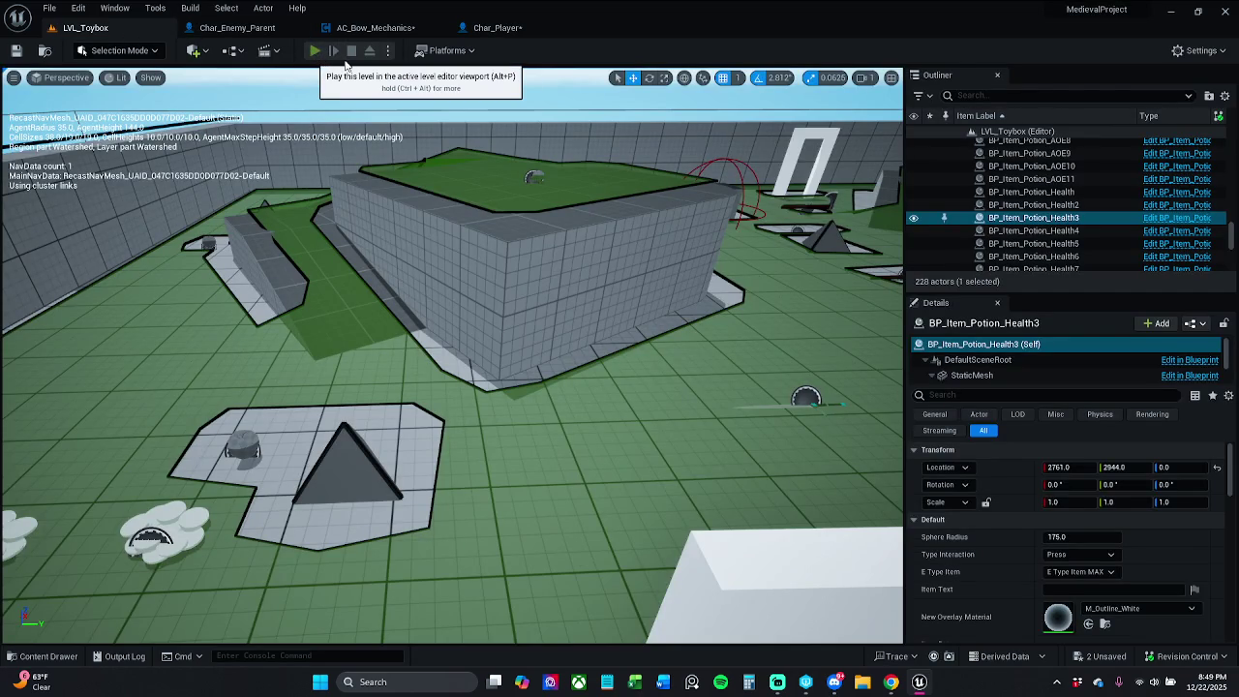
{"action": "left_click", "coordinate": [315, 50]}
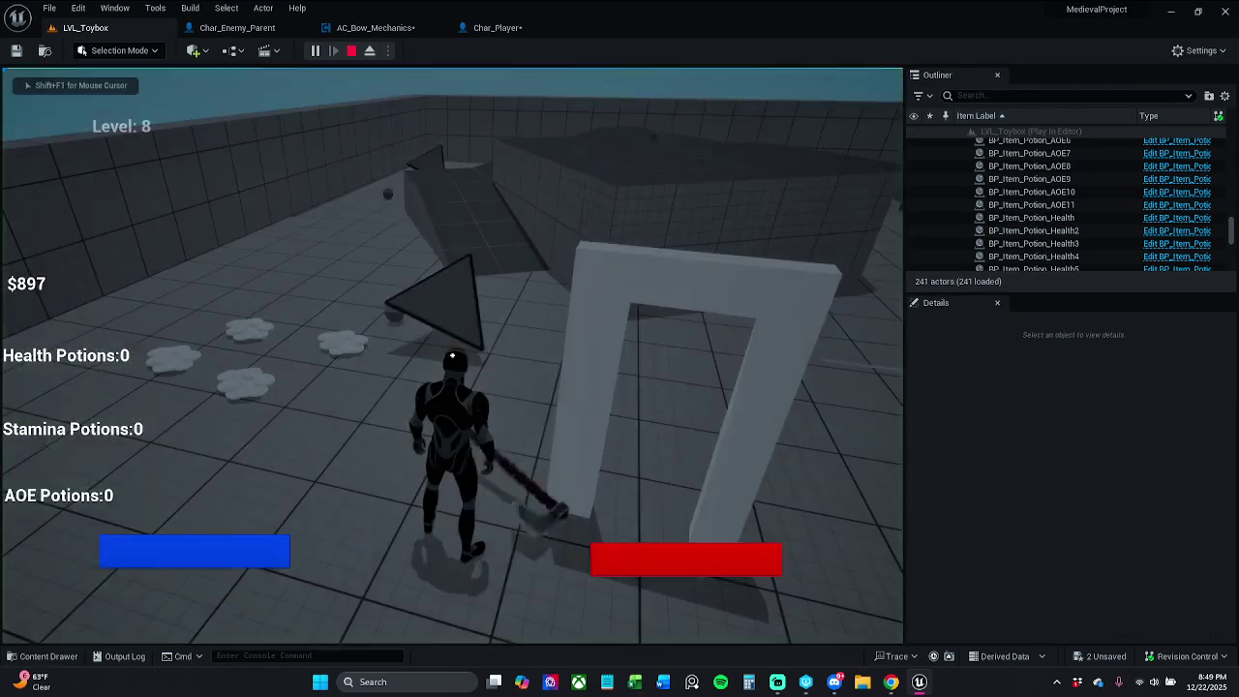
{"action": "key", "text": "Escape"}
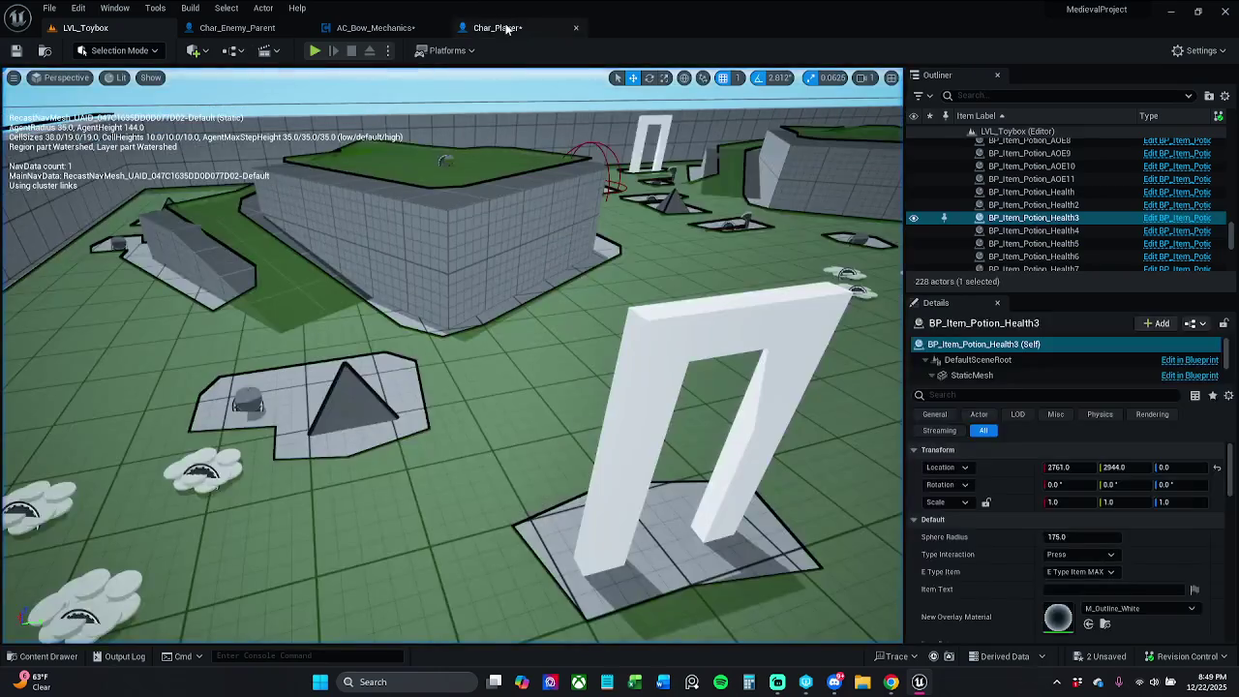
Restore Weapon Class to BP_Item_Bow and save Char_Player with Ctrl+S
{"action": "left_click", "coordinate": [498, 27]}
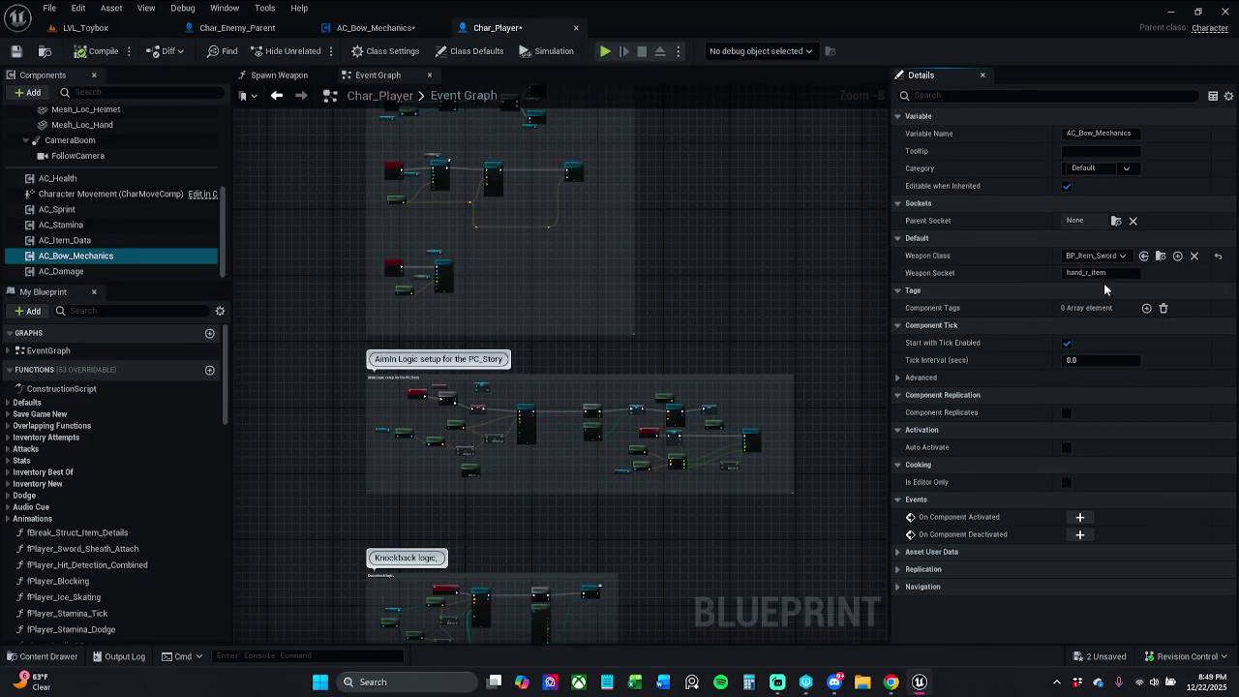
{"action": "left_click", "coordinate": [1097, 255]}
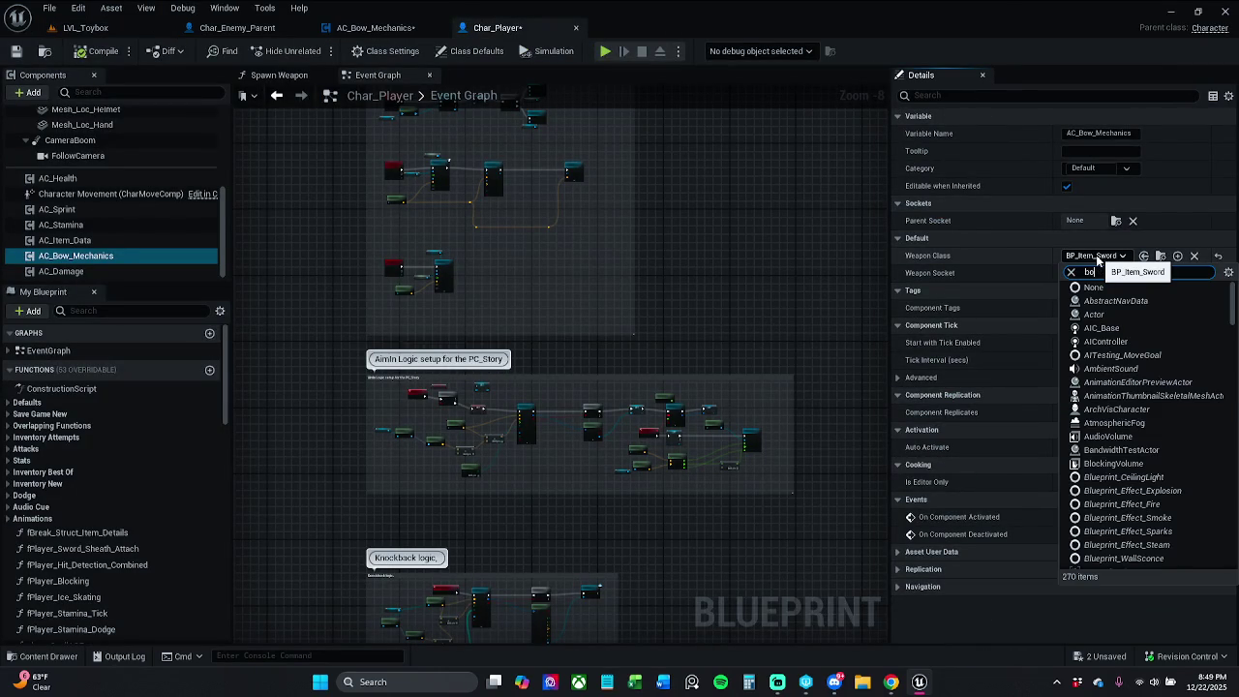
{"action": "type", "text": "w"}
{"action": "left_click", "coordinate": [1123, 301]}
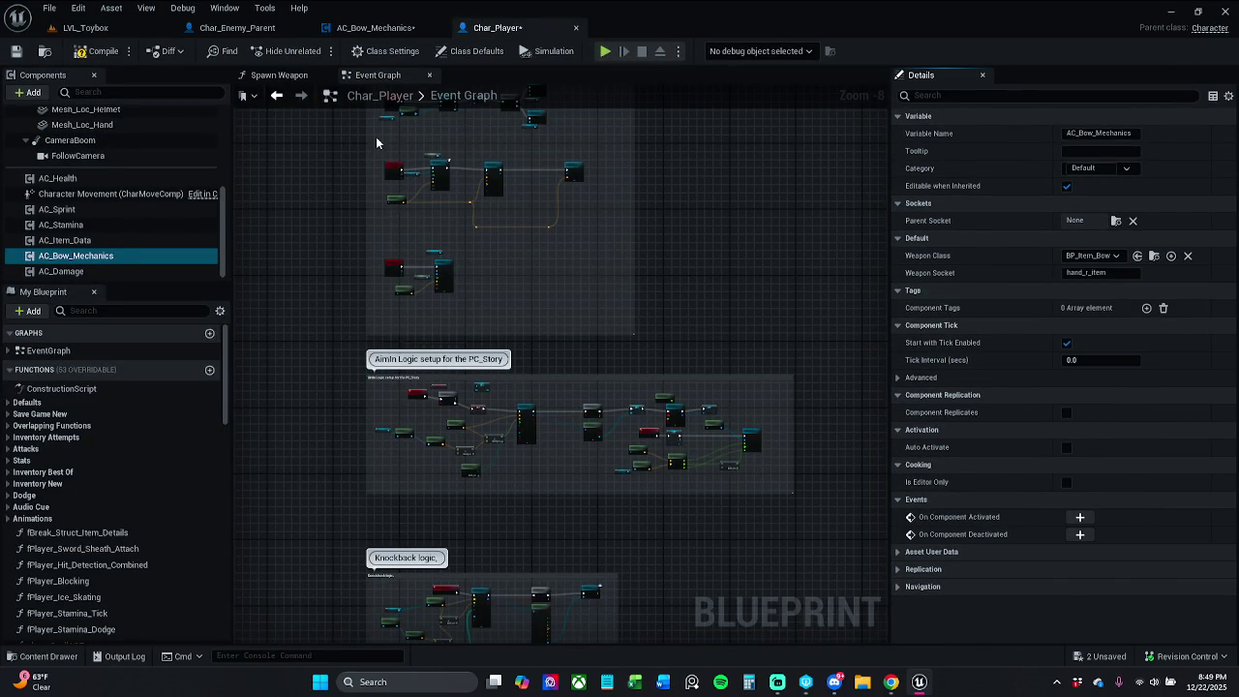
{"action": "key", "text": "ctrl+s"}
{"action": "left_click", "coordinate": [380, 27]}
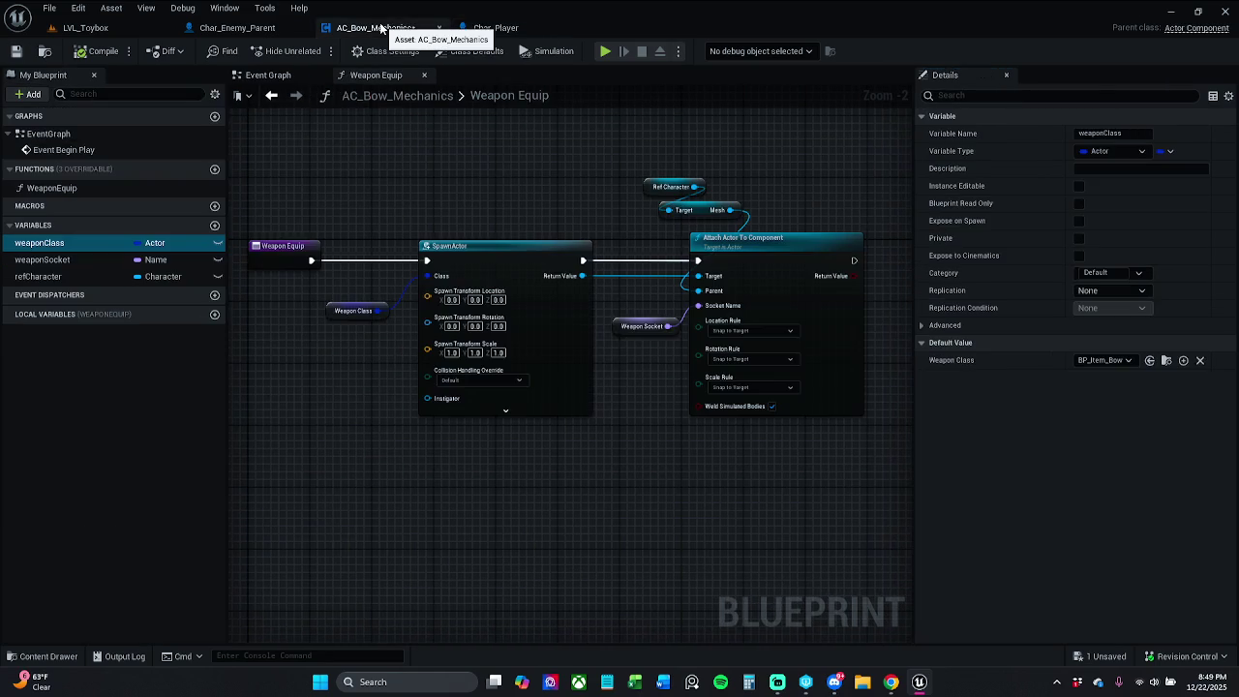
Wire a Weapon Equip call after the SET refCharacter node in Begin Play, then play-test LVL_Toybox
{"action": "key", "text": "ctrl+s"}
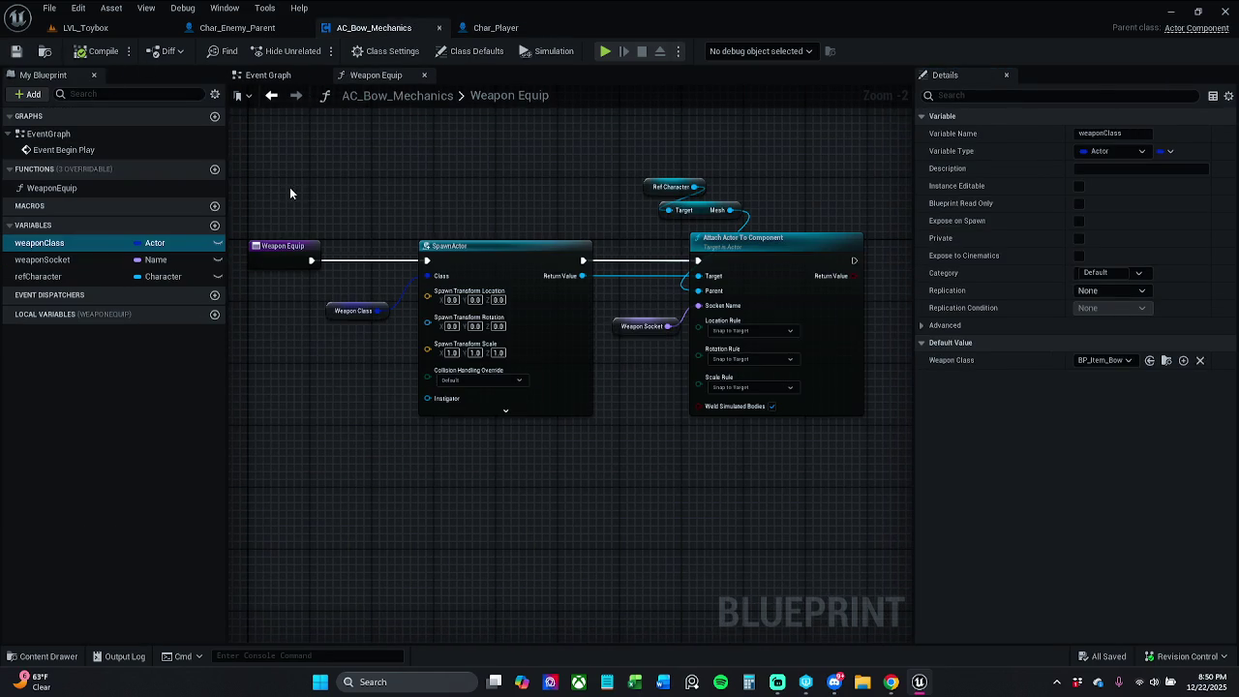
{"action": "left_click_drag", "start_coordinate": [318, 223], "coordinate": [340, 236]}
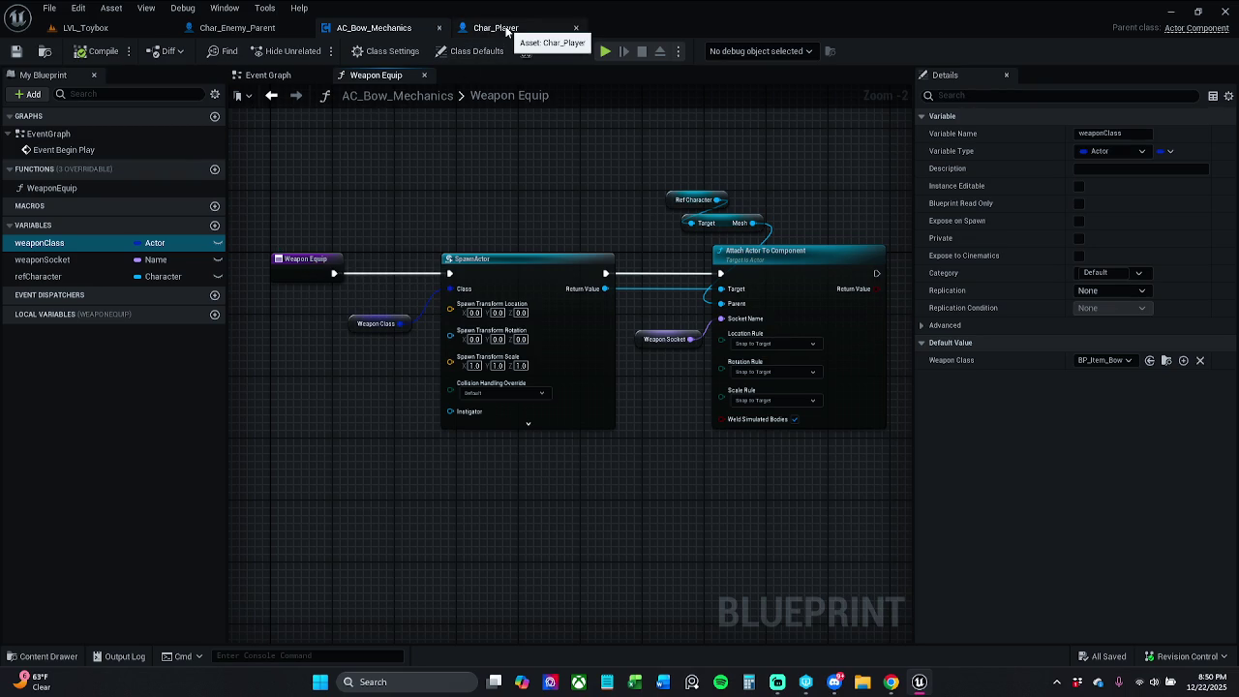
{"action": "left_click", "coordinate": [270, 74]}
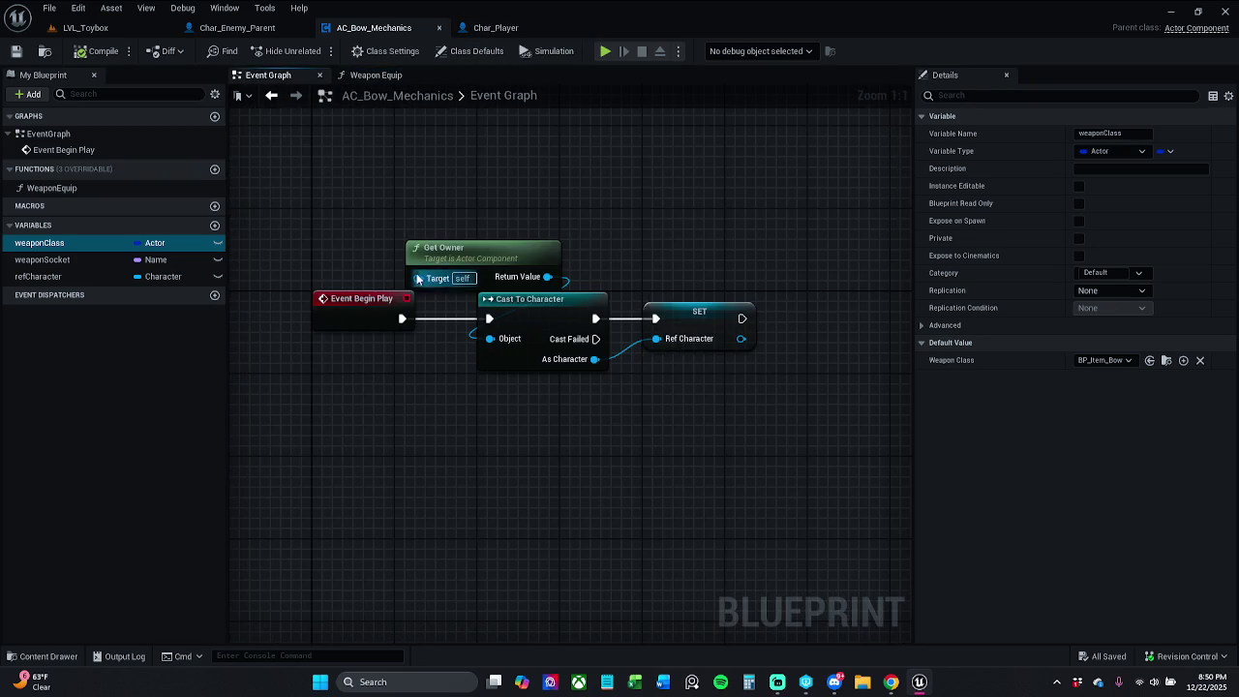
{"action": "mouse_move", "coordinate": [65, 191]}
{"action": "left_mouse_down"}
{"action": "mouse_move", "coordinate": [551, 337]}
{"action": "mouse_move", "coordinate": [554, 312]}
{"action": "left_mouse_up"}
{"action": "mouse_move", "coordinate": [643, 328]}
{"action": "left_mouse_down"}
{"action": "mouse_move", "coordinate": [664, 302]}
{"action": "mouse_move", "coordinate": [653, 291]}
{"action": "left_mouse_up"}
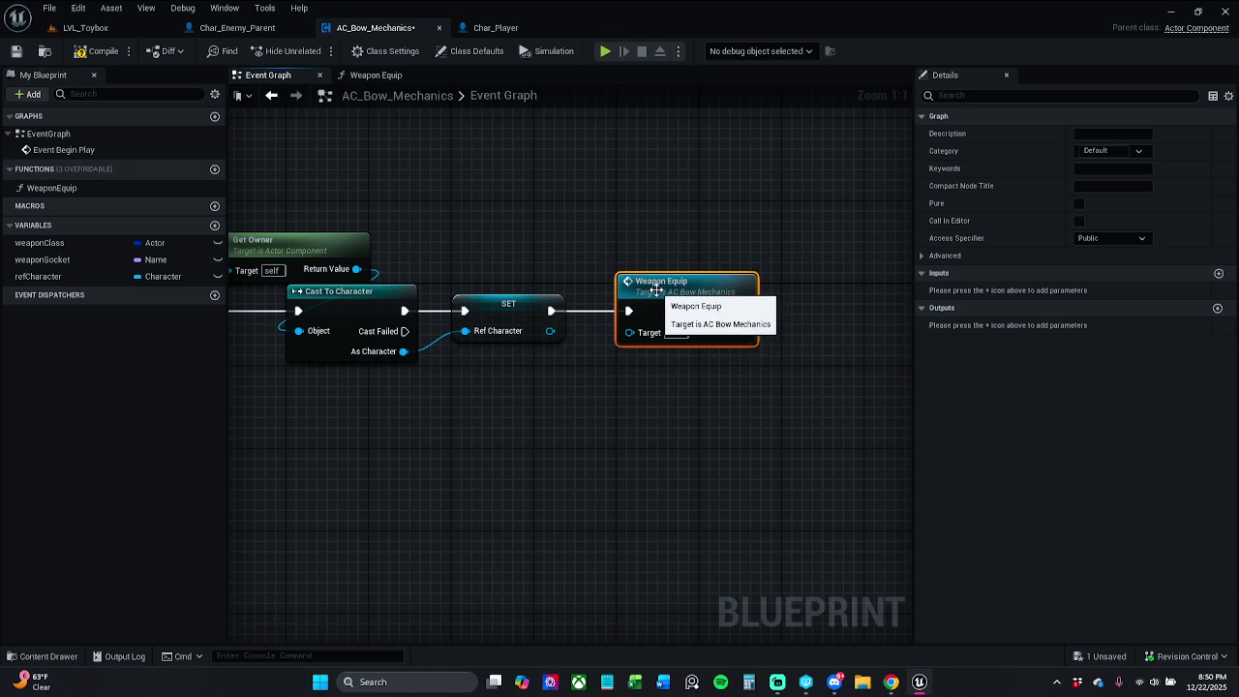
{"action": "left_click", "coordinate": [522, 322], "text": "shift"}
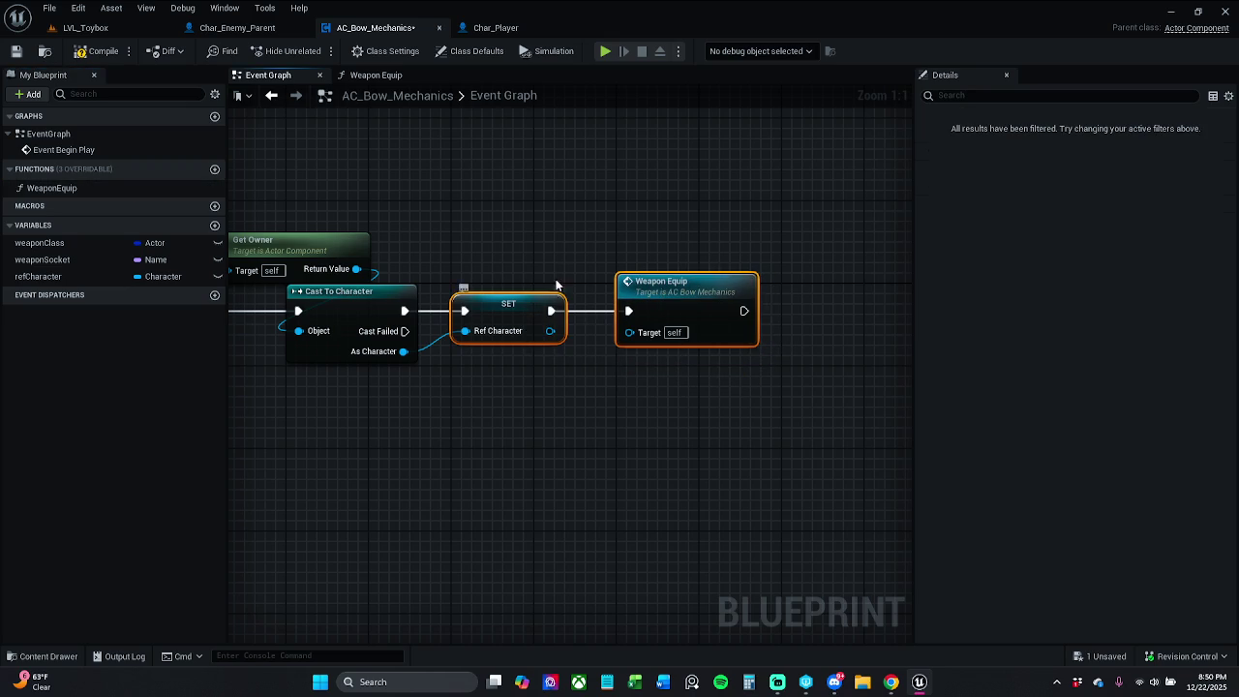
{"action": "left_click", "coordinate": [85, 27]}
{"action": "left_click", "coordinate": [332, 54]}
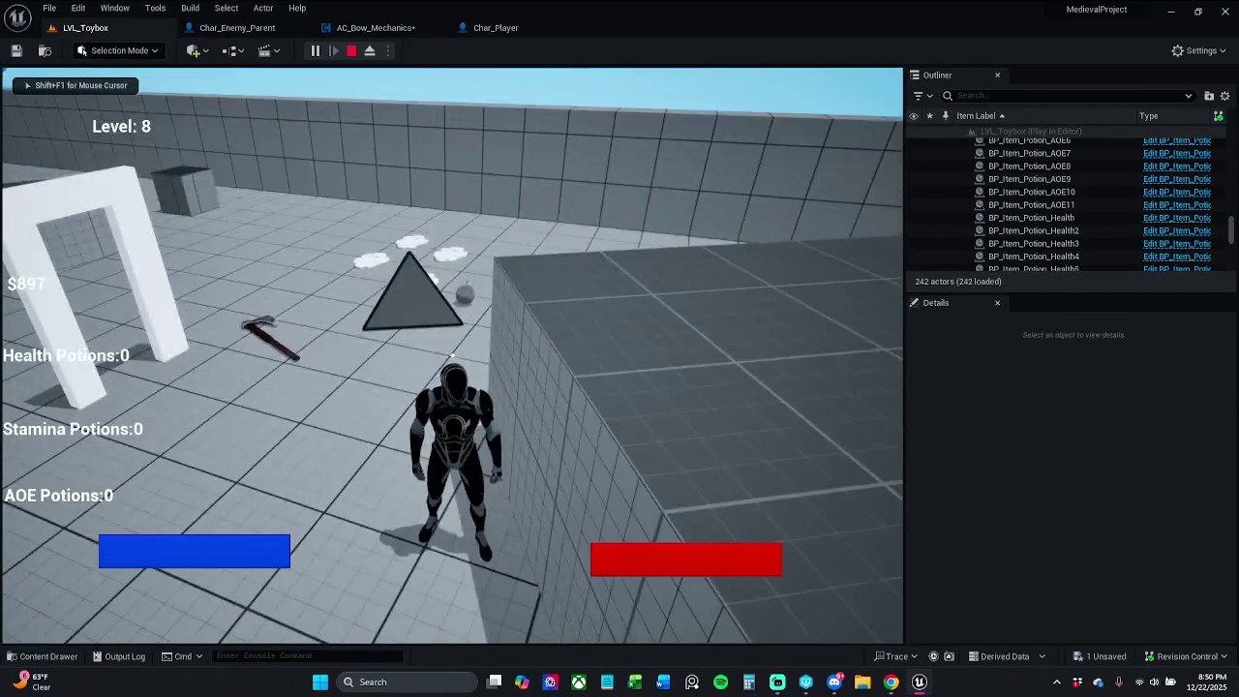
Restart the play test and run the character to pick up the bow and an axe
{"action": "key", "text": "Escape"}
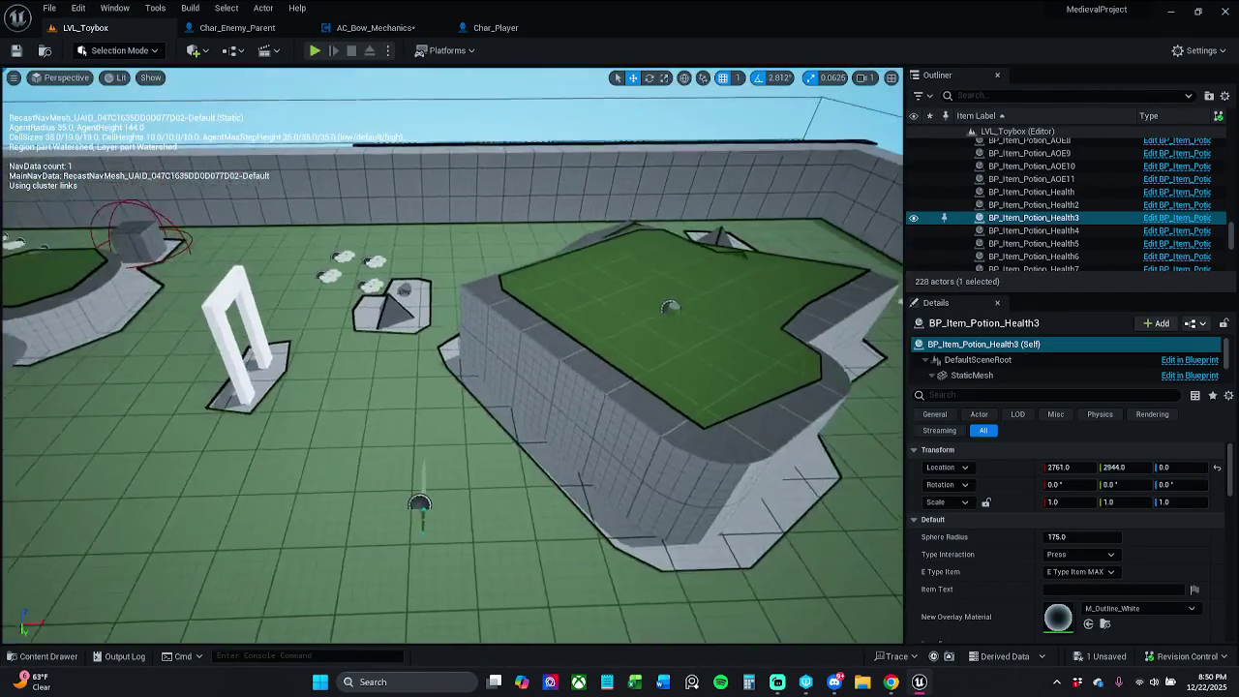
{"action": "left_click", "coordinate": [313, 51]}
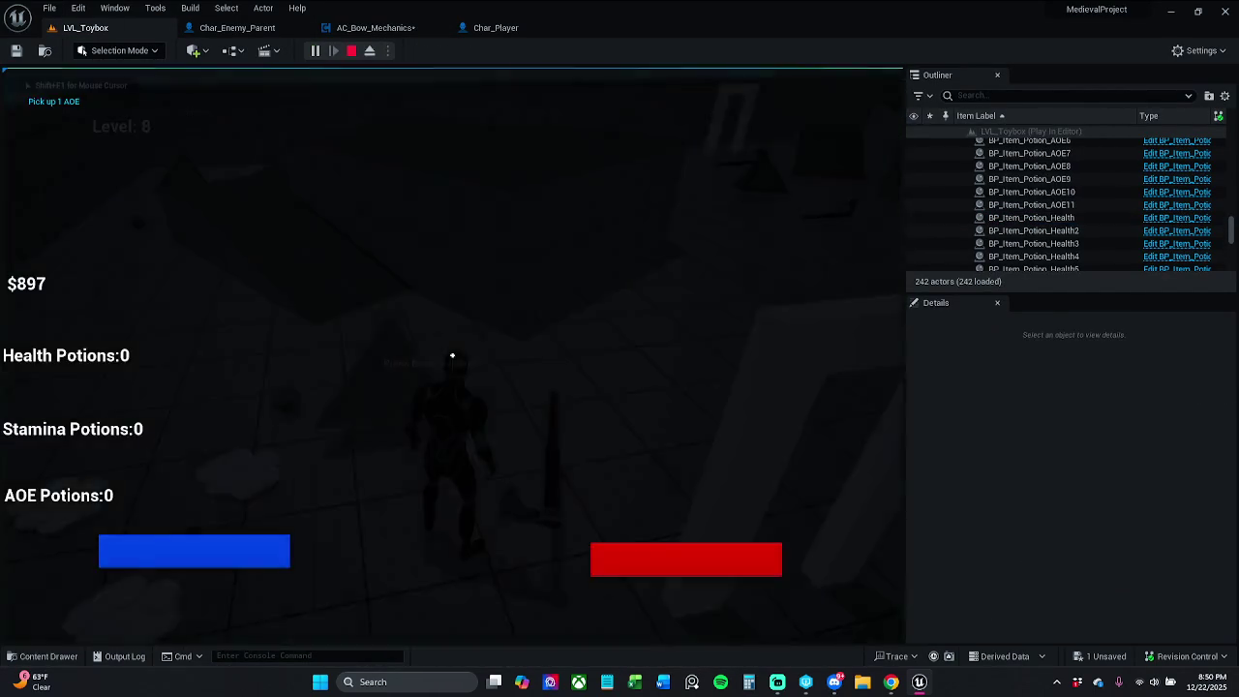
{"action": "key", "text": "w"}
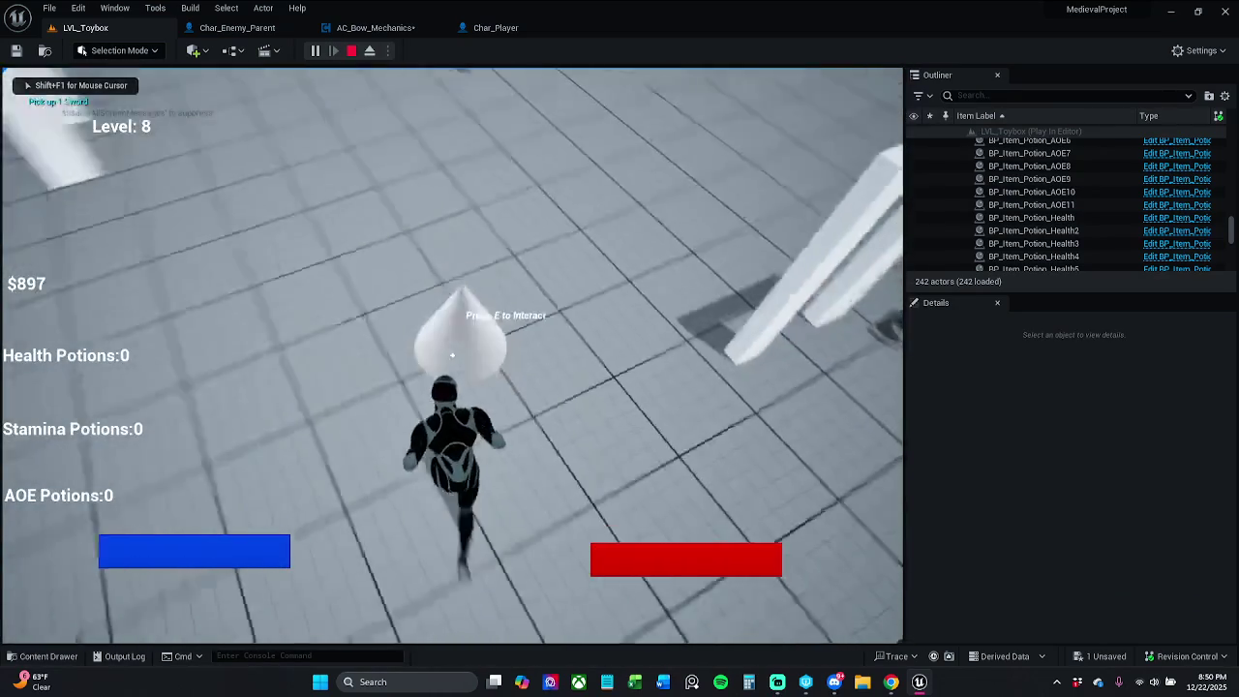
{"action": "key", "text": "w"}
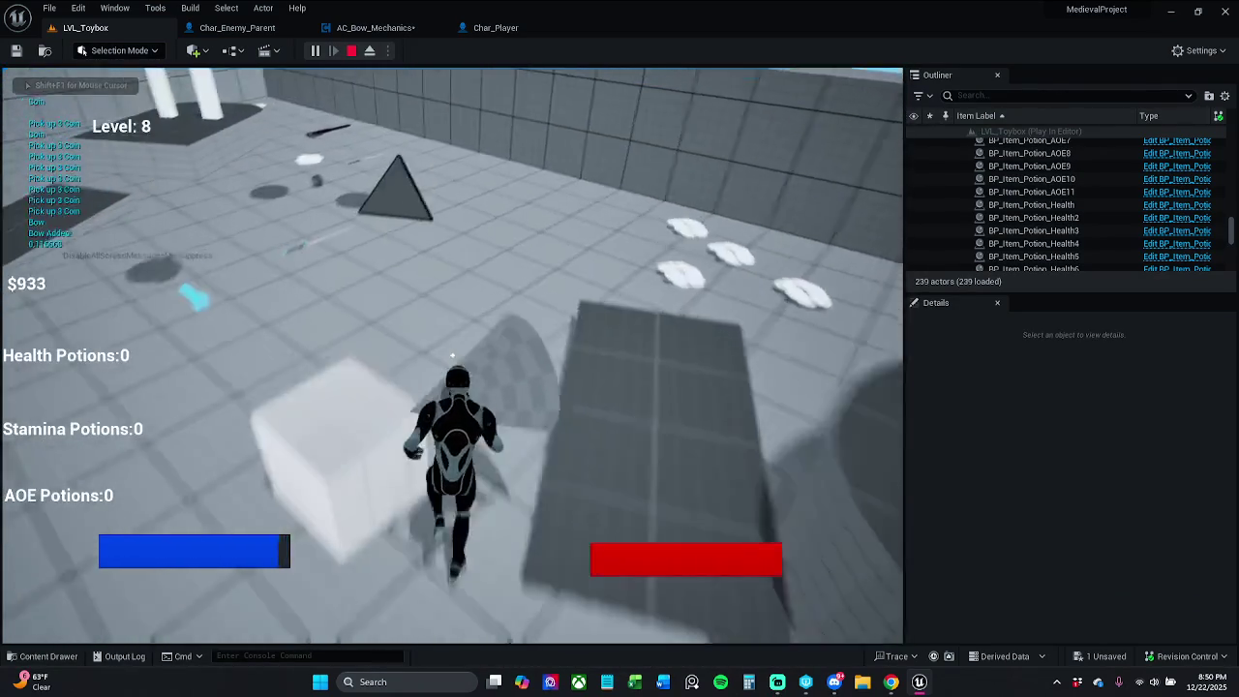
{"action": "key", "text": "w"}
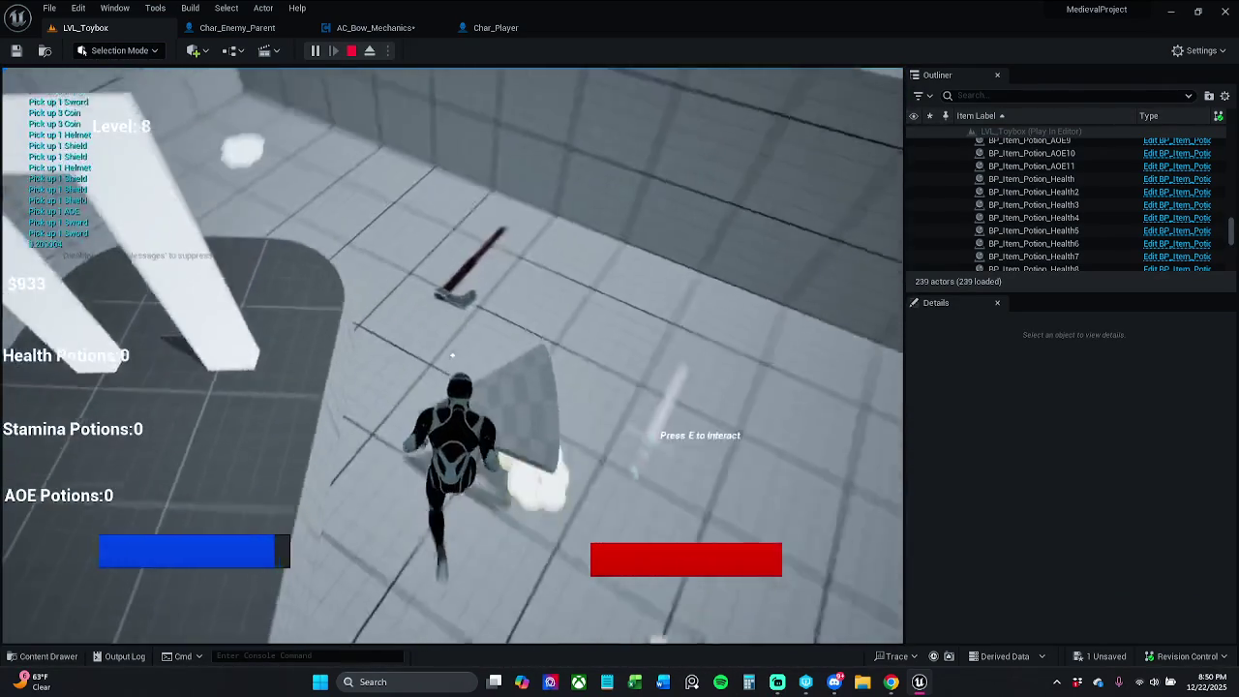
{"action": "key", "text": "Escape"}
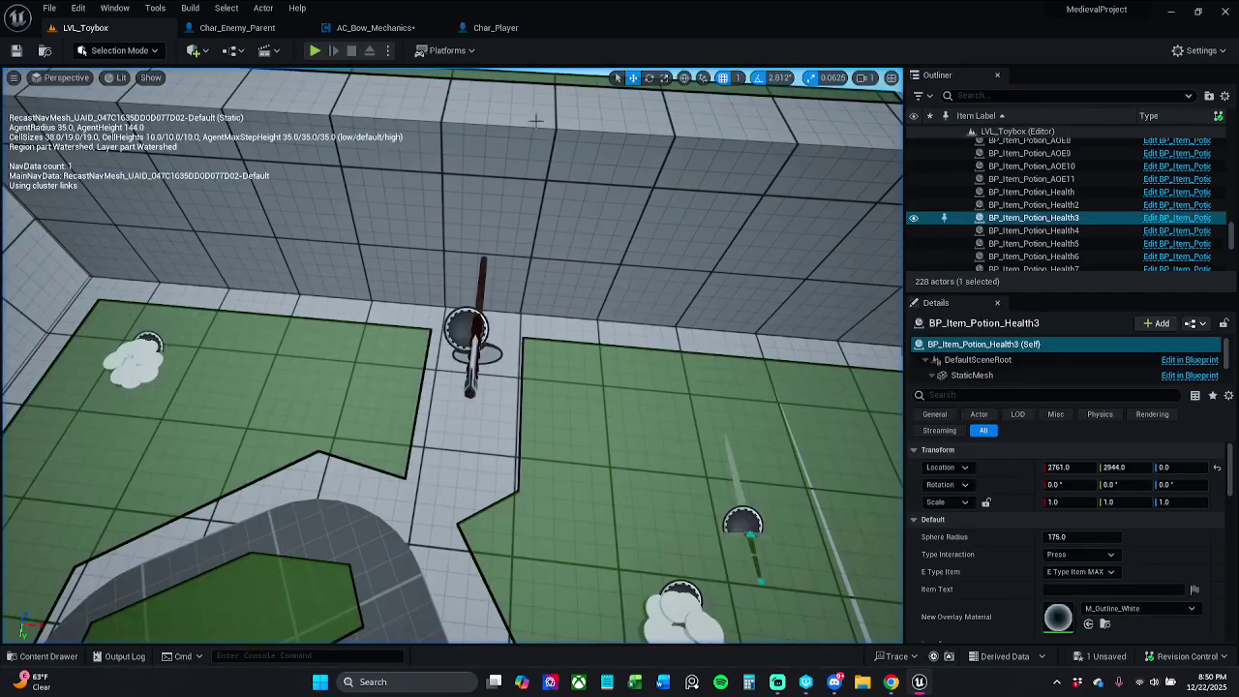
Play again, collecting coins, an AOE potion and a shield, then return to AC_Bow_Mechanics' Event Graph
{"action": "left_click", "coordinate": [316, 50]}
{"action": "key", "text": "w"}
{"action": "key", "text": "e"}
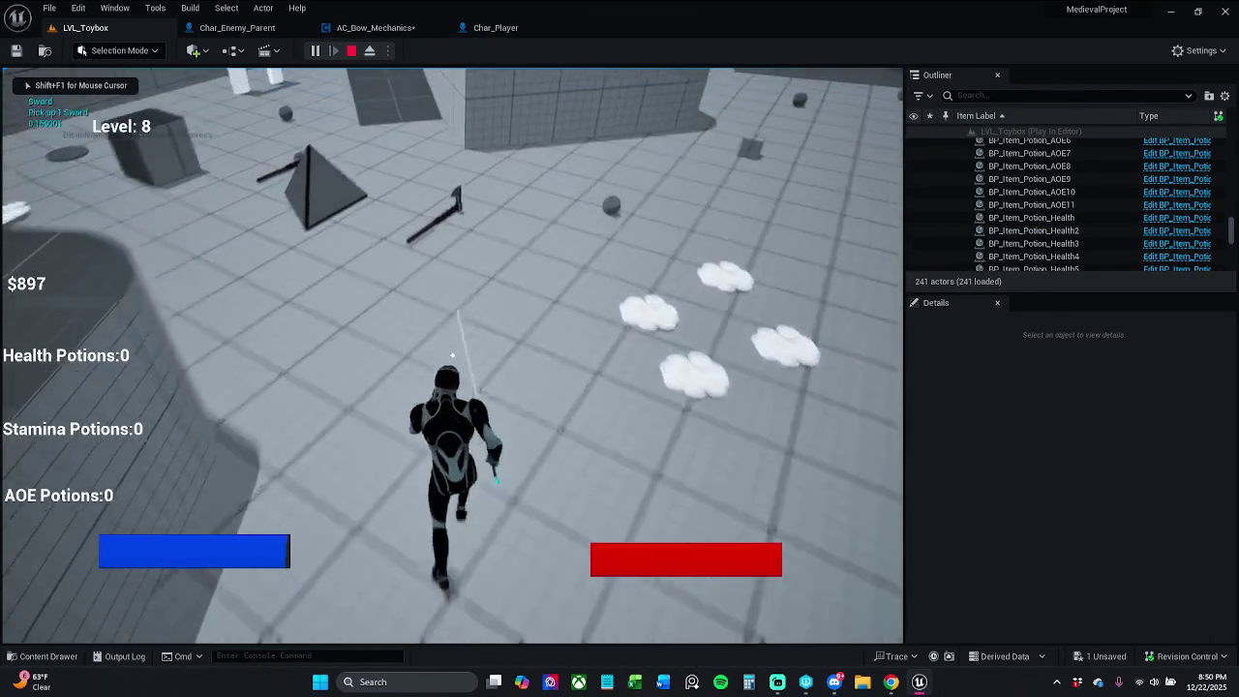
{"action": "key", "text": "e"}
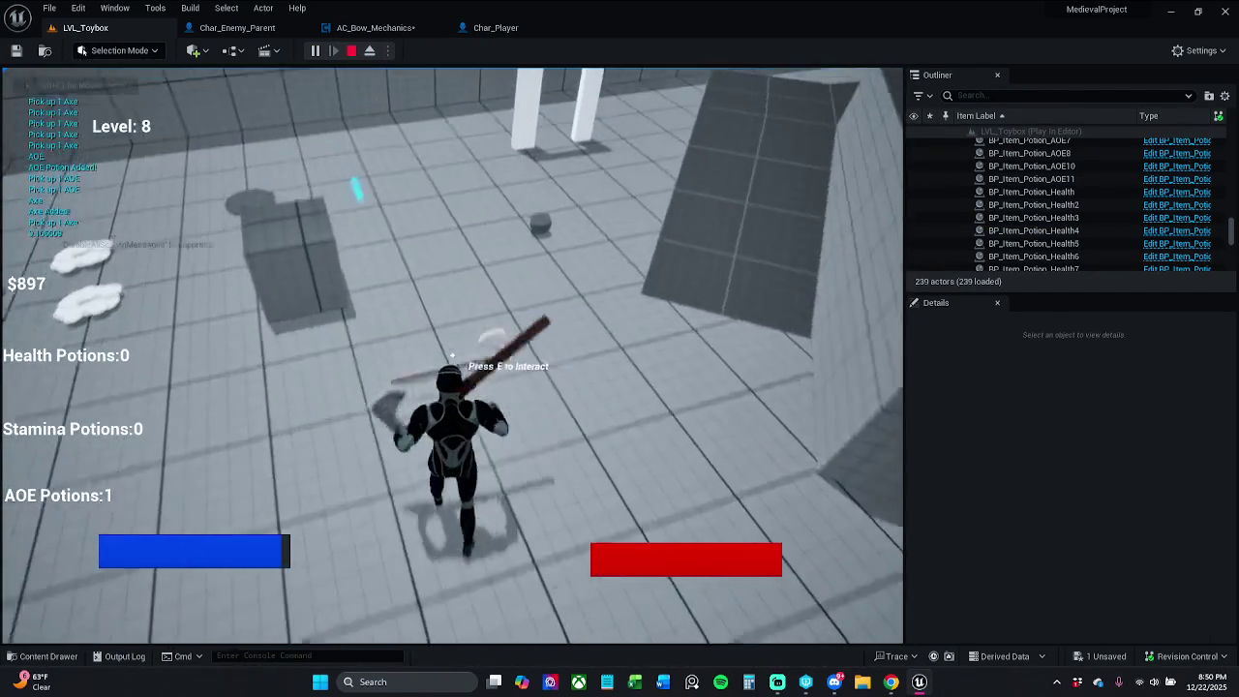
{"action": "key", "text": "e"}
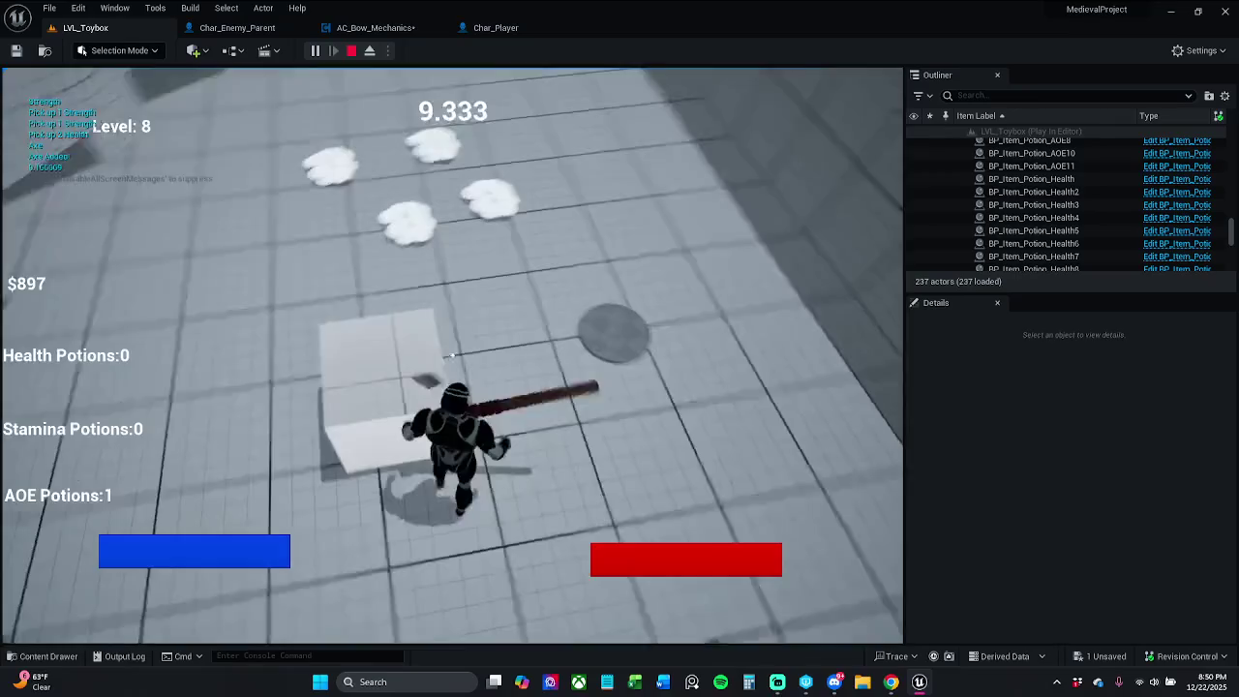
{"action": "key", "text": "w"}
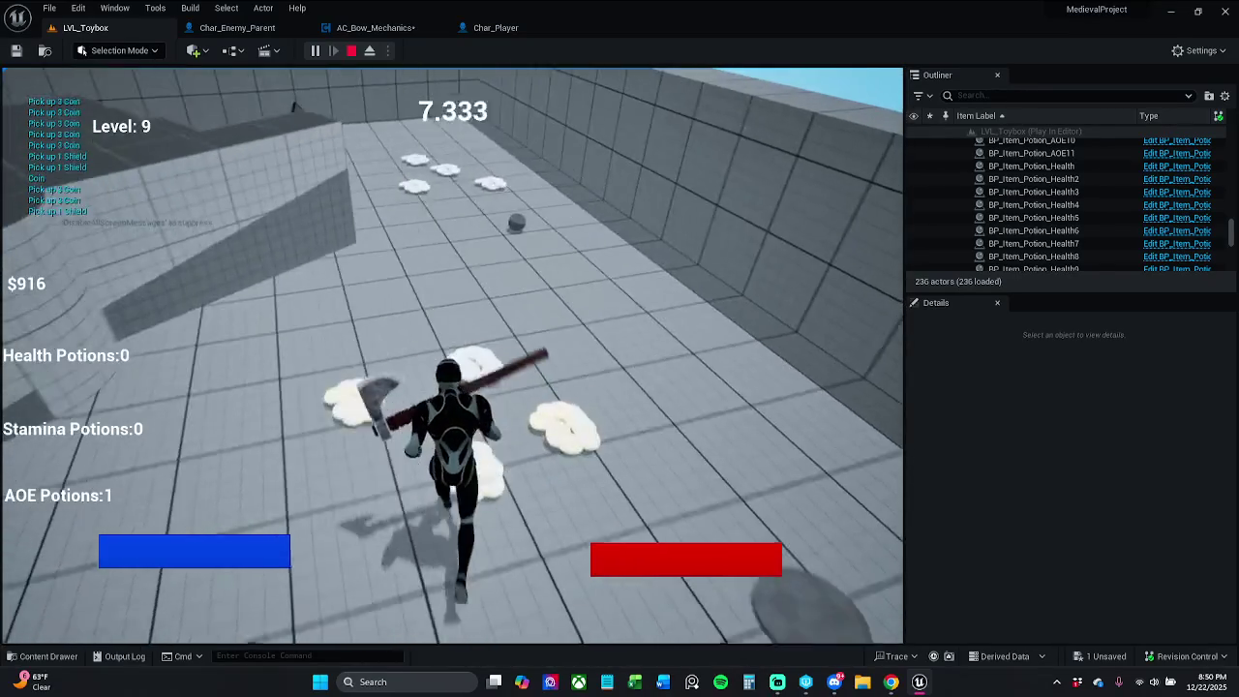
{"action": "key", "text": "w"}
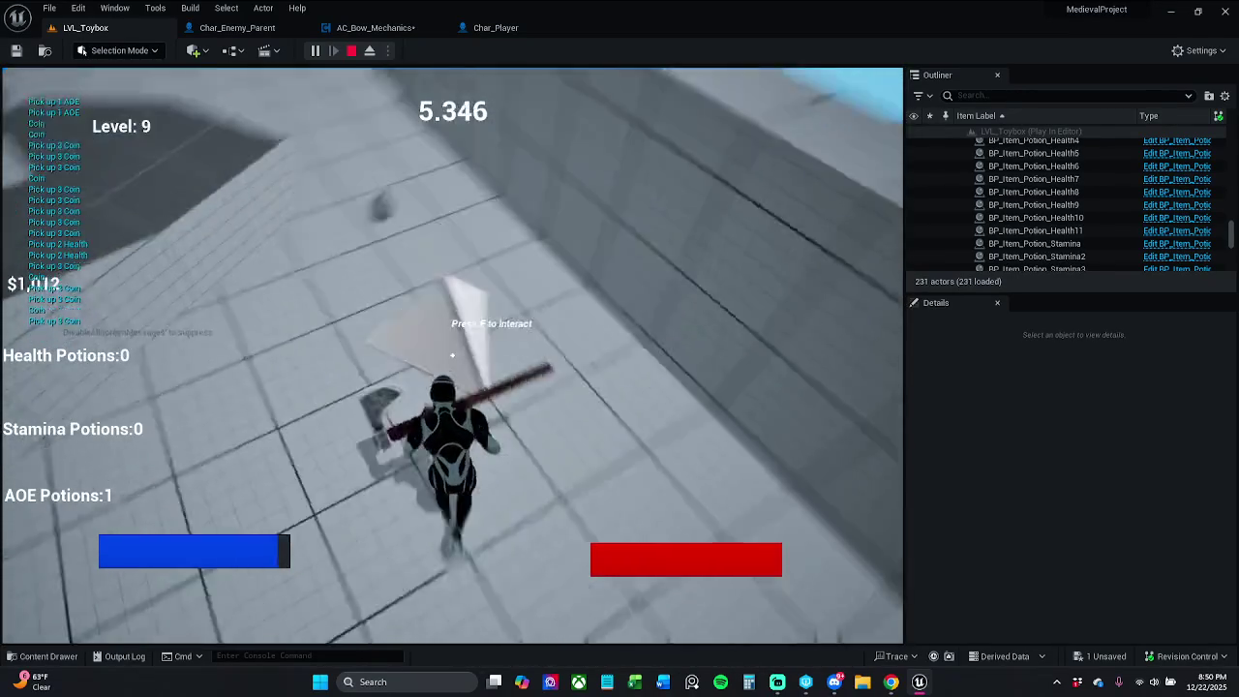
{"action": "key", "text": "e"}
{"action": "key", "text": "w"}
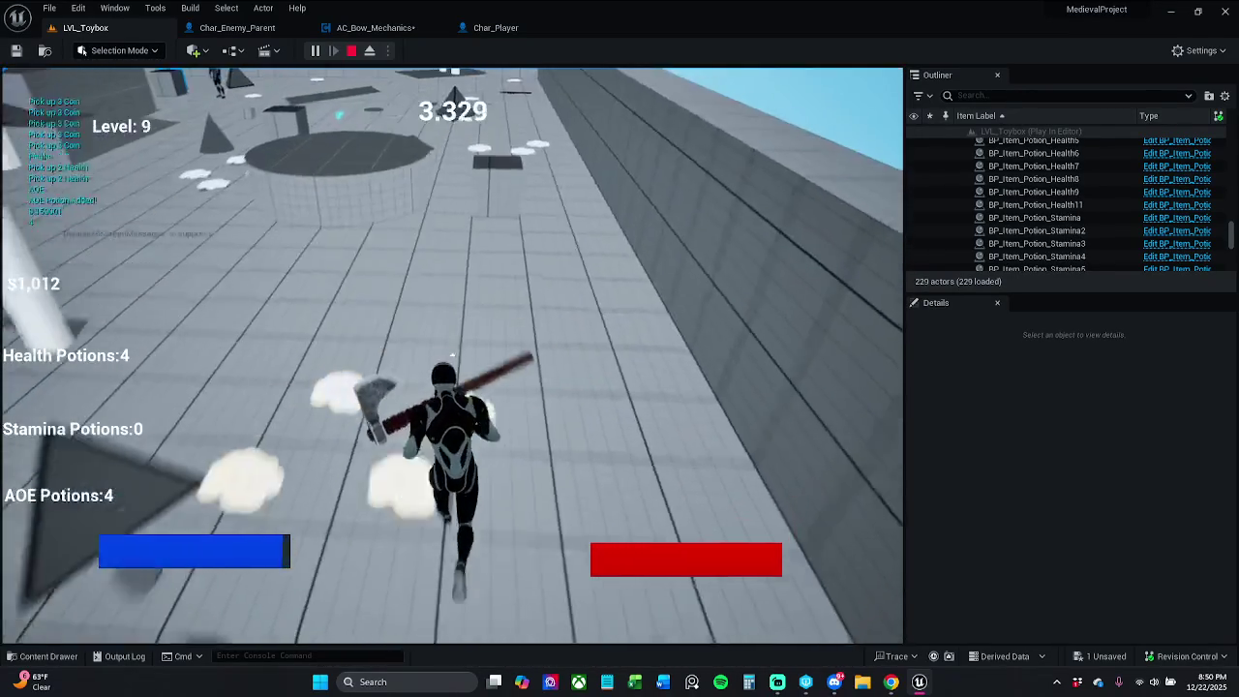
{"action": "key", "text": "w"}
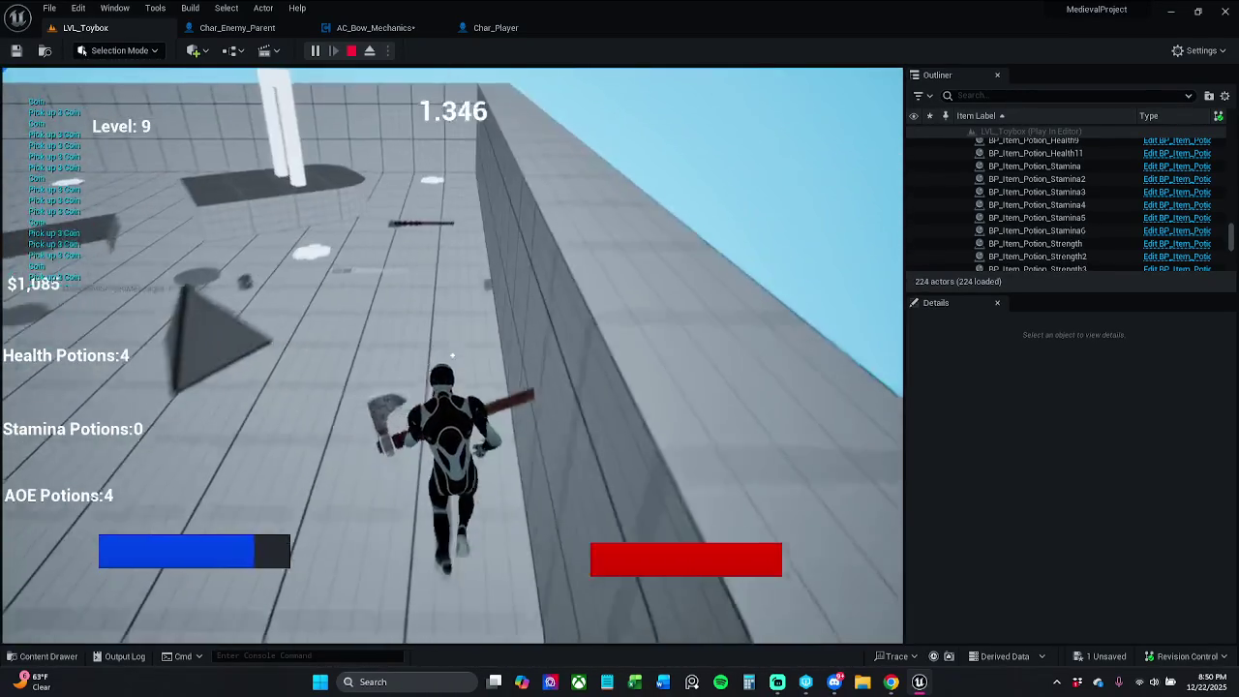
{"action": "key", "text": "w"}
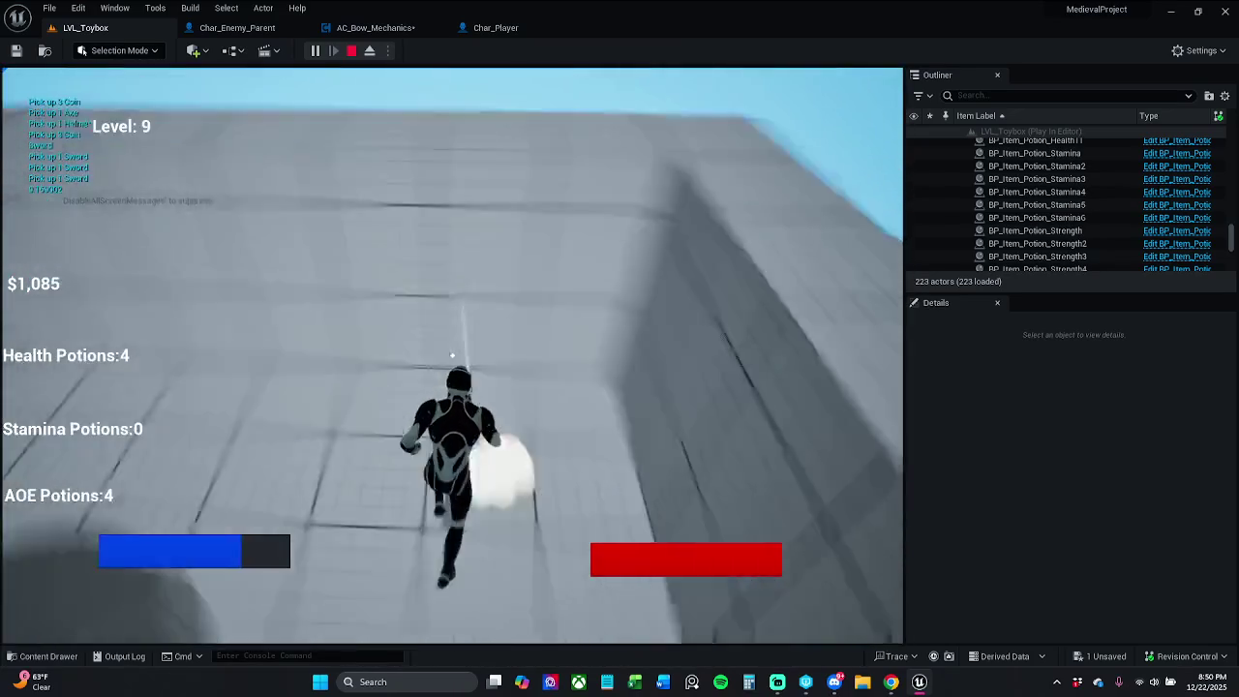
{"action": "key", "text": "w"}
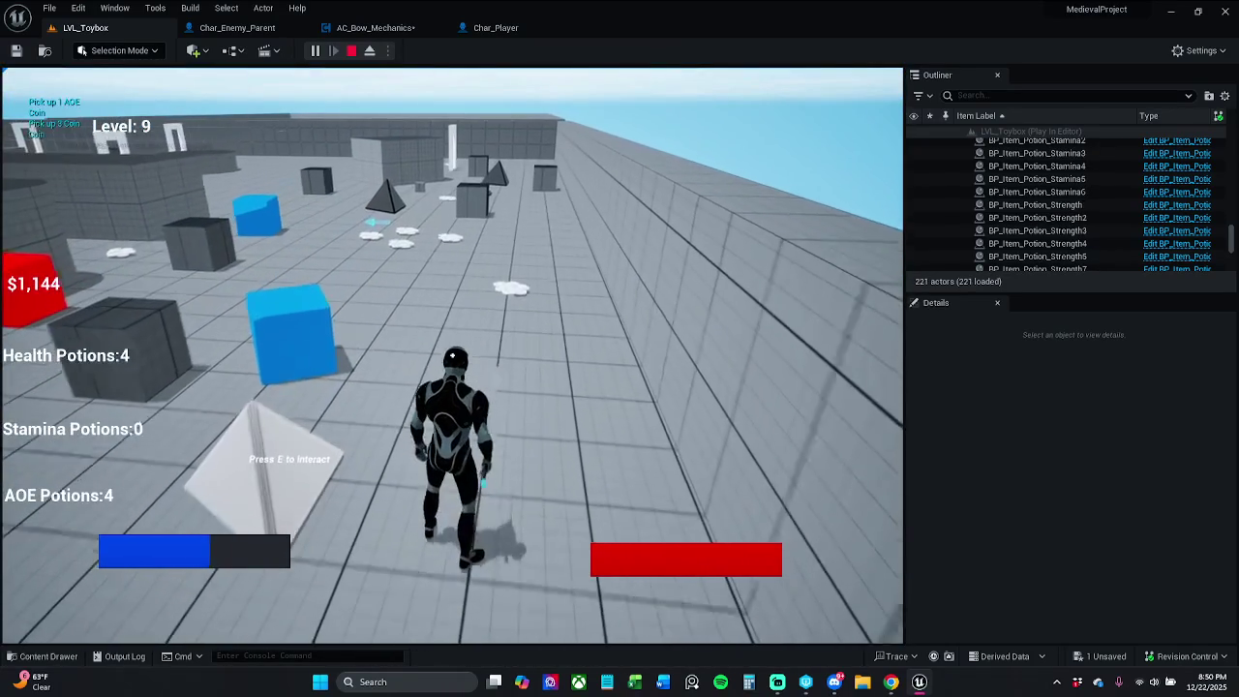
{"action": "key", "text": "Escape"}
{"action": "left_click", "coordinate": [372, 27]}
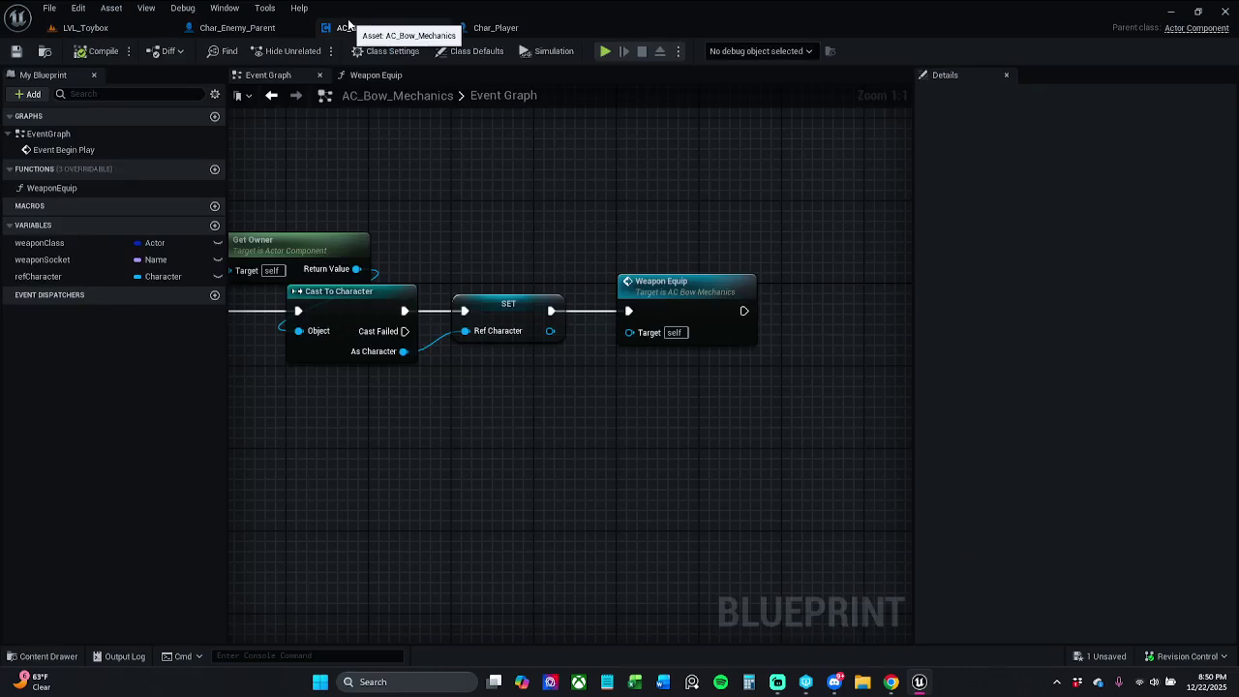
{"action": "mouse_move", "coordinate": [398, 166]}
{"action": "left_mouse_down"}
{"action": "mouse_move", "coordinate": [575, 197]}
{"action": "mouse_move", "coordinate": [545, 205]}
{"action": "mouse_move", "coordinate": [563, 202]}
{"action": "left_mouse_up"}
Open the Weapon Equip function from Begin Play and inspect its weaponClass and weaponSocket nodes
{"action": "left_click_drag", "start_coordinate": [442, 216], "coordinate": [552, 208]}
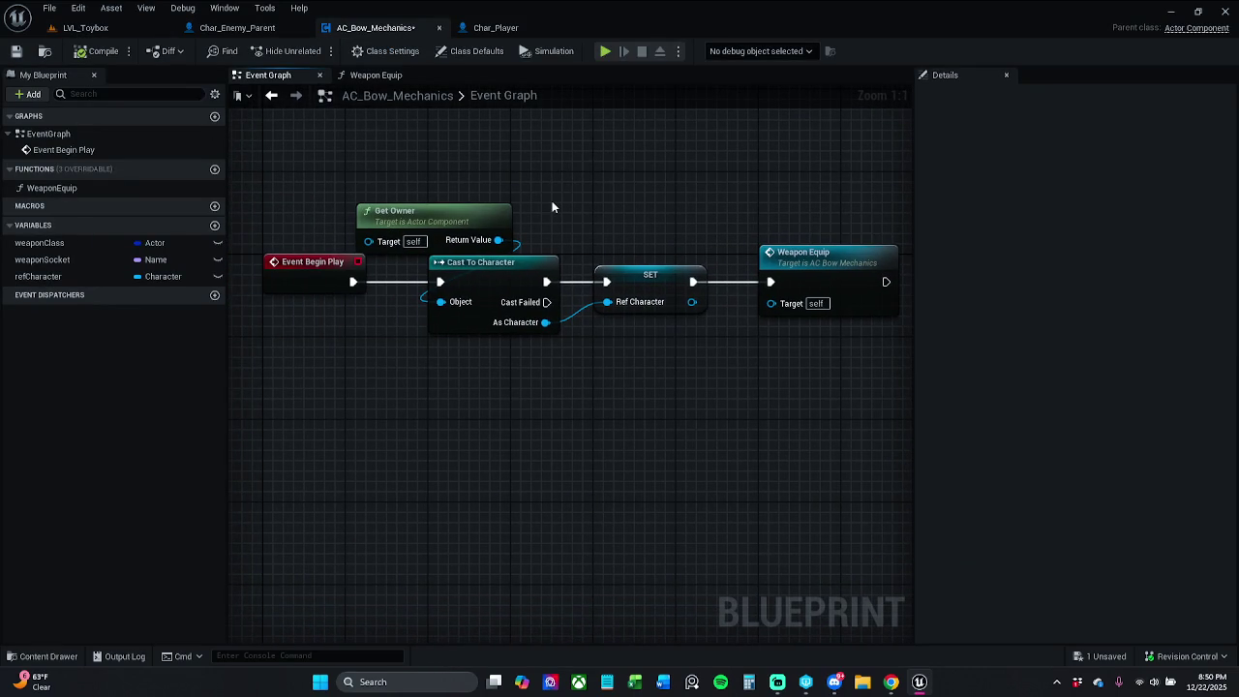
{"action": "left_click", "coordinate": [885, 284]}
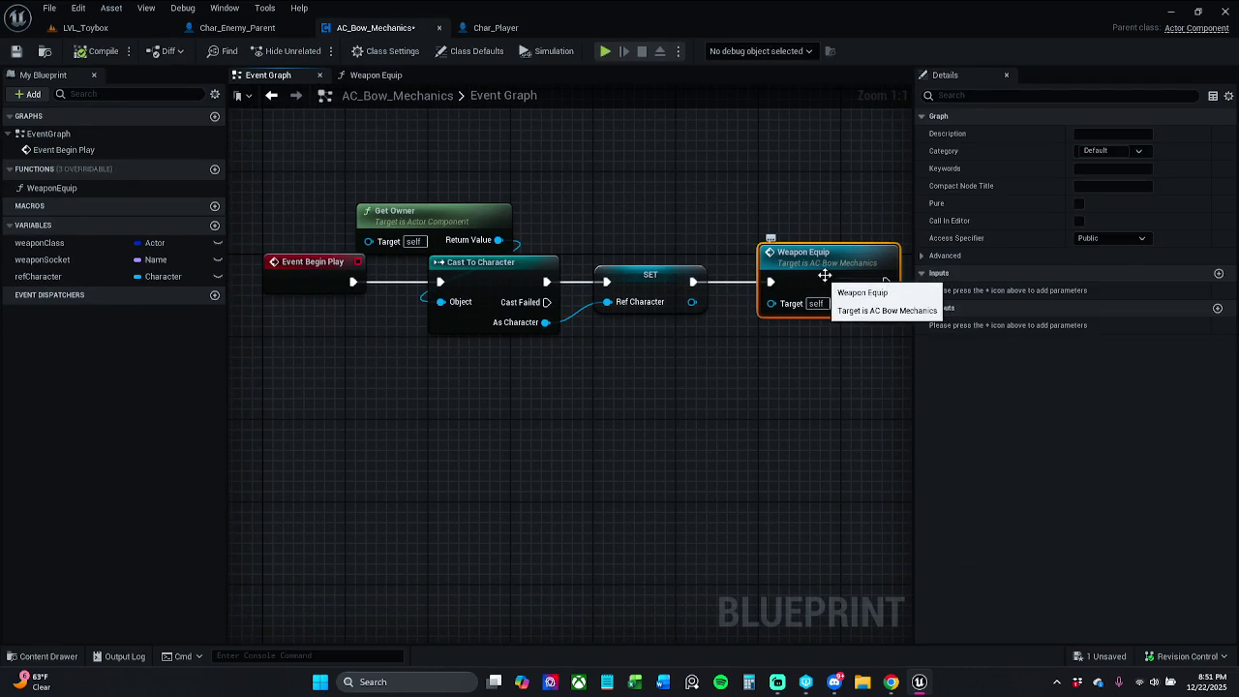
{"action": "double_click", "coordinate": [830, 266]}
{"action": "left_click", "coordinate": [388, 326]}
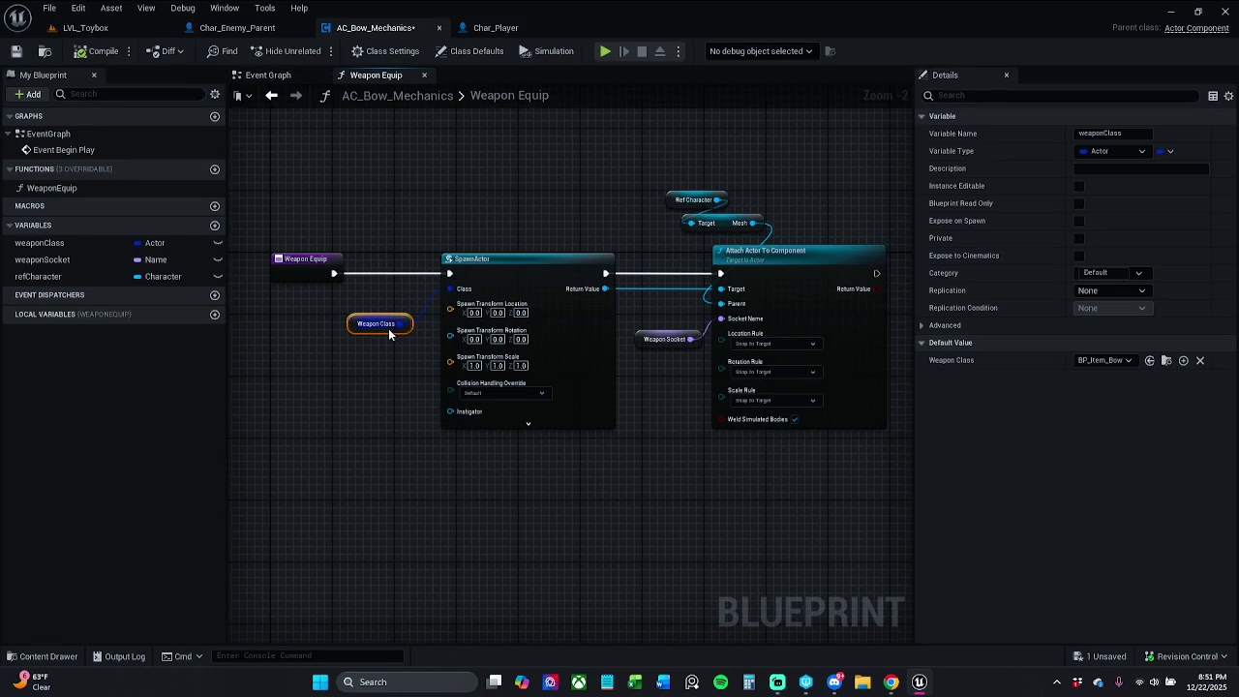
{"action": "left_click", "coordinate": [668, 338]}
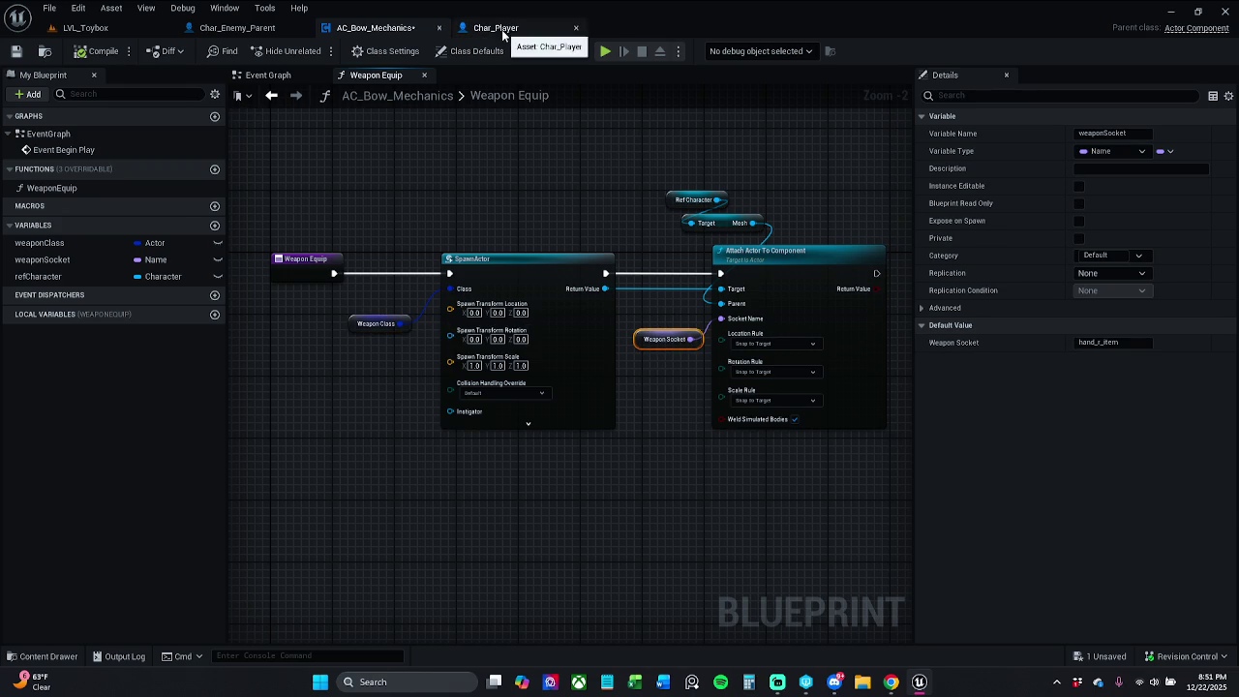
Toggle a breakpoint on the Weapon Equip call node in AC_Bow_Mechanics' Event Graph
{"action": "left_click", "coordinate": [501, 29]}
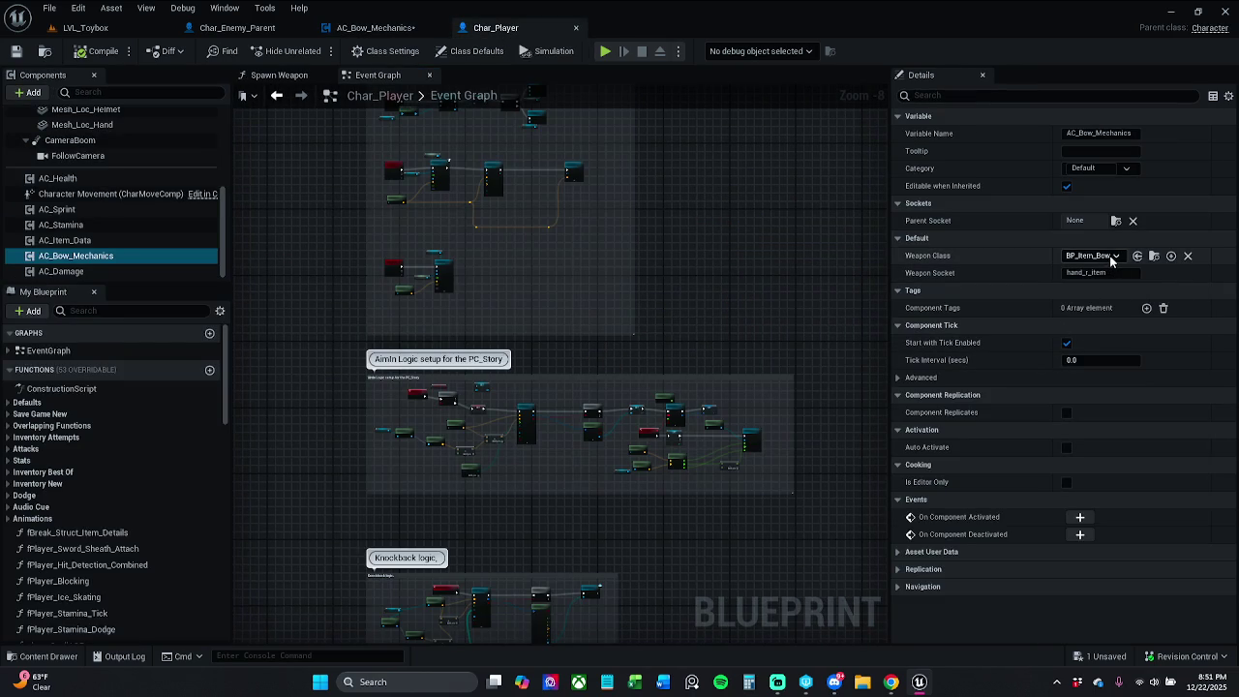
{"action": "left_click", "coordinate": [382, 27]}
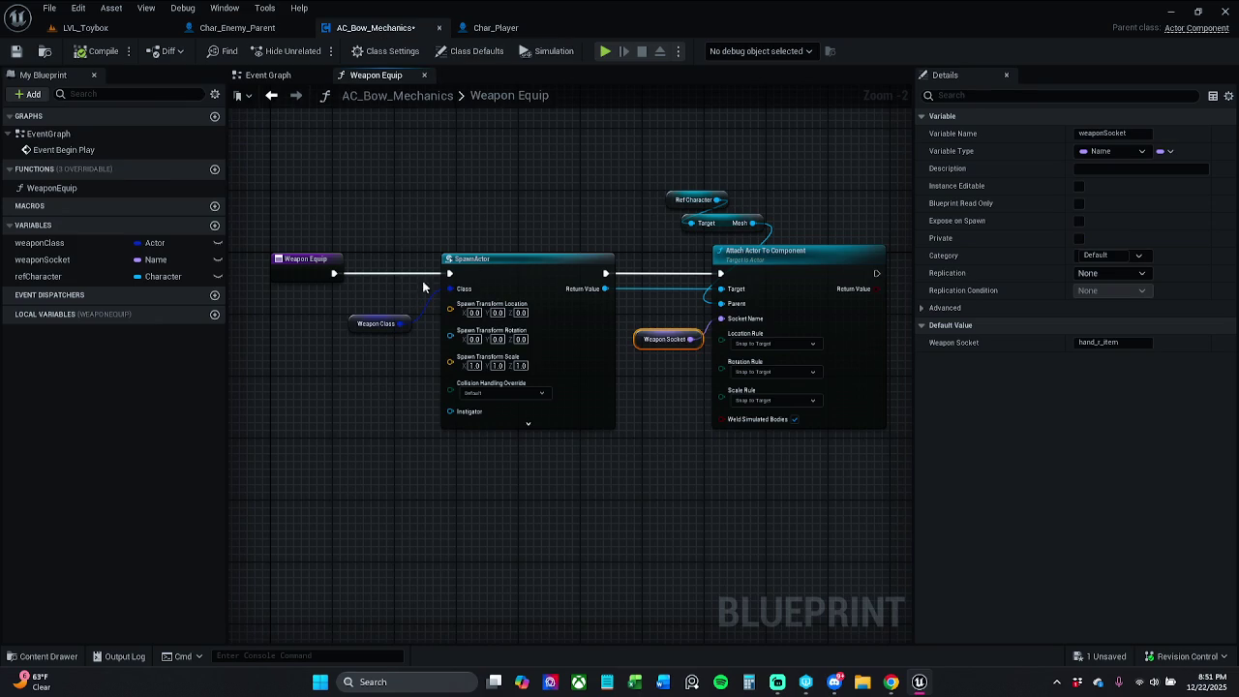
{"action": "left_click", "coordinate": [237, 27]}
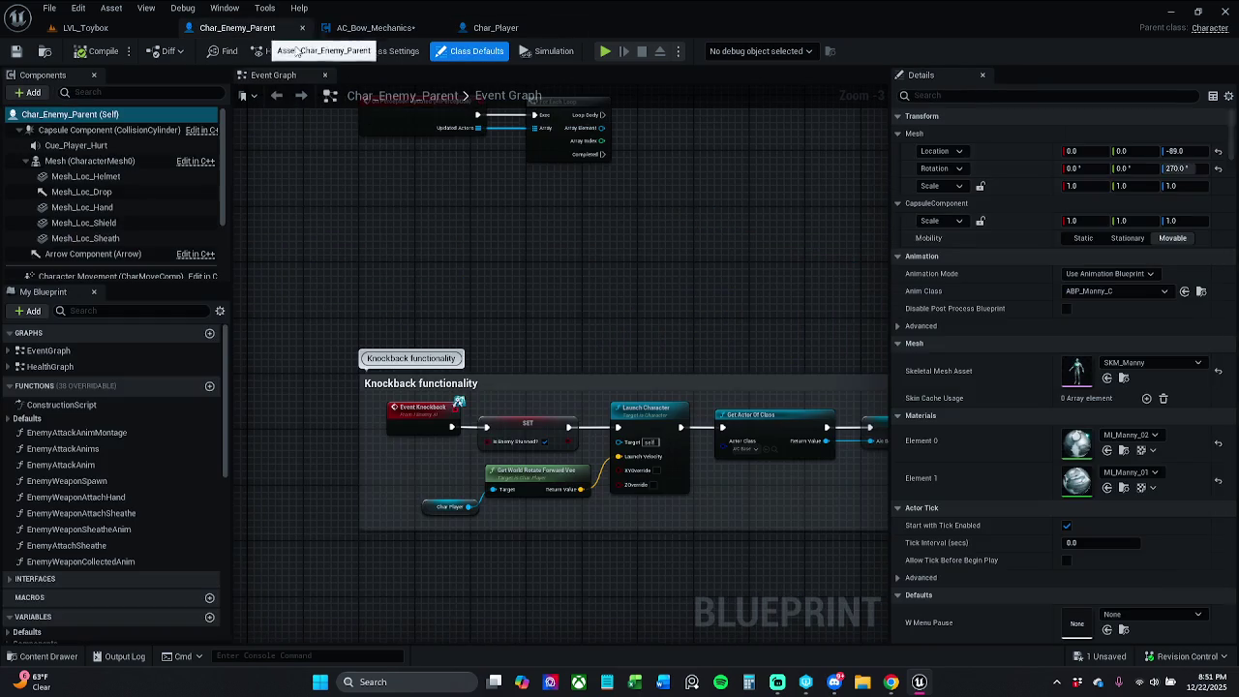
{"action": "left_click", "coordinate": [426, 29]}
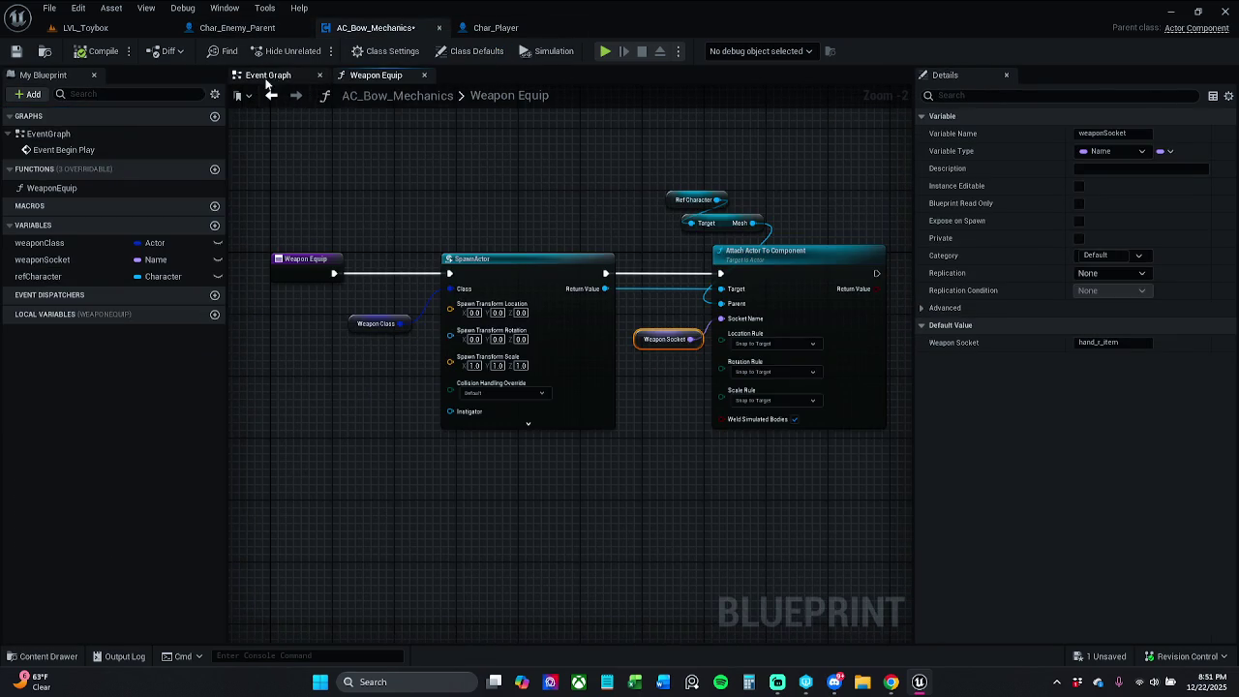
{"action": "left_click", "coordinate": [268, 75]}
{"action": "left_click_drag", "start_coordinate": [618, 207], "coordinate": [488, 207]}
{"action": "left_click", "coordinate": [689, 262]}
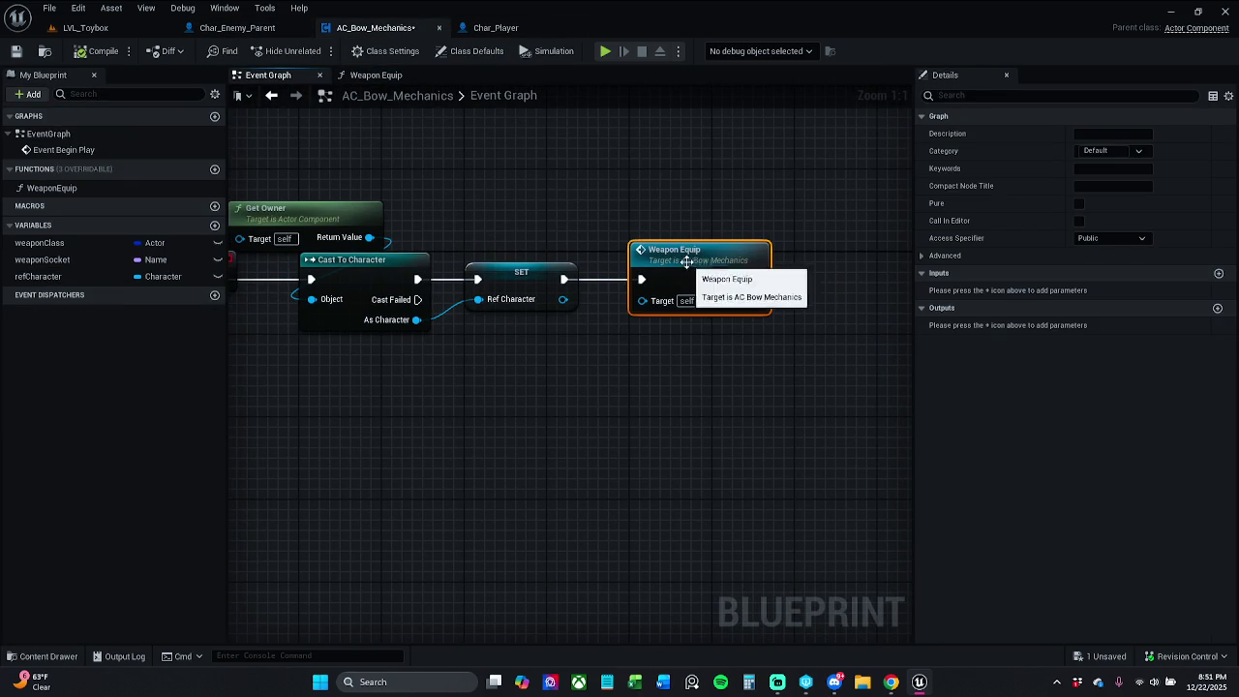
{"action": "right_click", "coordinate": [688, 263]}
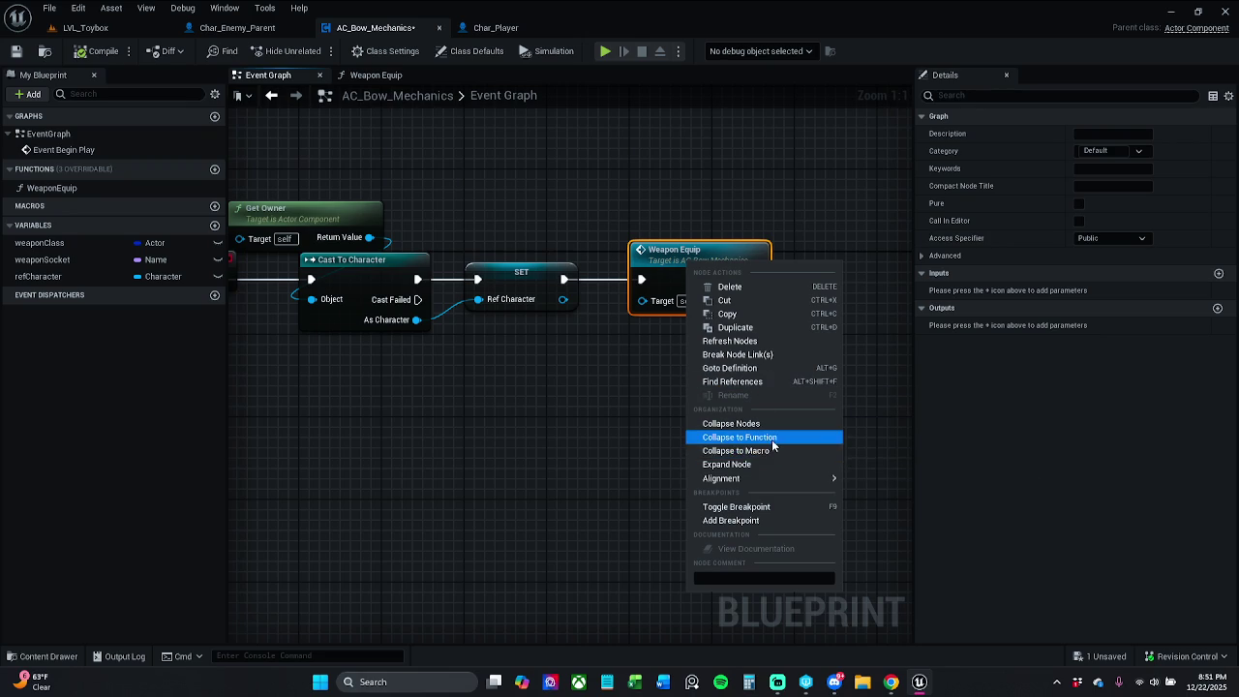
{"action": "left_click", "coordinate": [772, 511]}
{"action": "left_click", "coordinate": [386, 78]}
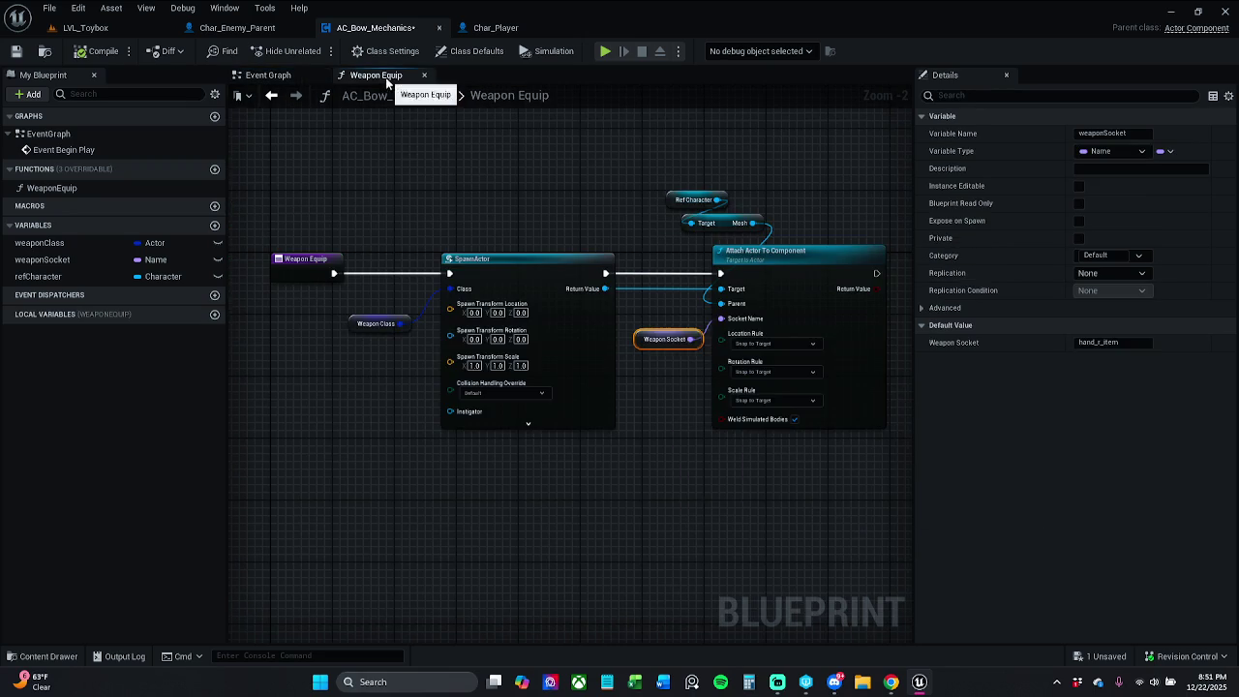
Add breakpoints to every node in the Weapon Equip function graph
{"action": "left_click_drag", "start_coordinate": [365, 221], "coordinate": [722, 339]}
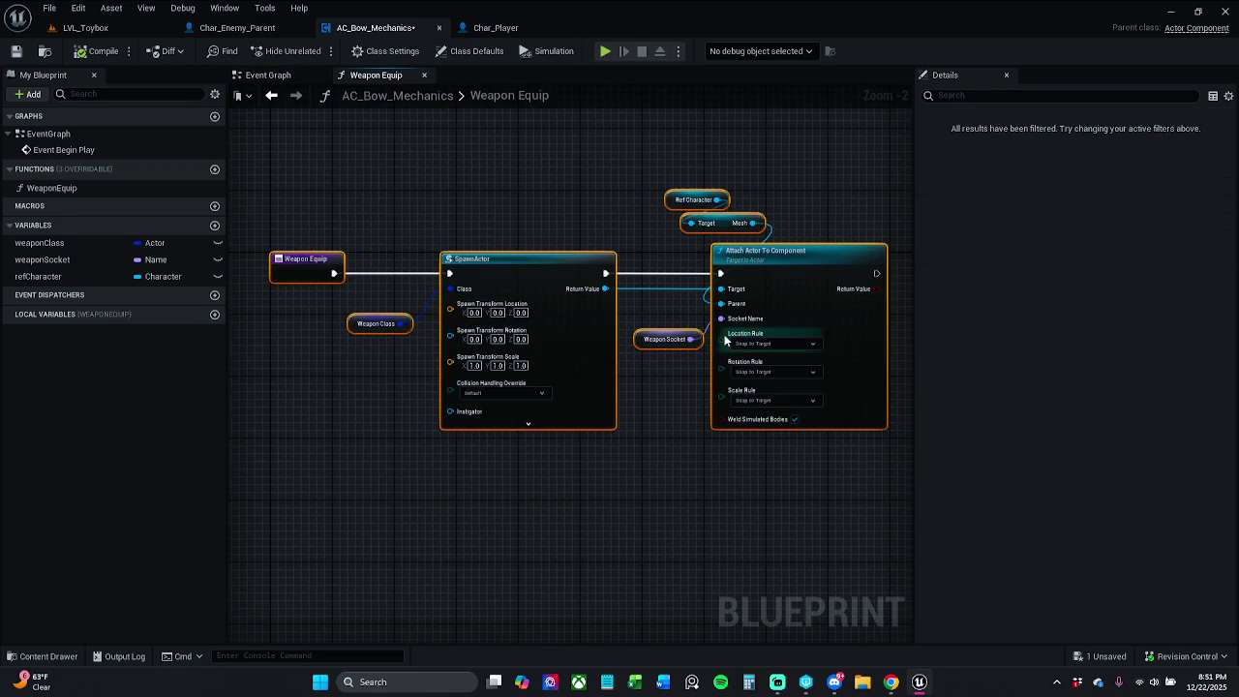
{"action": "right_click", "coordinate": [542, 259]}
{"action": "left_click", "coordinate": [654, 482]}
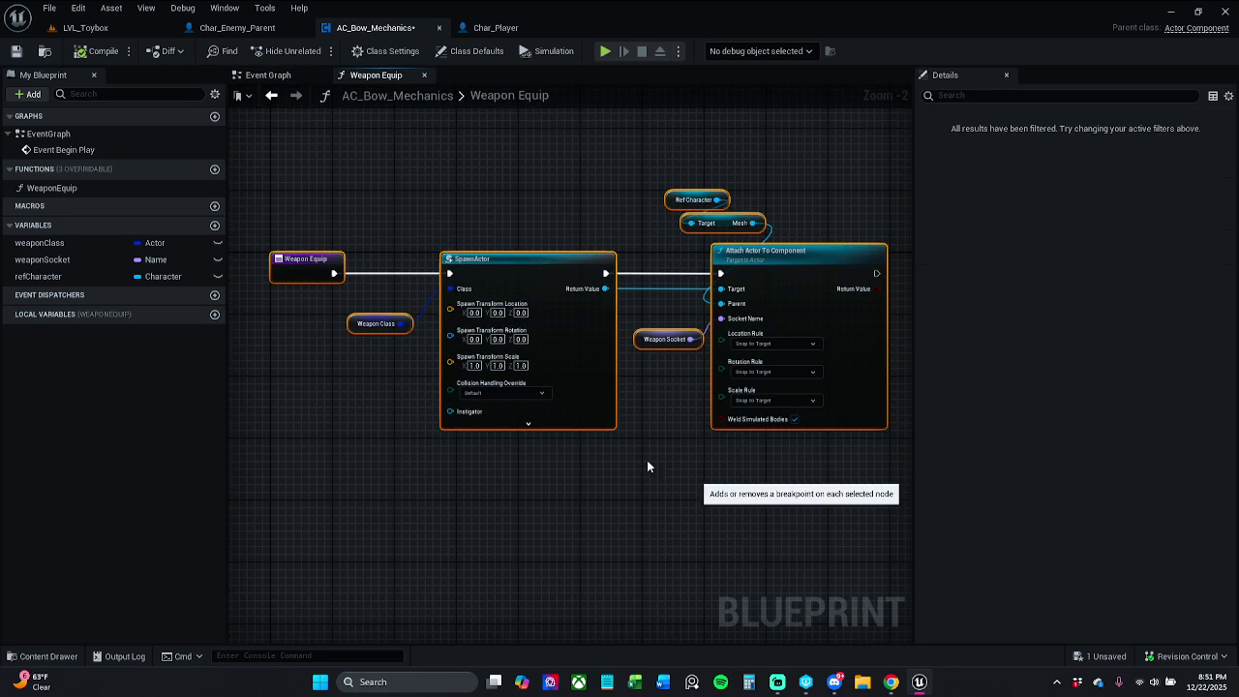
Play-test LVL_Toybox, stepping through the SpawnActor and Attach Actor To Component breakpoints, then stop
{"action": "left_click", "coordinate": [161, 29]}
{"action": "left_click", "coordinate": [319, 51]}
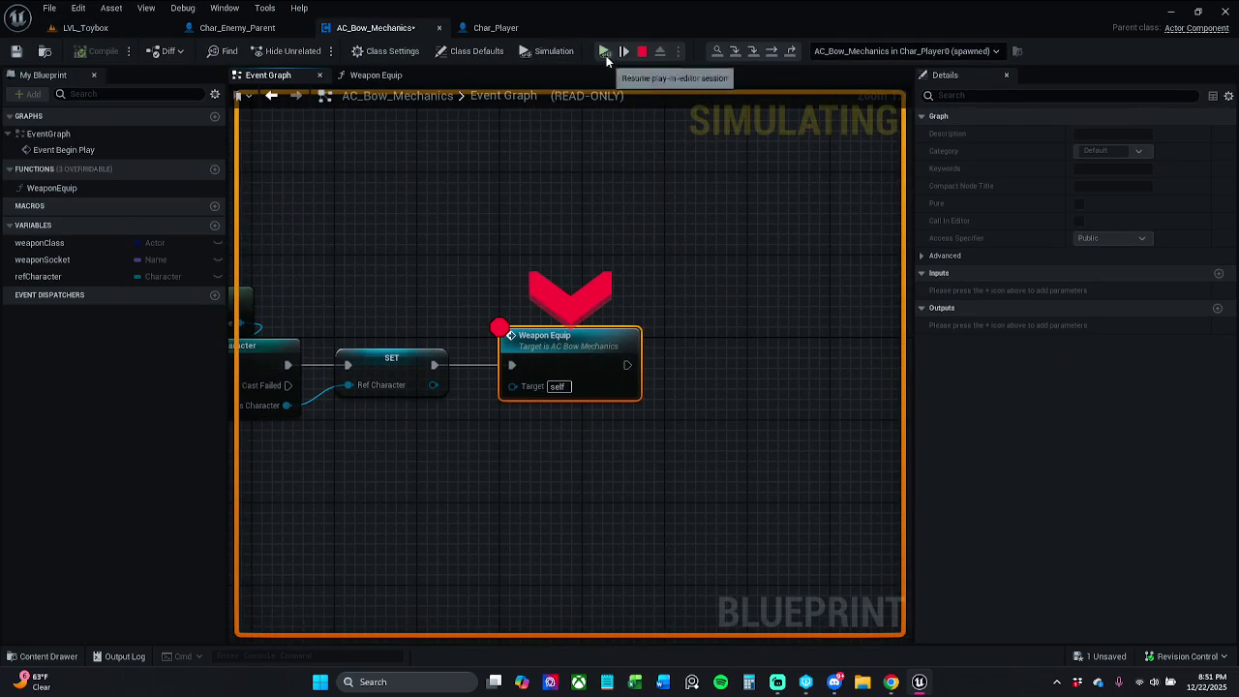
{"action": "left_click", "coordinate": [605, 53]}
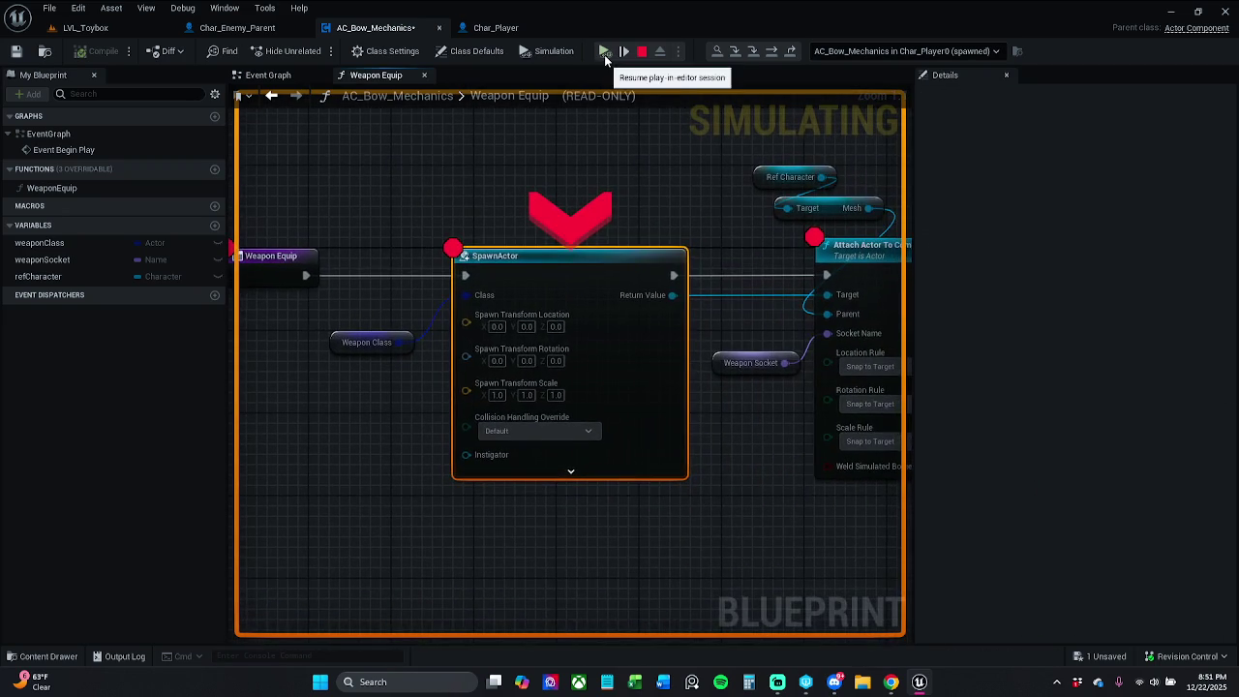
{"action": "left_click", "coordinate": [604, 54]}
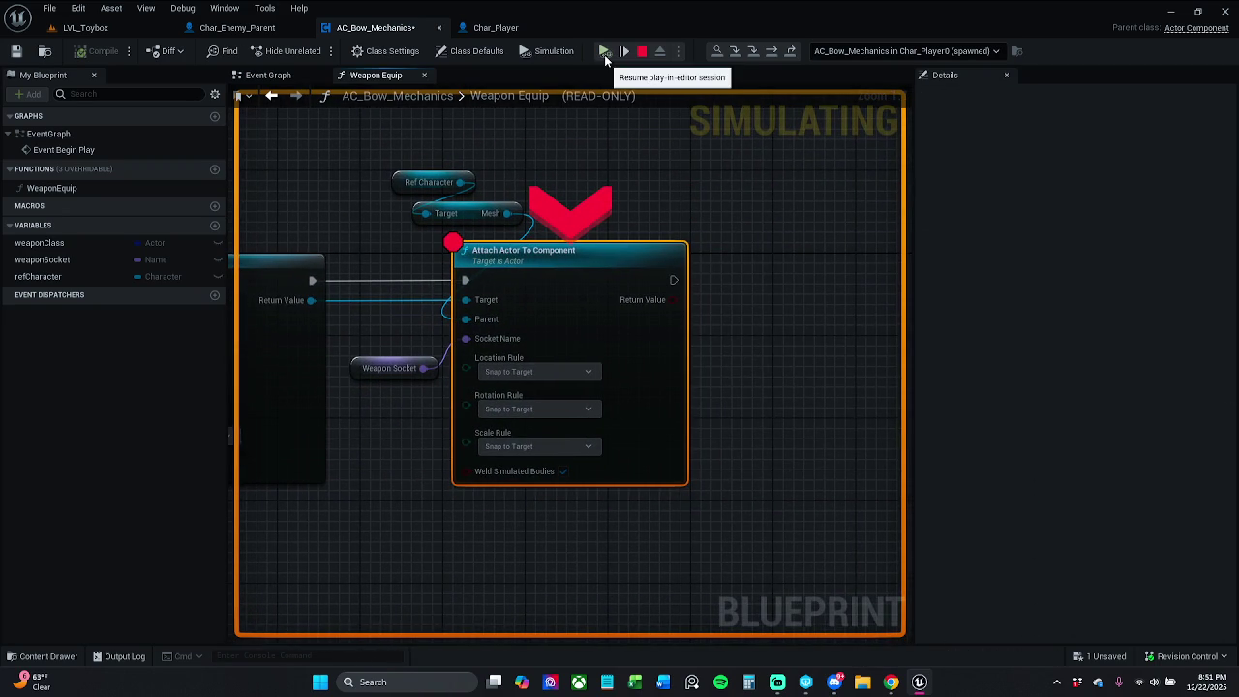
{"action": "left_click", "coordinate": [604, 54]}
{"action": "key", "text": "Escape"}
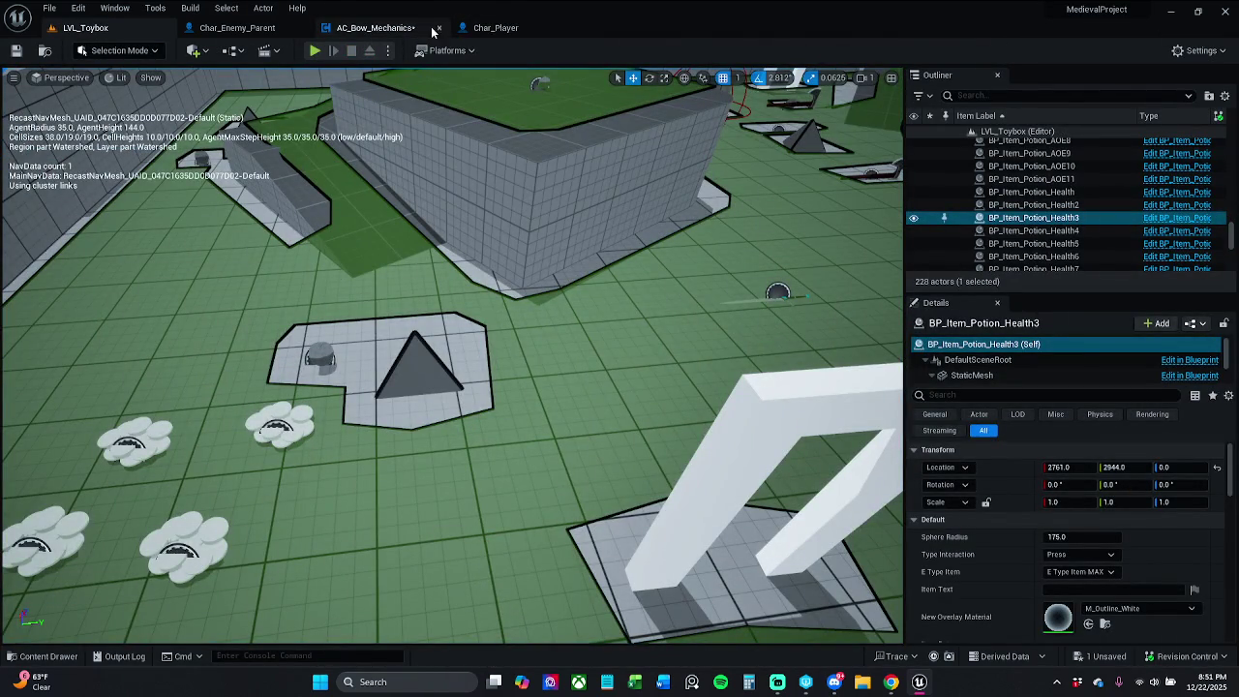
{"action": "left_click", "coordinate": [367, 33]}
{"action": "left_click_drag", "start_coordinate": [389, 186], "coordinate": [729, 186]}
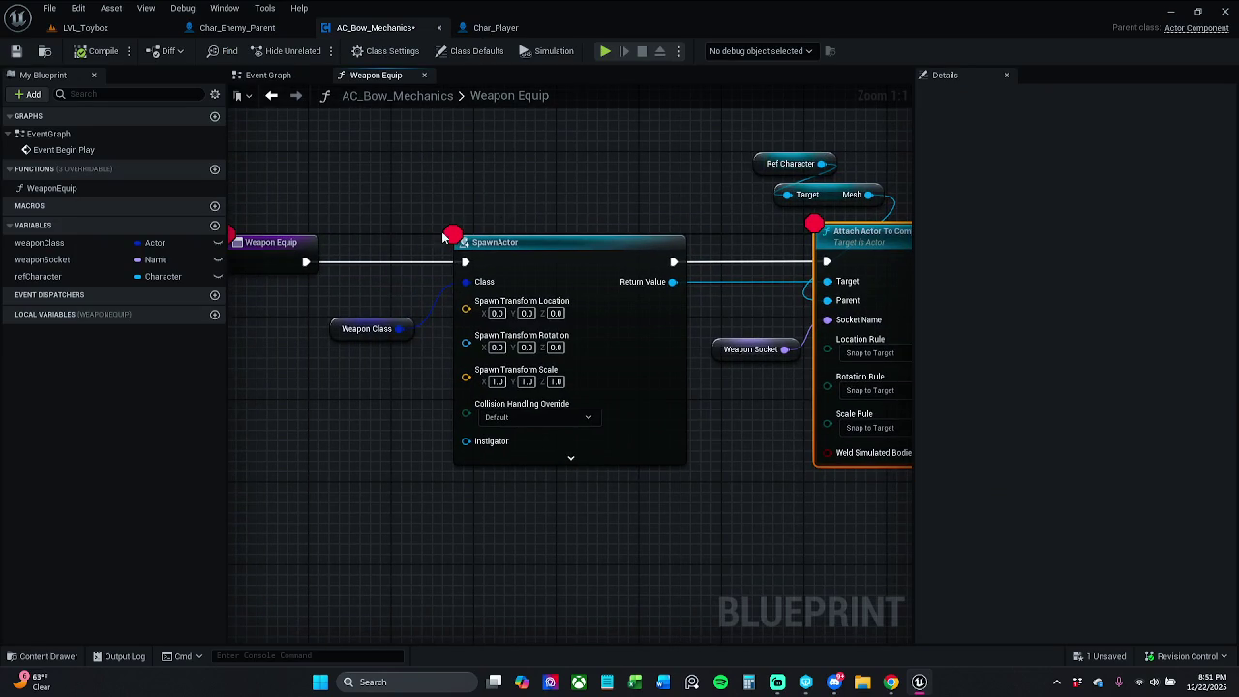
Move the Weapon Class getter left and bring the Attach Actor To Component node into view
{"action": "mouse_move", "coordinate": [344, 339]}
{"action": "left_mouse_down"}
{"action": "mouse_move", "coordinate": [240, 351]}
{"action": "mouse_move", "coordinate": [274, 330]}
{"action": "left_mouse_up"}
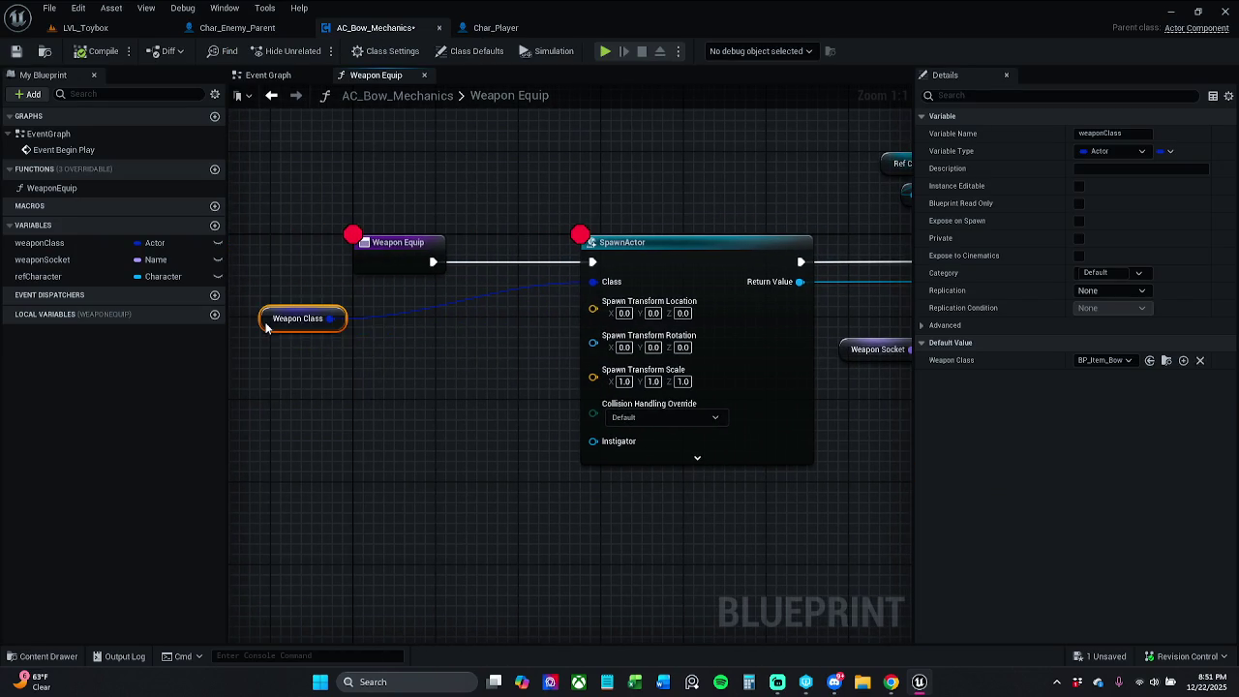
{"action": "left_click", "coordinate": [329, 354]}
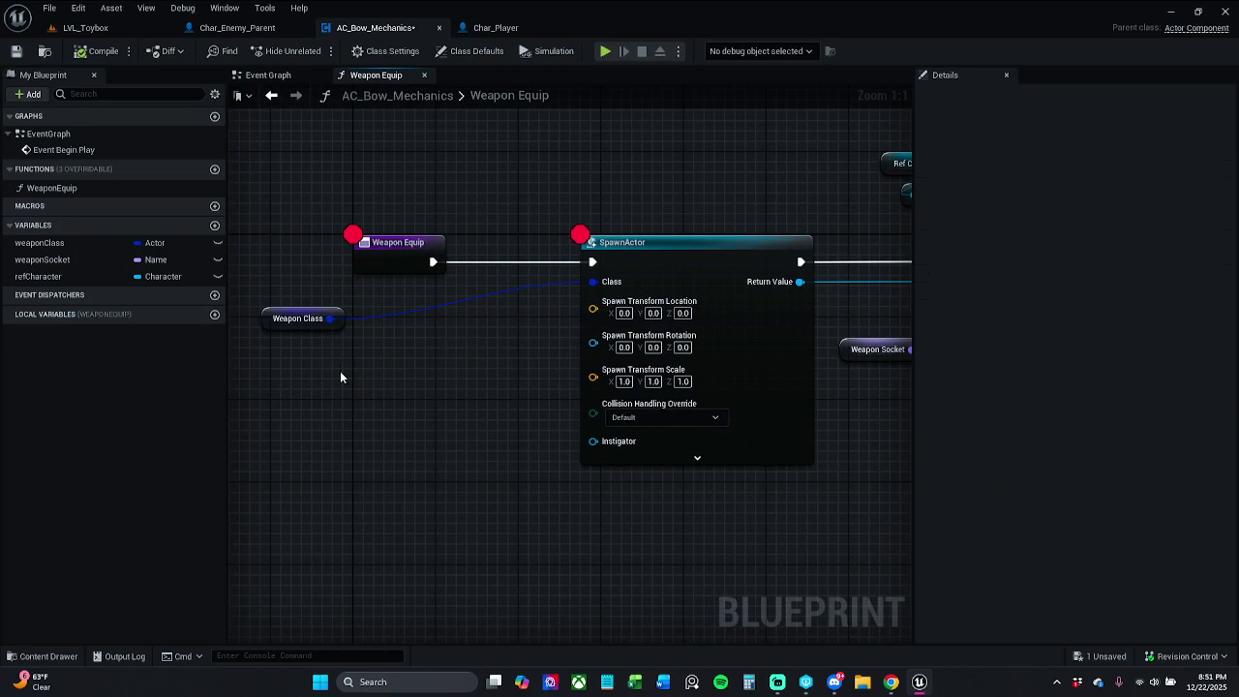
{"action": "right_click", "coordinate": [315, 373]}
{"action": "left_click", "coordinate": [494, 358]}
{"action": "left_click_drag", "start_coordinate": [494, 359], "coordinate": [353, 373]}
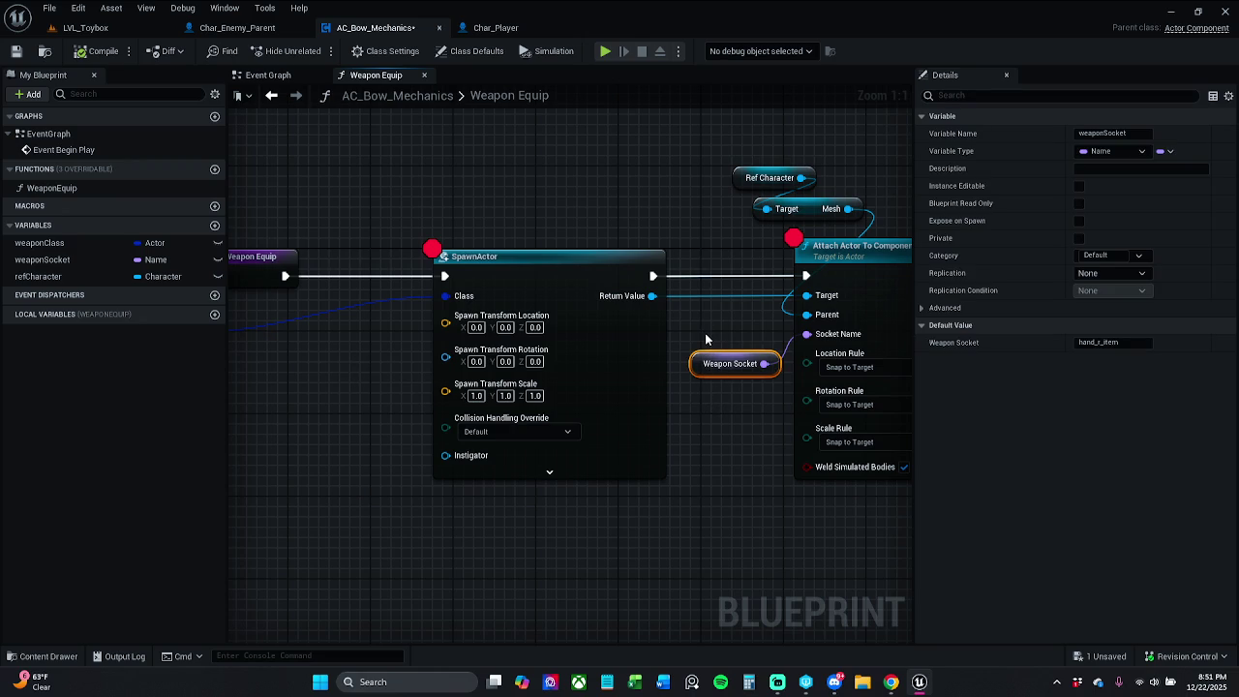
Duplicate the Weapon Socket getter, place it far left, and try searching 'get bone' from it
{"action": "key", "text": "ctrl+w"}
{"action": "mouse_move", "coordinate": [713, 351]}
{"action": "left_mouse_down"}
{"action": "mouse_move", "coordinate": [258, 465]}
{"action": "mouse_move", "coordinate": [462, 406]}
{"action": "mouse_move", "coordinate": [438, 411]}
{"action": "mouse_move", "coordinate": [484, 420]}
{"action": "left_mouse_up"}
{"action": "type", "text": "SPAWN"}
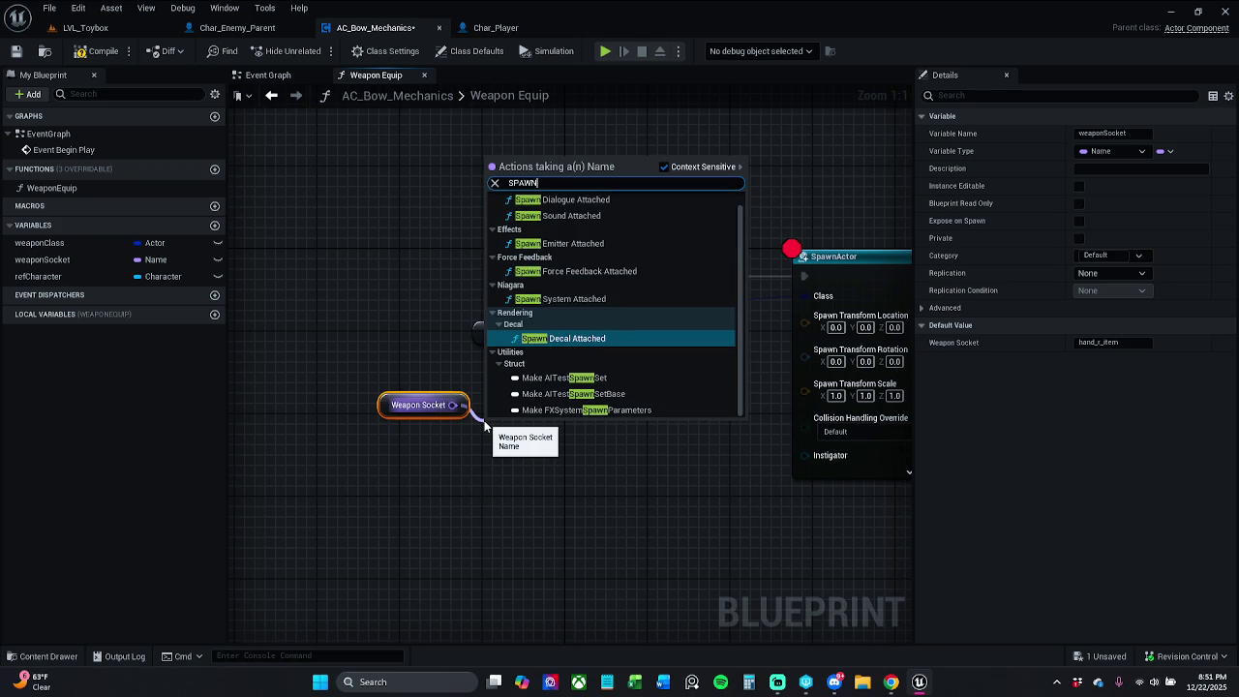
{"action": "key", "text": "BackSpace"}
{"action": "key", "text": "BackSpace"}
{"action": "key", "text": "BackSpace"}
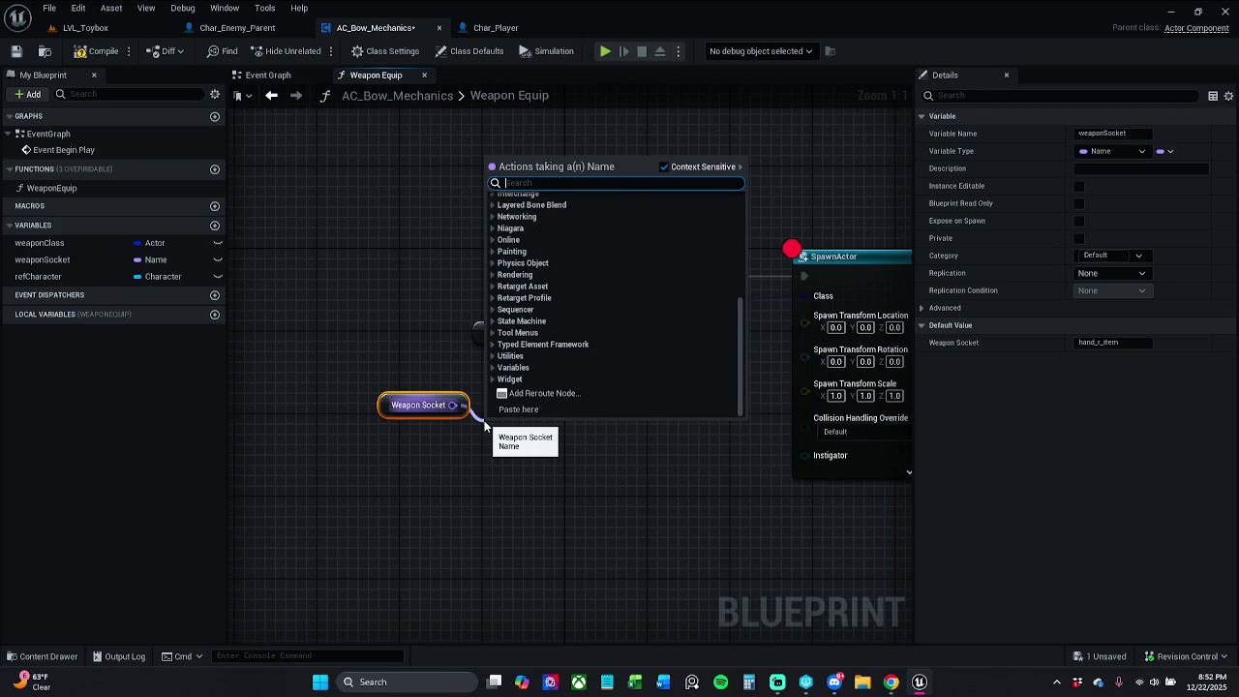
{"action": "type", "text": "get bone"}
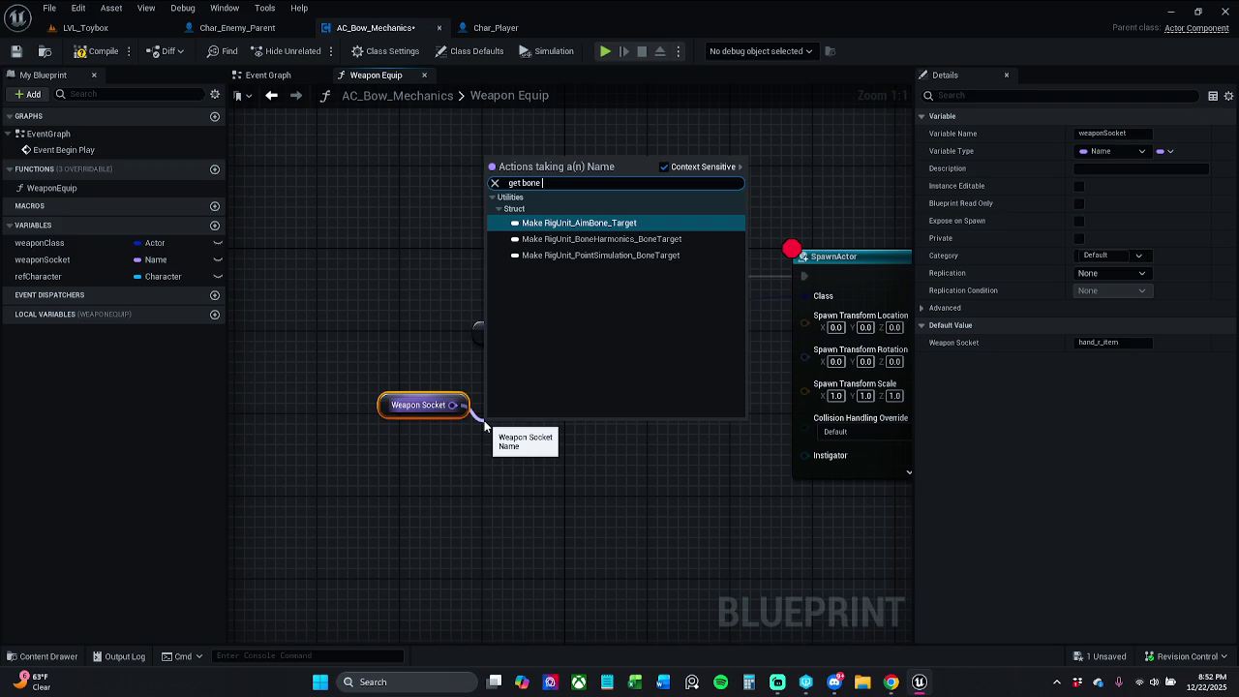
{"action": "left_click", "coordinate": [517, 465]}
Search graph actions for 'bone tran' with Context Sensitive turned off to reveal Get Bone Transform
{"action": "right_click", "coordinate": [519, 441]}
{"action": "type", "text": "get"}
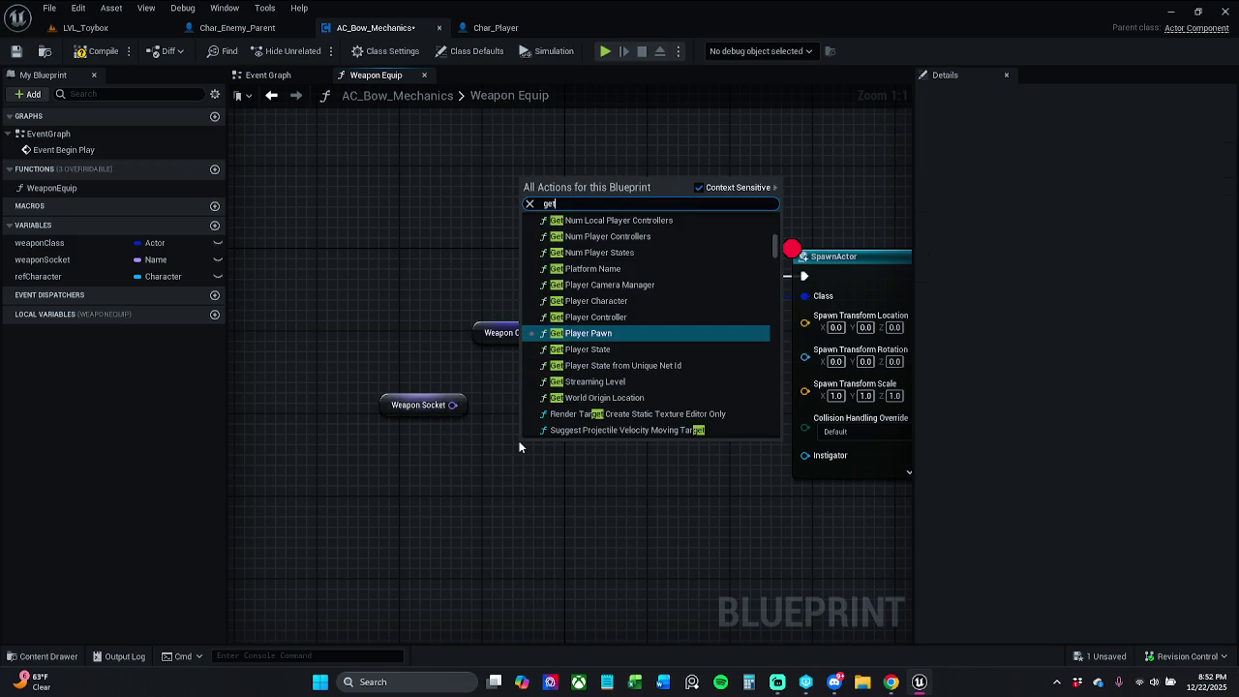
{"action": "type", "text": " bone"}
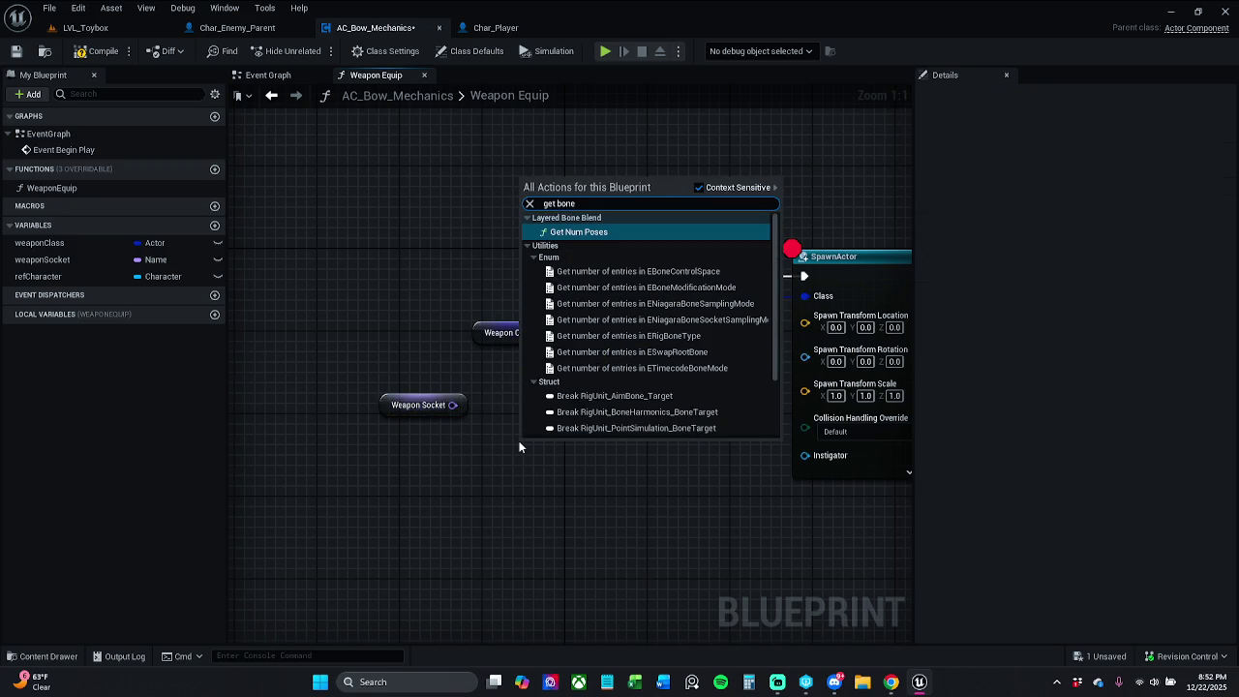
{"action": "type", "text": " tr"}
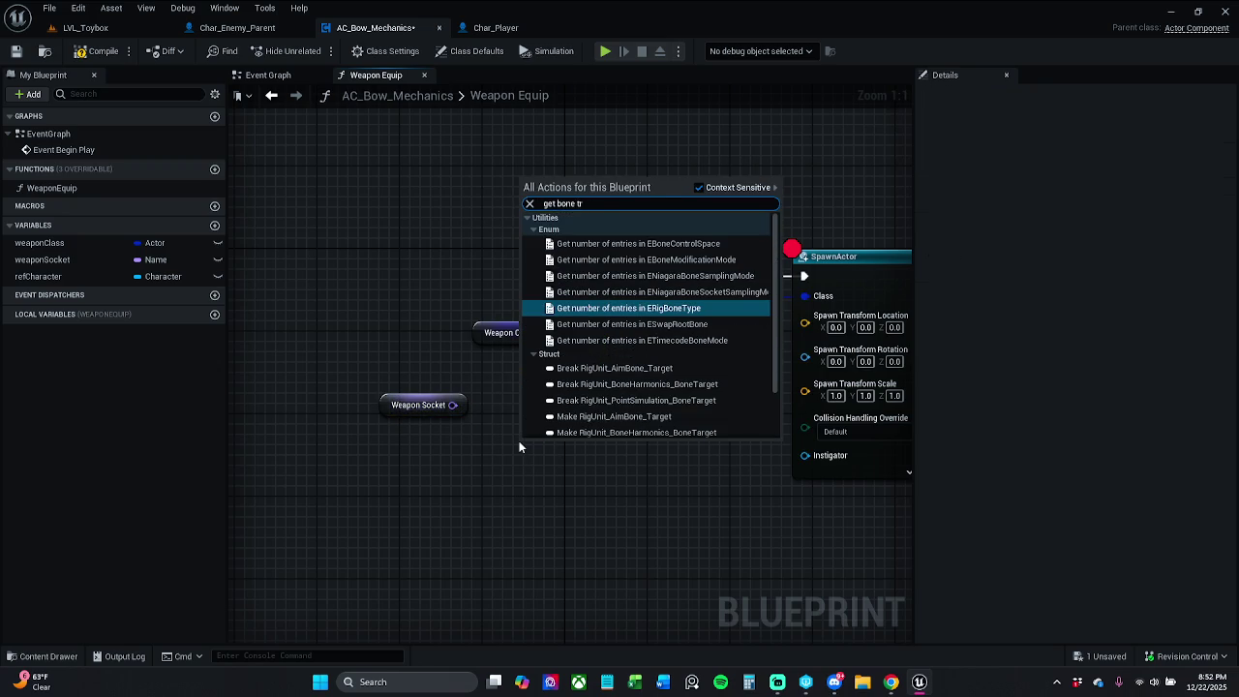
{"action": "type", "text": "a"}
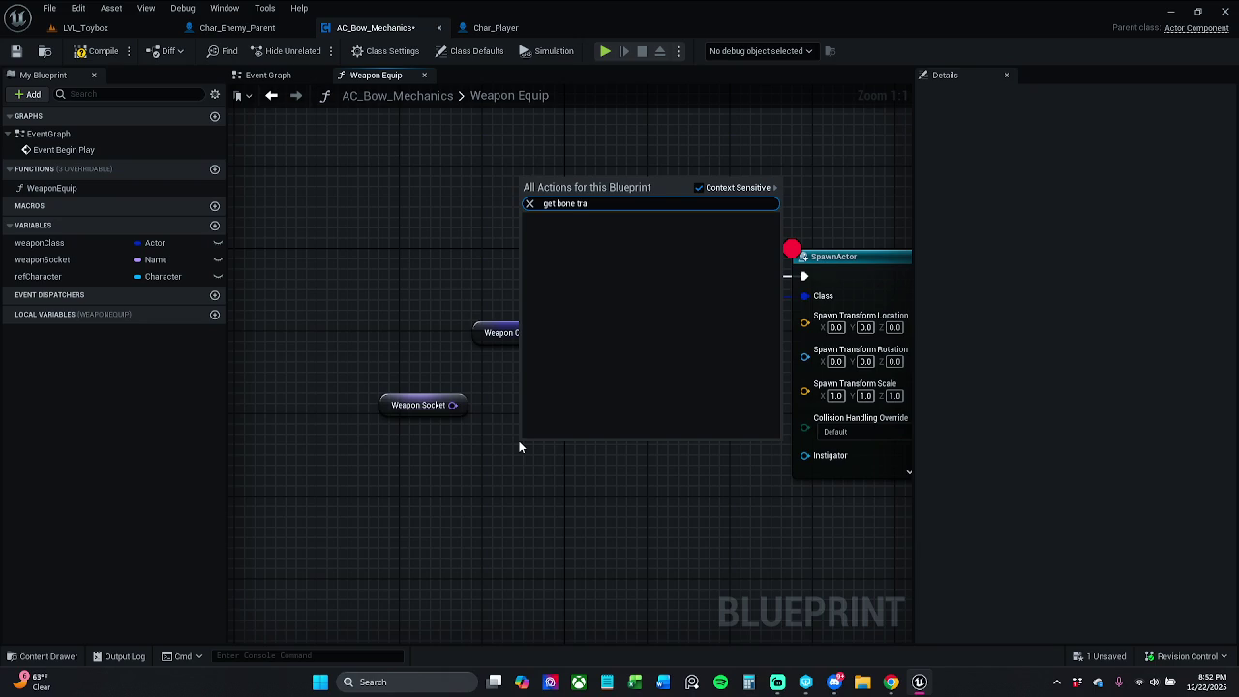
{"action": "key", "text": "BackSpace"}
{"action": "key", "text": "BackSpace"}
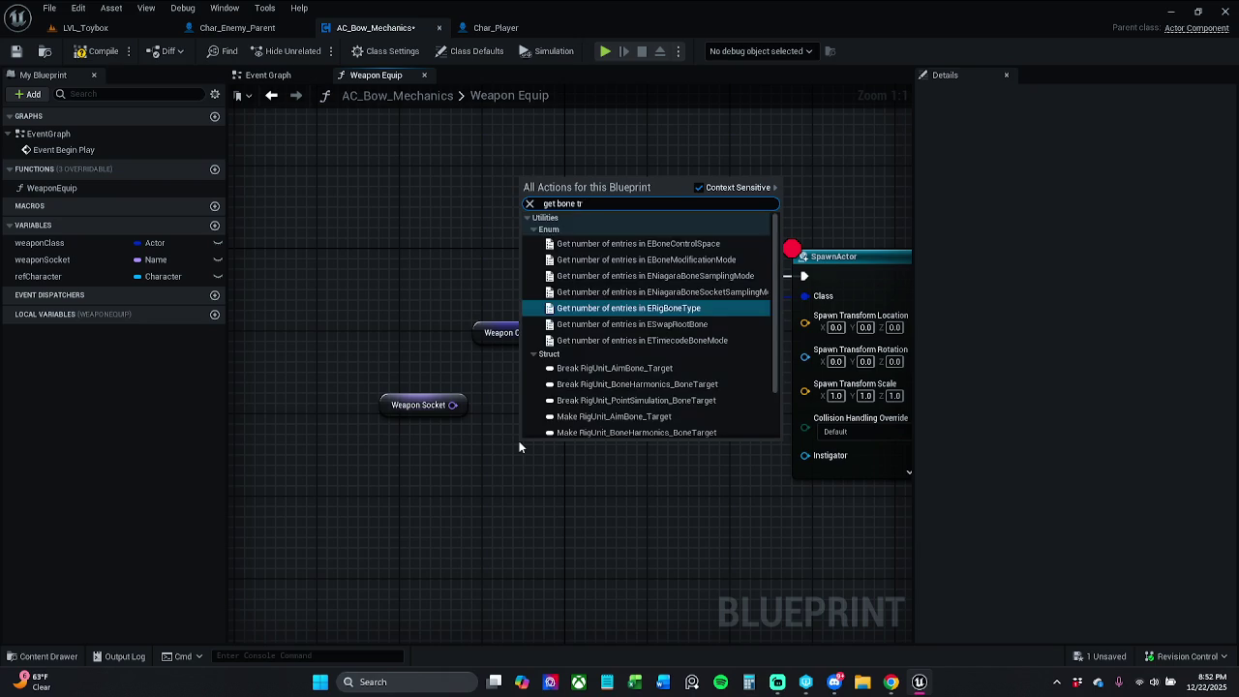
{"action": "key", "text": "BackSpace"}
{"action": "key", "text": "BackSpace"}
{"action": "key", "text": "BackSpace"}
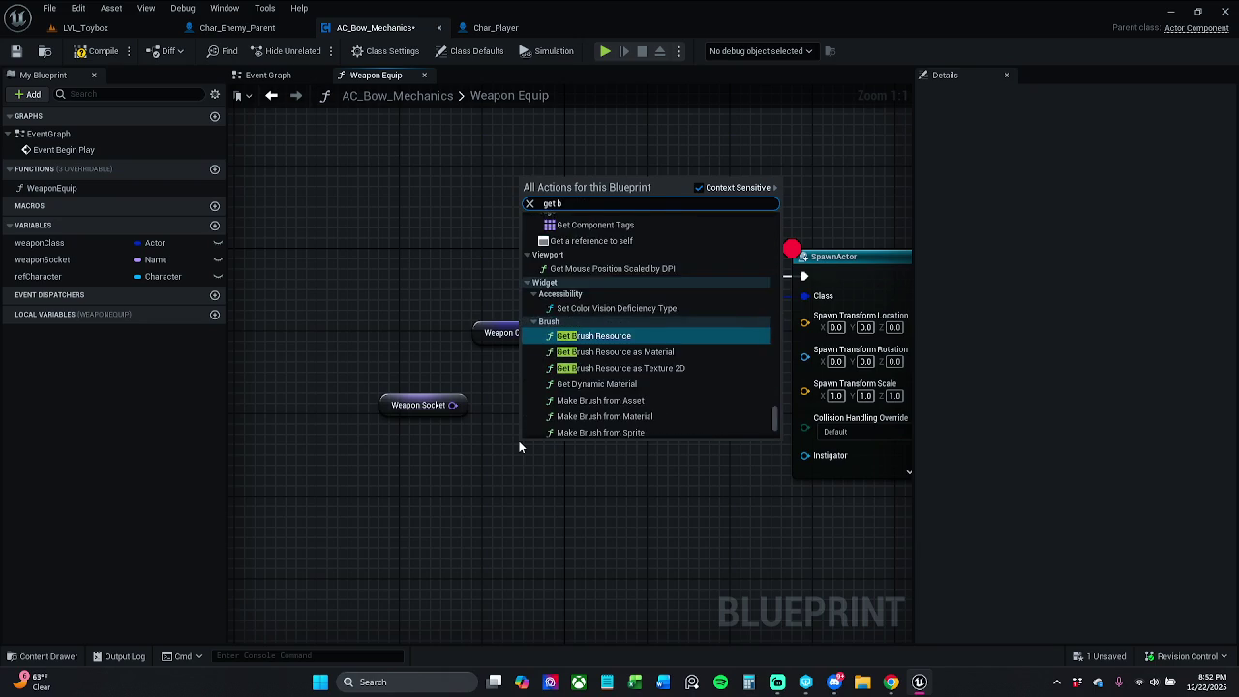
{"action": "type", "text": "bone "}
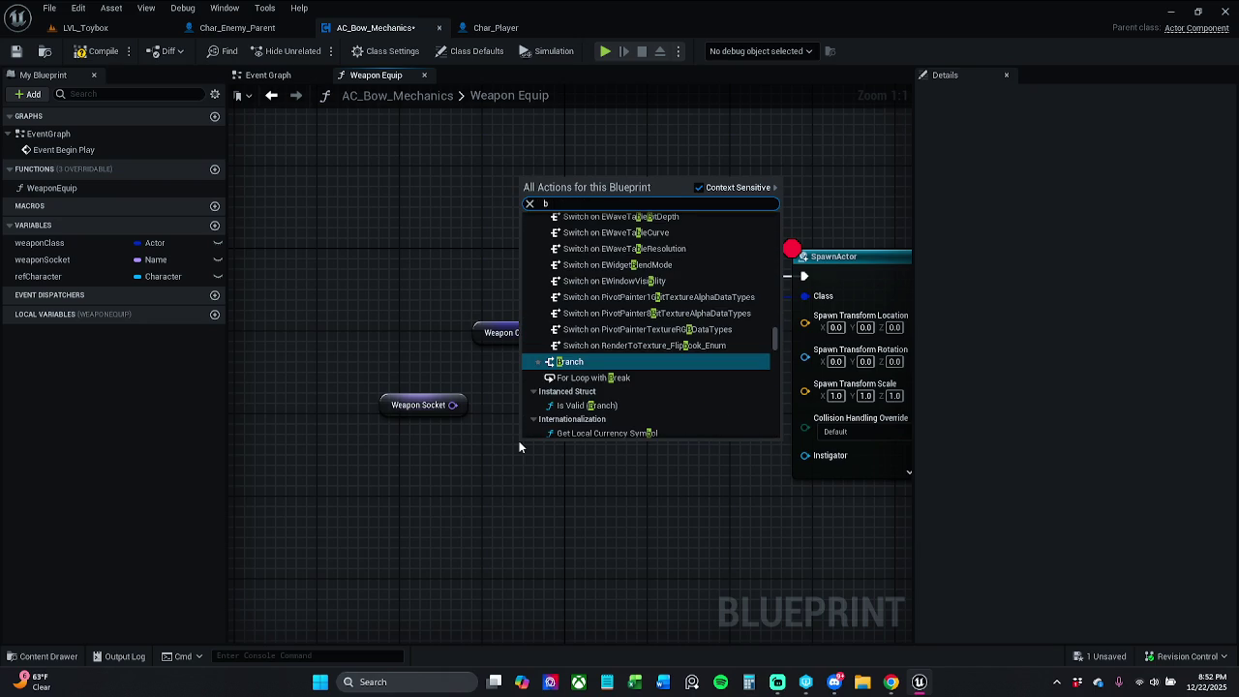
{"action": "type", "text": "tr"}
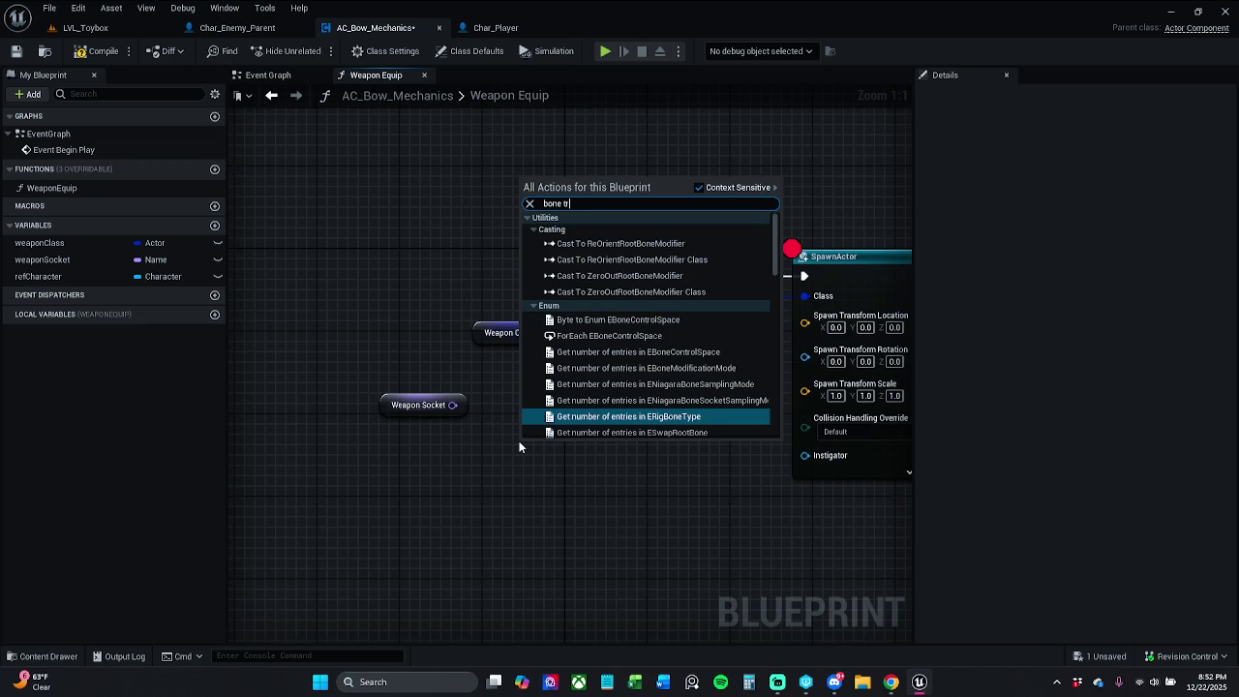
{"action": "type", "text": "ansform"}
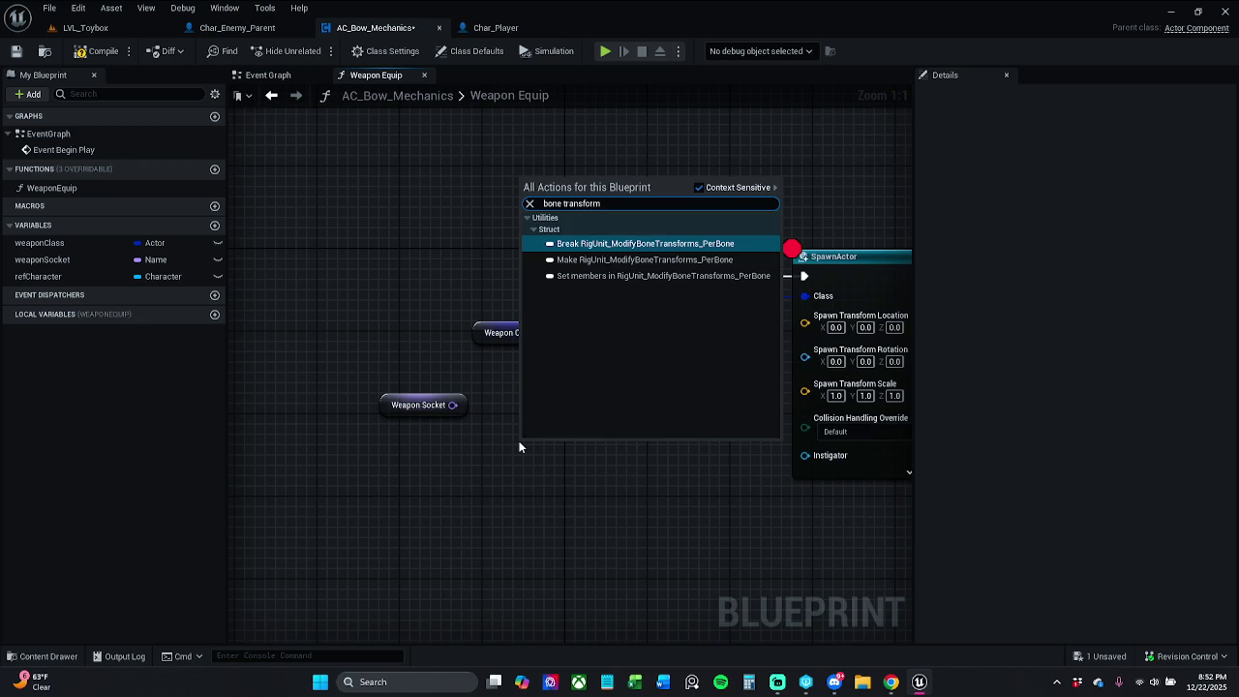
{"action": "left_click", "coordinate": [719, 187]}
{"action": "scroll", "coordinate": [634, 331], "scroll_direction": "down", "scroll_amount": 1}
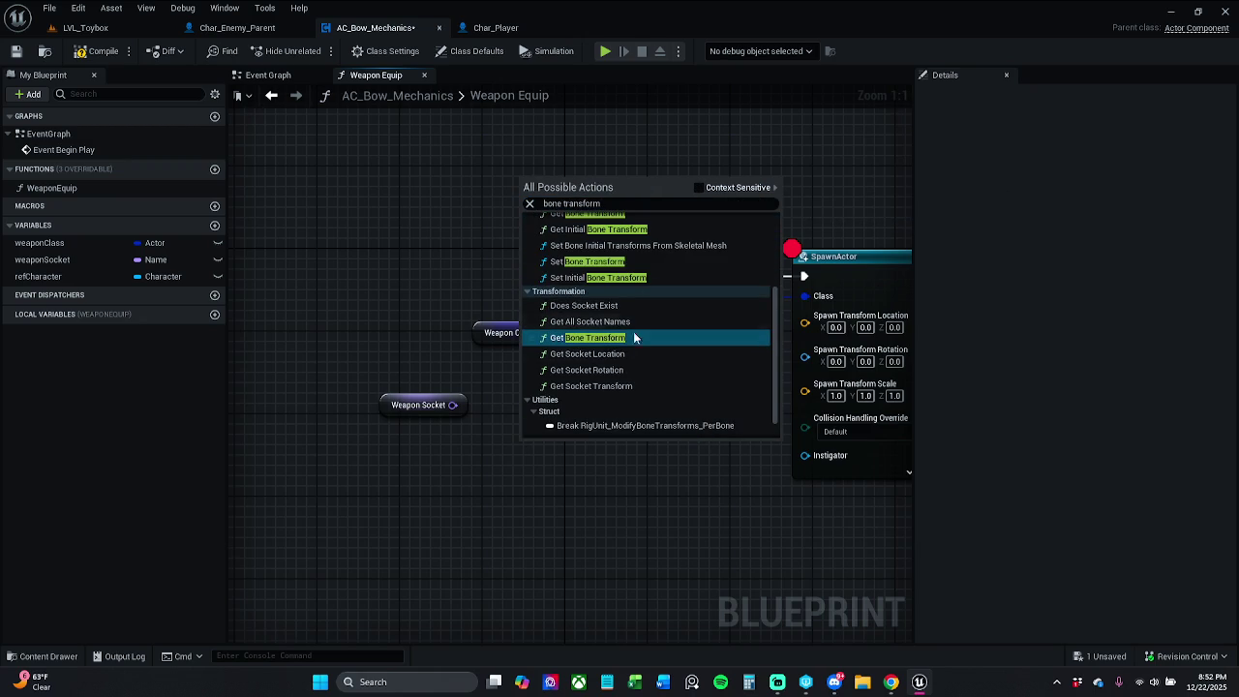
Add Get Bone Transform fed by Weapon Socket, split its Return Value, and wire Location to SpawnActor
{"action": "left_click", "coordinate": [623, 338]}
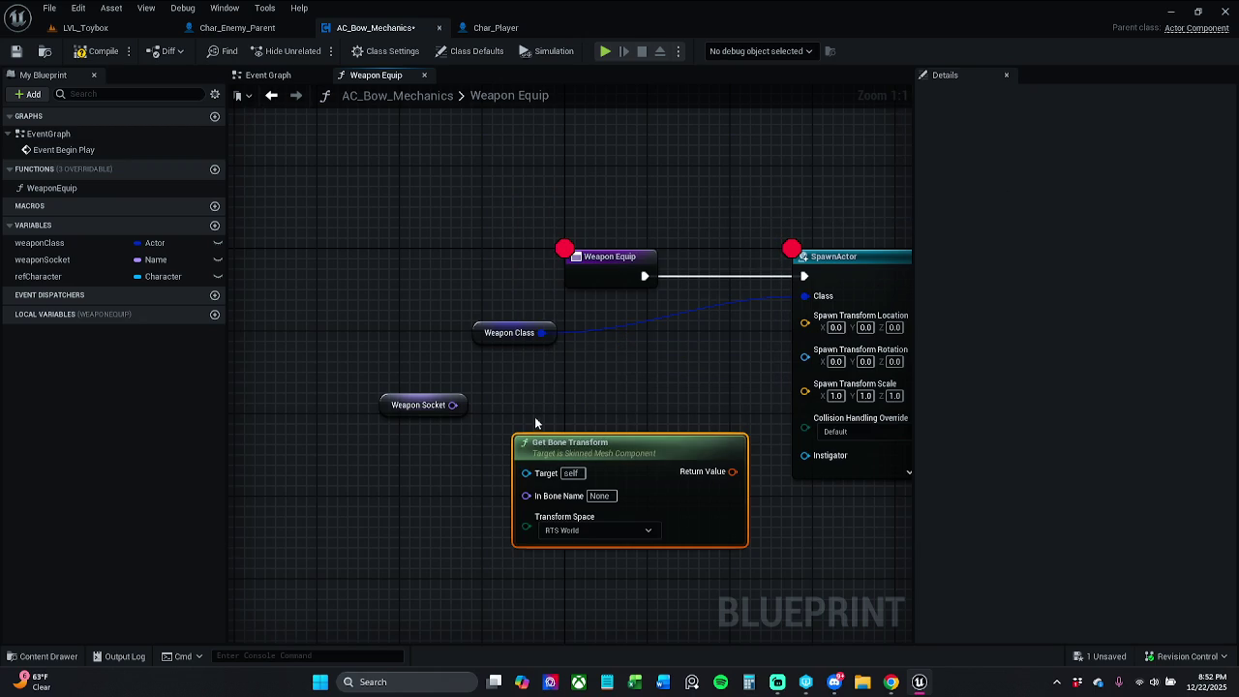
{"action": "left_click_drag", "start_coordinate": [457, 406], "coordinate": [525, 494]}
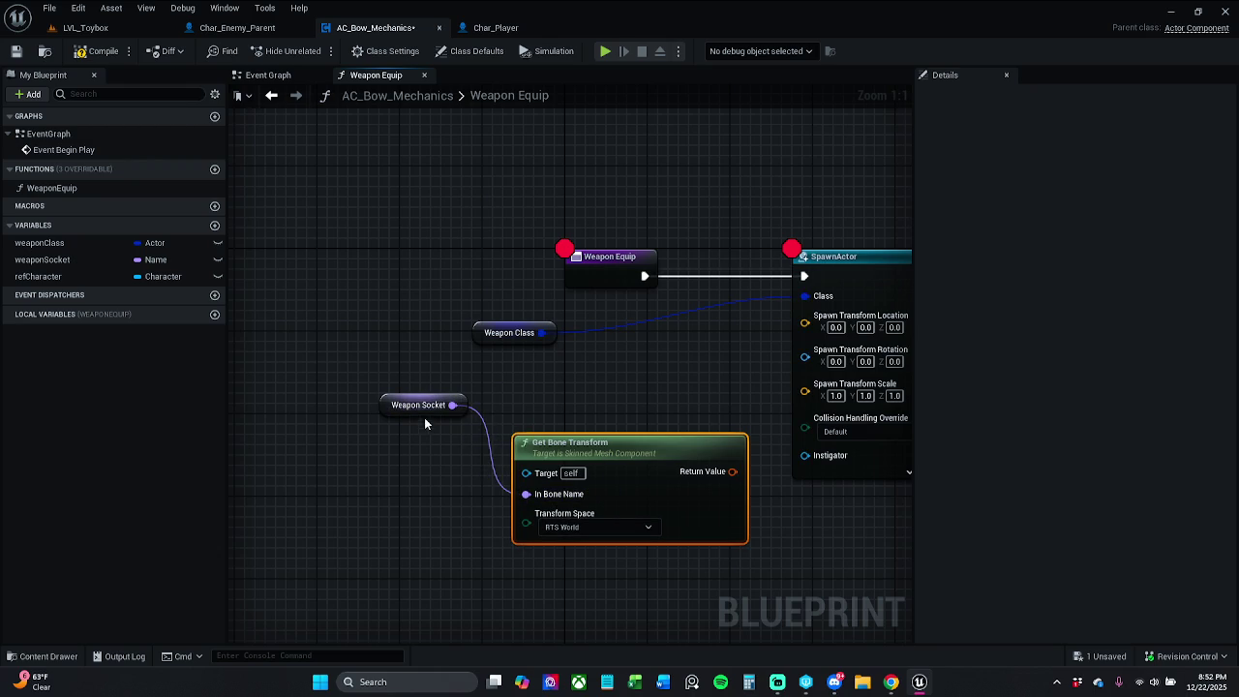
{"action": "left_click_drag", "start_coordinate": [424, 419], "coordinate": [446, 545]}
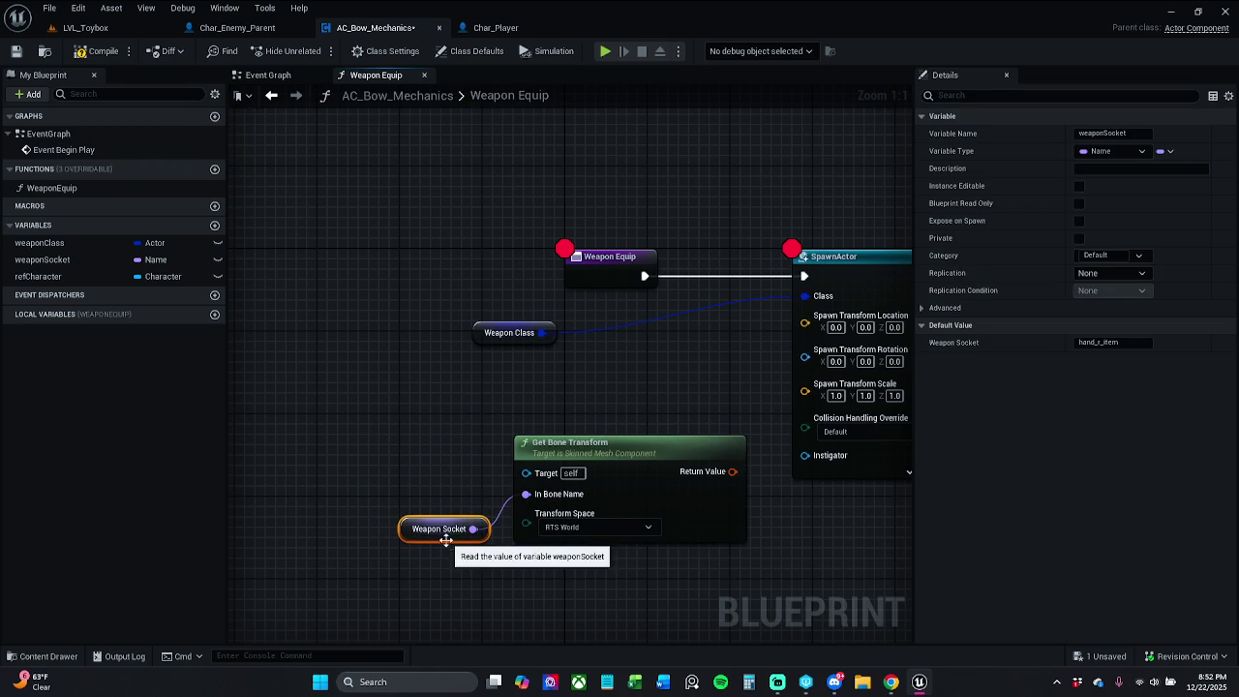
{"action": "right_click", "coordinate": [714, 357]}
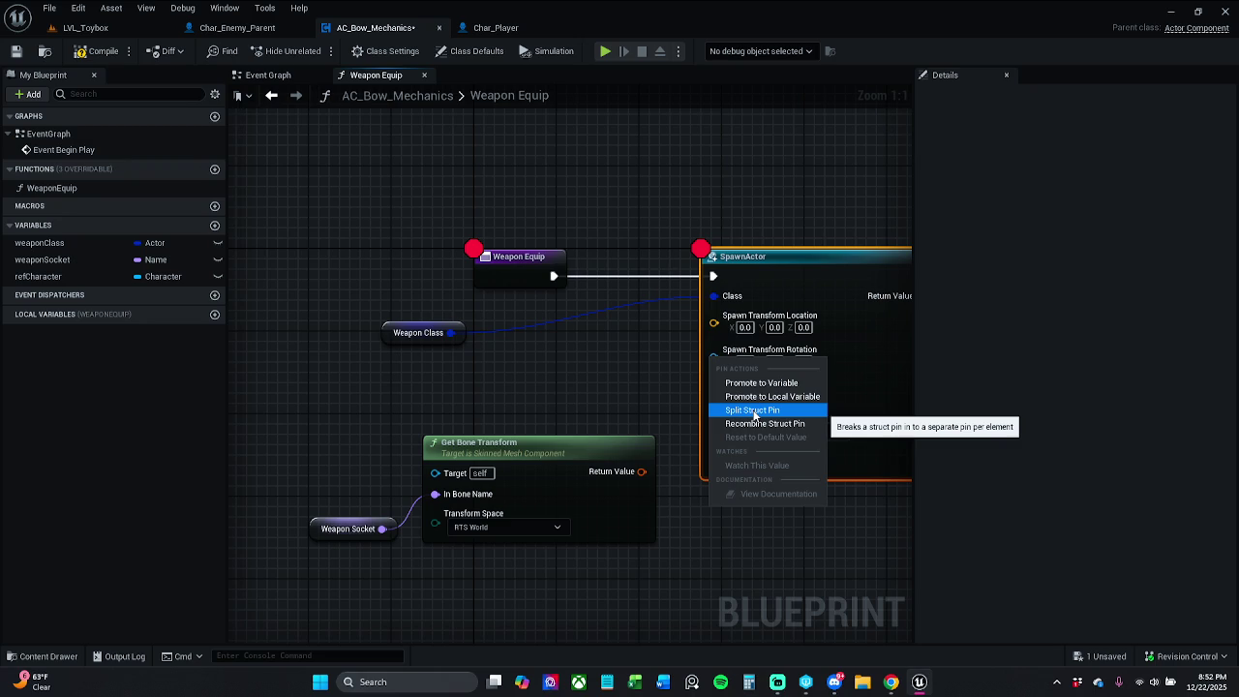
{"action": "left_click", "coordinate": [601, 418]}
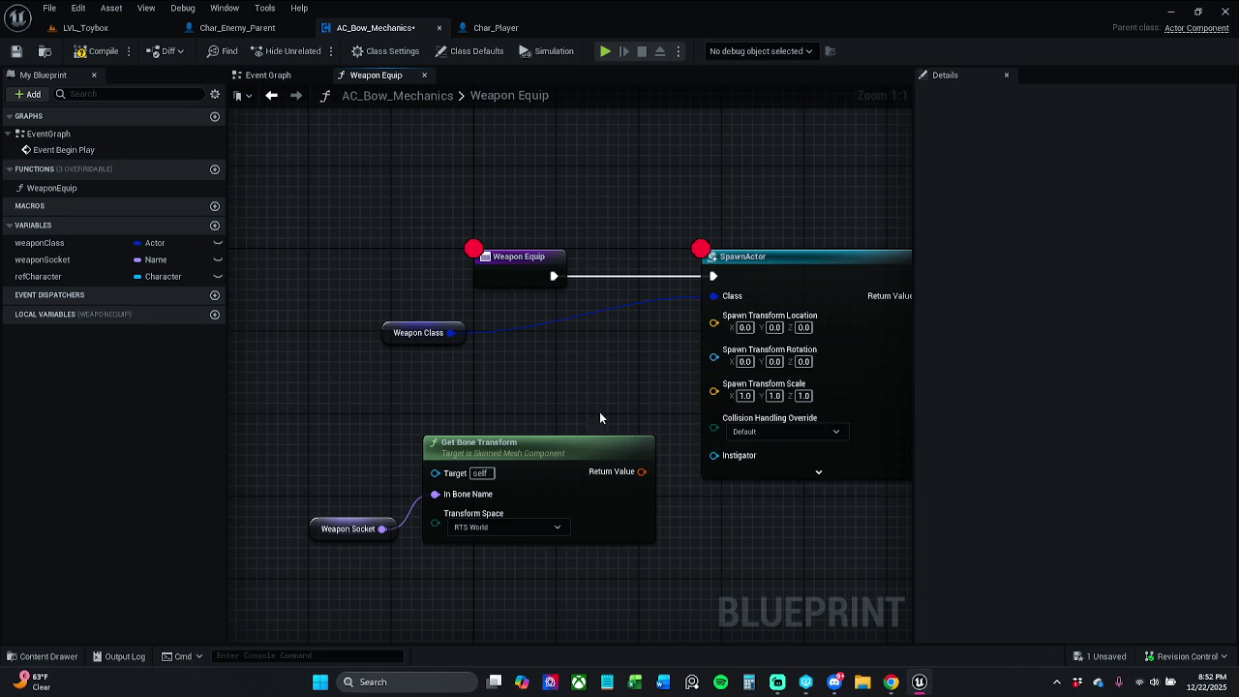
{"action": "right_click", "coordinate": [644, 472]}
{"action": "left_click", "coordinate": [687, 525]}
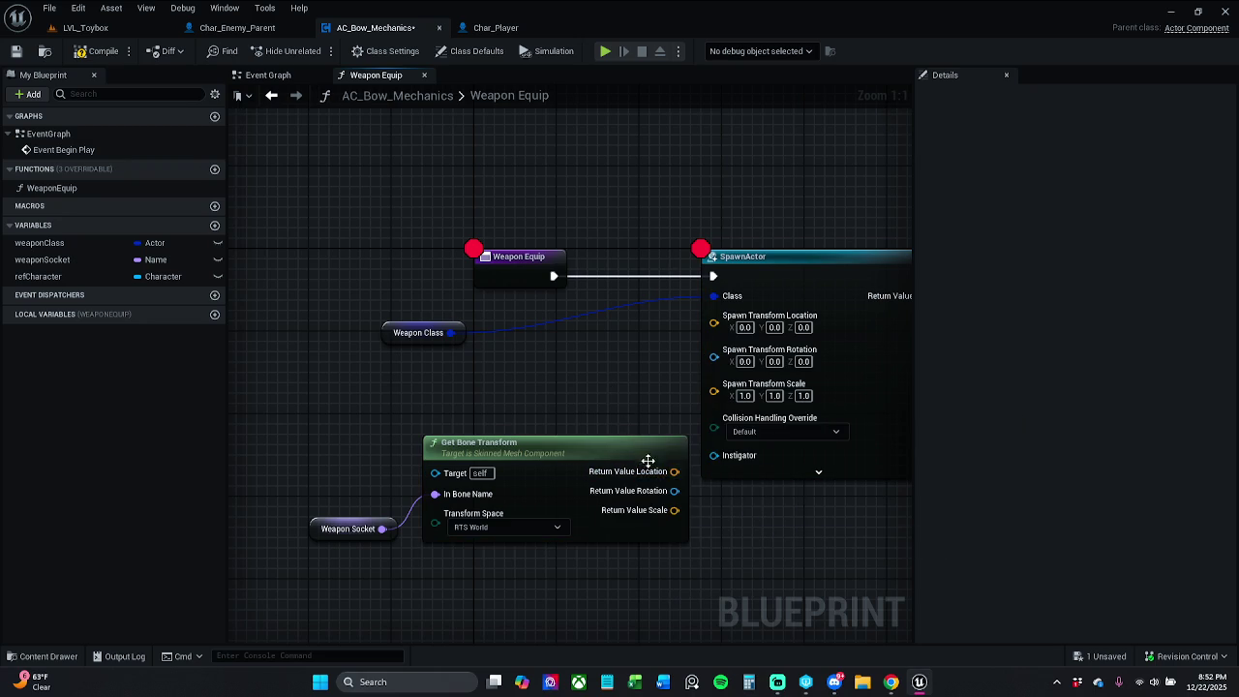
{"action": "left_click_drag", "start_coordinate": [675, 472], "coordinate": [714, 322]}
Rearrange the nodes, wire the transform's Rotation into SpawnActor's spawn rotation, and compile
{"action": "left_click_drag", "start_coordinate": [481, 405], "coordinate": [606, 540]}
{"action": "left_click_drag", "start_coordinate": [631, 428], "coordinate": [539, 366]}
{"action": "left_click", "coordinate": [649, 328]}
{"action": "mouse_move", "coordinate": [462, 326]}
{"action": "left_mouse_down"}
{"action": "mouse_move", "coordinate": [550, 334]}
{"action": "mouse_move", "coordinate": [598, 319]}
{"action": "left_mouse_up"}
{"action": "mouse_move", "coordinate": [637, 366]}
{"action": "left_mouse_down"}
{"action": "mouse_move", "coordinate": [637, 377]}
{"action": "mouse_move", "coordinate": [614, 370]}
{"action": "left_mouse_up"}
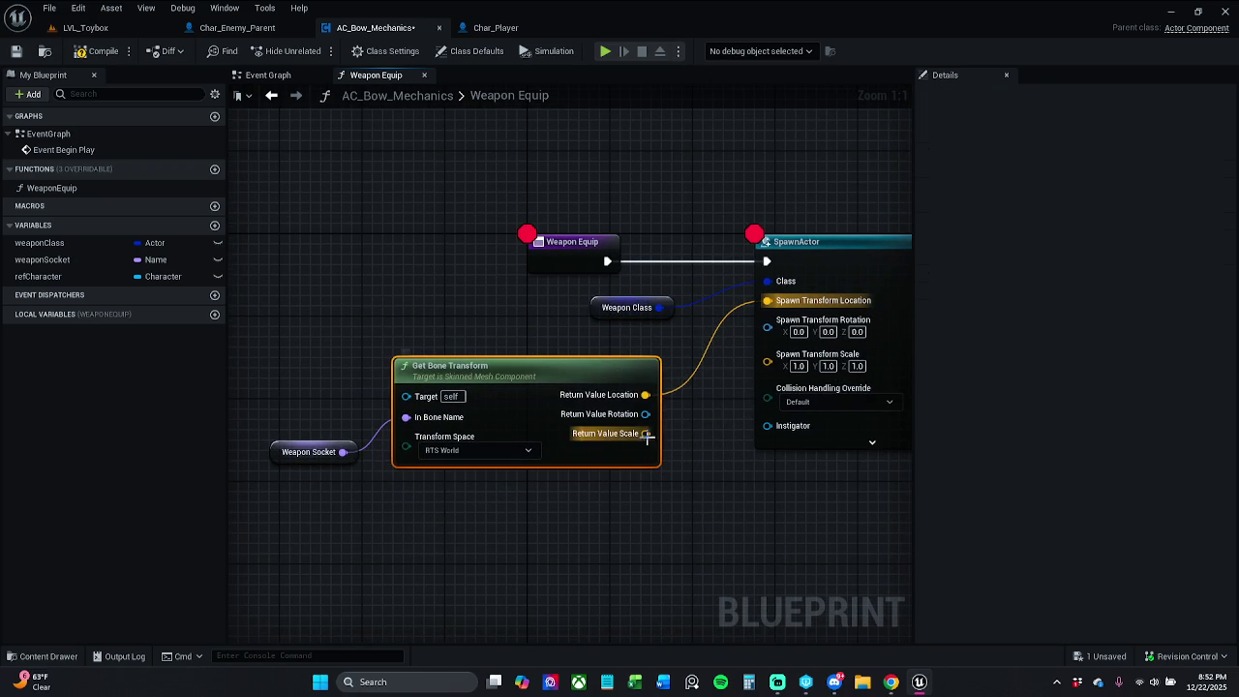
{"action": "left_click_drag", "start_coordinate": [650, 414], "coordinate": [768, 326]}
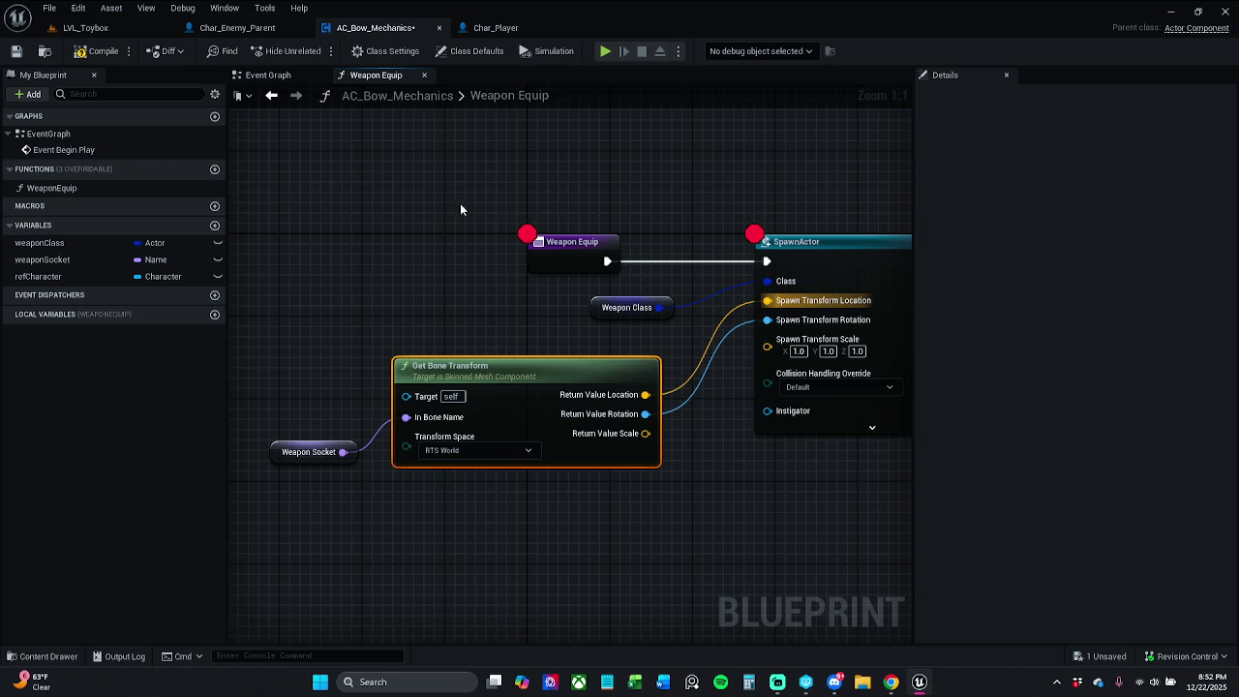
{"action": "left_click", "coordinate": [99, 60]}
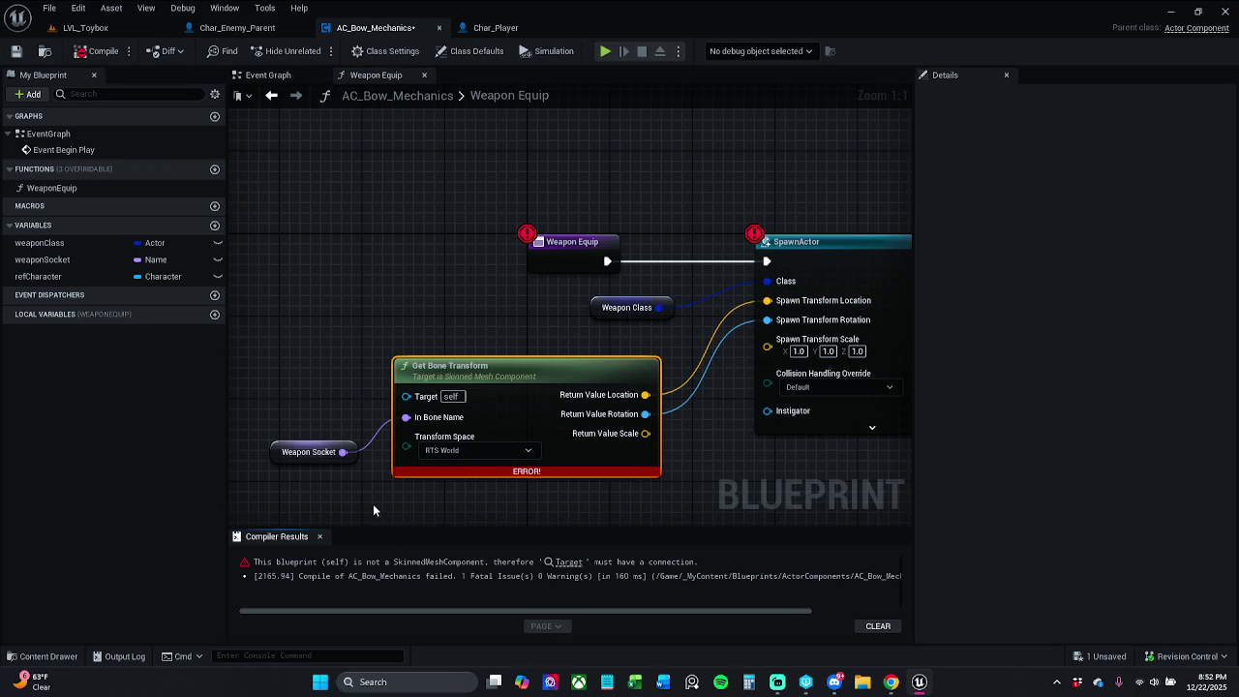
Close the compiler results, then add and delete an extra Get Bone Transform node
{"action": "left_click", "coordinate": [319, 537]}
{"action": "left_click_drag", "start_coordinate": [343, 451], "coordinate": [360, 457]}
{"action": "left_click", "coordinate": [339, 279]}
{"action": "right_click", "coordinate": [381, 274]}
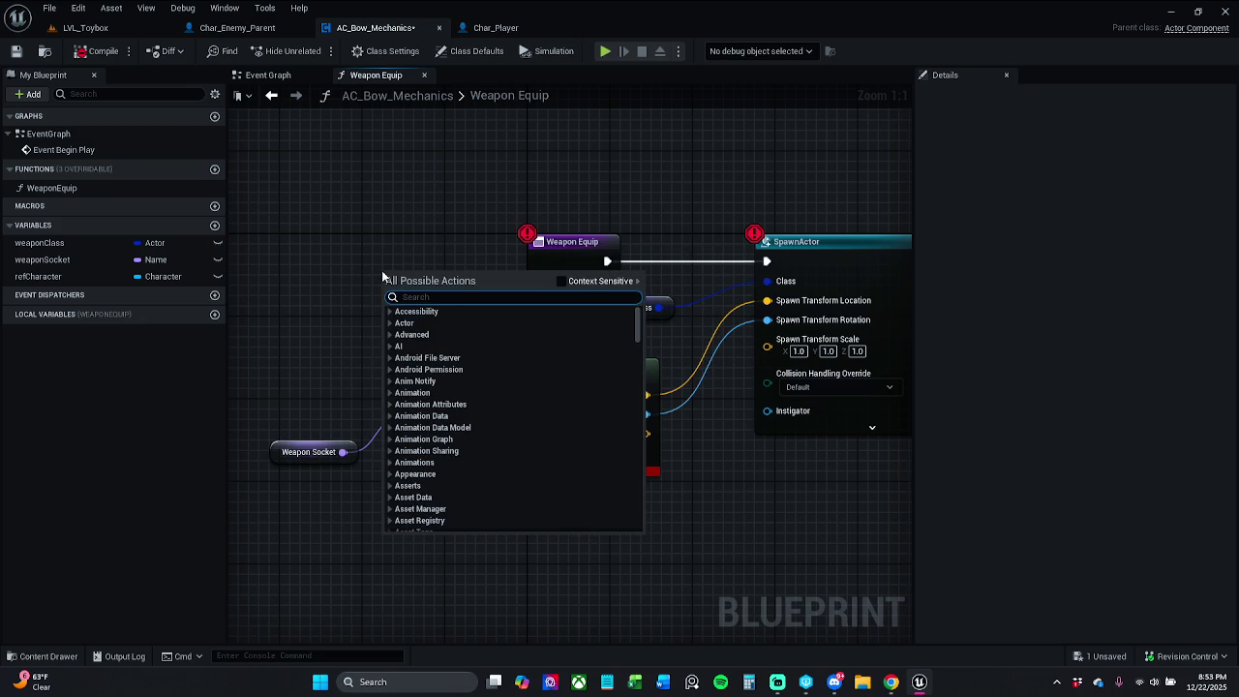
{"action": "type", "text": "get bone t"}
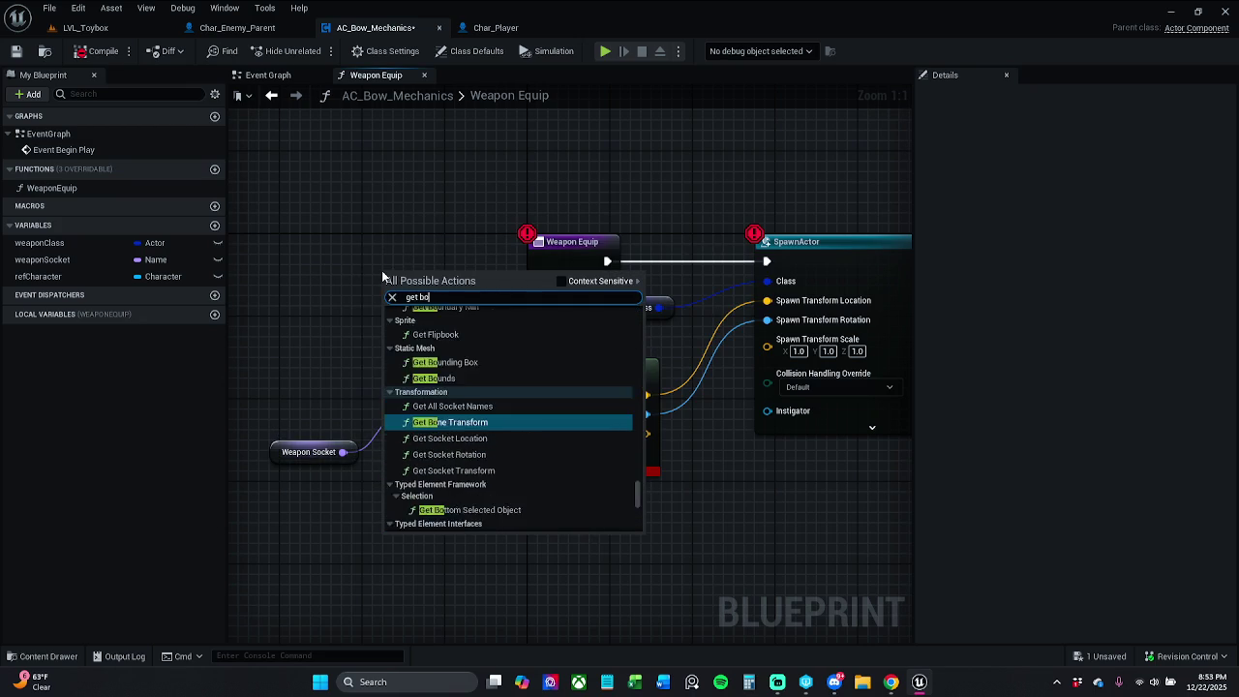
{"action": "type", "text": "ransform"}
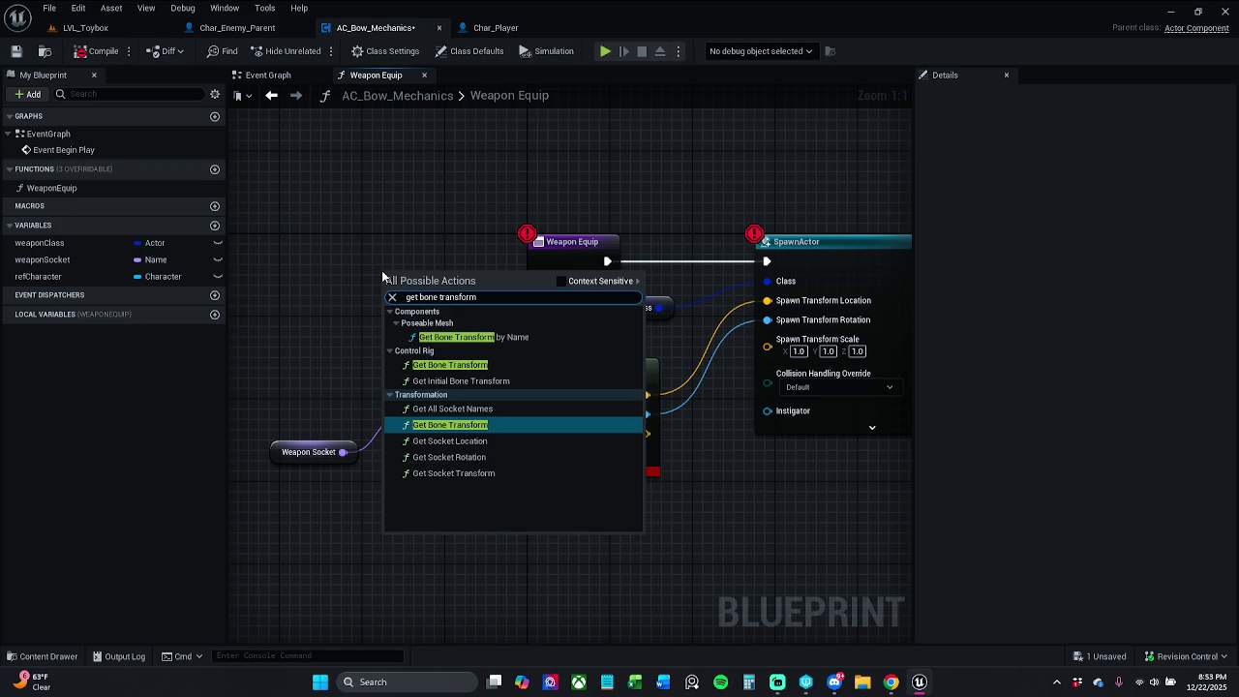
{"action": "left_click", "coordinate": [491, 427]}
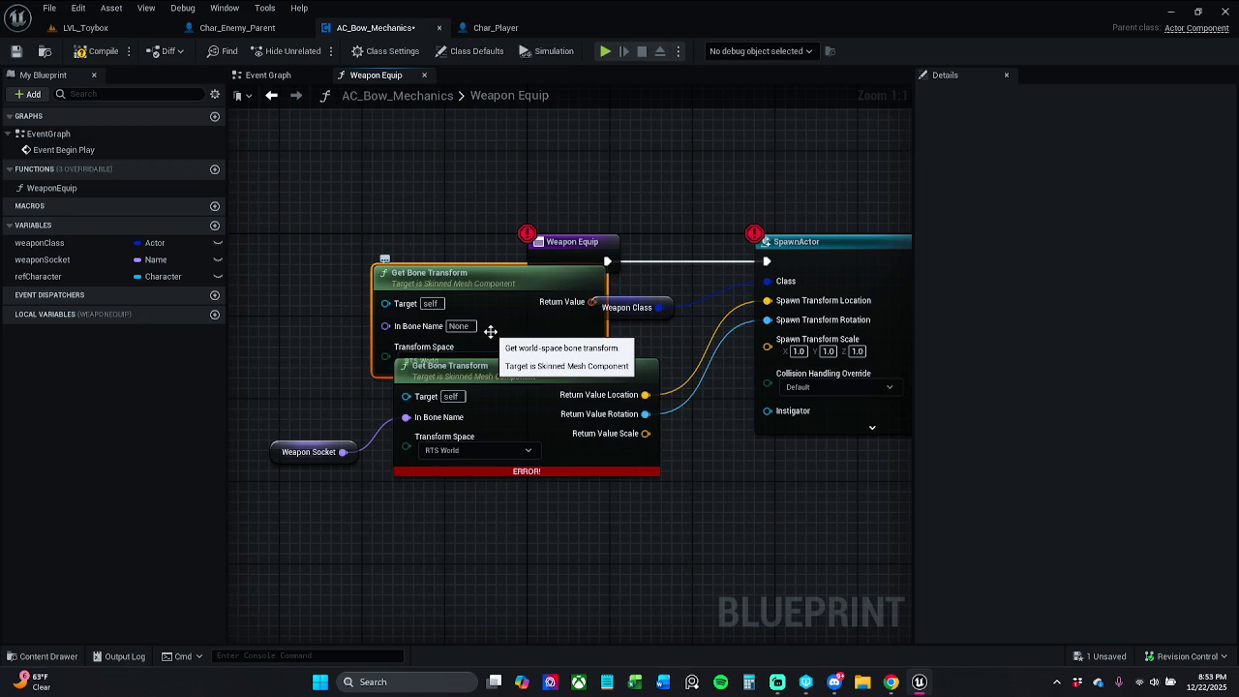
{"action": "key", "text": "Delete"}
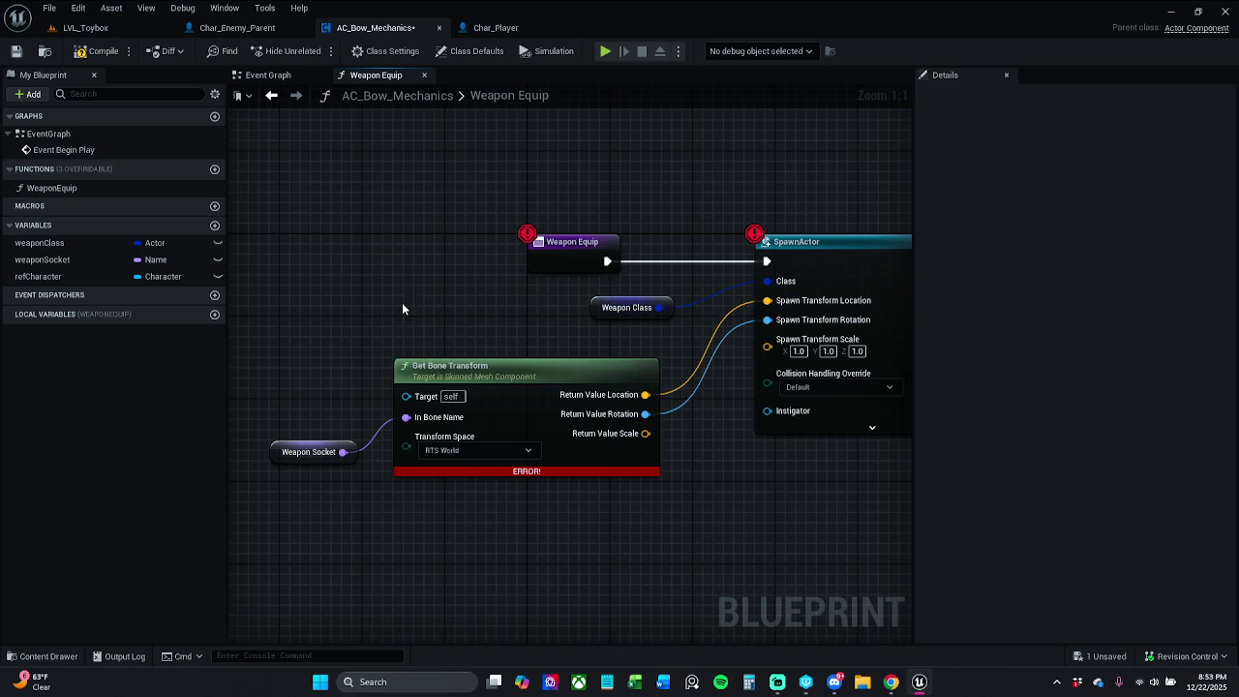
Drag from Weapon Socket, search 'get bone', and add a Get Bone Transform wired to it
{"action": "left_click_drag", "start_coordinate": [343, 450], "coordinate": [339, 344]}
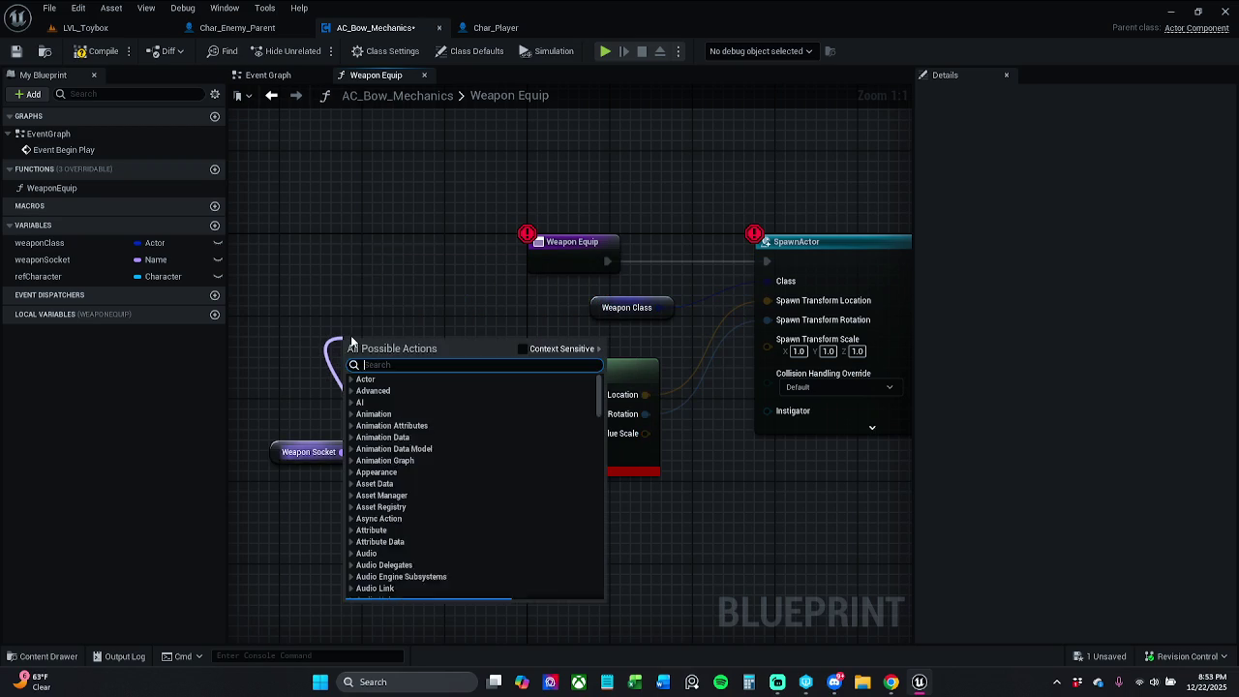
{"action": "key", "text": "ctrl+v"}
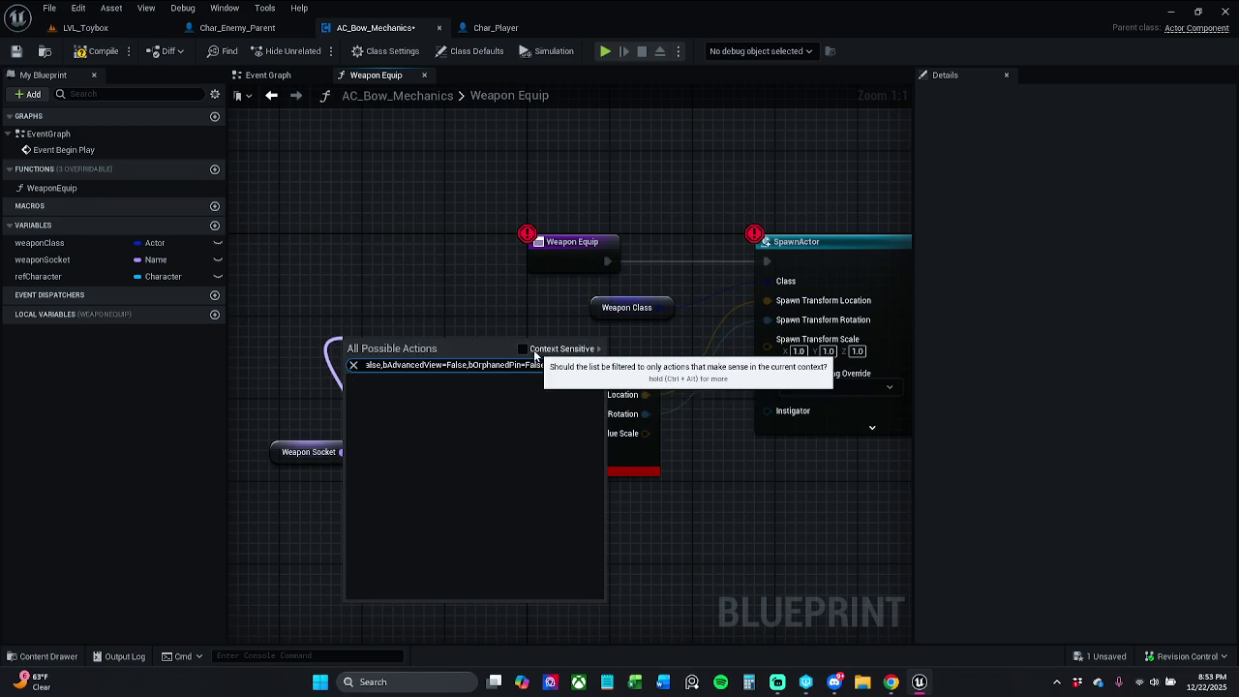
{"action": "left_click", "coordinate": [473, 306]}
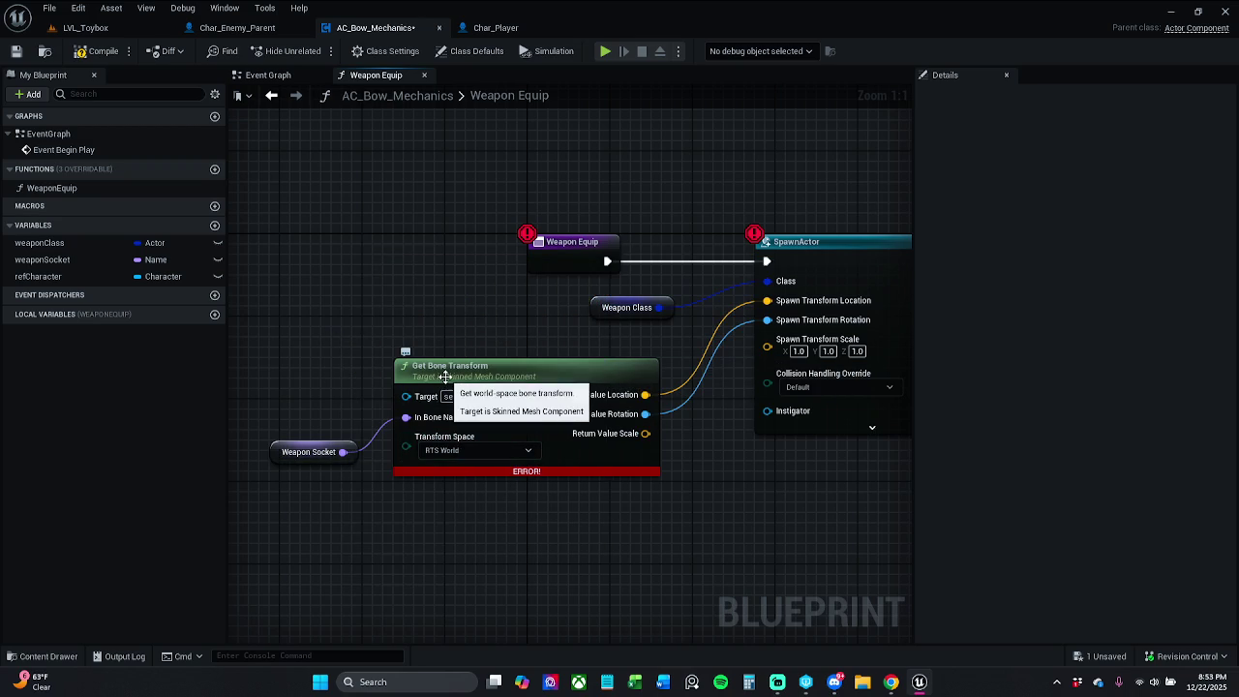
{"action": "left_click_drag", "start_coordinate": [343, 451], "coordinate": [384, 336]}
{"action": "type", "text": "get"}
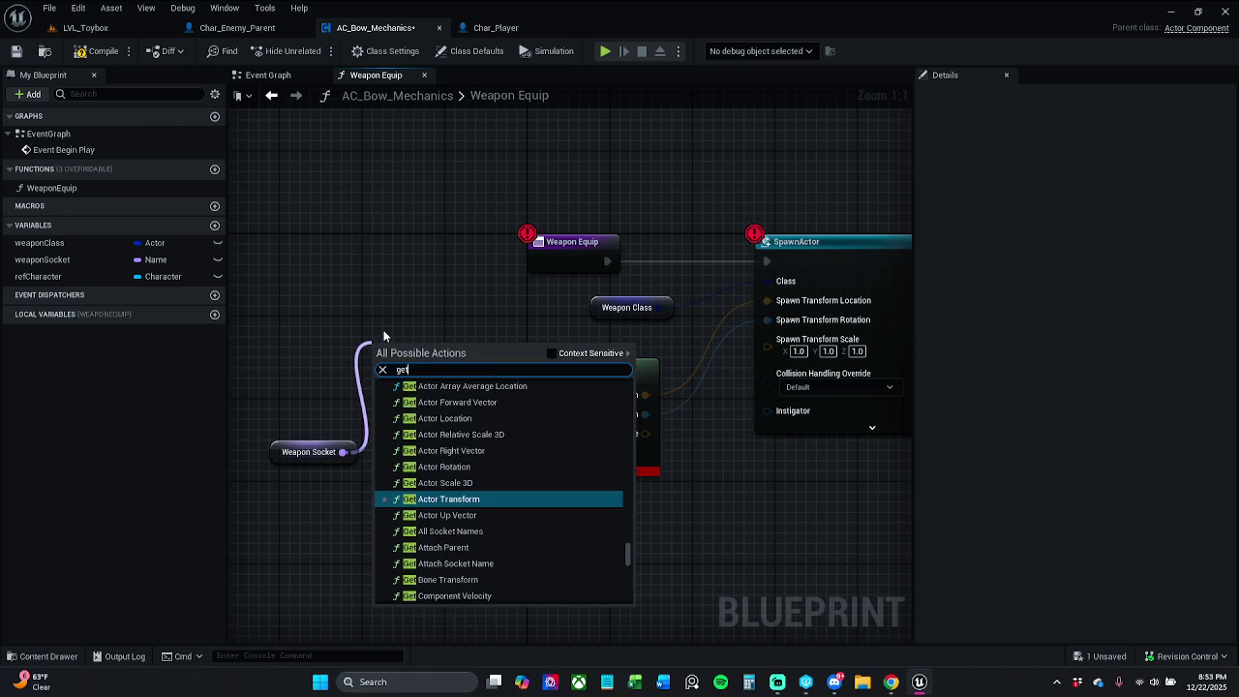
{"action": "type", "text": " bone"}
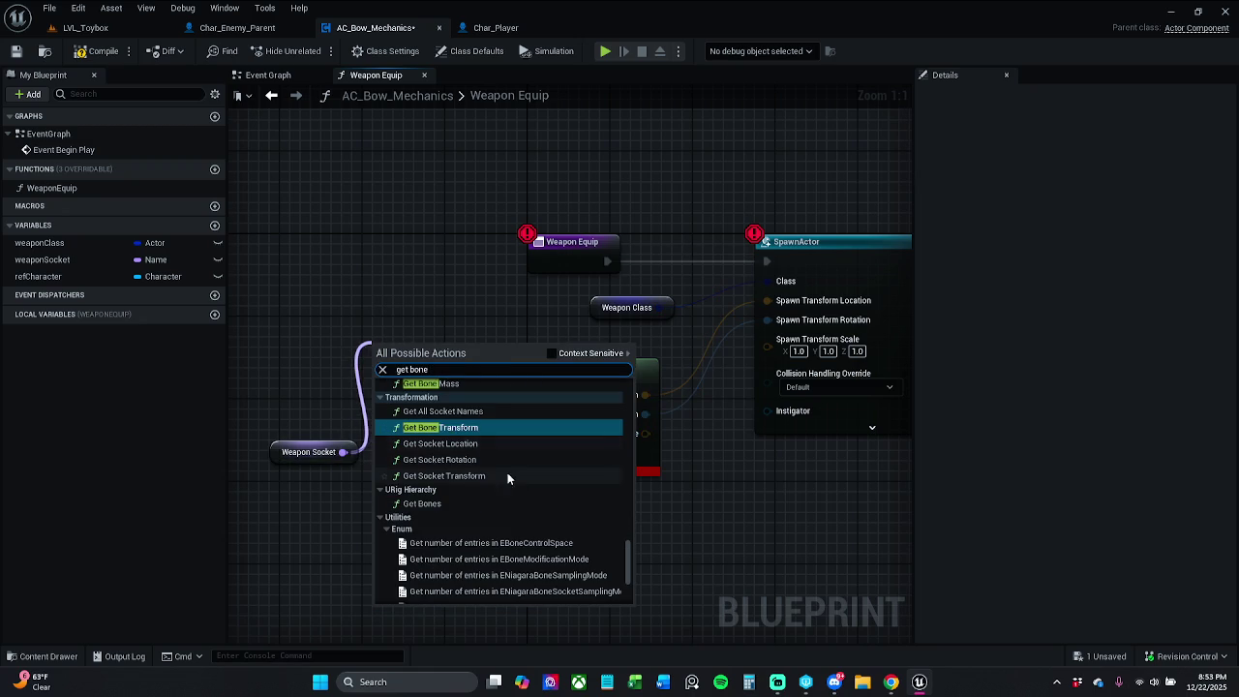
{"action": "scroll", "coordinate": [518, 462], "scroll_direction": "up", "scroll_amount": 4}
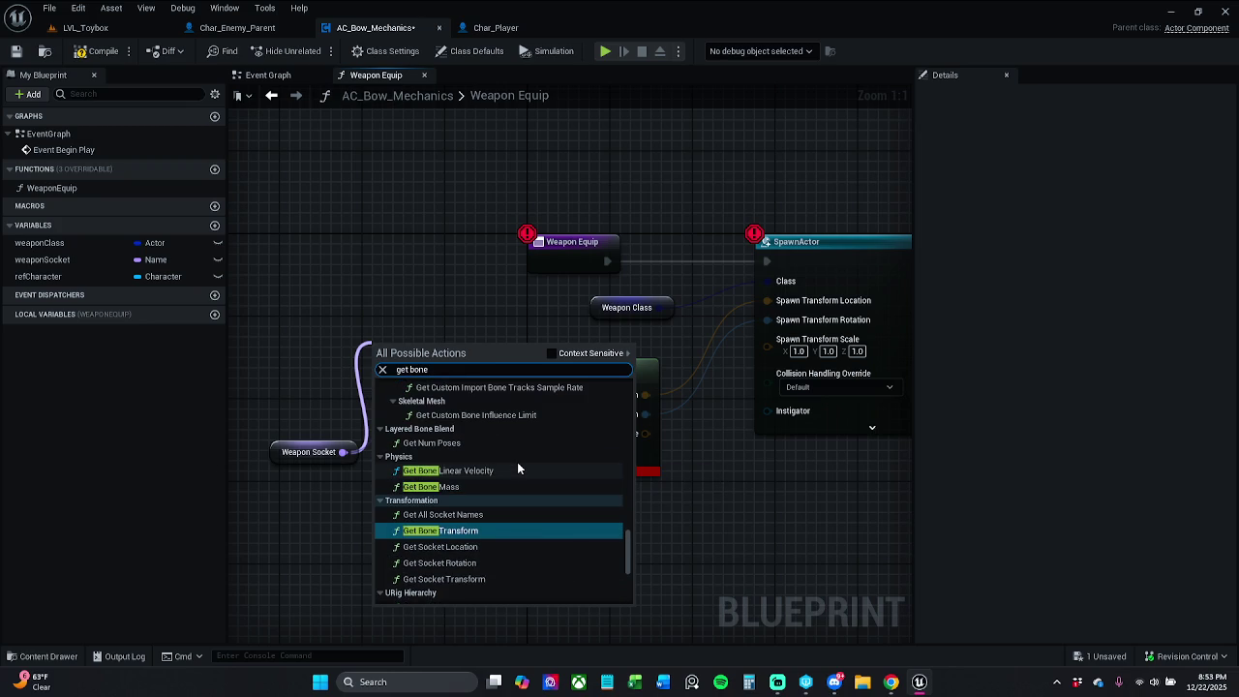
{"action": "scroll", "coordinate": [517, 462], "scroll_direction": "up", "scroll_amount": 12}
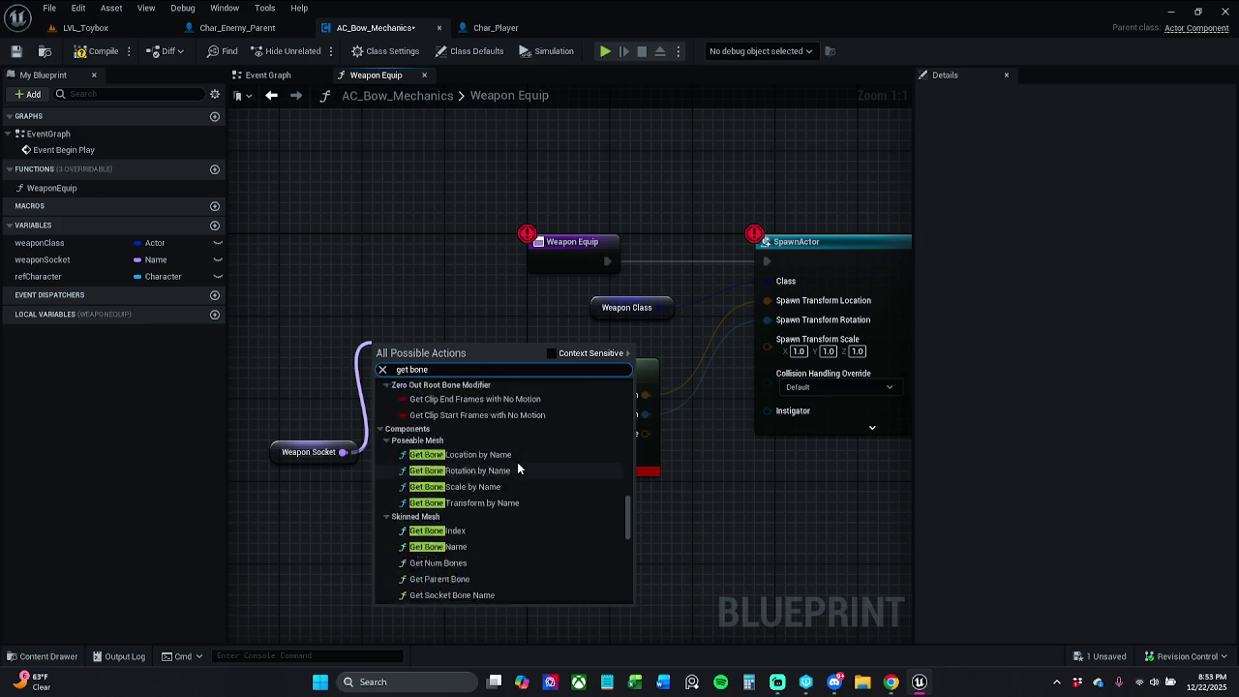
{"action": "scroll", "coordinate": [517, 462], "scroll_direction": "up", "scroll_amount": 2}
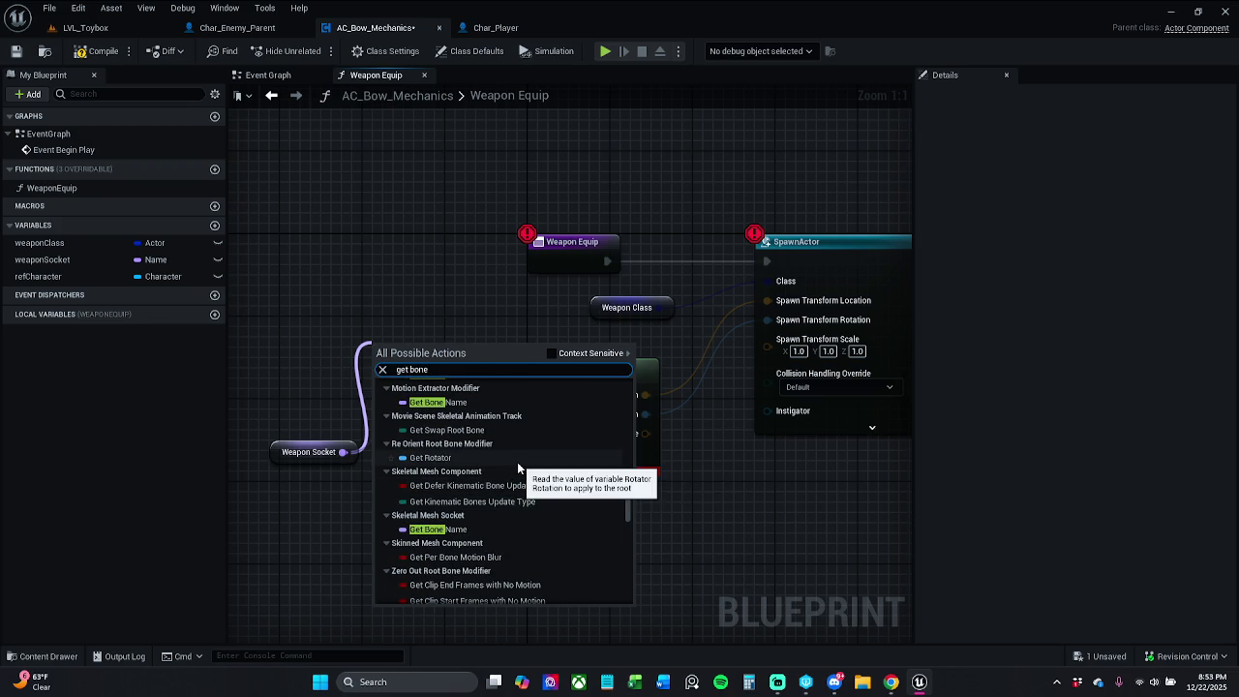
{"action": "scroll", "coordinate": [517, 462], "scroll_direction": "down", "scroll_amount": 2}
{"action": "scroll", "coordinate": [517, 460], "scroll_direction": "down", "scroll_amount": 4}
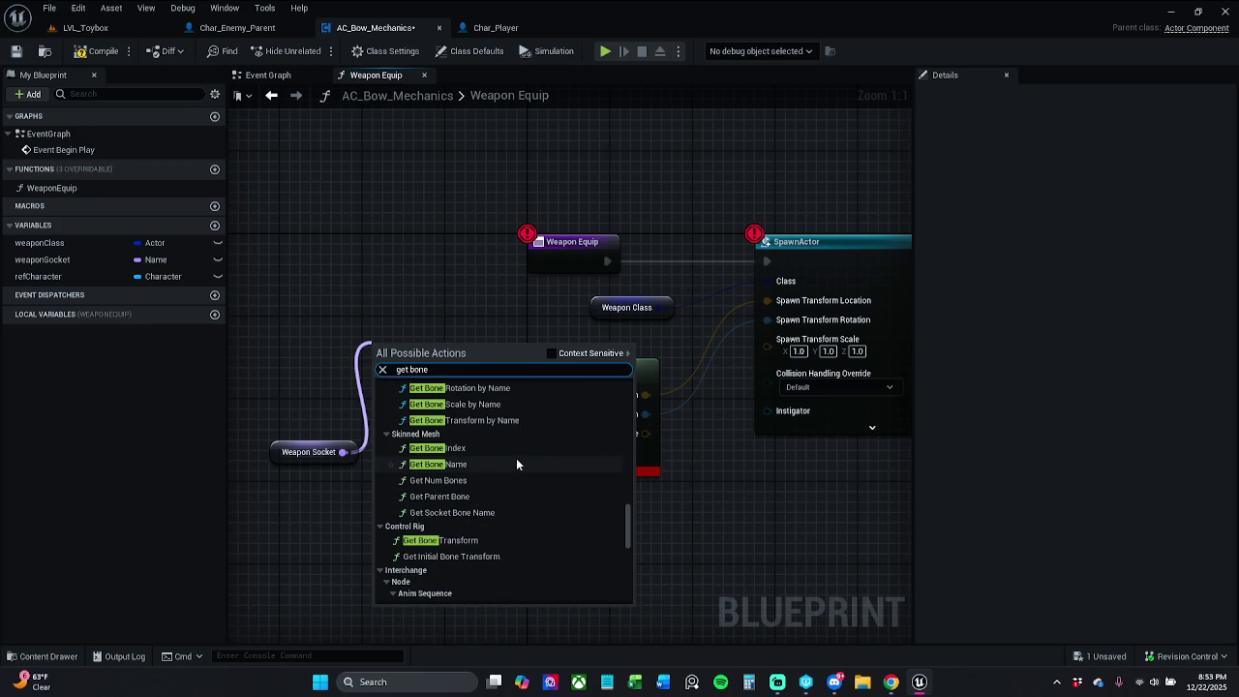
{"action": "scroll", "coordinate": [516, 458], "scroll_direction": "down", "scroll_amount": 1}
{"action": "scroll", "coordinate": [516, 458], "scroll_direction": "up", "scroll_amount": 3}
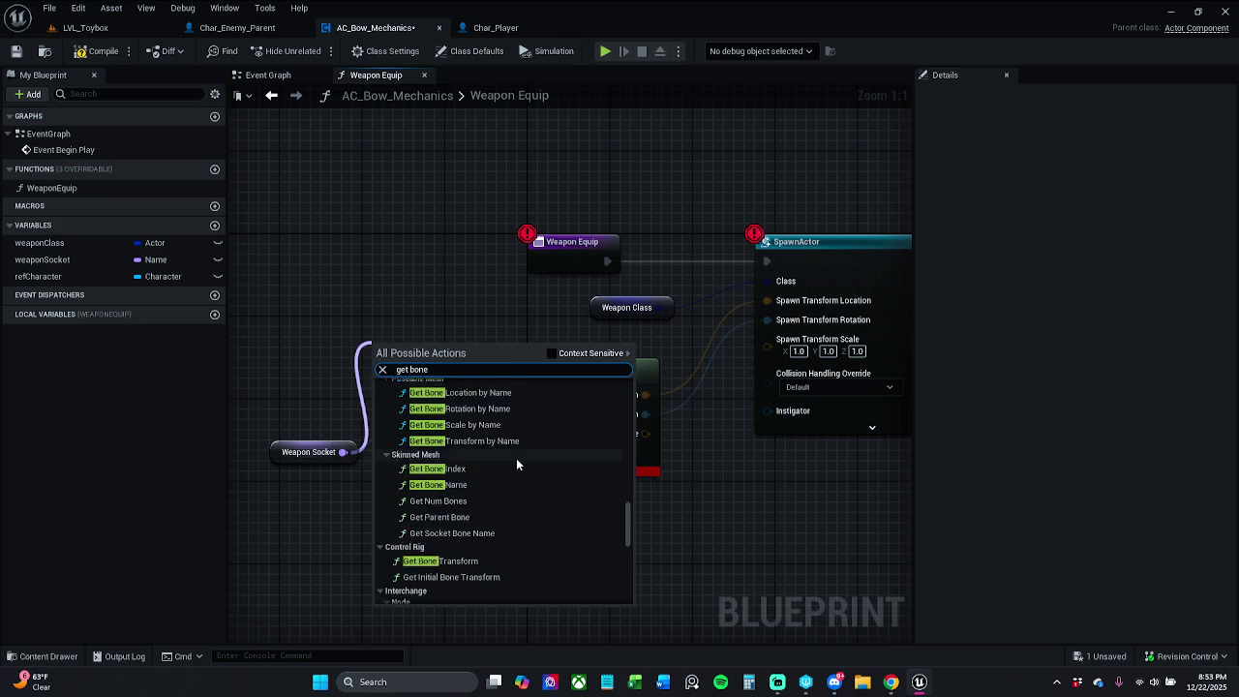
{"action": "key", "text": "Return"}
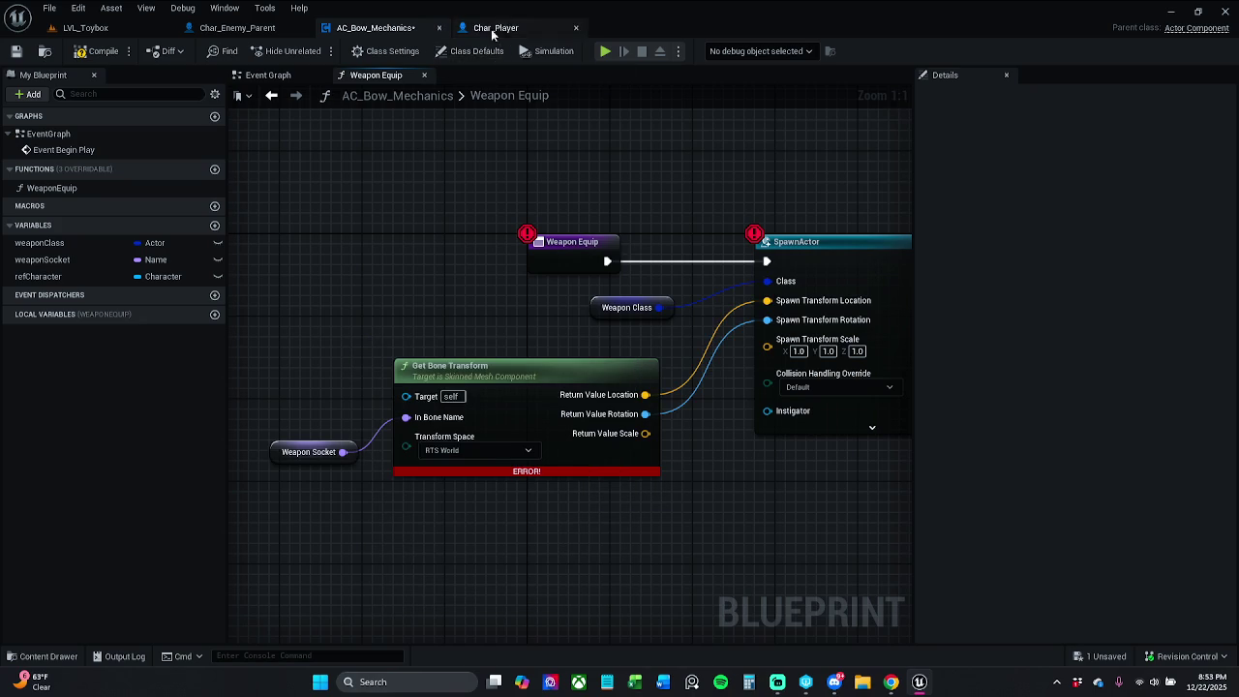
{"action": "left_click", "coordinate": [130, 29]}
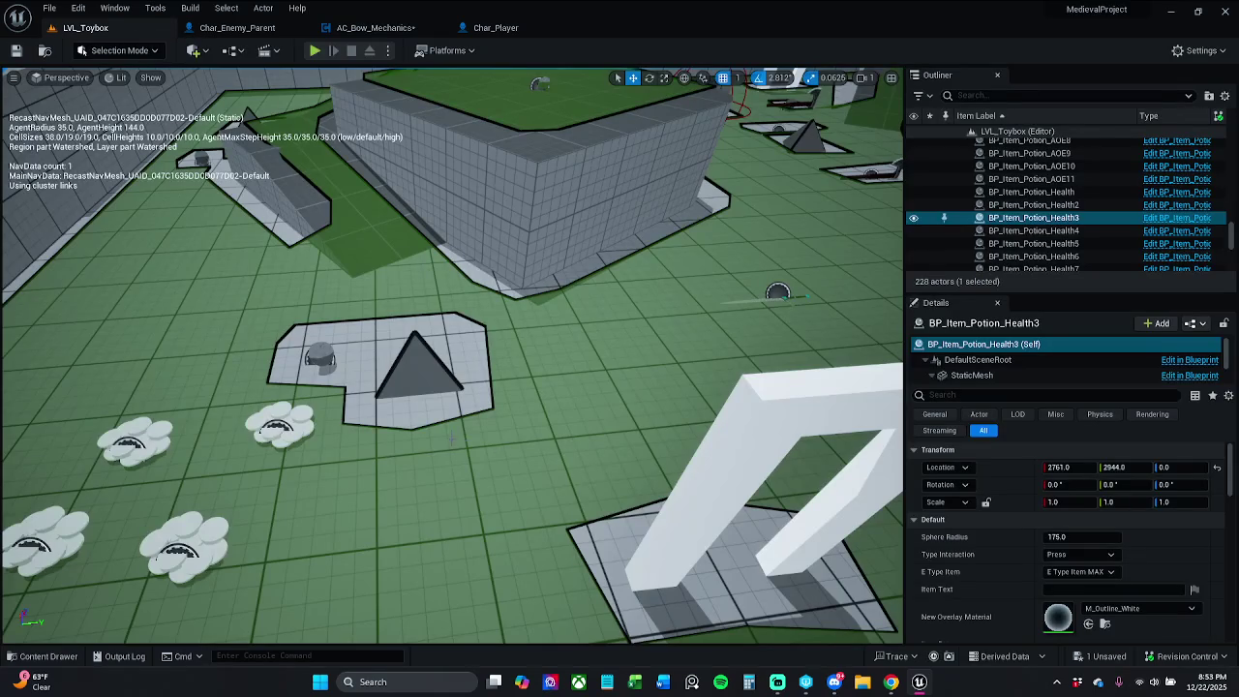
{"action": "left_click", "coordinate": [777, 293]}
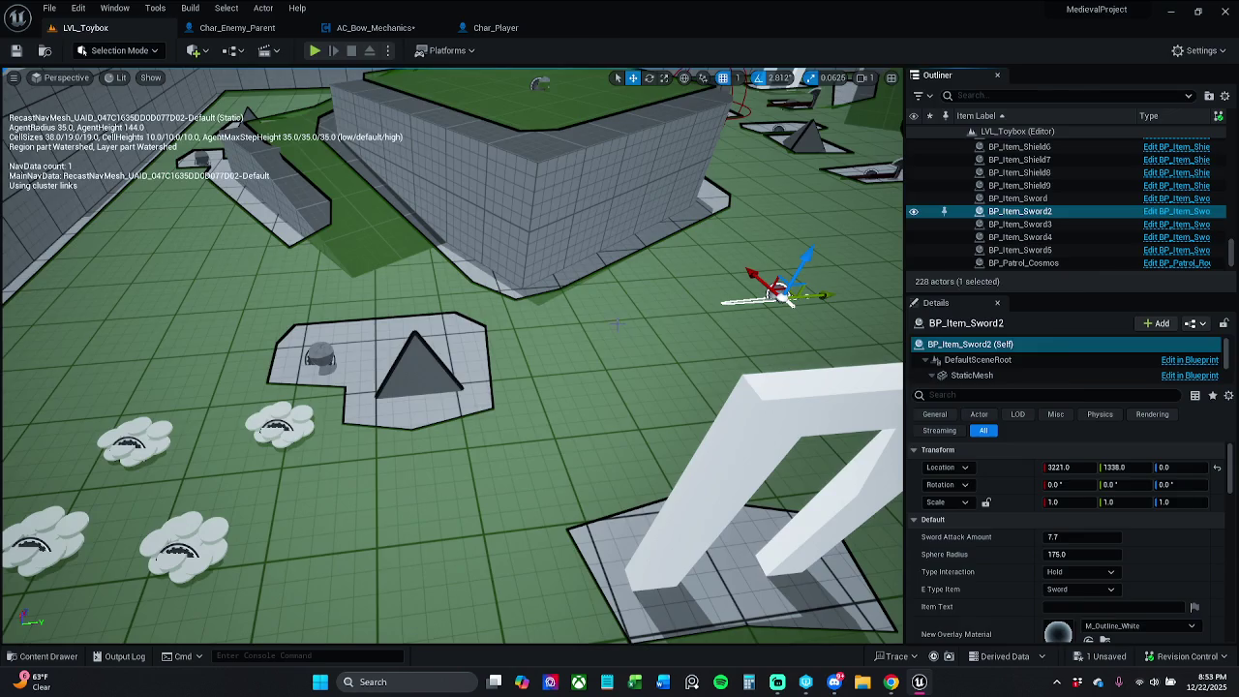
{"action": "key", "text": "ctrl+e"}
{"action": "mouse_move", "coordinate": [580, 353]}
{"action": "left_mouse_down"}
{"action": "mouse_move", "coordinate": [532, 331]}
{"action": "mouse_move", "coordinate": [724, 287]}
{"action": "left_mouse_up"}
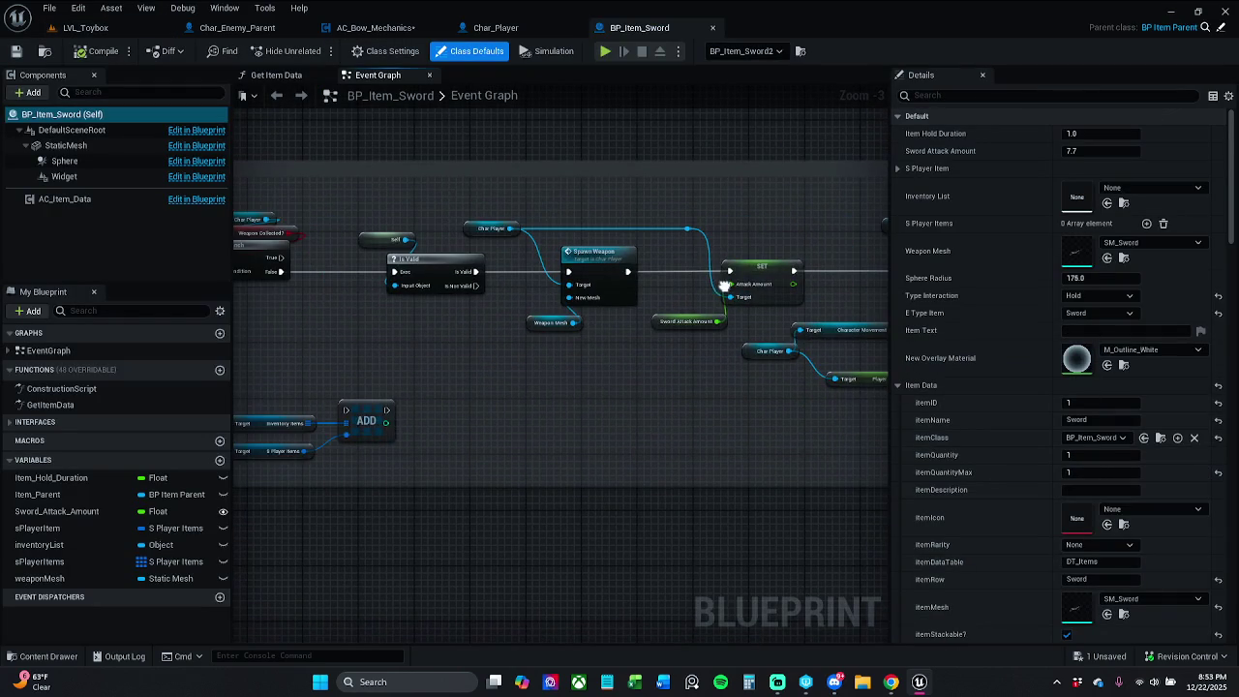
{"action": "double_click", "coordinate": [588, 266]}
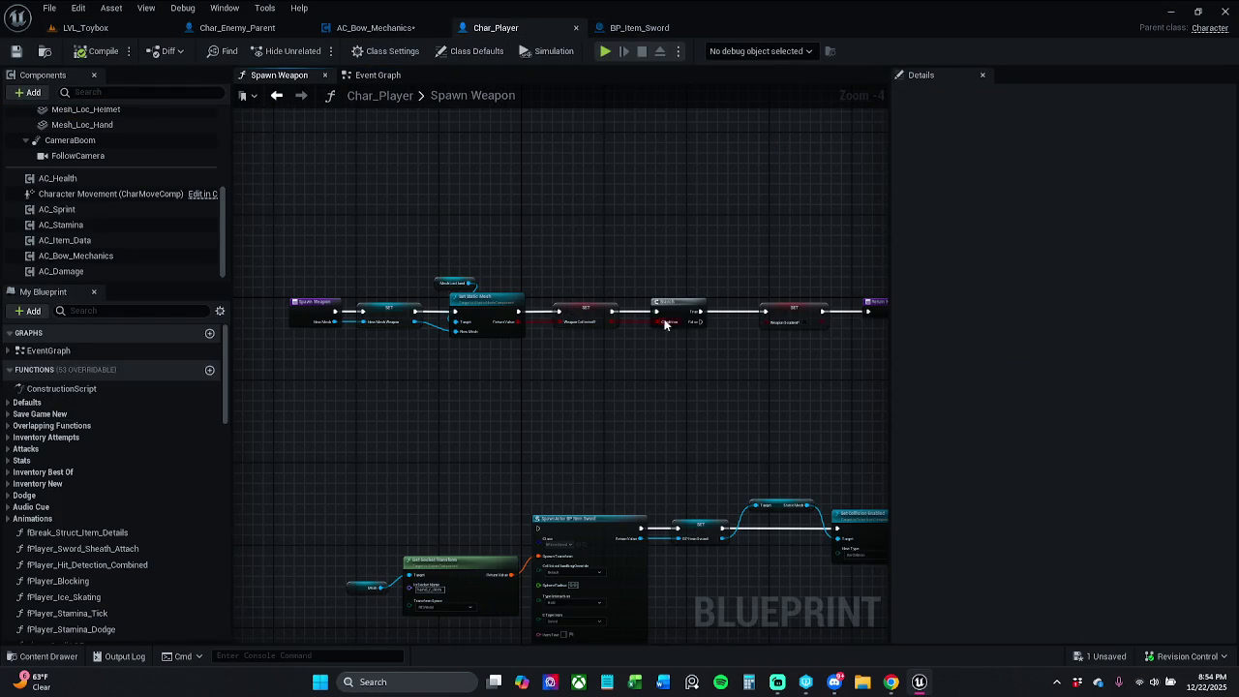
{"action": "scroll", "coordinate": [665, 324], "scroll_direction": "down", "scroll_amount": 1}
{"action": "scroll", "coordinate": [581, 331], "scroll_direction": "up", "scroll_amount": 1}
{"action": "scroll", "coordinate": [493, 303], "scroll_direction": "up", "scroll_amount": 1}
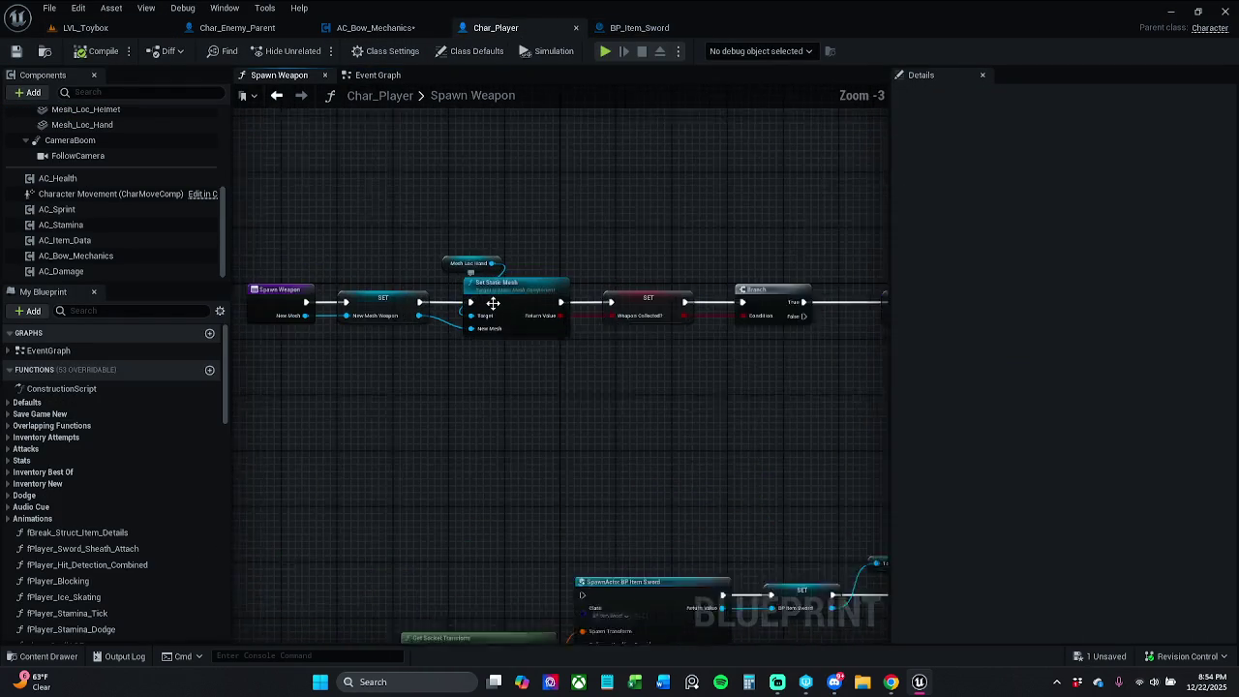
{"action": "scroll", "coordinate": [579, 394], "scroll_direction": "up", "scroll_amount": 1}
{"action": "left_click_drag", "start_coordinate": [700, 314], "coordinate": [723, 193]}
{"action": "scroll", "coordinate": [723, 192], "scroll_direction": "up", "scroll_amount": 1}
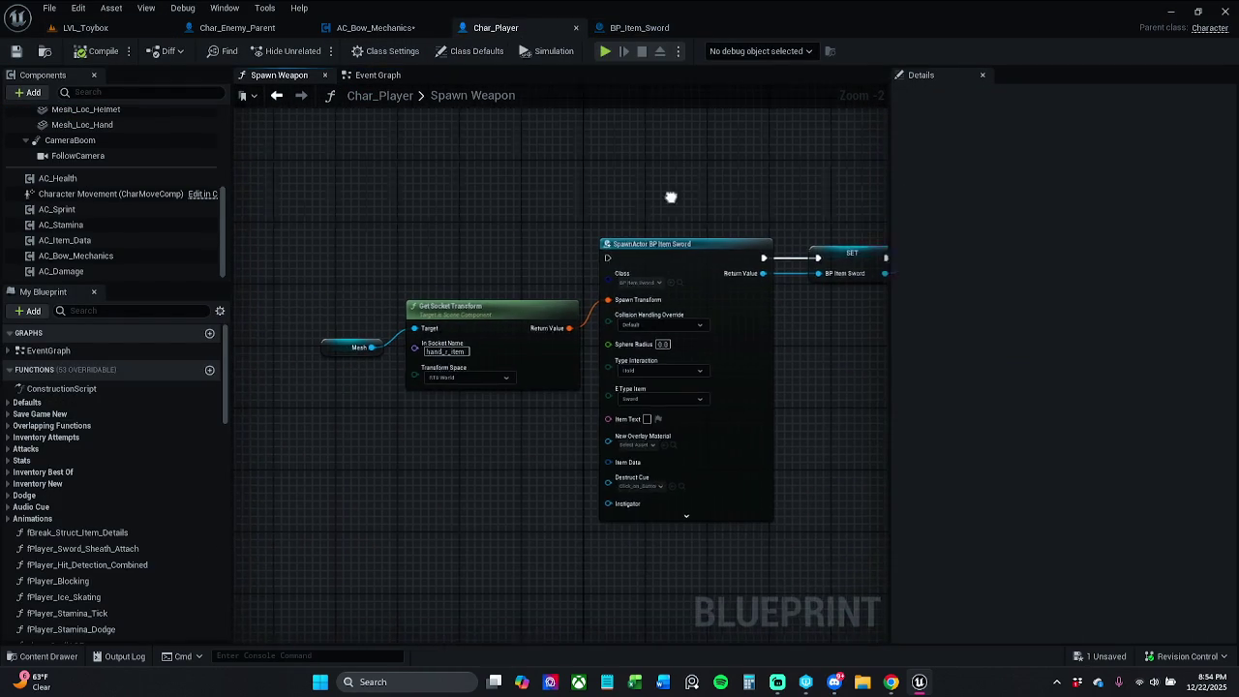
{"action": "scroll", "coordinate": [545, 271], "scroll_direction": "up", "scroll_amount": 2}
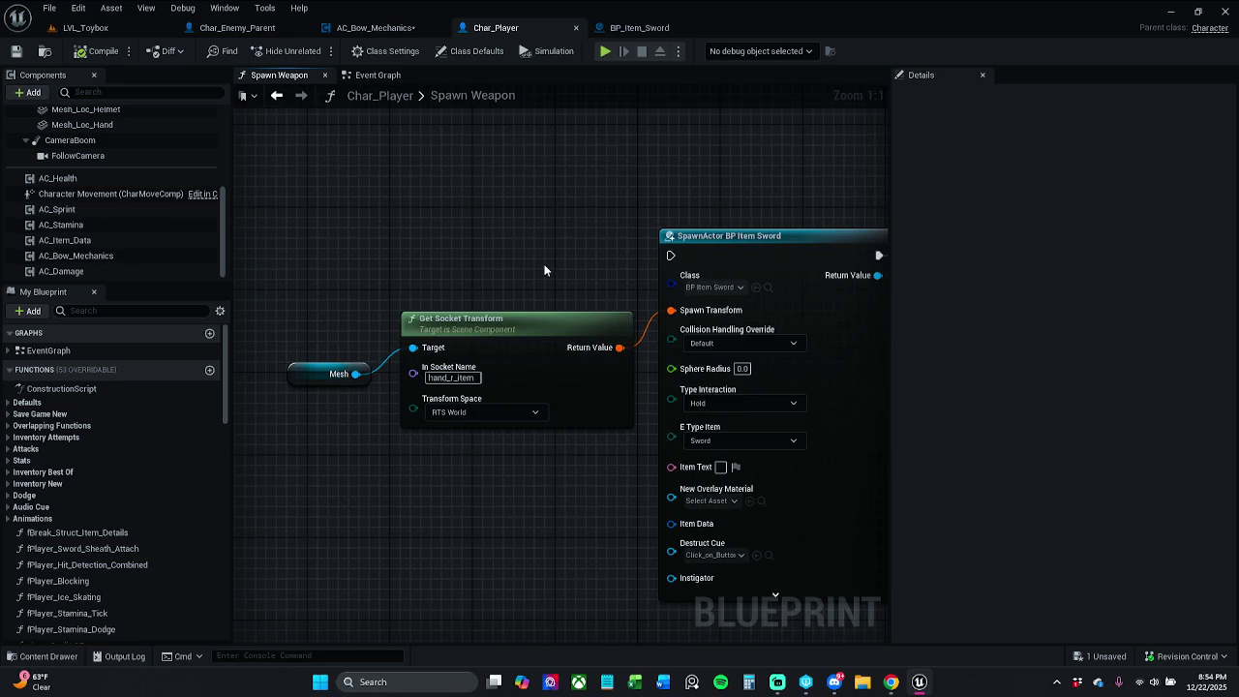
{"action": "scroll", "coordinate": [519, 250], "scroll_direction": "down", "scroll_amount": 1}
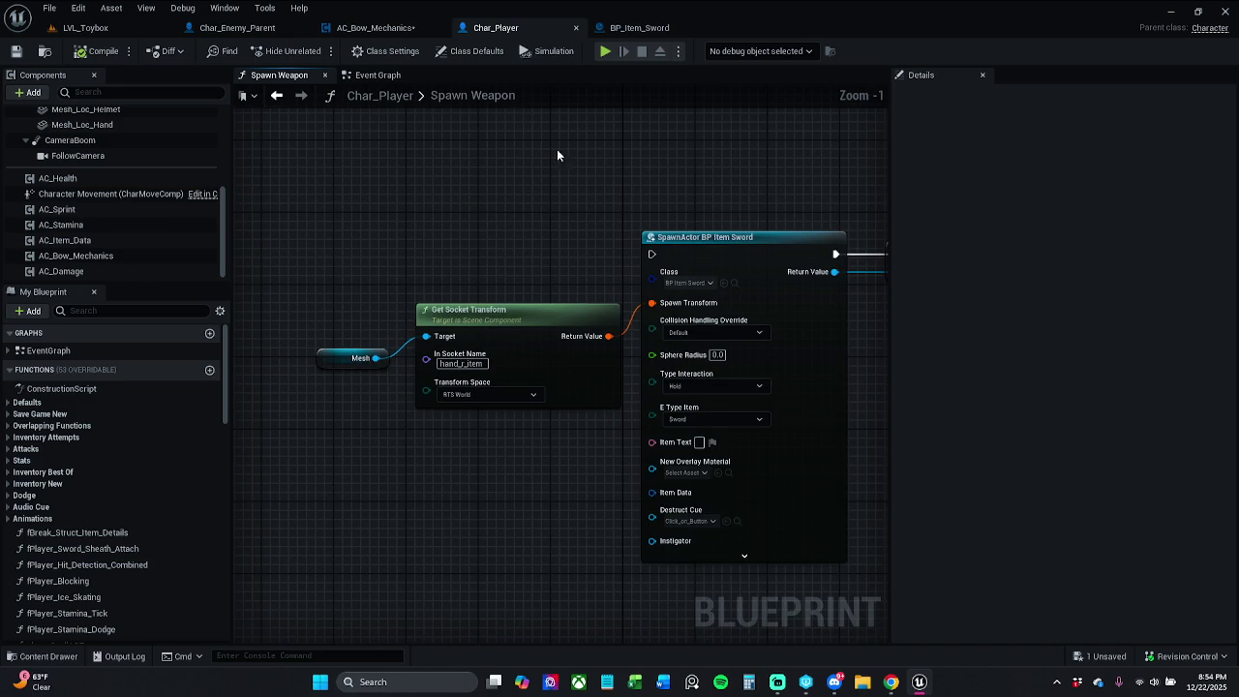
{"action": "left_click", "coordinate": [654, 33]}
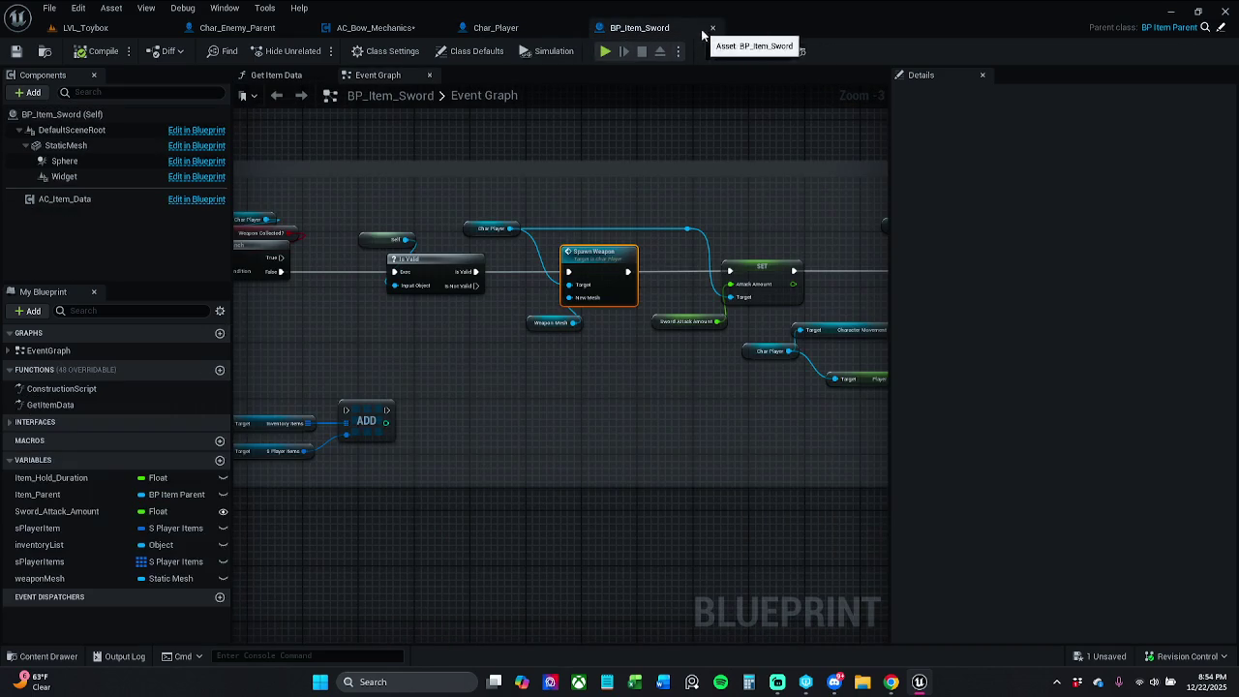
{"action": "key", "text": "ctrl+w"}
{"action": "left_click", "coordinate": [375, 28]}
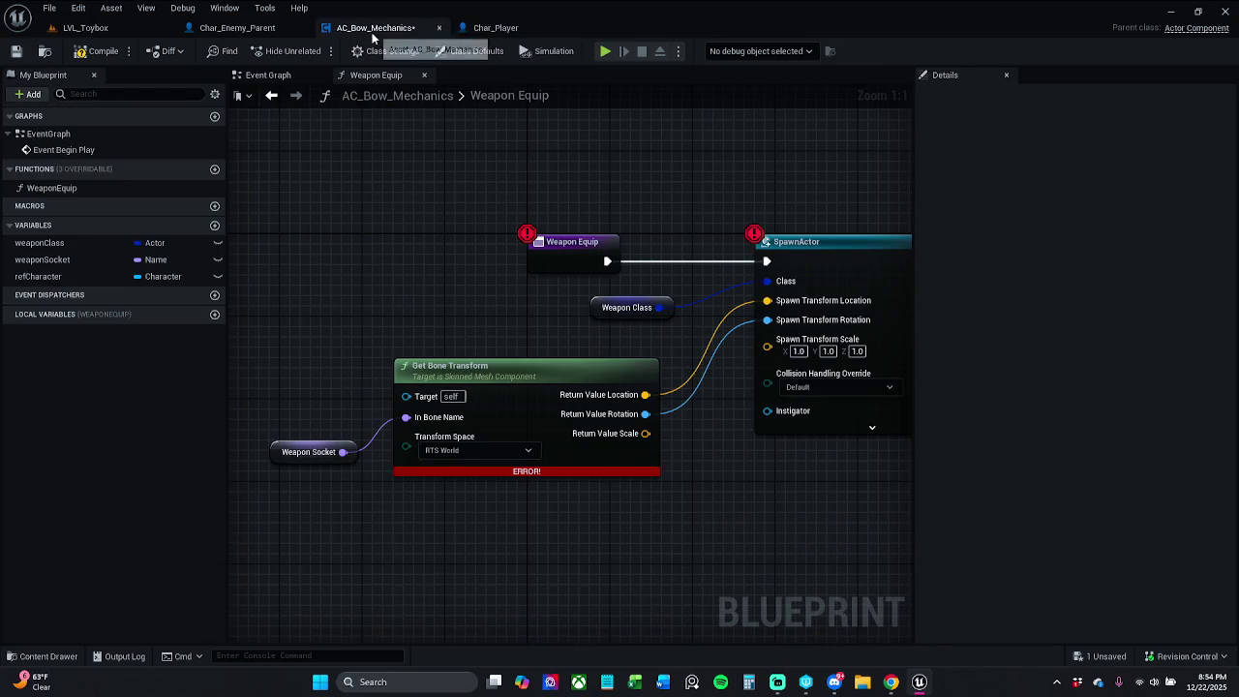
Delete Get Bone Transform and add Get Socket Transform wired from Weapon Socket
{"action": "left_click", "coordinate": [442, 379]}
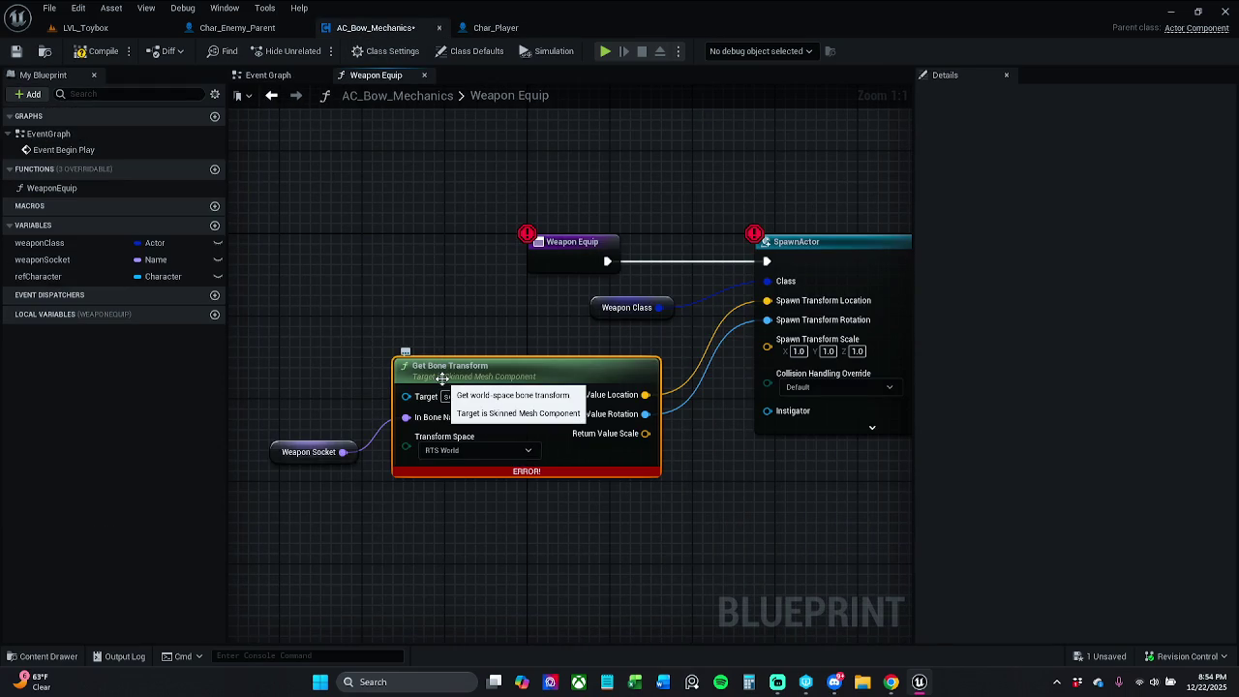
{"action": "key", "text": "Delete"}
{"action": "mouse_move", "coordinate": [343, 452]}
{"action": "left_mouse_down"}
{"action": "mouse_move", "coordinate": [360, 451]}
{"action": "mouse_move", "coordinate": [381, 407]}
{"action": "left_mouse_up"}
{"action": "type", "text": "get socket"}
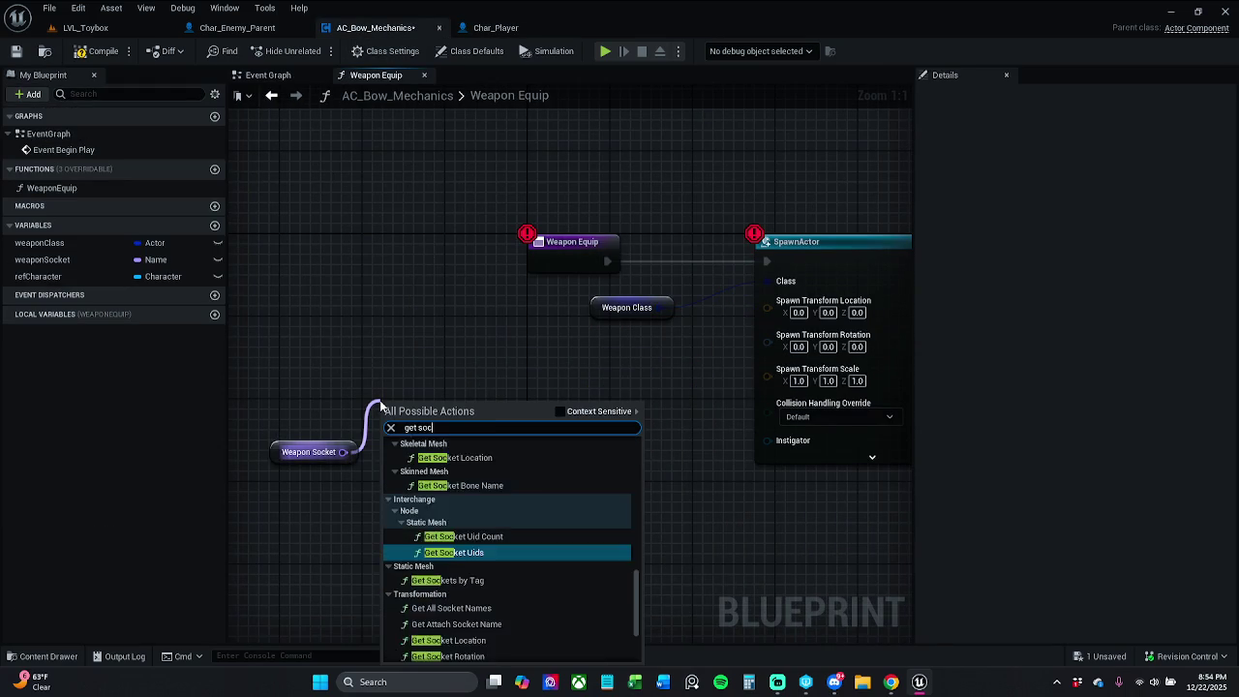
{"action": "type", "text": " tr"}
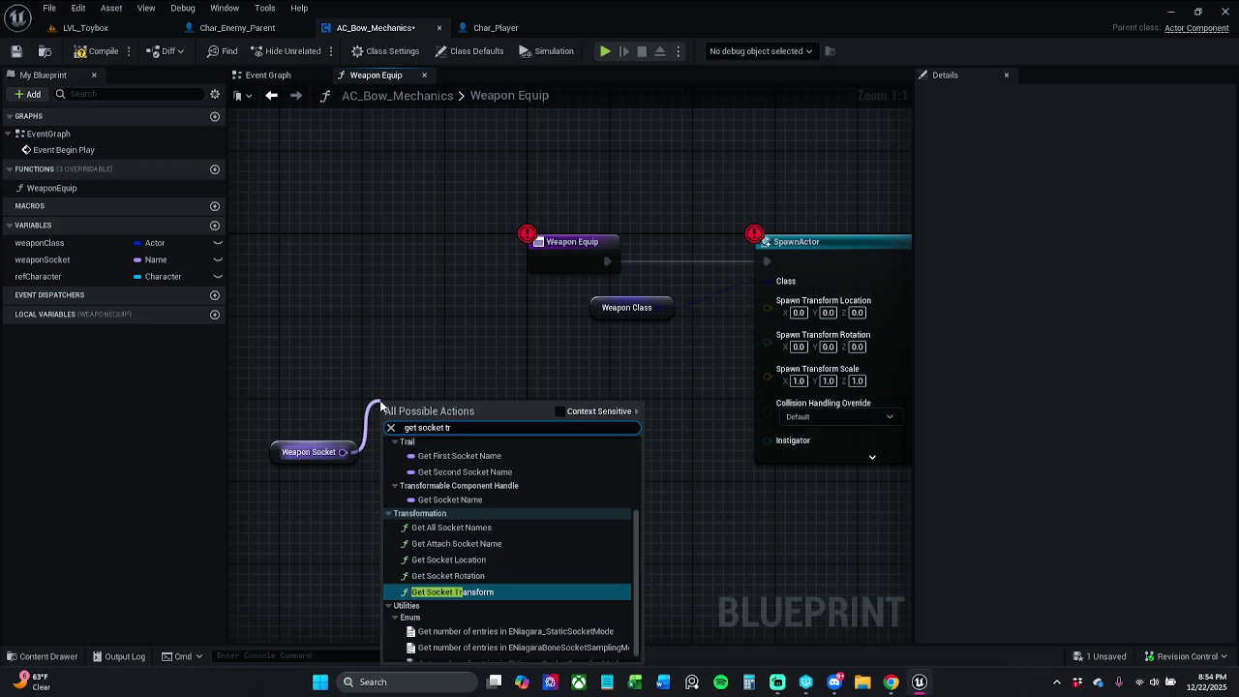
{"action": "key", "text": "Return"}
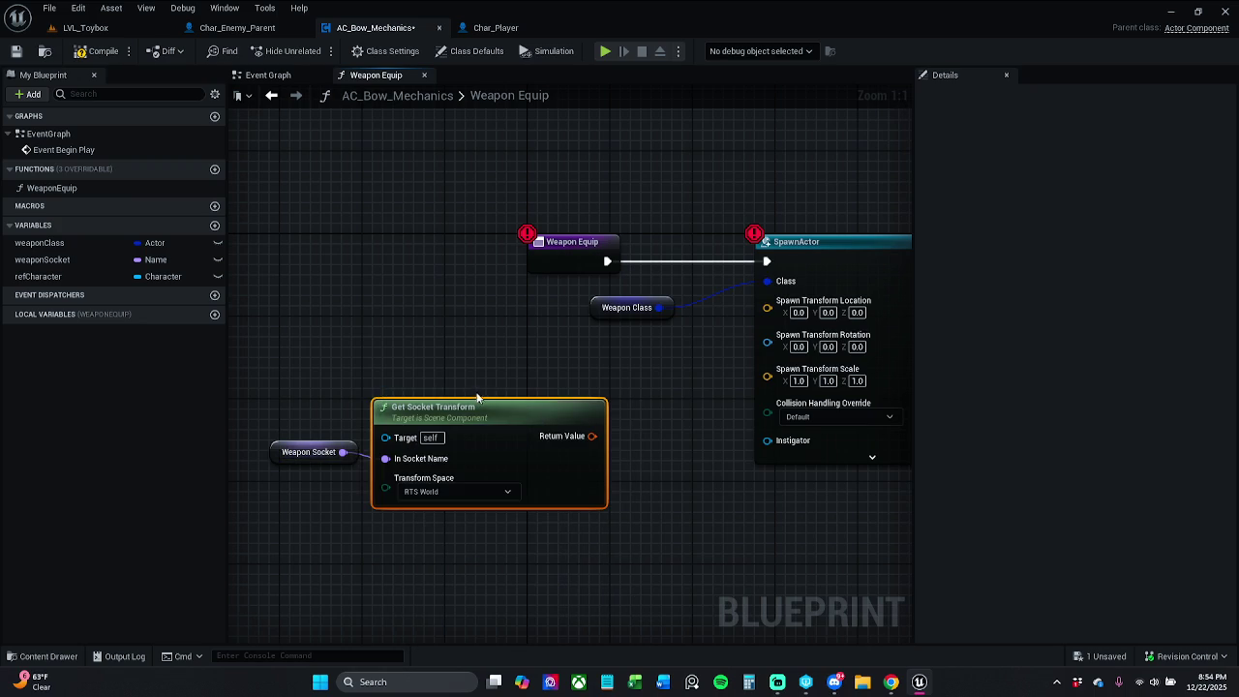
Recombine SpawnActor's transform pins into Spawn Transform and wire Get Socket Transform's Return Value to it
{"action": "right_click", "coordinate": [790, 339]}
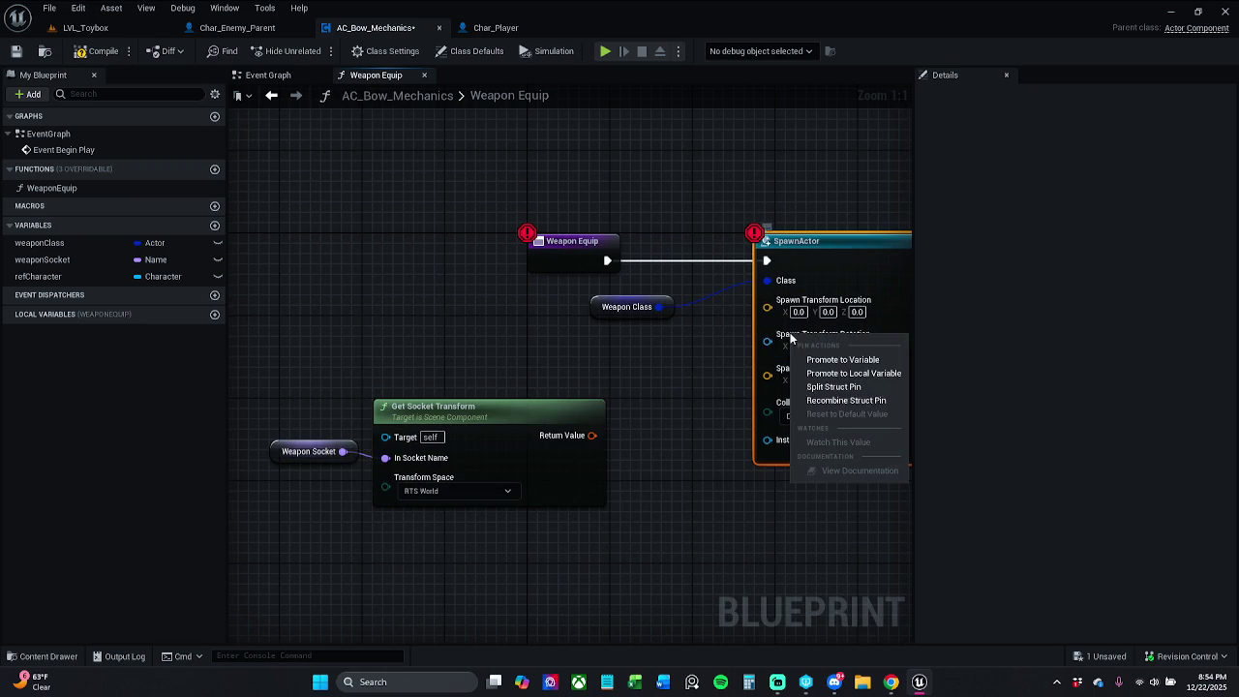
{"action": "left_click", "coordinate": [830, 388]}
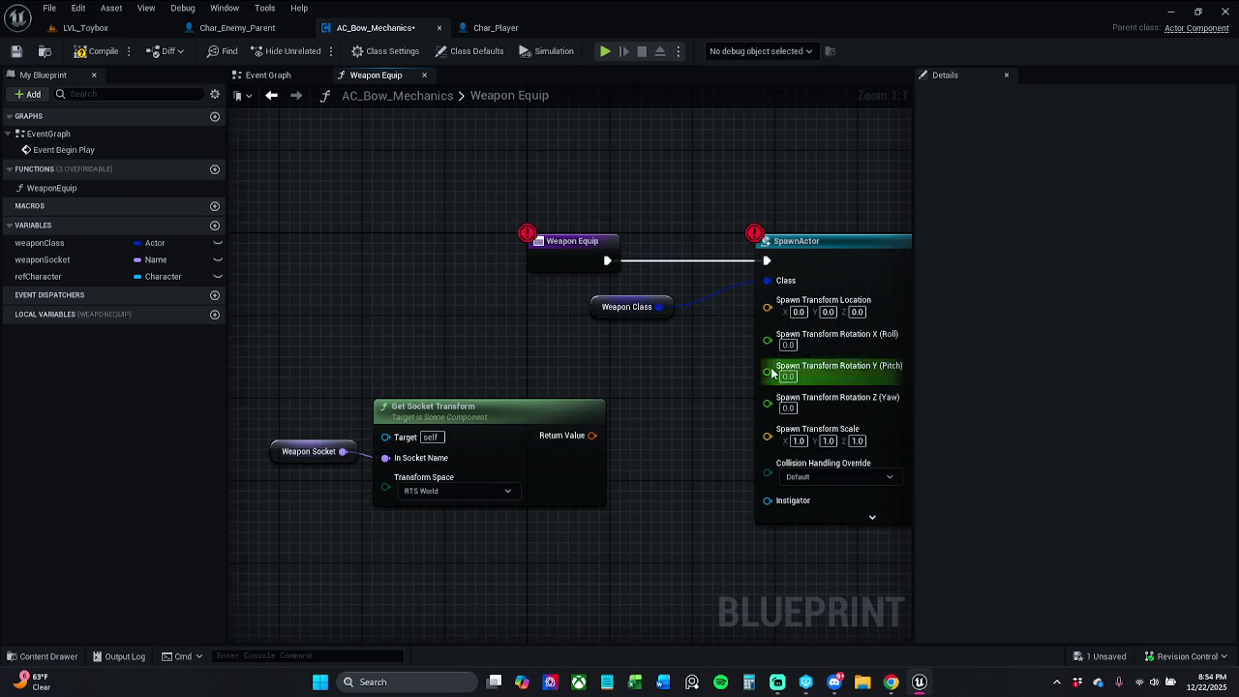
{"action": "key", "text": "ctrl+z"}
{"action": "left_click", "coordinate": [496, 27]}
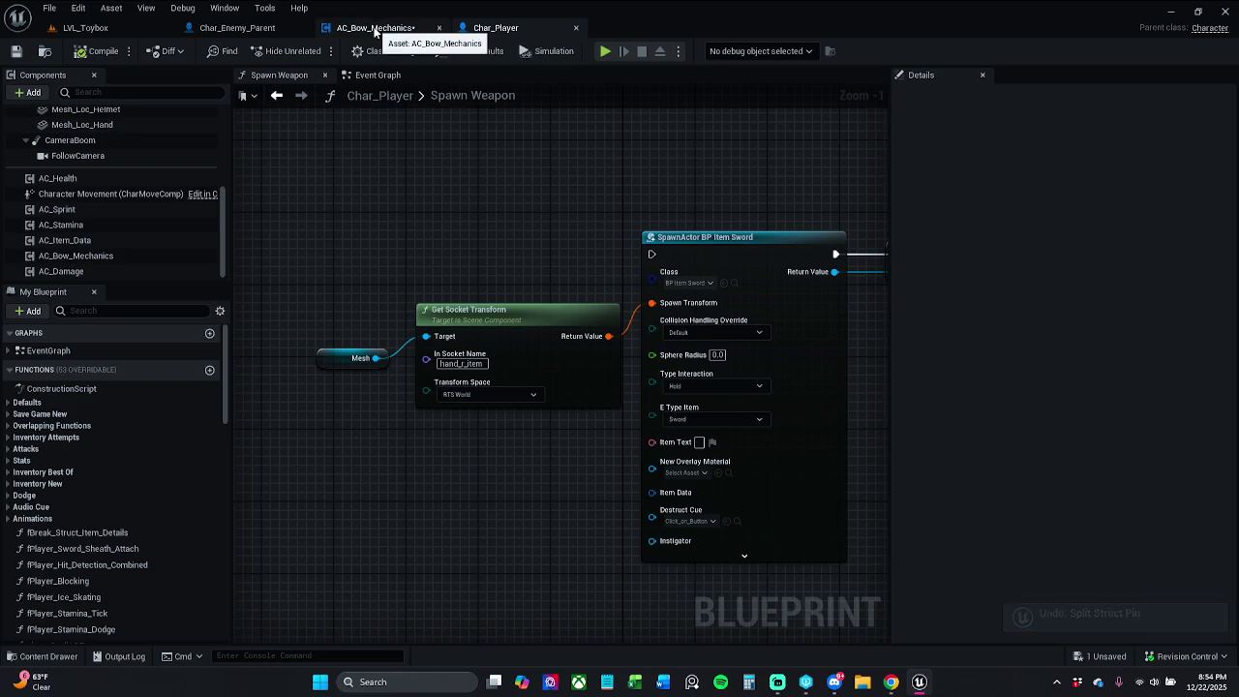
{"action": "left_click", "coordinate": [423, 32]}
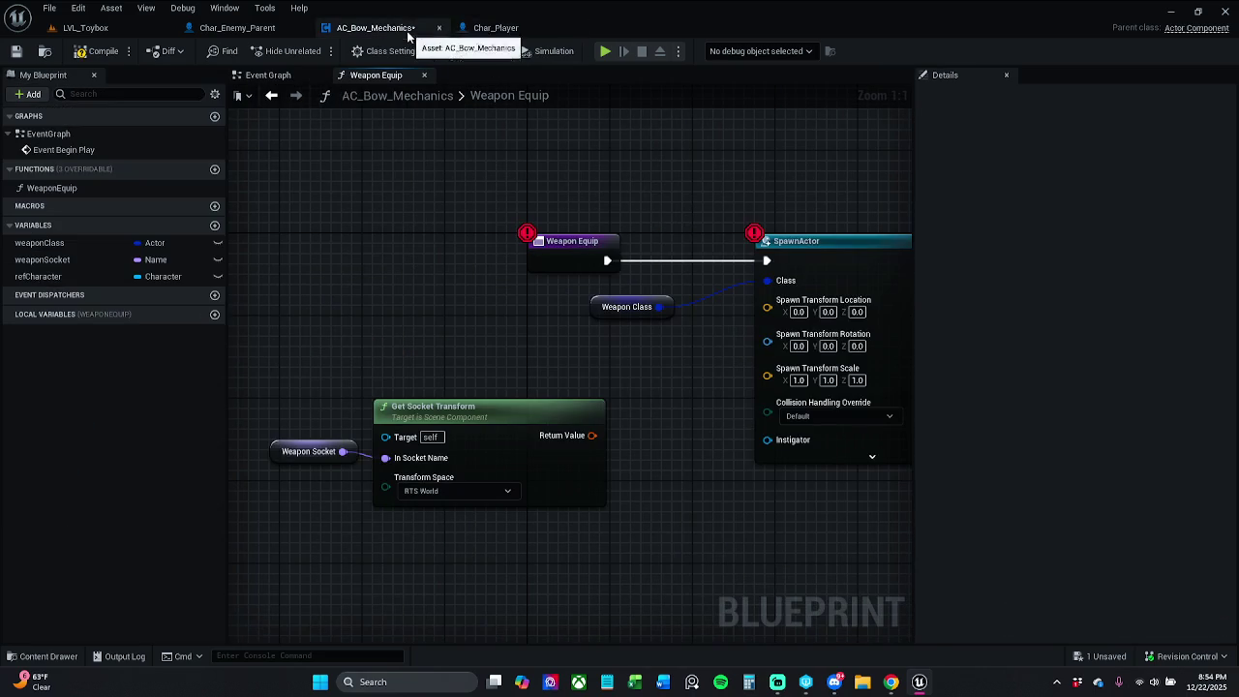
{"action": "right_click", "coordinate": [768, 343]}
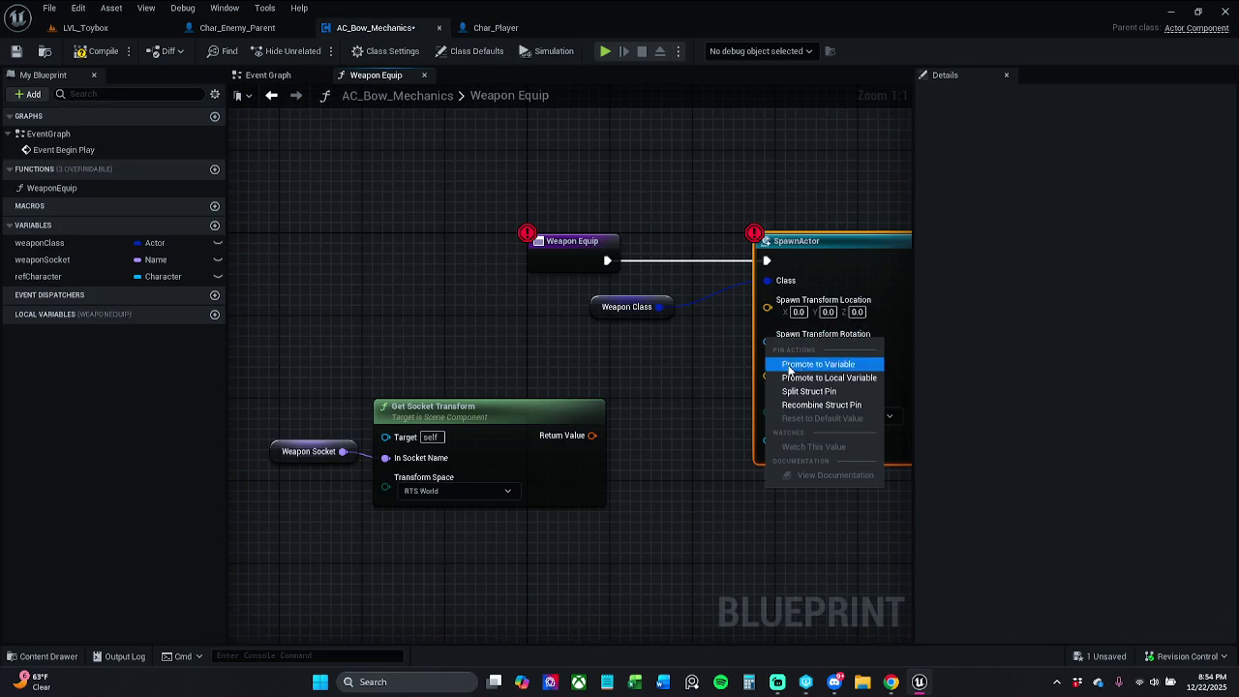
{"action": "left_click", "coordinate": [830, 403]}
{"action": "mouse_move", "coordinate": [592, 434]}
{"action": "left_mouse_down"}
{"action": "mouse_move", "coordinate": [714, 418]}
{"action": "mouse_move", "coordinate": [767, 300]}
{"action": "left_mouse_up"}
Tidy the Weapon Socket and Get Socket Transform nodes, comparing against Char_Player's Spawn Weapon graph
{"action": "left_click_drag", "start_coordinate": [283, 416], "coordinate": [485, 495]}
{"action": "mouse_move", "coordinate": [502, 438]}
{"action": "left_mouse_down"}
{"action": "mouse_move", "coordinate": [611, 391]}
{"action": "mouse_move", "coordinate": [570, 386]}
{"action": "left_mouse_up"}
{"action": "left_click", "coordinate": [353, 437]}
{"action": "left_click_drag", "start_coordinate": [373, 400], "coordinate": [365, 426]}
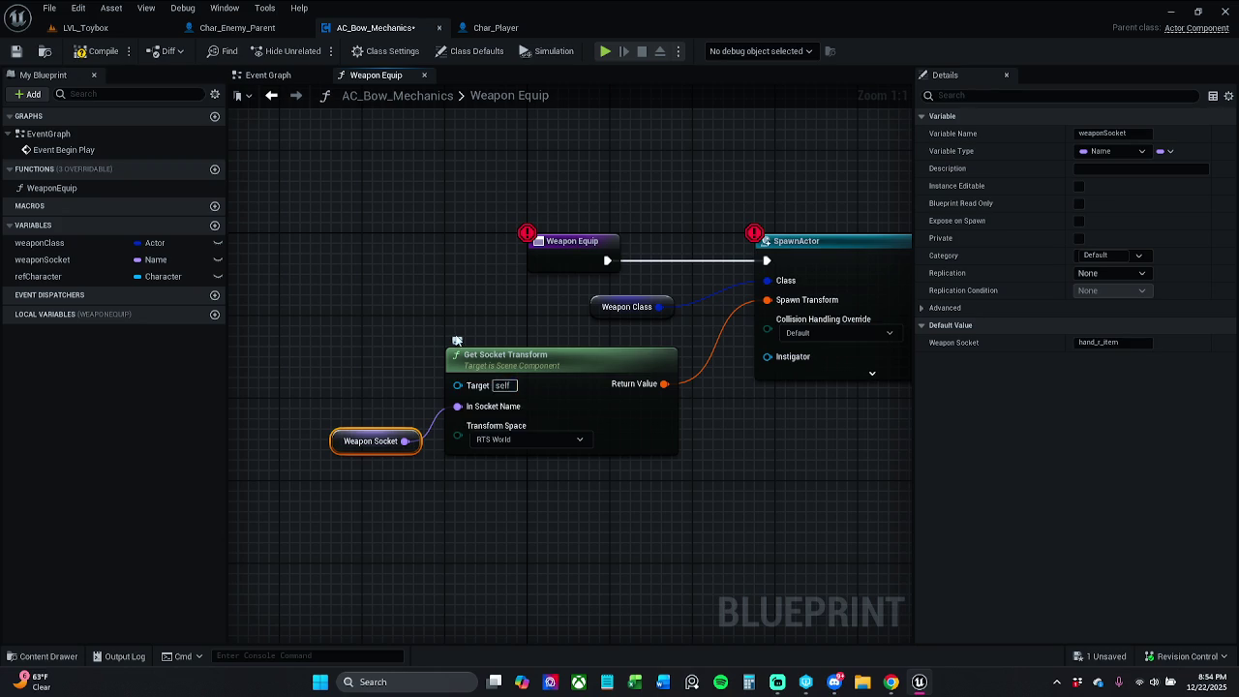
{"action": "left_click", "coordinate": [499, 28]}
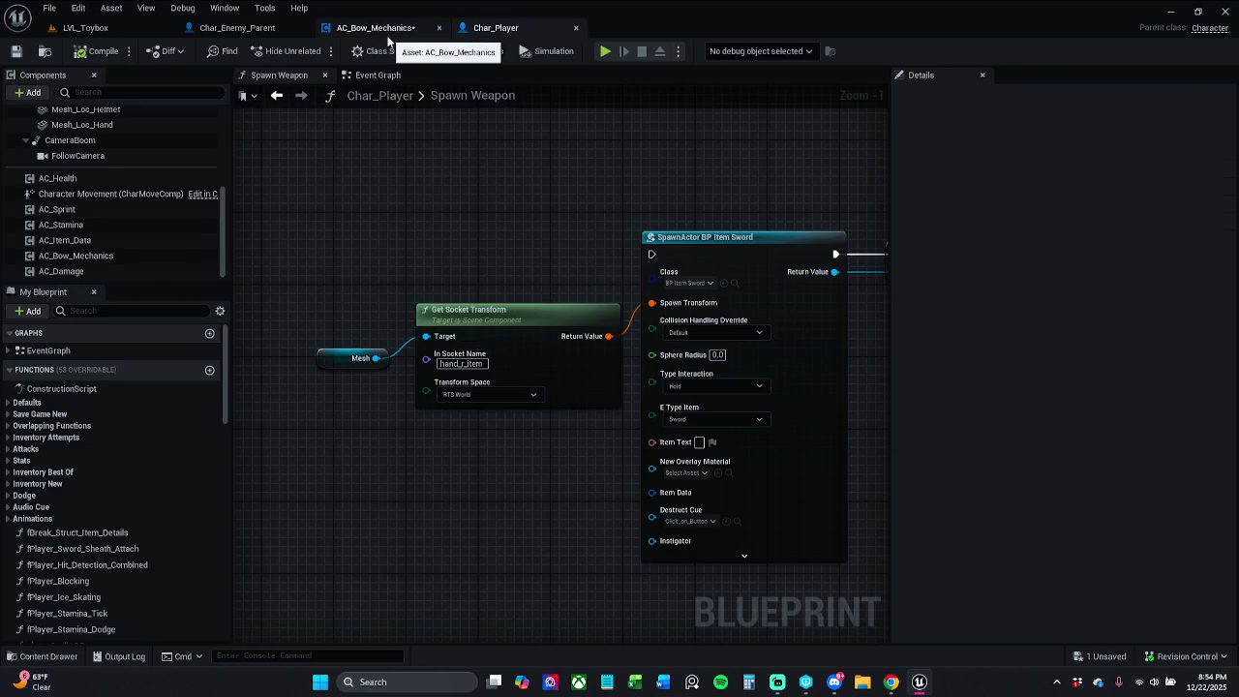
{"action": "left_click", "coordinate": [387, 29]}
Add a Ref Character getter, pull its Mesh, and wire Mesh into Get Socket Transform's Target
{"action": "mouse_move", "coordinate": [40, 277]}
{"action": "left_mouse_down"}
{"action": "mouse_move", "coordinate": [319, 193]}
{"action": "mouse_move", "coordinate": [378, 250]}
{"action": "left_mouse_up"}
{"action": "left_click", "coordinate": [373, 215]}
{"action": "type", "text": "get"}
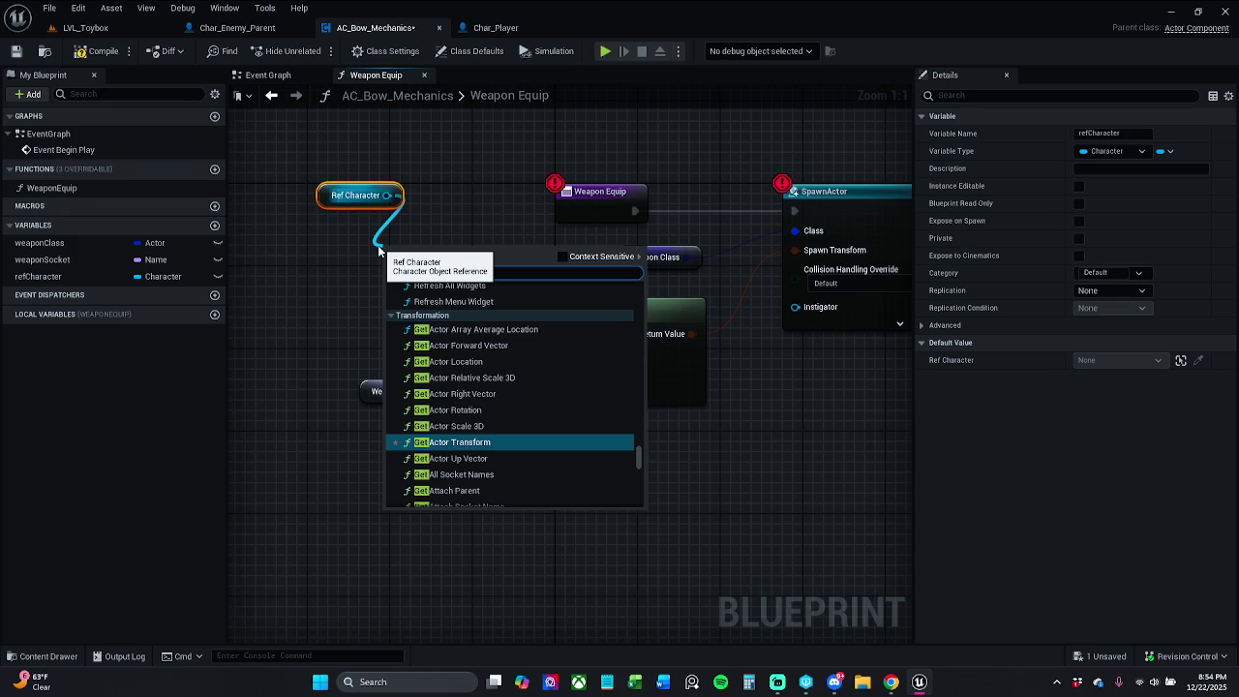
{"action": "type", "text": " mesh"}
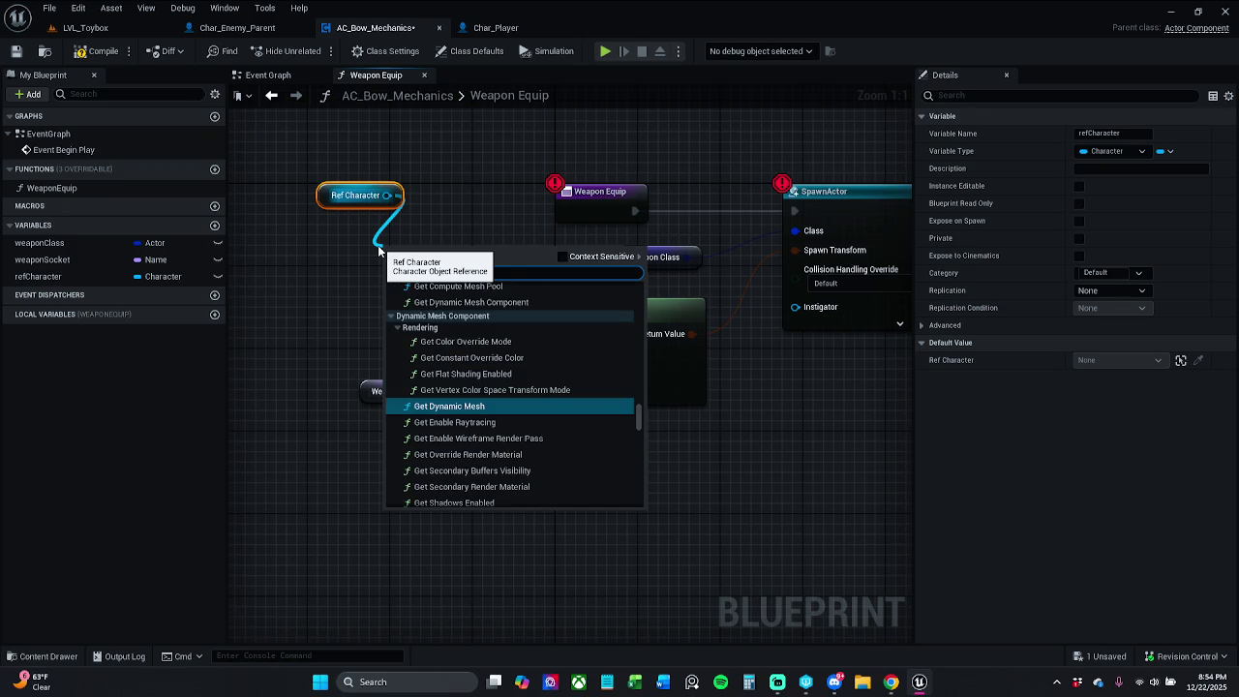
{"action": "left_click_drag", "start_coordinate": [639, 414], "coordinate": [639, 507]}
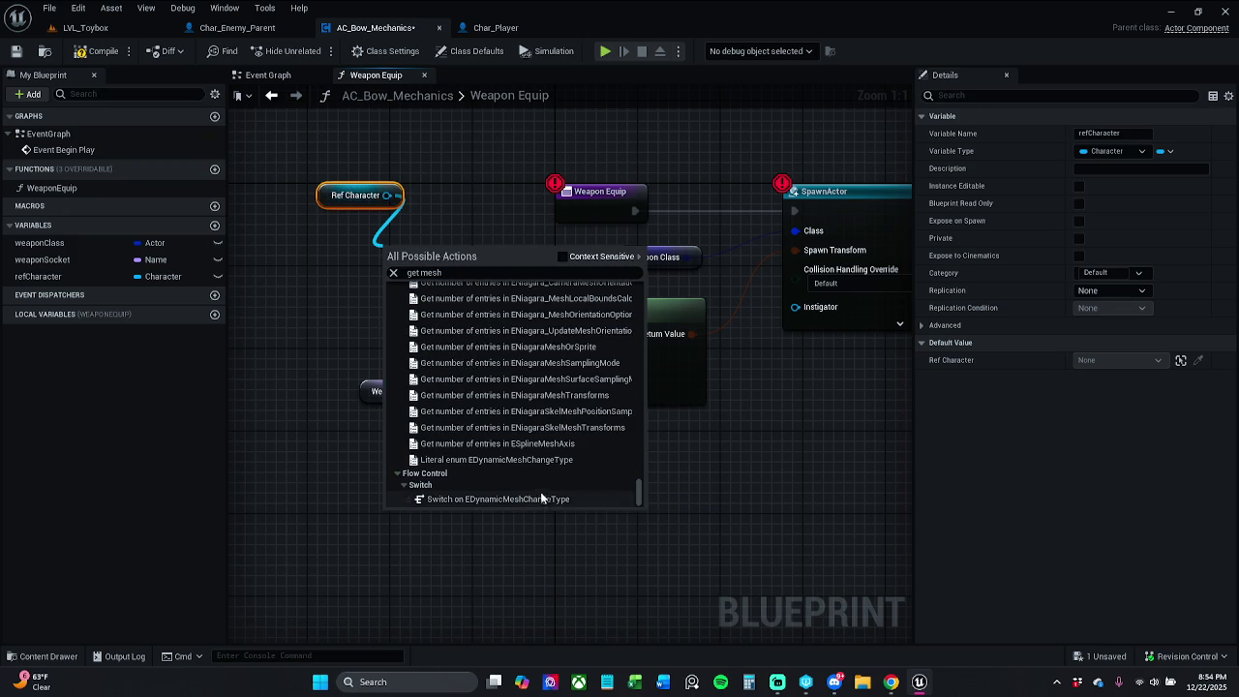
{"action": "left_click", "coordinate": [584, 256]}
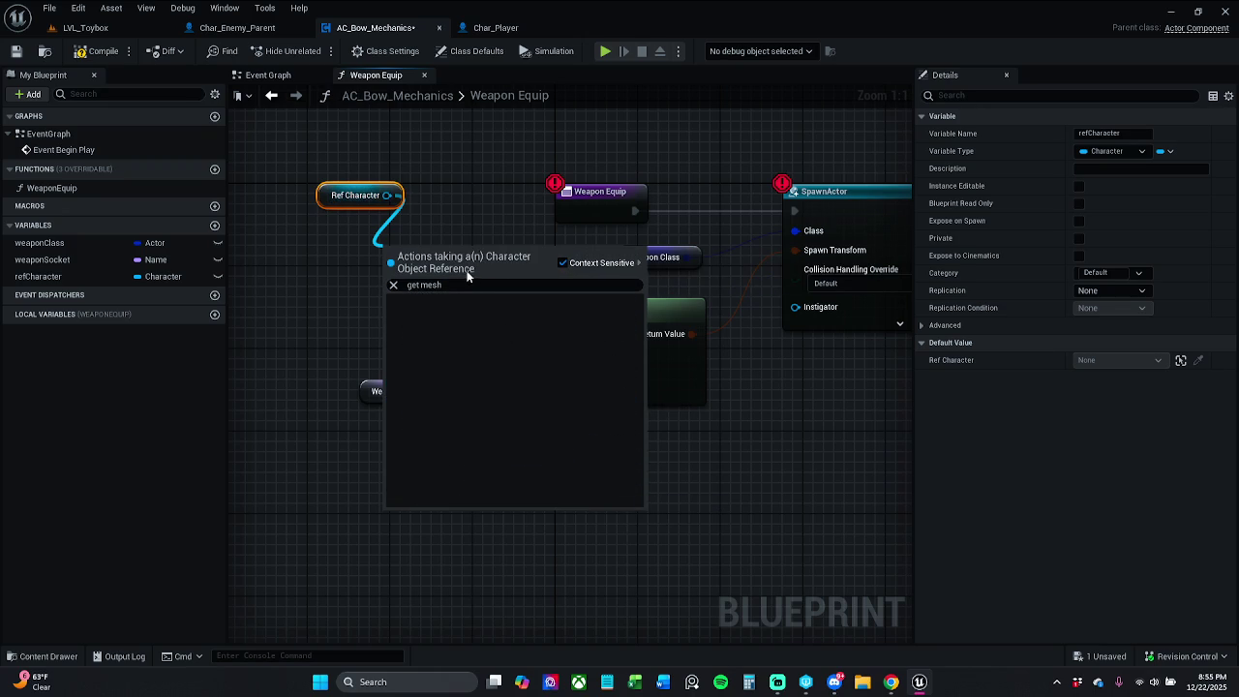
{"action": "left_click", "coordinate": [466, 197]}
{"action": "left_click_drag", "start_coordinate": [397, 196], "coordinate": [370, 247]}
{"action": "type", "text": "mesh"}
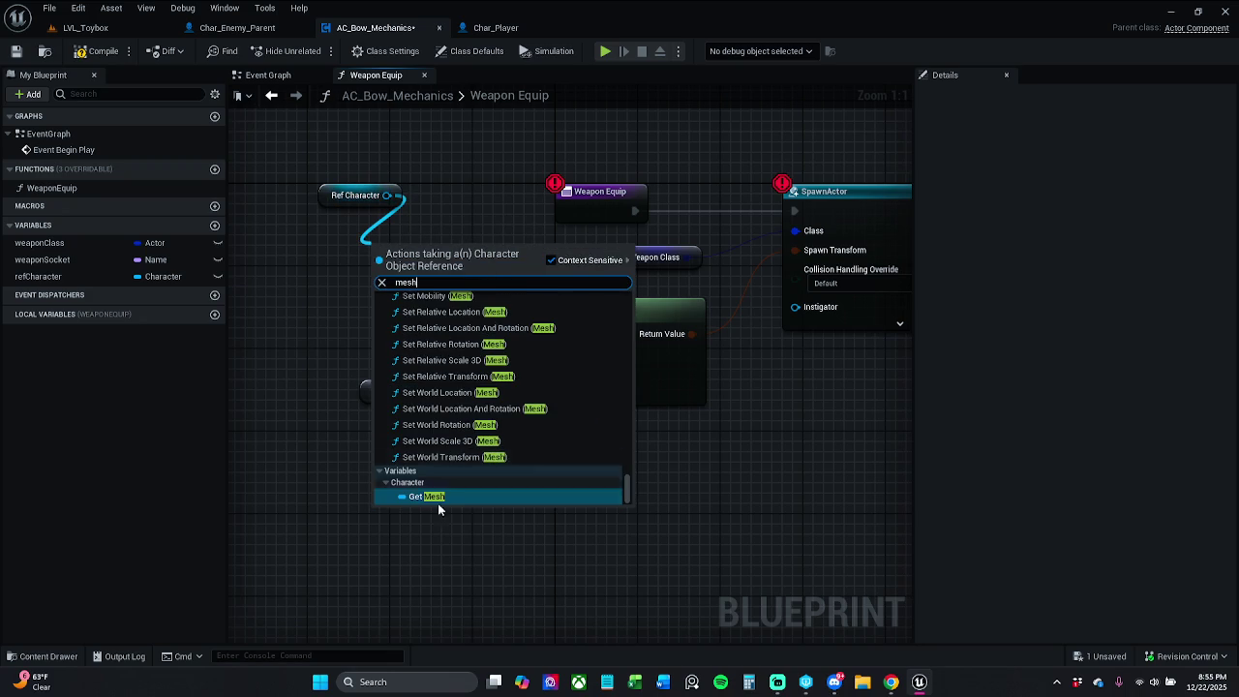
{"action": "left_click", "coordinate": [430, 496]}
{"action": "mouse_move", "coordinate": [463, 248]}
{"action": "left_mouse_down"}
{"action": "mouse_move", "coordinate": [518, 323]}
{"action": "mouse_move", "coordinate": [506, 335]}
{"action": "left_mouse_up"}
Tidy the Ref Character and Mesh nodes and save AC_Bow_Mechanics
{"action": "left_click_drag", "start_coordinate": [433, 254], "coordinate": [422, 254]}
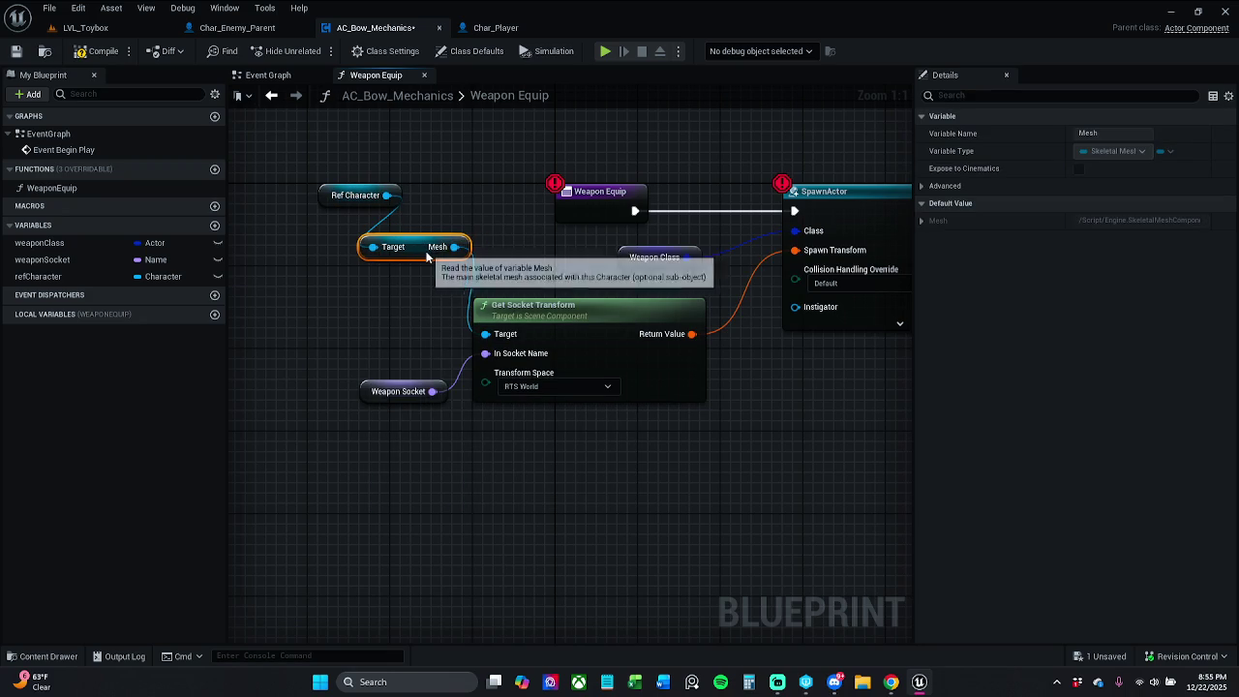
{"action": "left_click_drag", "start_coordinate": [331, 201], "coordinate": [334, 213]}
{"action": "mouse_move", "coordinate": [348, 155]}
{"action": "left_mouse_down"}
{"action": "mouse_move", "coordinate": [435, 281]}
{"action": "mouse_move", "coordinate": [407, 292]}
{"action": "left_mouse_up"}
{"action": "left_click", "coordinate": [461, 238]}
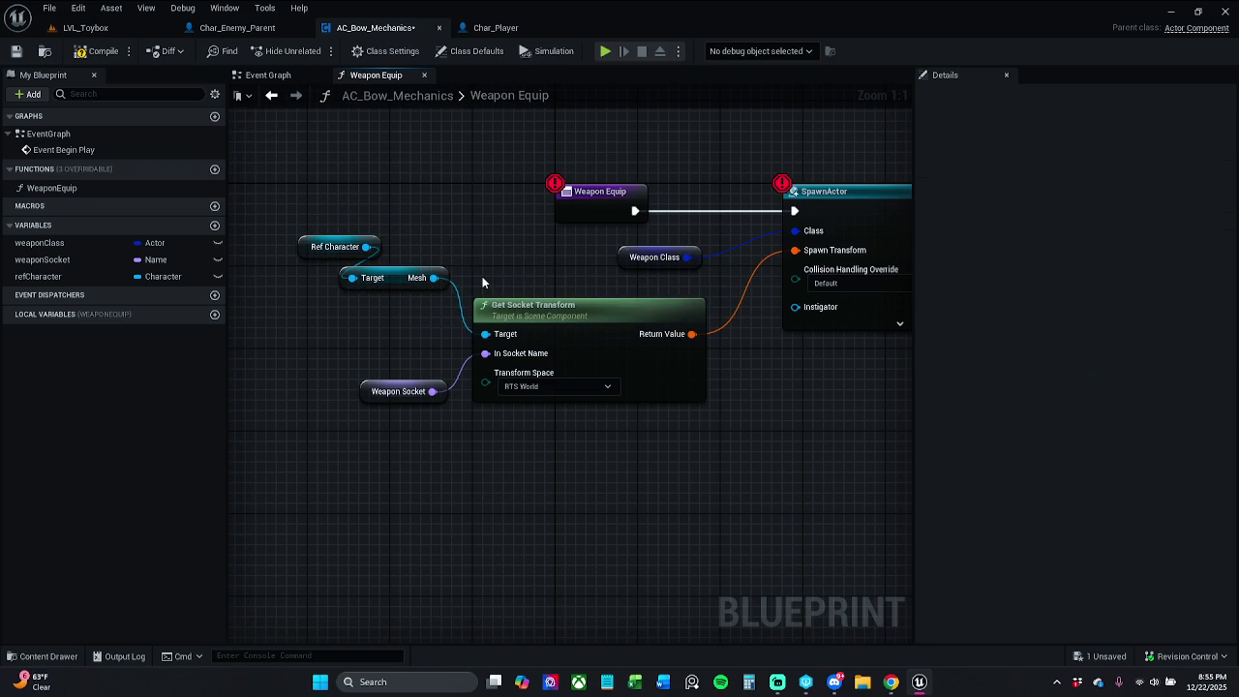
{"action": "left_click", "coordinate": [15, 51]}
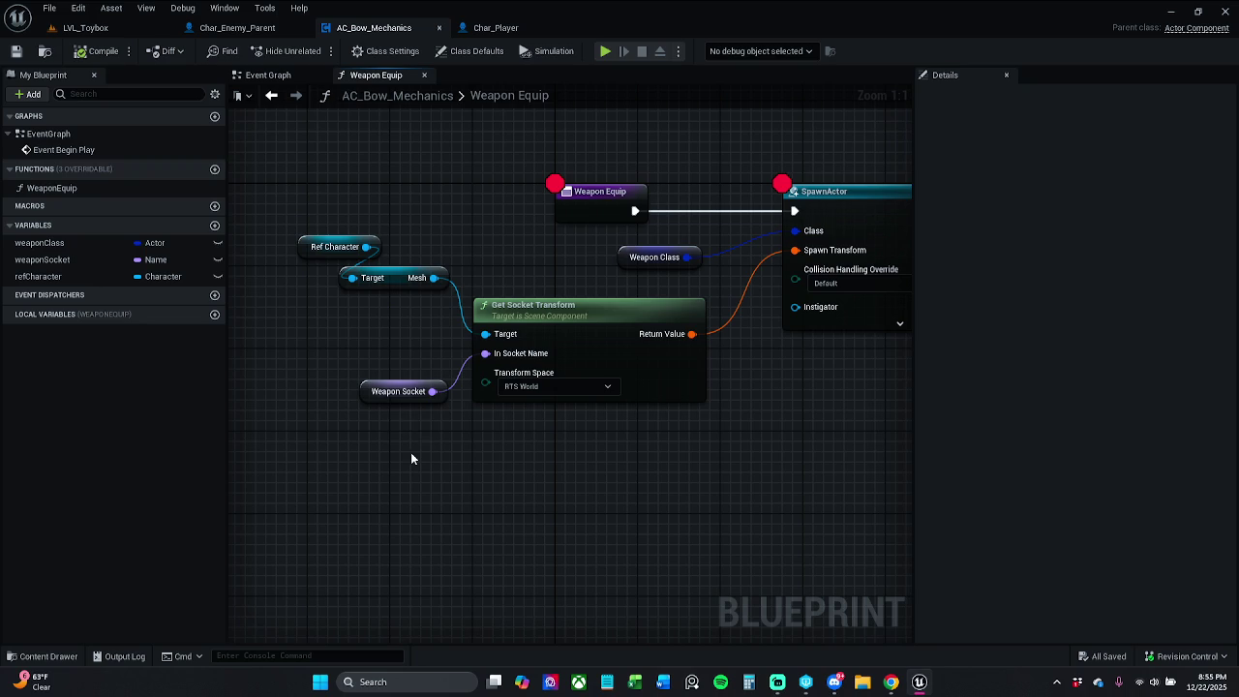
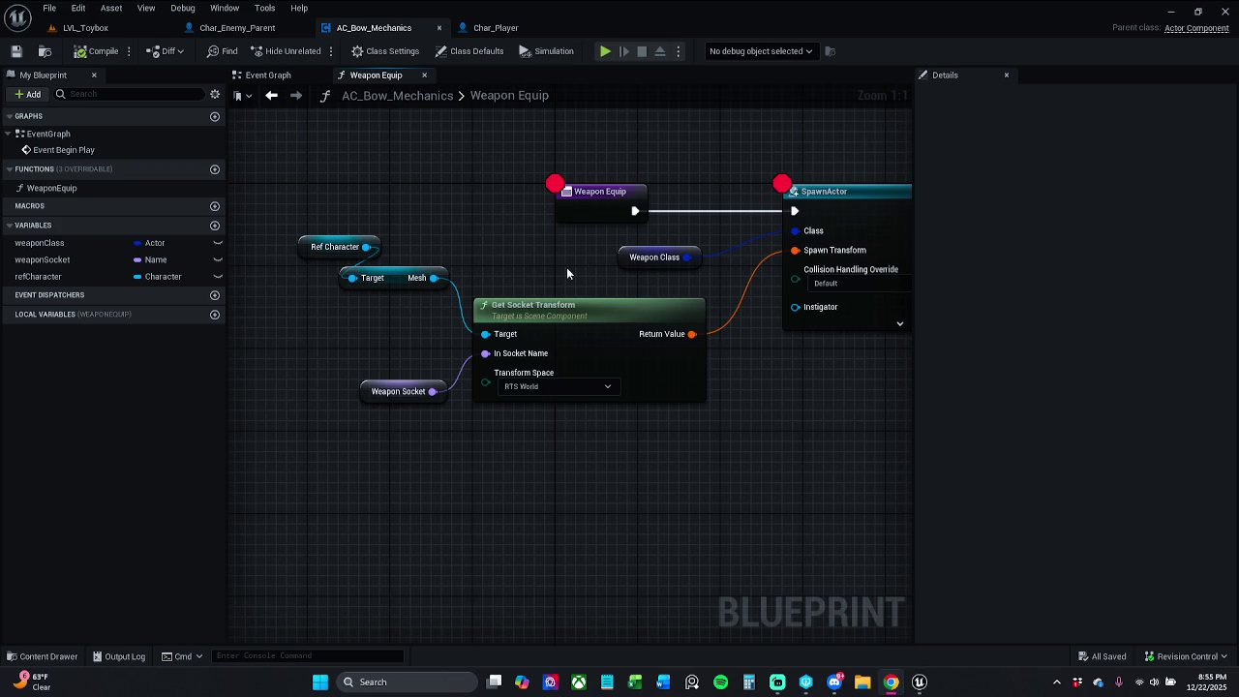
Play-test LVL_Toybox, stepping through the Weapon Equip breakpoints and picking up the AOE potions
{"action": "left_click", "coordinate": [656, 259]}
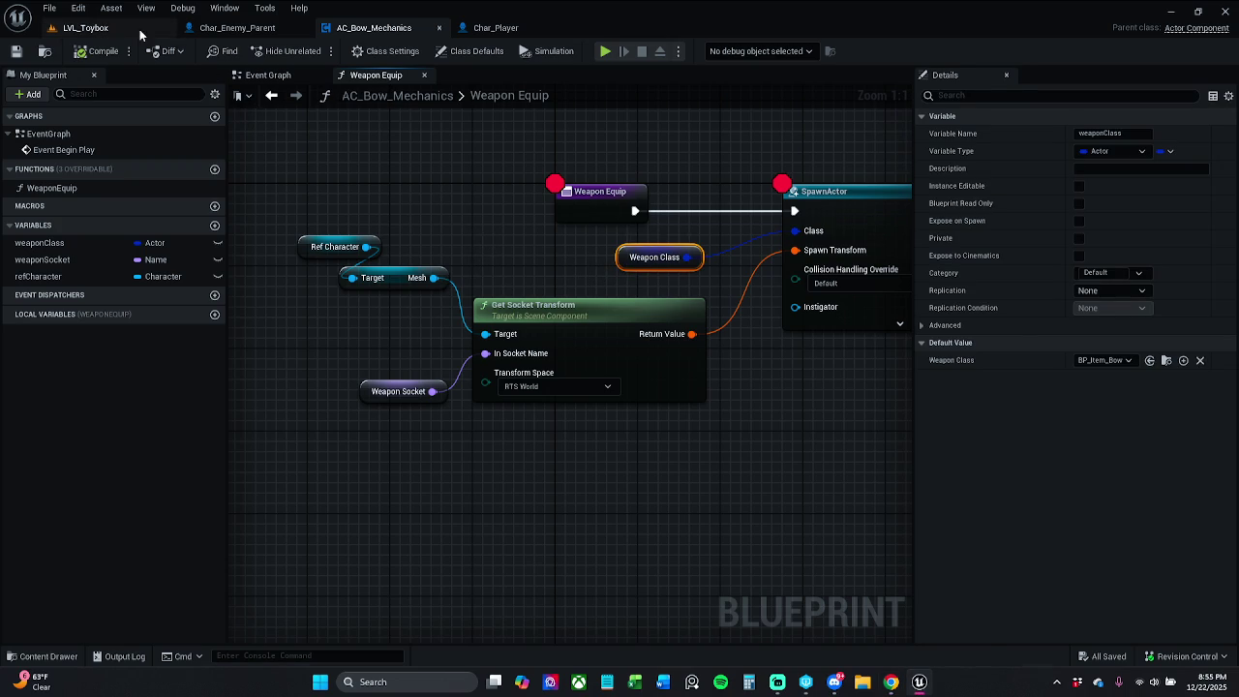
{"action": "left_click", "coordinate": [136, 27]}
{"action": "left_click", "coordinate": [319, 53]}
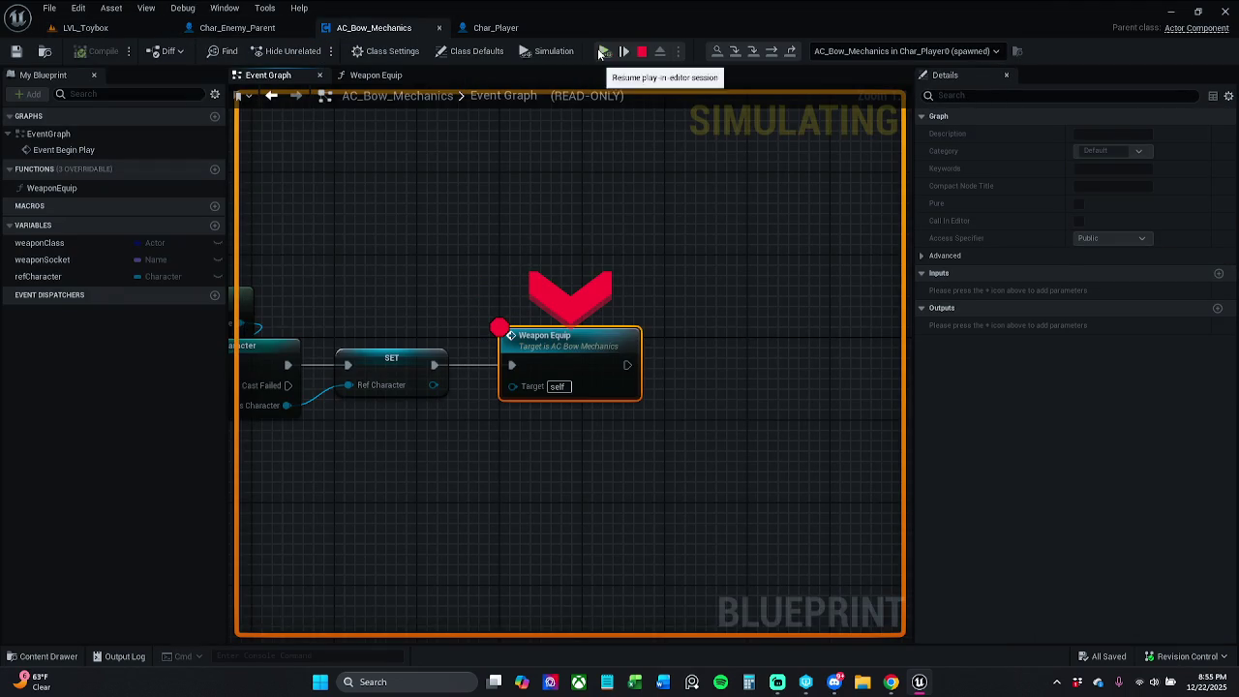
{"action": "left_click", "coordinate": [604, 51]}
{"action": "left_click", "coordinate": [604, 51]}
{"action": "left_click", "coordinate": [604, 51]}
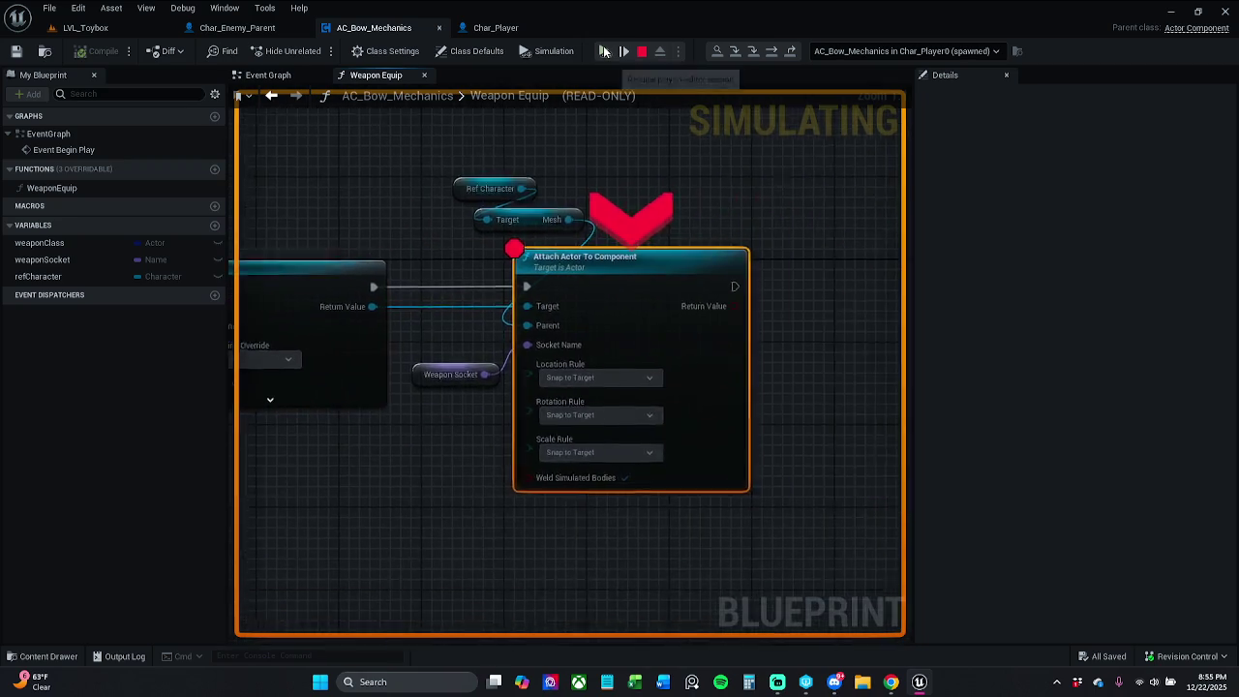
{"action": "left_click", "coordinate": [604, 52]}
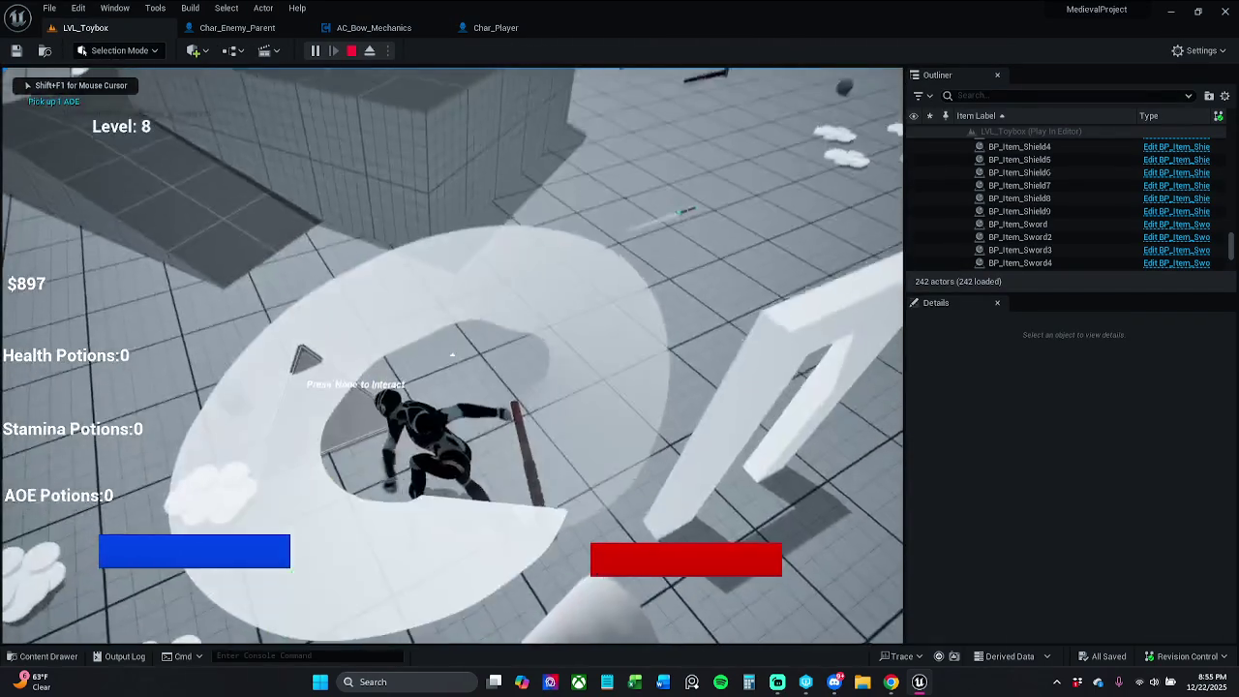
{"action": "key", "text": "e"}
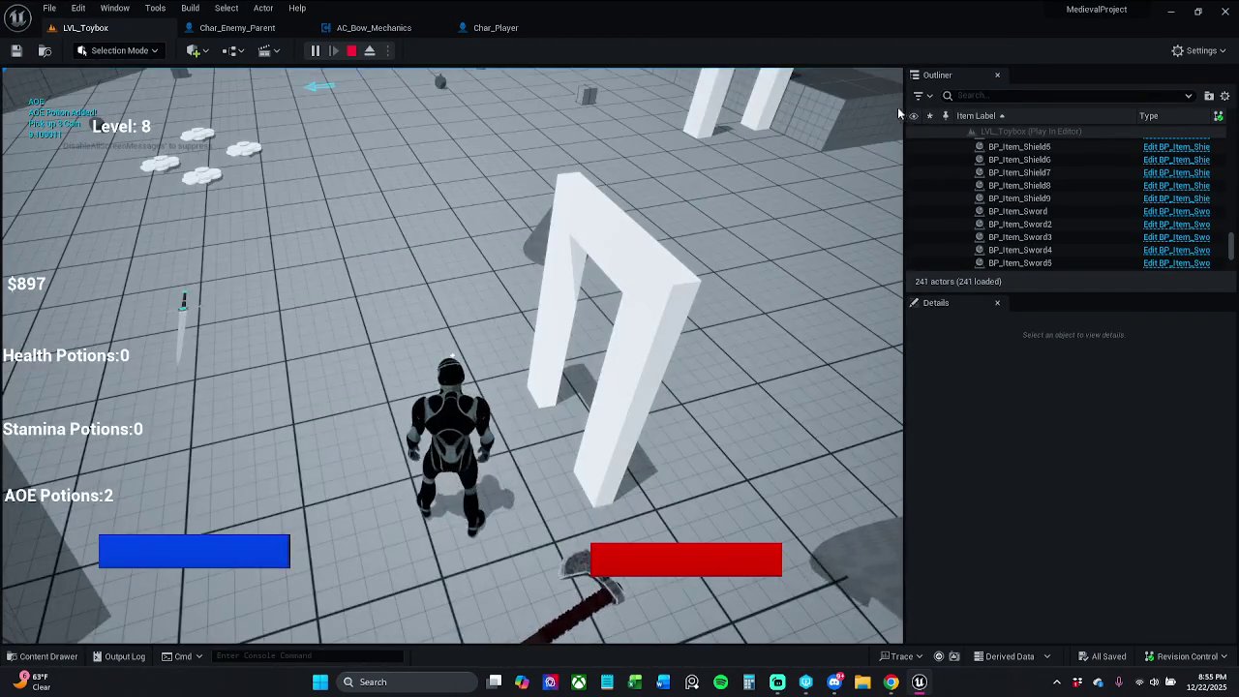
{"action": "key", "text": "Escape"}
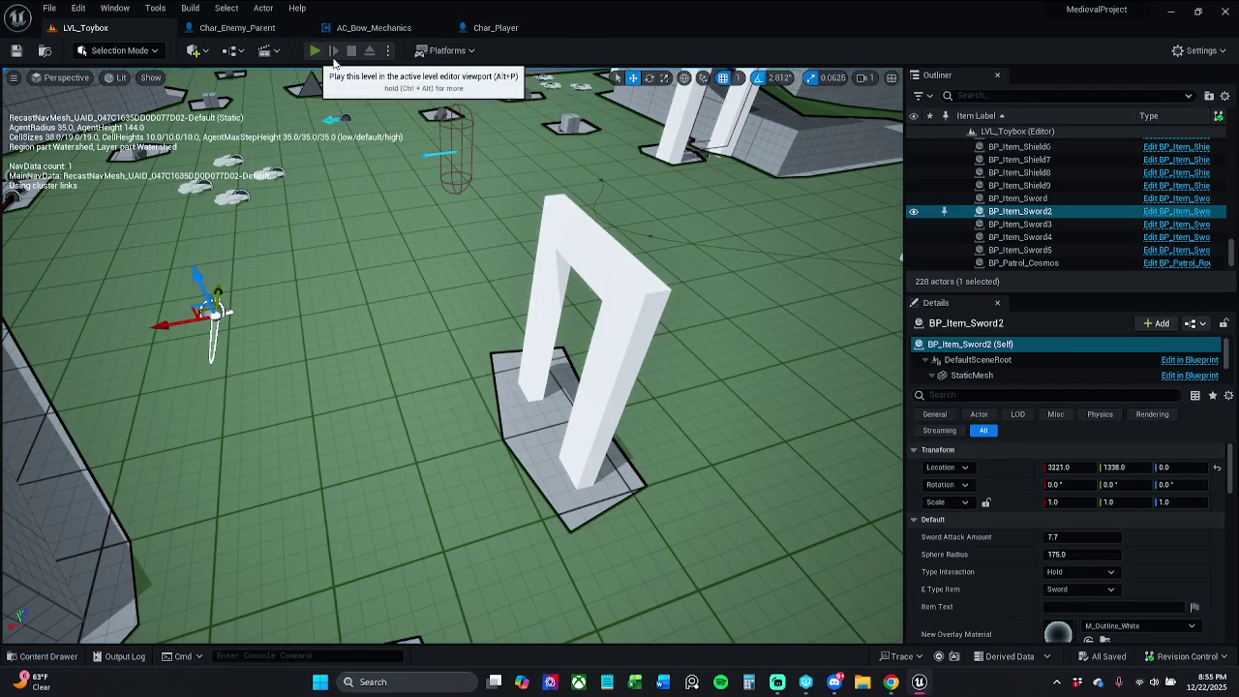
Play-test again, resuming past the breakpoint and walking the character around
{"action": "left_click", "coordinate": [330, 46]}
{"action": "left_click", "coordinate": [606, 54]}
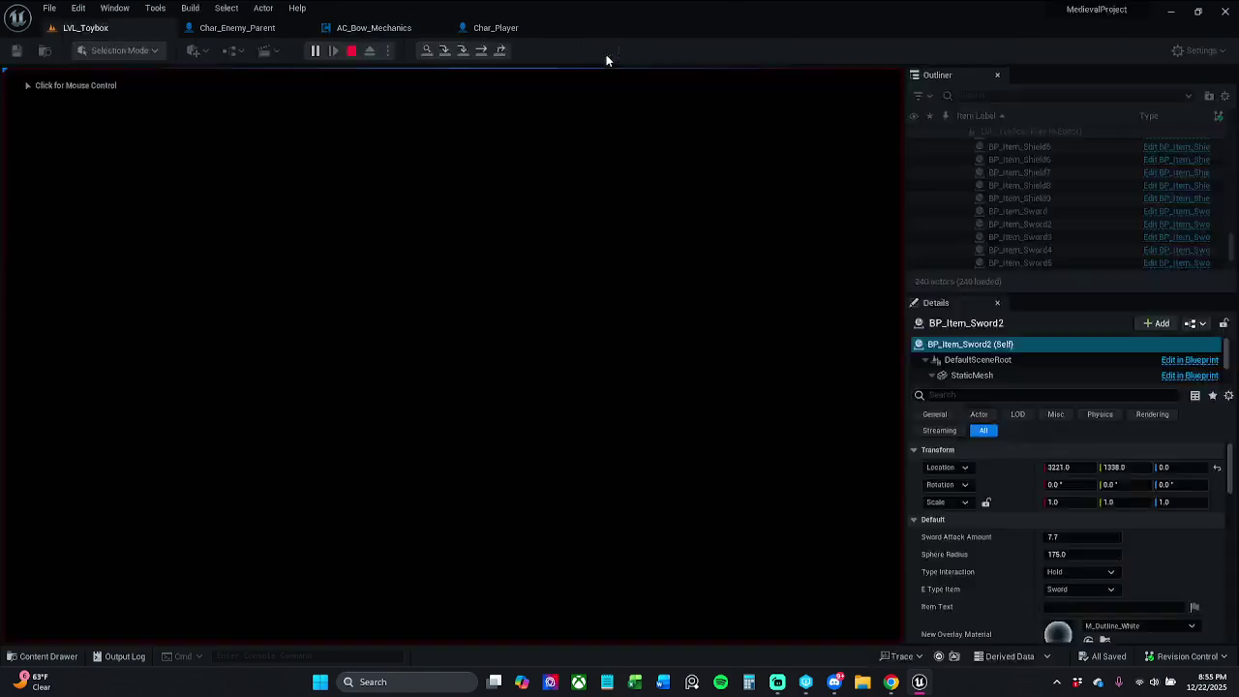
{"action": "key", "text": "w"}
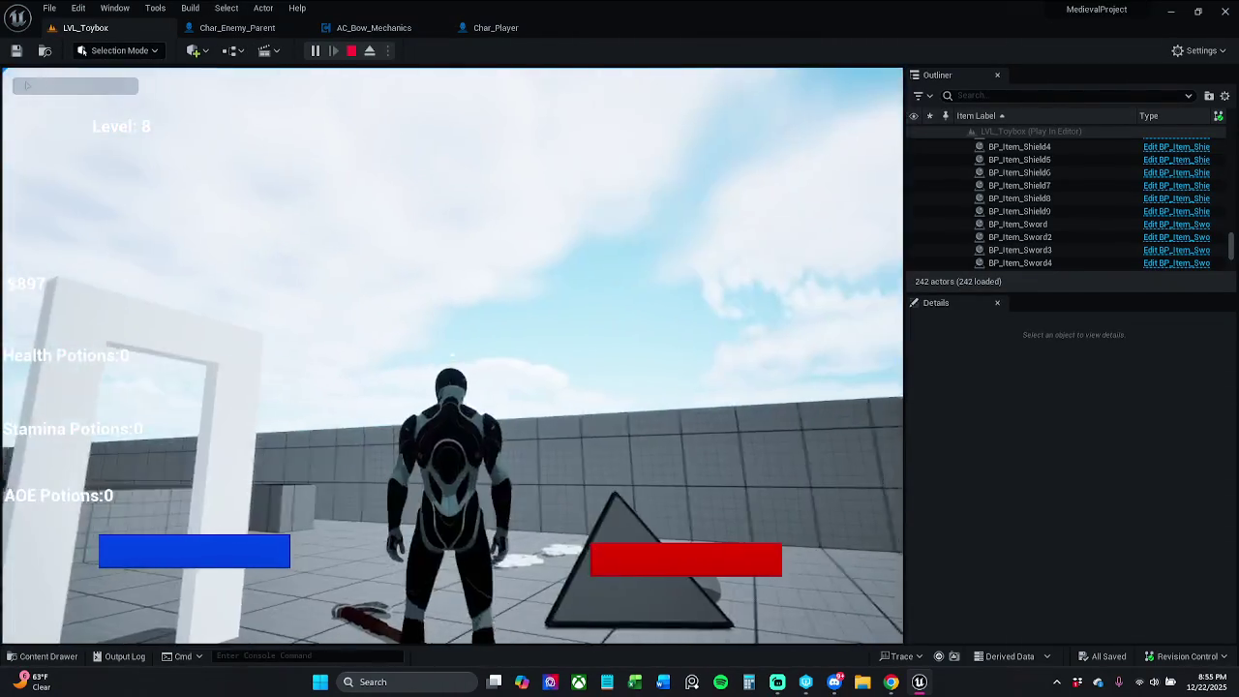
{"action": "key", "text": "Escape"}
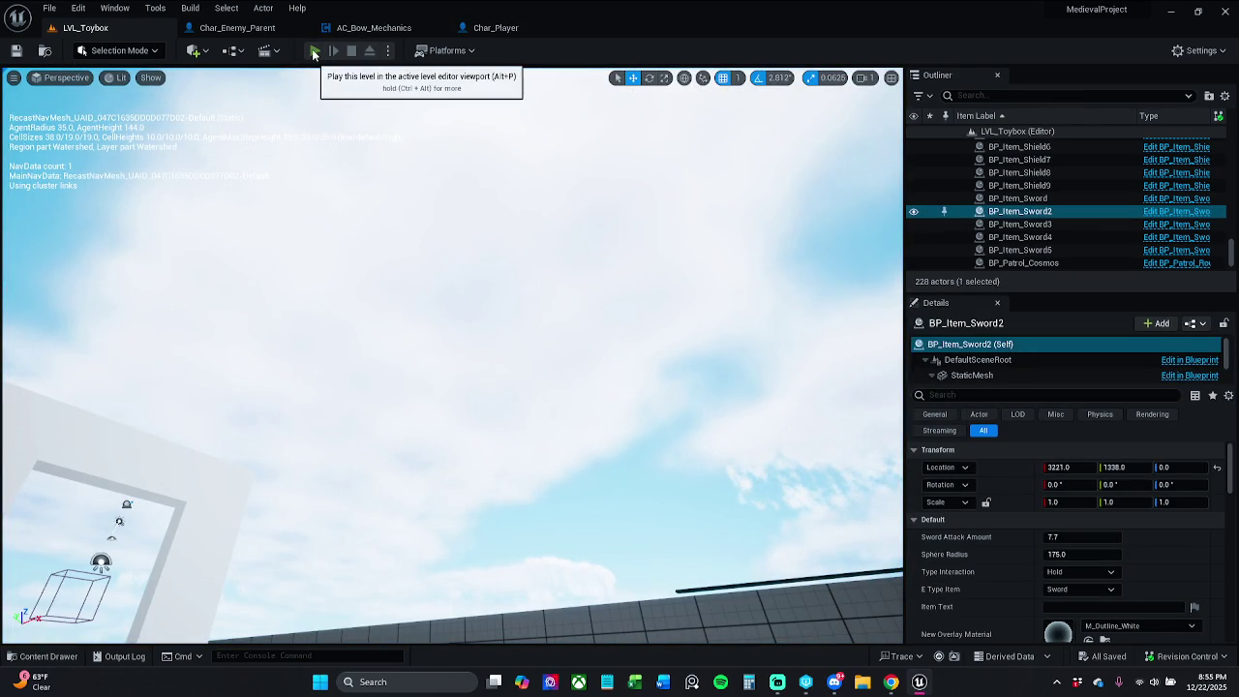
Run a third play test, resuming from the breakpoint and attacking with the sword
{"action": "left_click", "coordinate": [314, 51]}
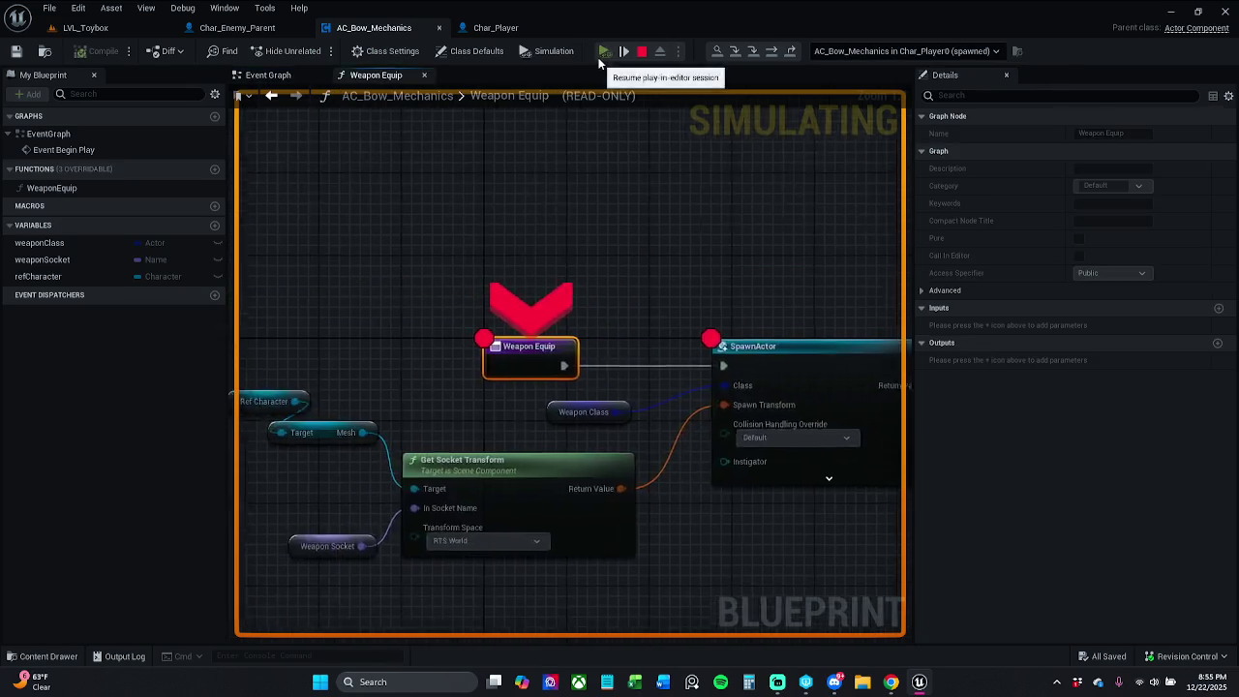
{"action": "left_click", "coordinate": [606, 50]}
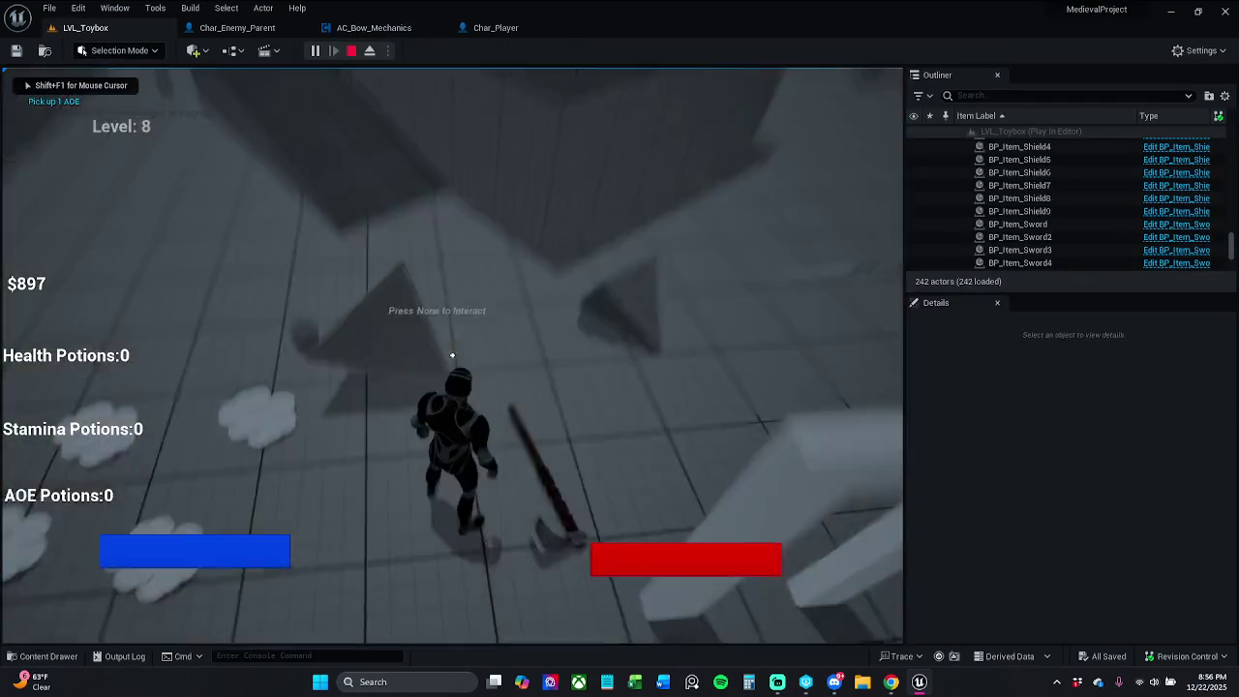
{"action": "left_click", "coordinate": [452, 356]}
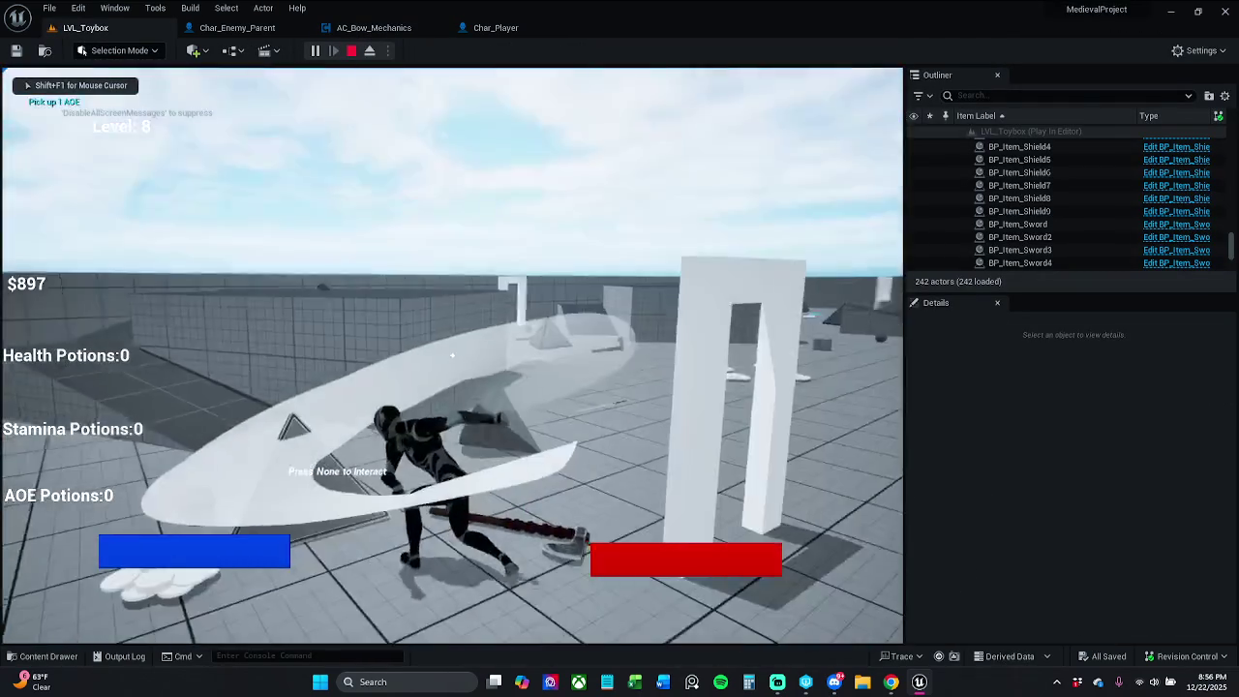
{"action": "key", "text": "Escape"}
{"action": "scroll", "coordinate": [452, 356], "scroll_direction": "down", "scroll_amount": 10}
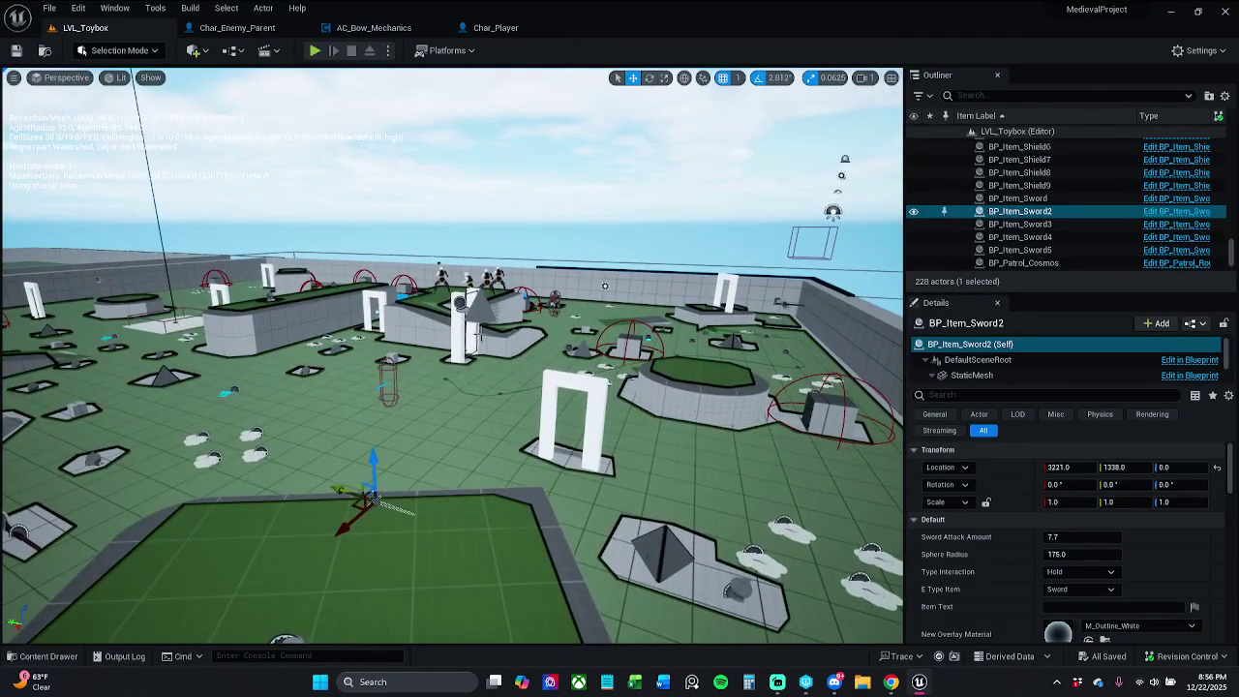
Delete the BP_Item_Bow actor and save the current level, checking out its package
{"action": "left_click", "coordinate": [456, 324]}
{"action": "left_click", "coordinate": [477, 294]}
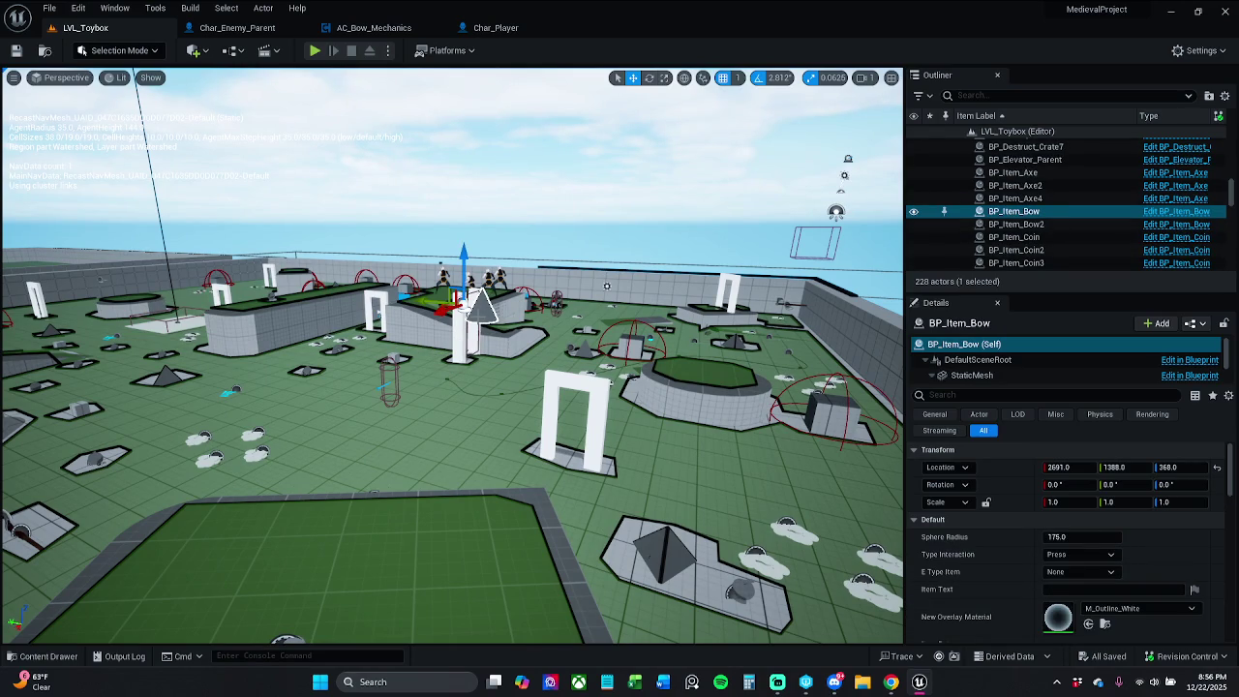
{"action": "key", "text": "Delete"}
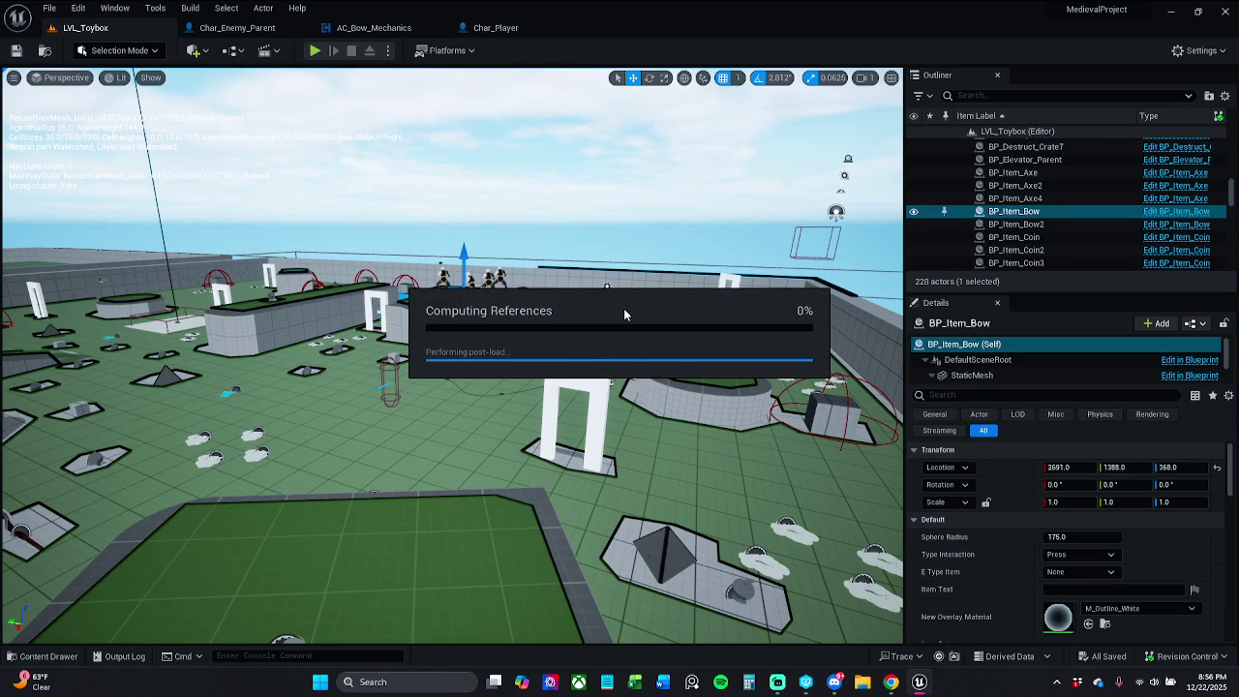
{"action": "mouse_move", "coordinate": [626, 310]}
{"action": "left_mouse_down"}
{"action": "mouse_move", "coordinate": [717, 271]}
{"action": "mouse_move", "coordinate": [731, 227]}
{"action": "left_mouse_up"}
{"action": "left_click", "coordinate": [58, 11]}
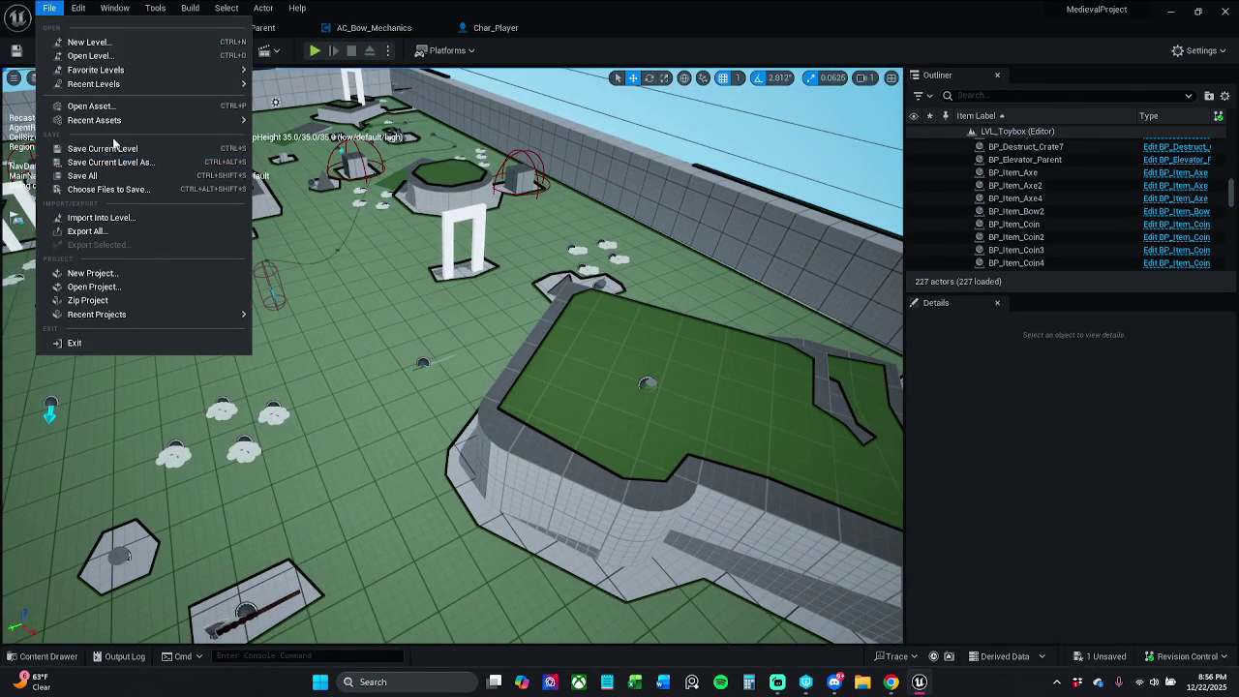
{"action": "left_click", "coordinate": [105, 173]}
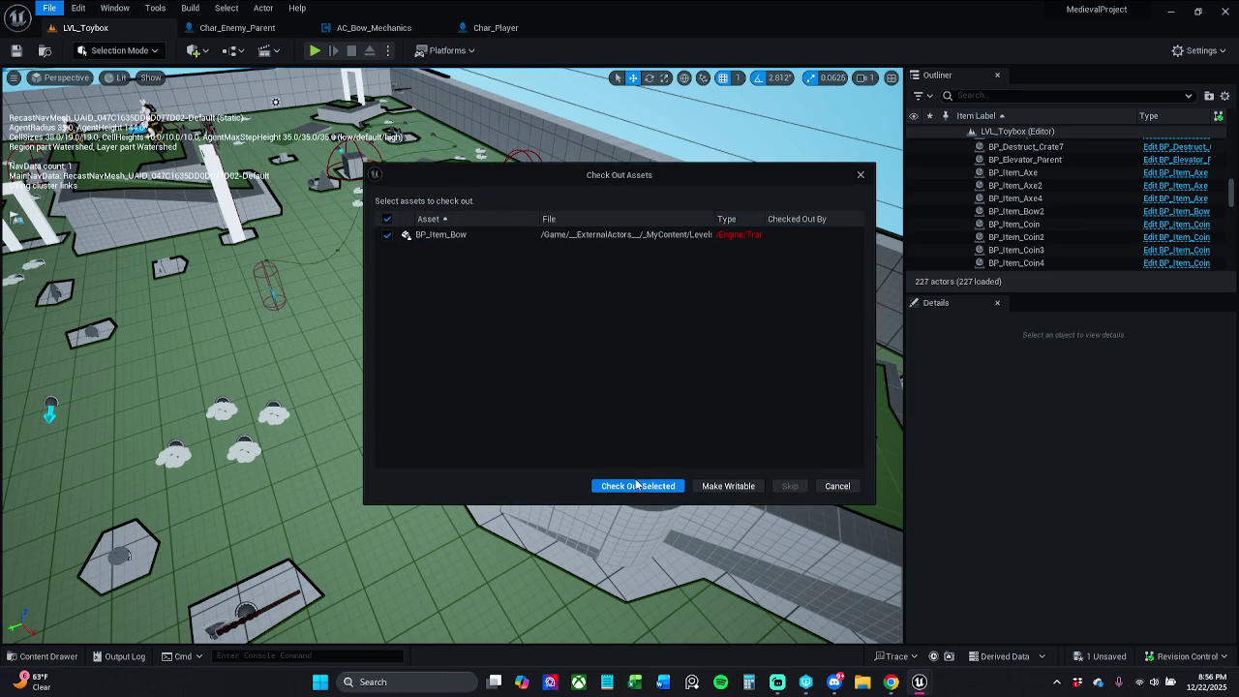
{"action": "left_click", "coordinate": [638, 487]}
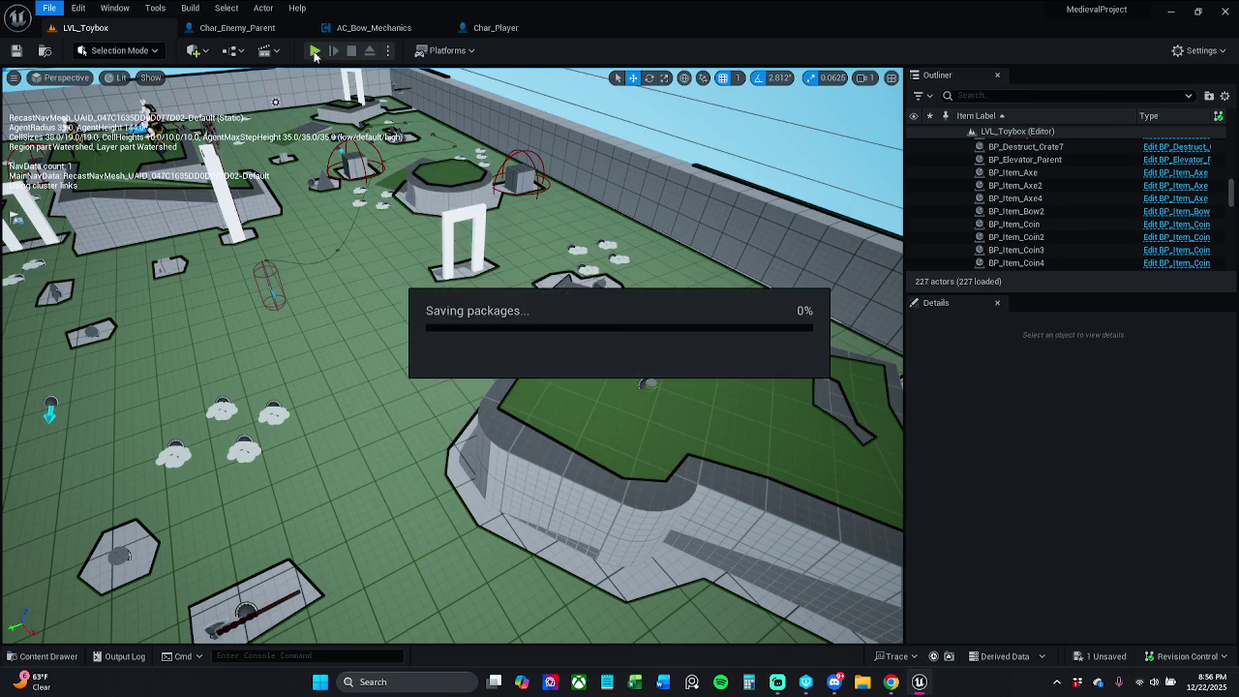
Play-test the saved level past the Weapon Equip breakpoints, walking forward and attacking
{"action": "left_click", "coordinate": [314, 53]}
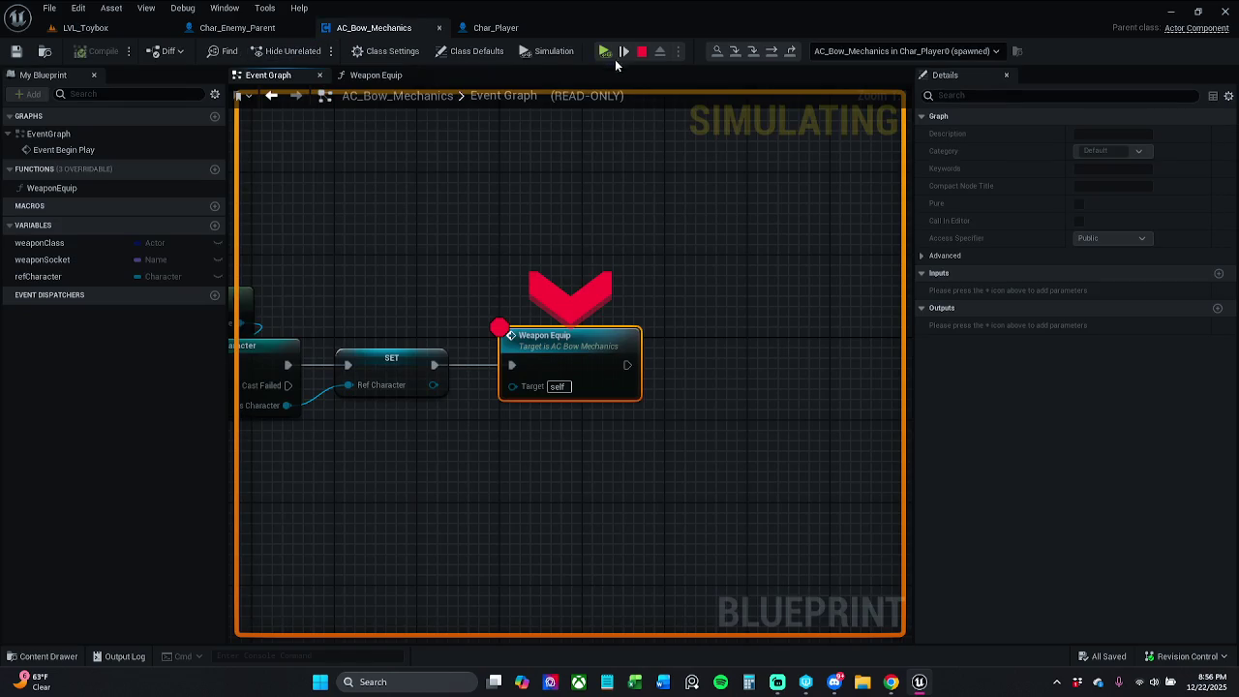
{"action": "left_click", "coordinate": [623, 44]}
{"action": "left_click", "coordinate": [623, 45]}
{"action": "left_click", "coordinate": [623, 44]}
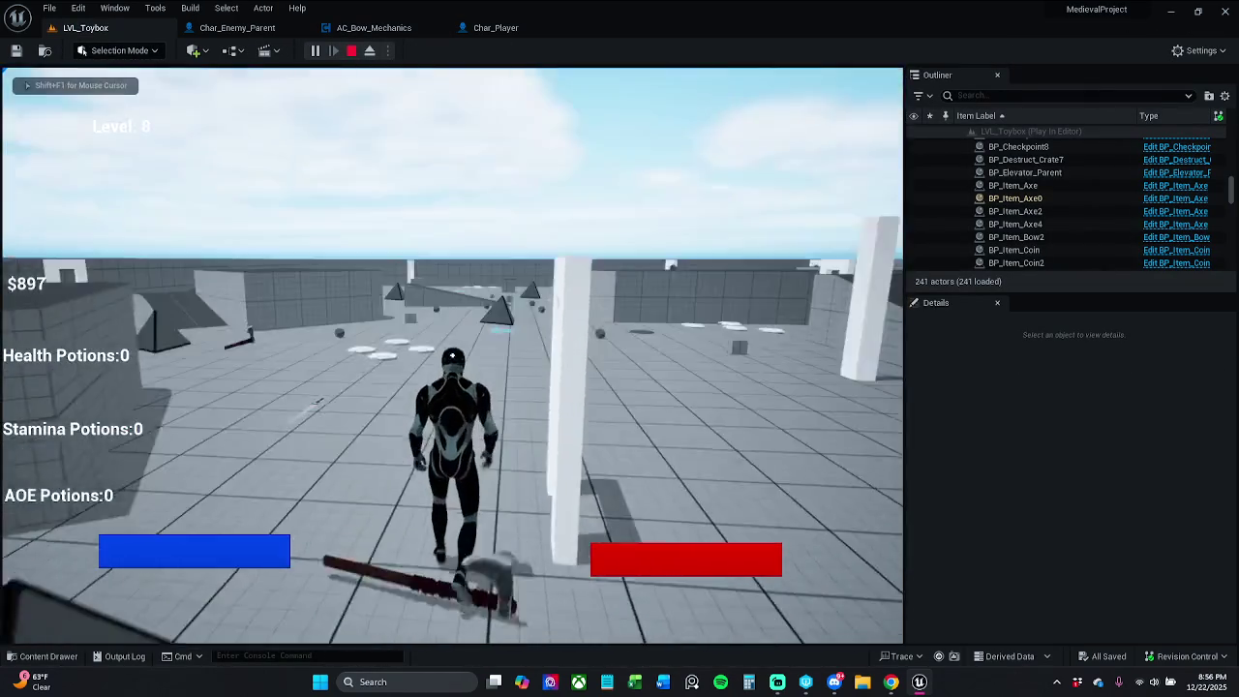
{"action": "key", "text": "w"}
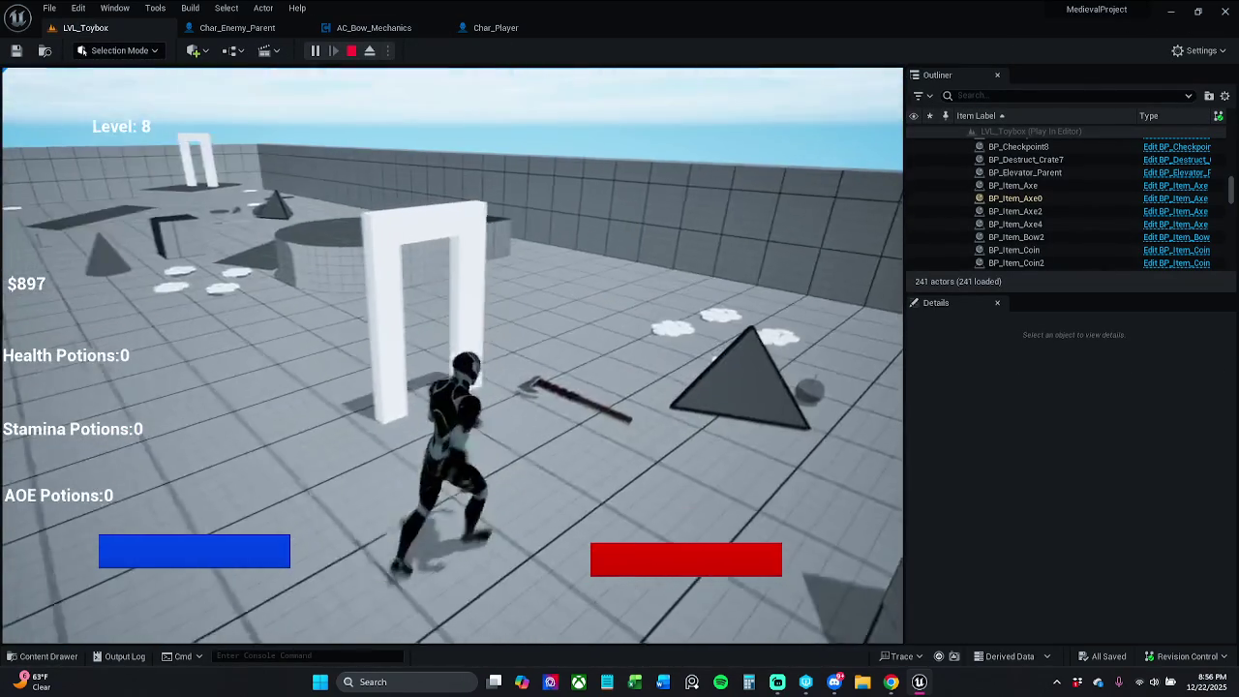
{"action": "key", "text": "w"}
{"action": "left_click", "coordinate": [451, 355]}
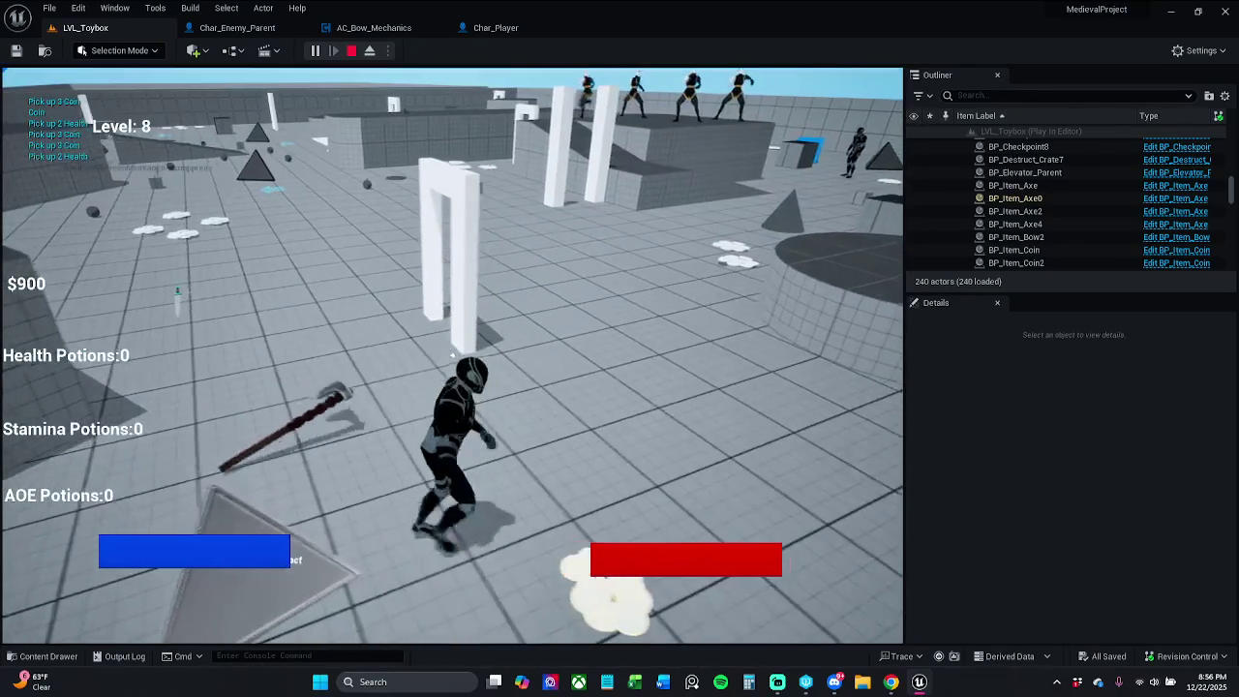
{"action": "key", "text": "Escape"}
{"action": "mouse_move", "coordinate": [581, 449]}
{"action": "left_mouse_down"}
{"action": "mouse_move", "coordinate": [586, 392]}
{"action": "mouse_move", "coordinate": [600, 407]}
{"action": "left_mouse_up"}
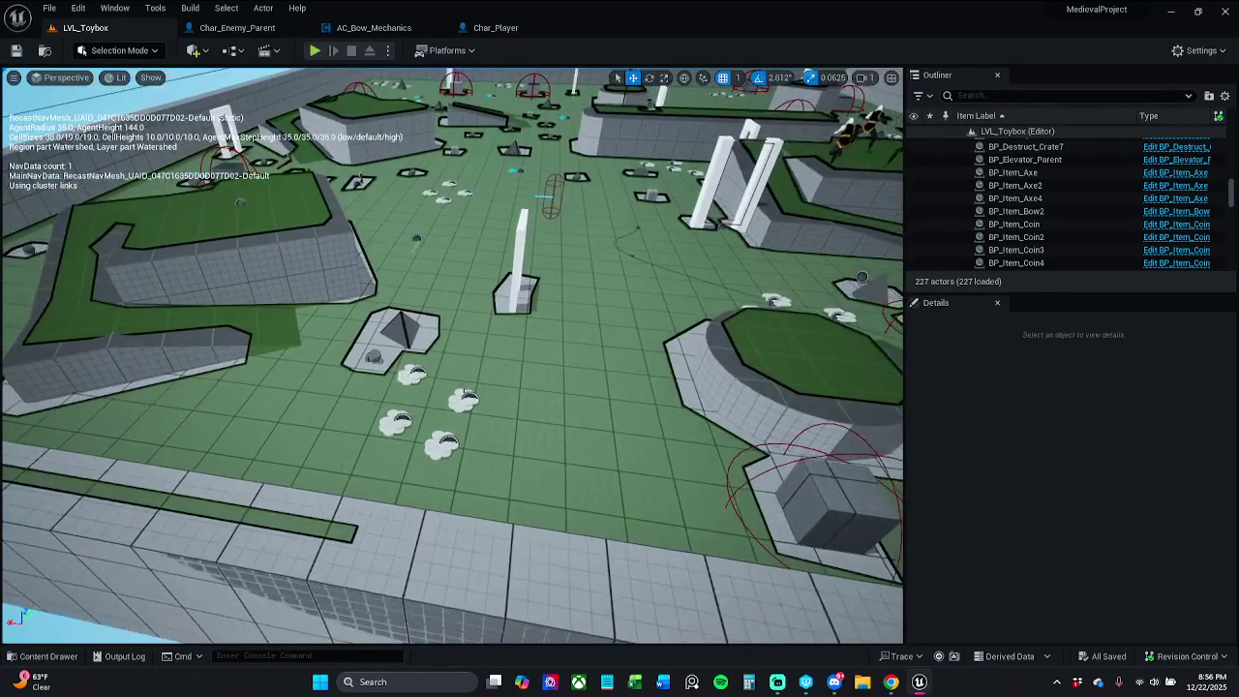
Move BP_Item_Potion_AOE toward the lower left and save the level with Check Out Selected
{"action": "left_click", "coordinate": [403, 332]}
{"action": "mouse_move", "coordinate": [387, 328]}
{"action": "left_mouse_down"}
{"action": "mouse_move", "coordinate": [220, 392]}
{"action": "mouse_move", "coordinate": [211, 380]}
{"action": "left_mouse_up"}
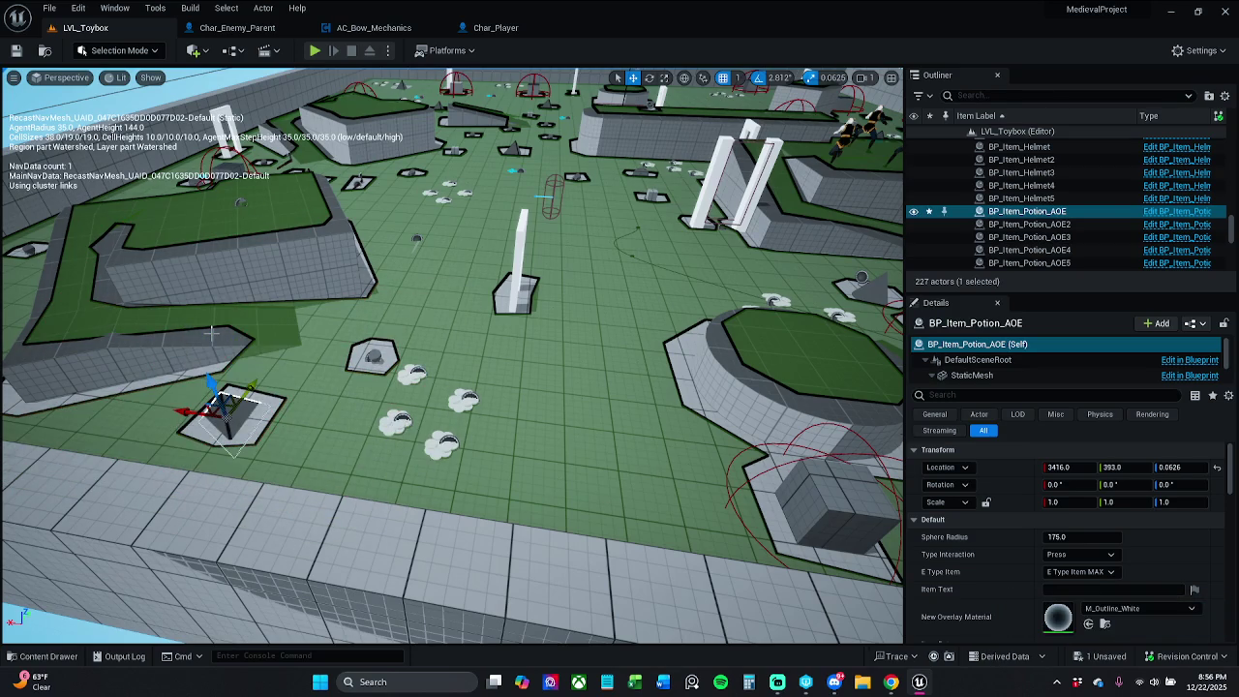
{"action": "left_click", "coordinate": [14, 53]}
{"action": "left_click", "coordinate": [647, 483]}
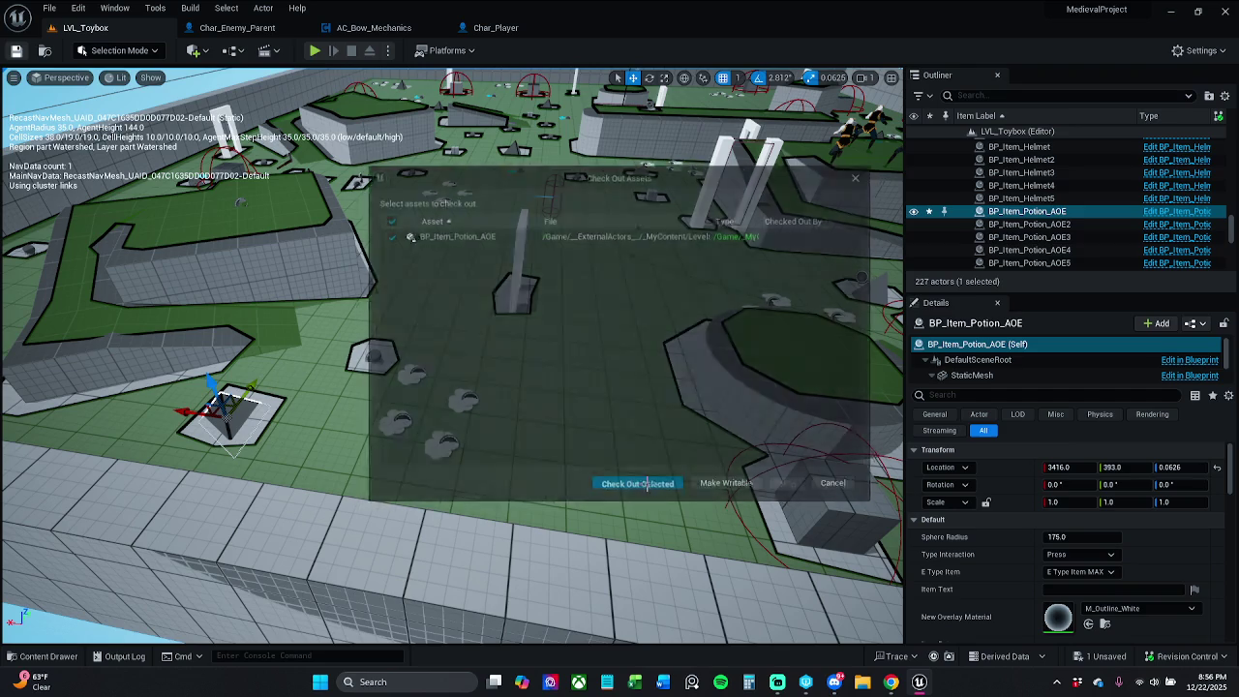
Play-test through the Weapon Equip breakpoints, then go back to the AC_Bow_Mechanics graph
{"action": "left_click", "coordinate": [315, 50]}
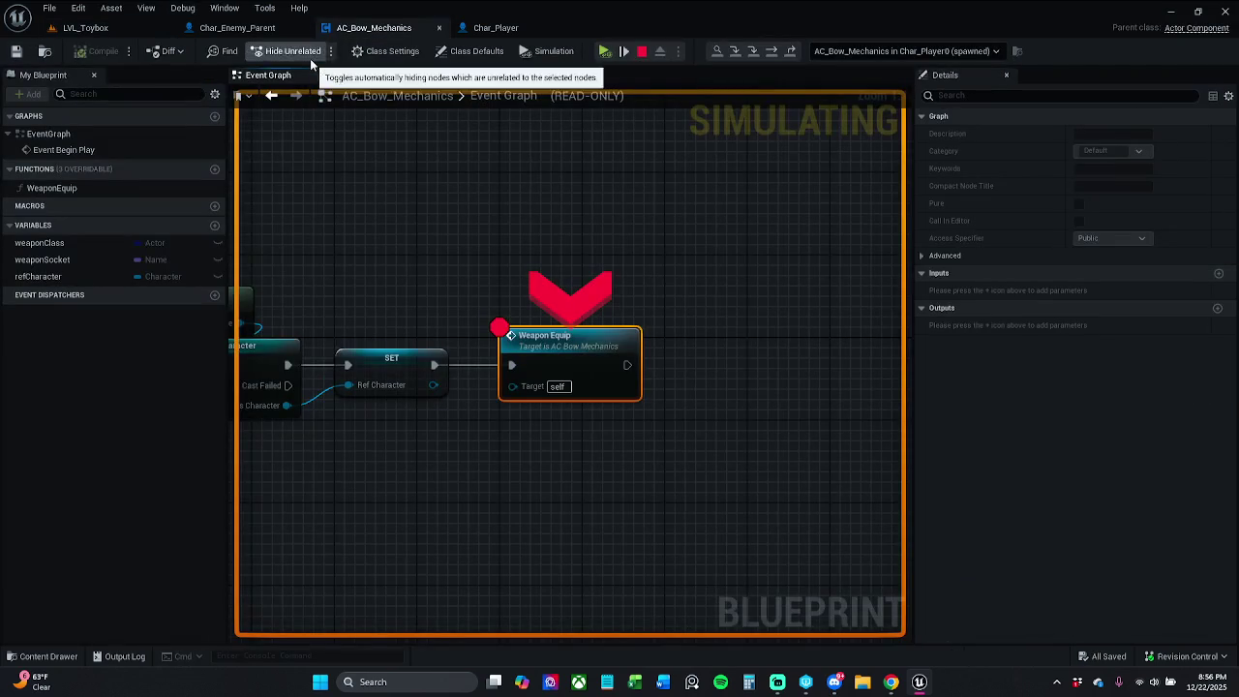
{"action": "left_click", "coordinate": [623, 51]}
{"action": "left_click", "coordinate": [624, 50]}
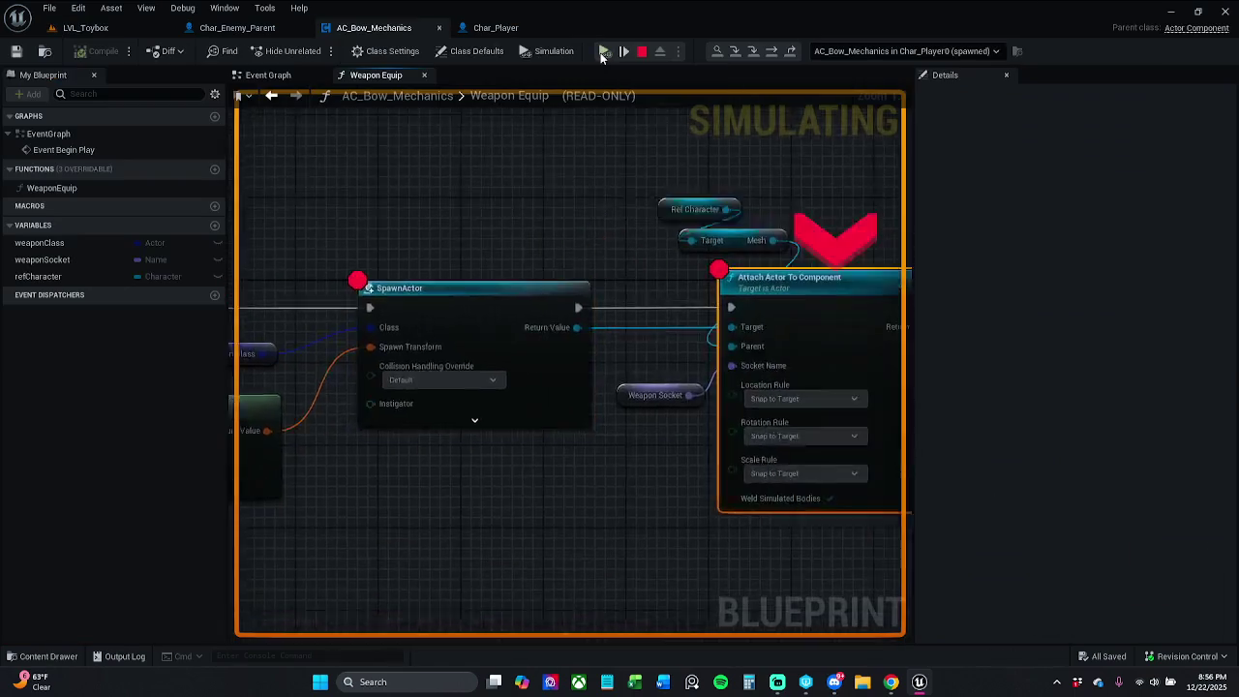
{"action": "left_click", "coordinate": [624, 50]}
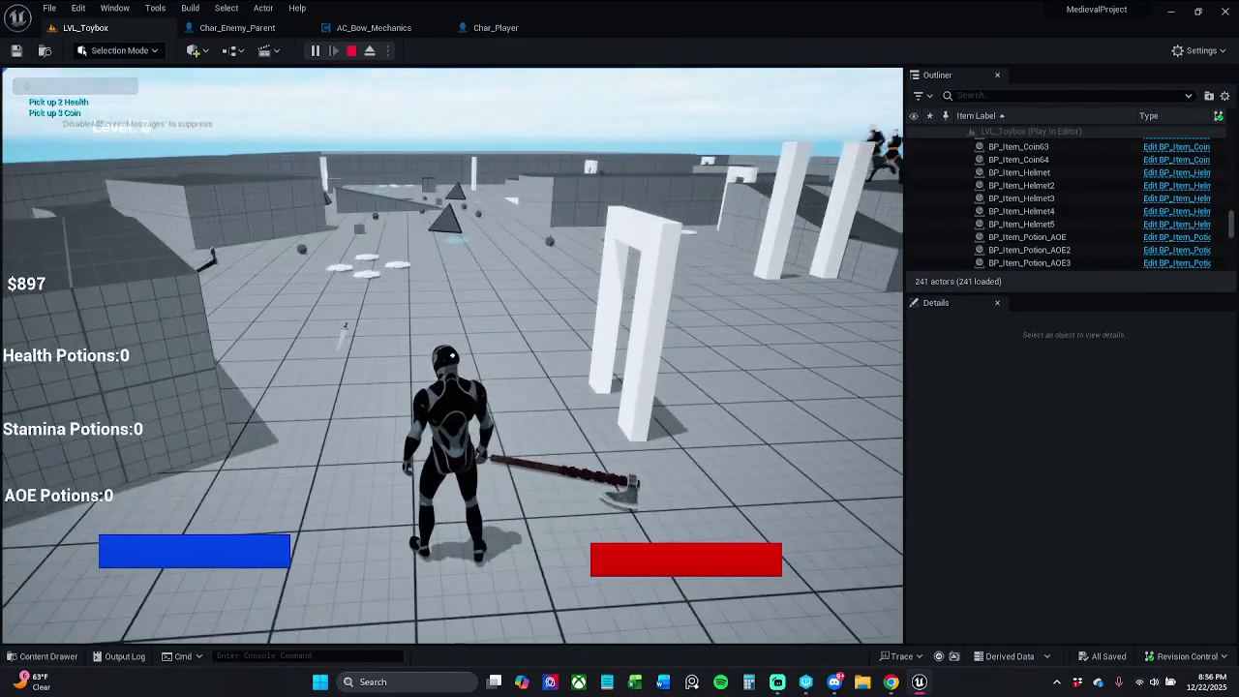
{"action": "key", "text": "Escape"}
{"action": "left_click", "coordinate": [374, 27]}
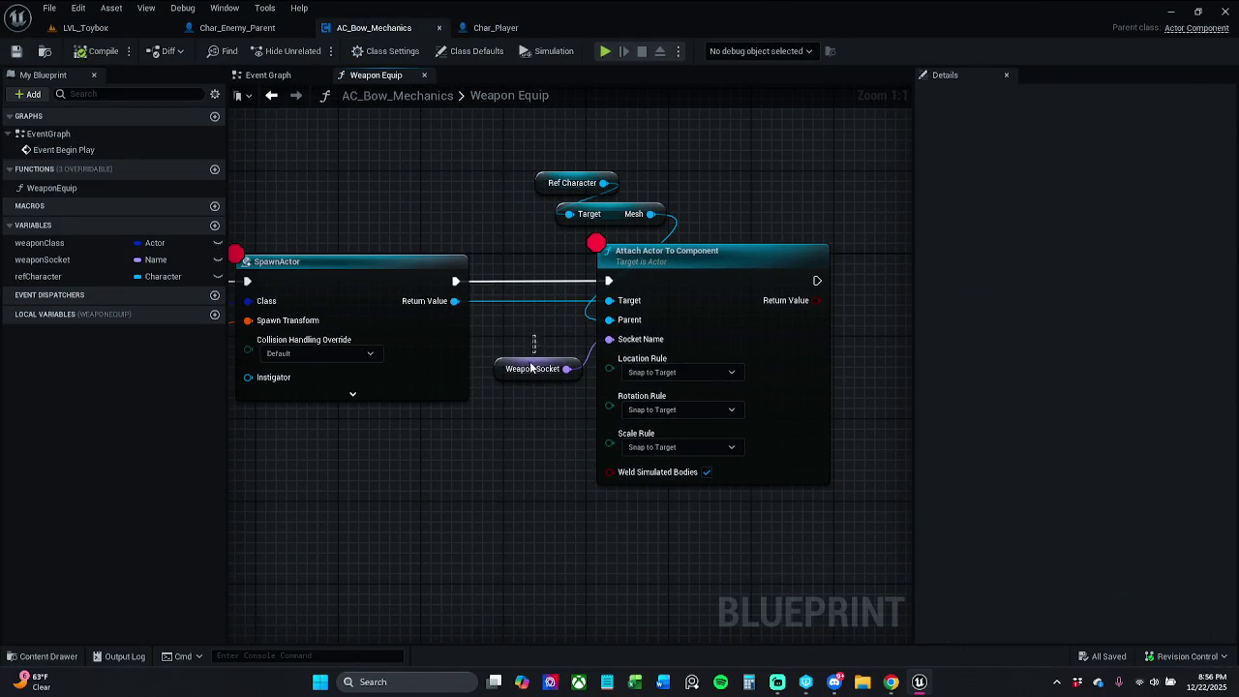
Set Get Socket Transform's Transform Space to RTS World, after comparing with Char_Player's Spawn Weapon
{"action": "left_click", "coordinate": [532, 368]}
{"action": "left_click", "coordinate": [726, 374]}
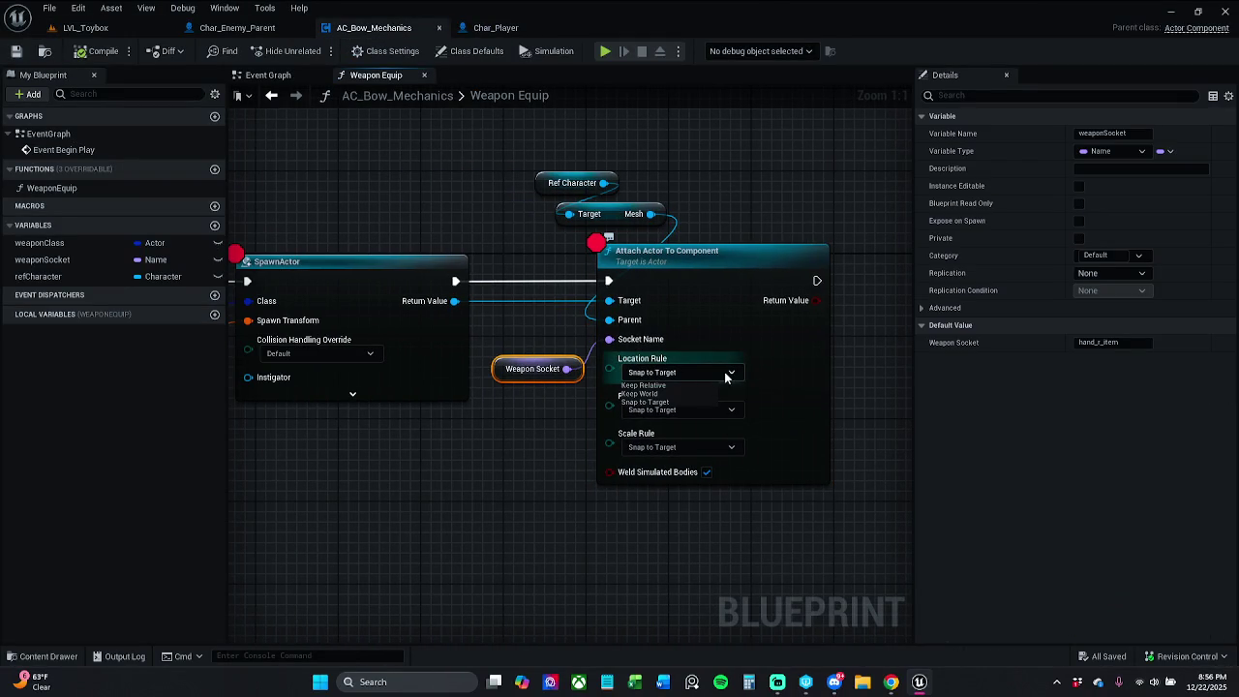
{"action": "mouse_move", "coordinate": [727, 378]}
{"action": "left_mouse_down"}
{"action": "mouse_move", "coordinate": [630, 429]}
{"action": "mouse_move", "coordinate": [806, 413]}
{"action": "left_mouse_up"}
{"action": "left_click_drag", "start_coordinate": [690, 424], "coordinate": [831, 425]}
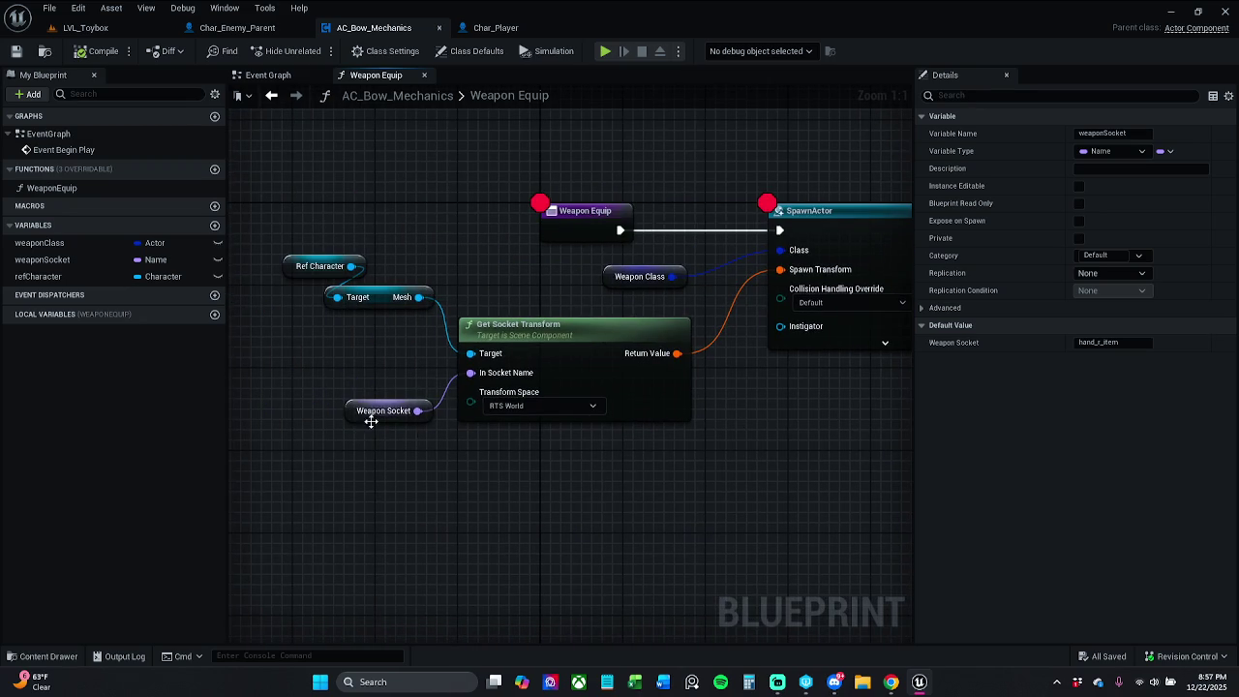
{"action": "left_click", "coordinate": [592, 406]}
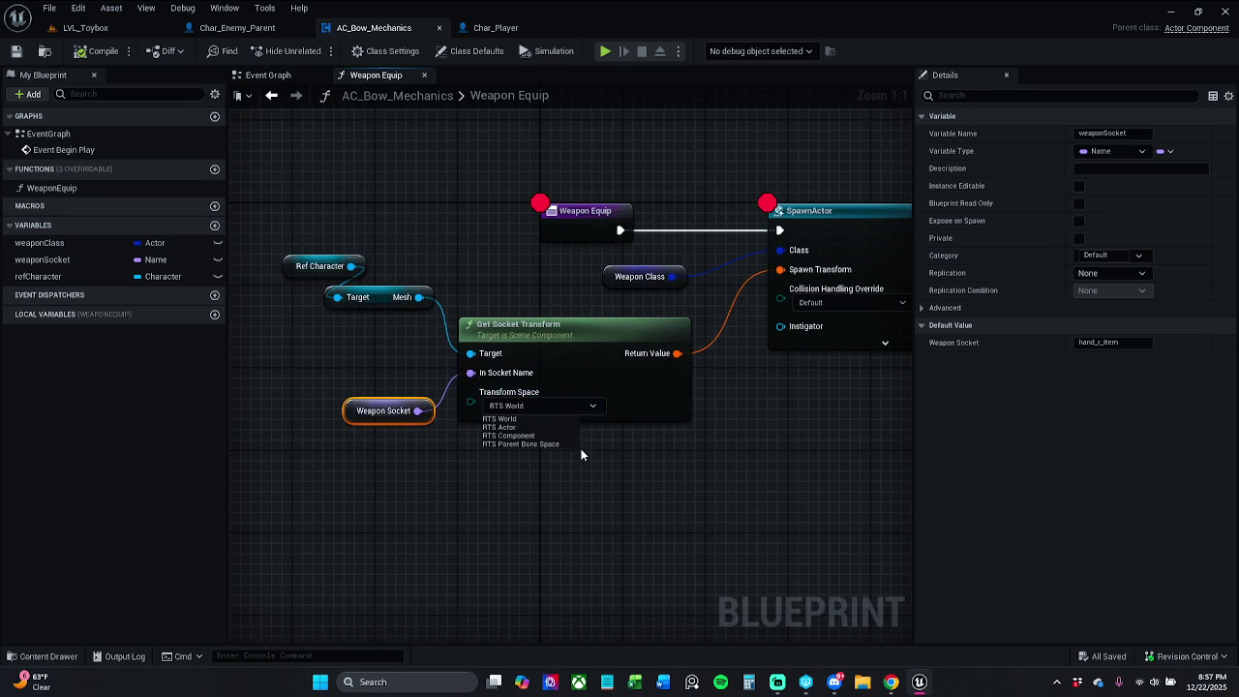
{"action": "left_click", "coordinate": [528, 427]}
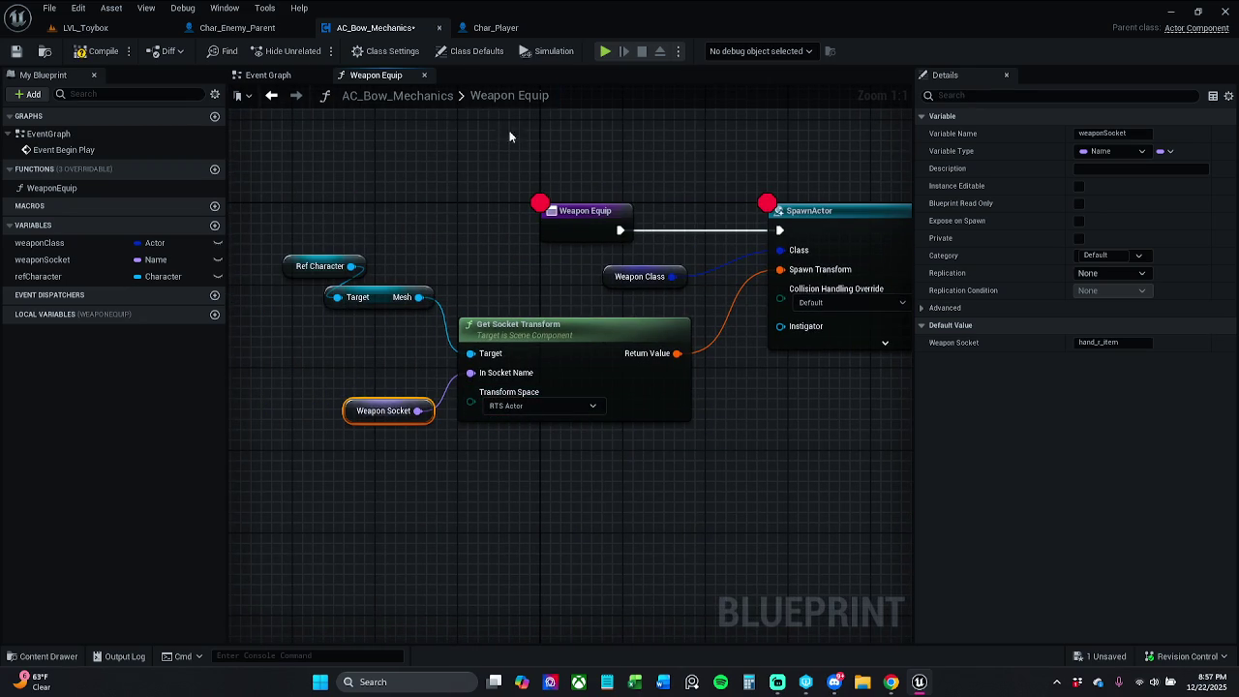
{"action": "left_click", "coordinate": [487, 28]}
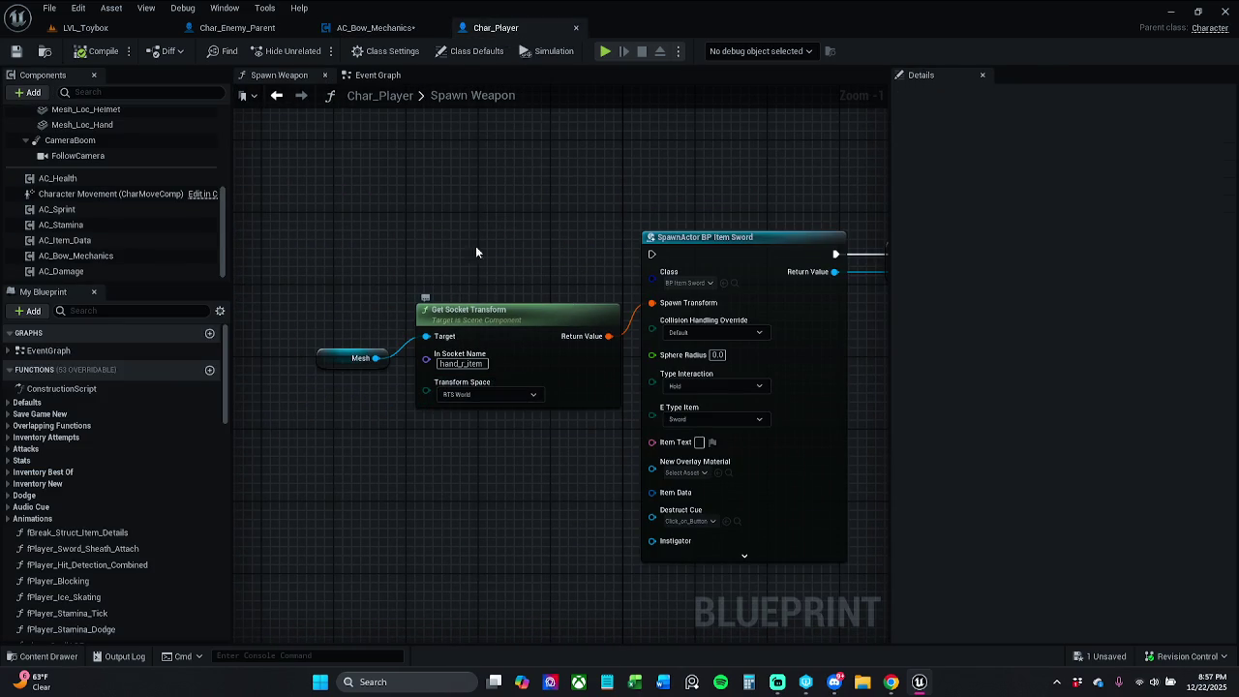
{"action": "left_click", "coordinate": [378, 29]}
{"action": "left_click", "coordinate": [592, 406]}
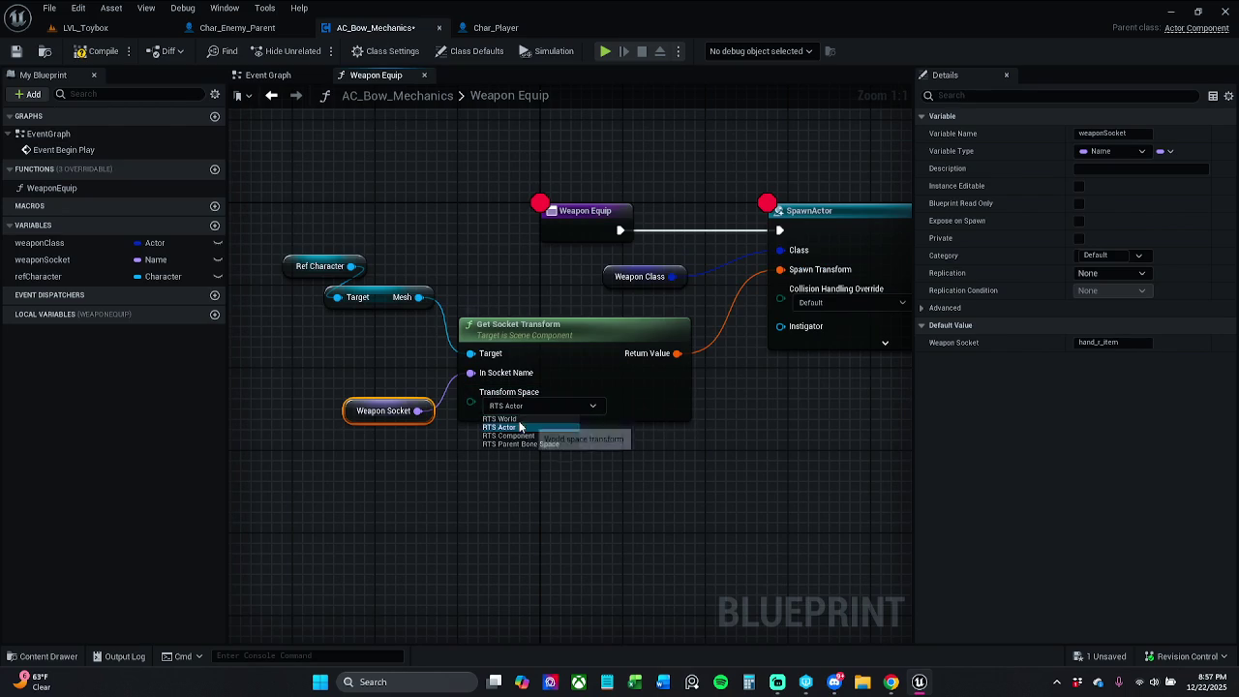
{"action": "left_click", "coordinate": [528, 417]}
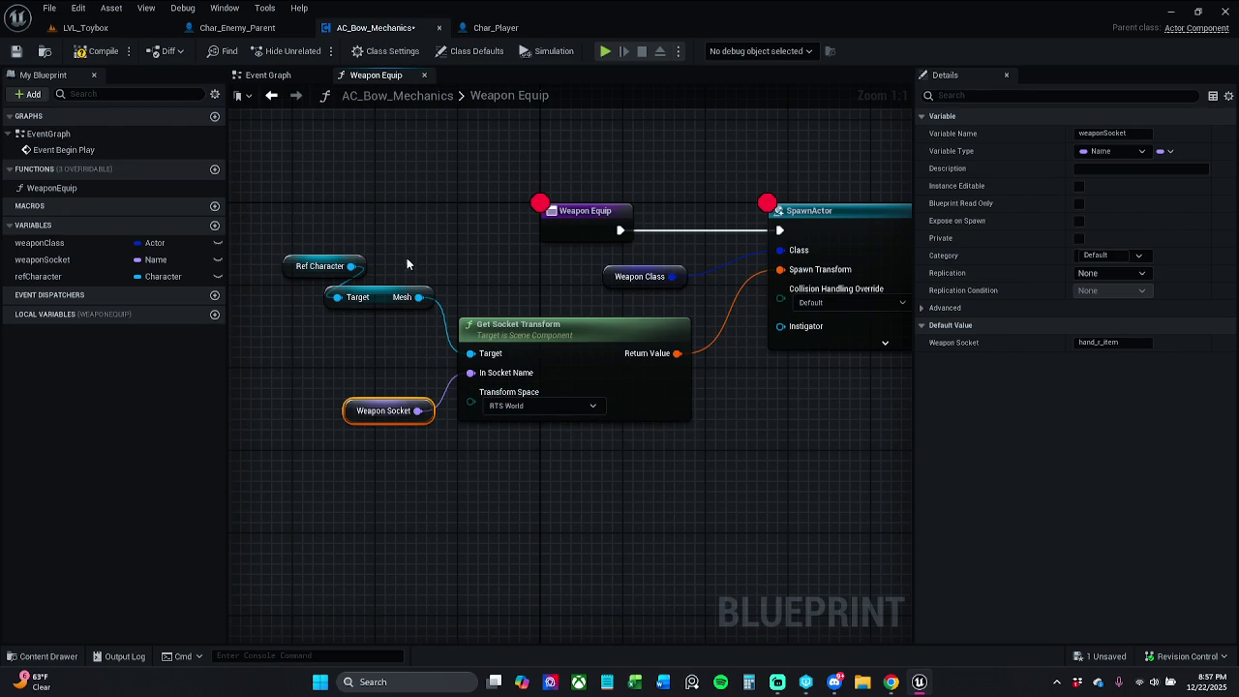
Delete the Ref Character and Mesh nodes and shift Weapon Equip left
{"action": "left_click_drag", "start_coordinate": [340, 249], "coordinate": [396, 352]}
{"action": "key", "text": "Delete"}
{"action": "mouse_move", "coordinate": [581, 210]}
{"action": "left_mouse_down"}
{"action": "mouse_move", "coordinate": [223, 229]}
{"action": "mouse_move", "coordinate": [422, 229]}
{"action": "left_mouse_up"}
Add a Get Actor Of Class node after Weapon Equip with its class set to Char_Player
{"action": "type", "text": "get"}
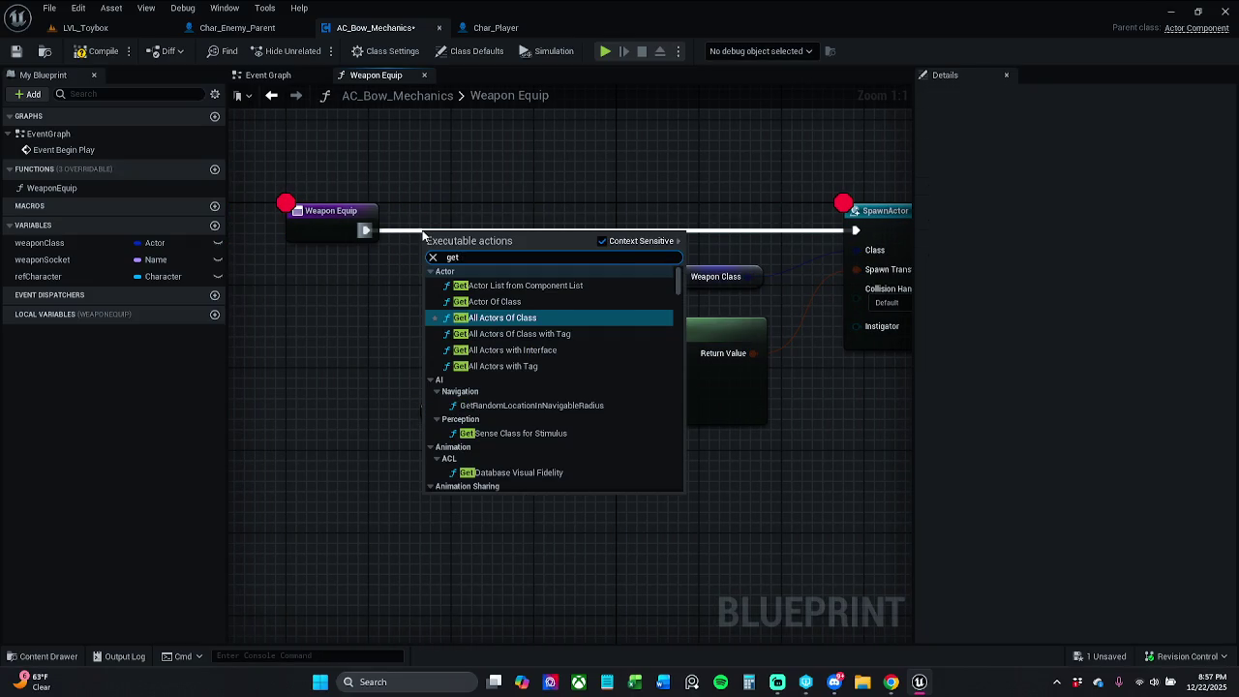
{"action": "left_click", "coordinate": [487, 301]}
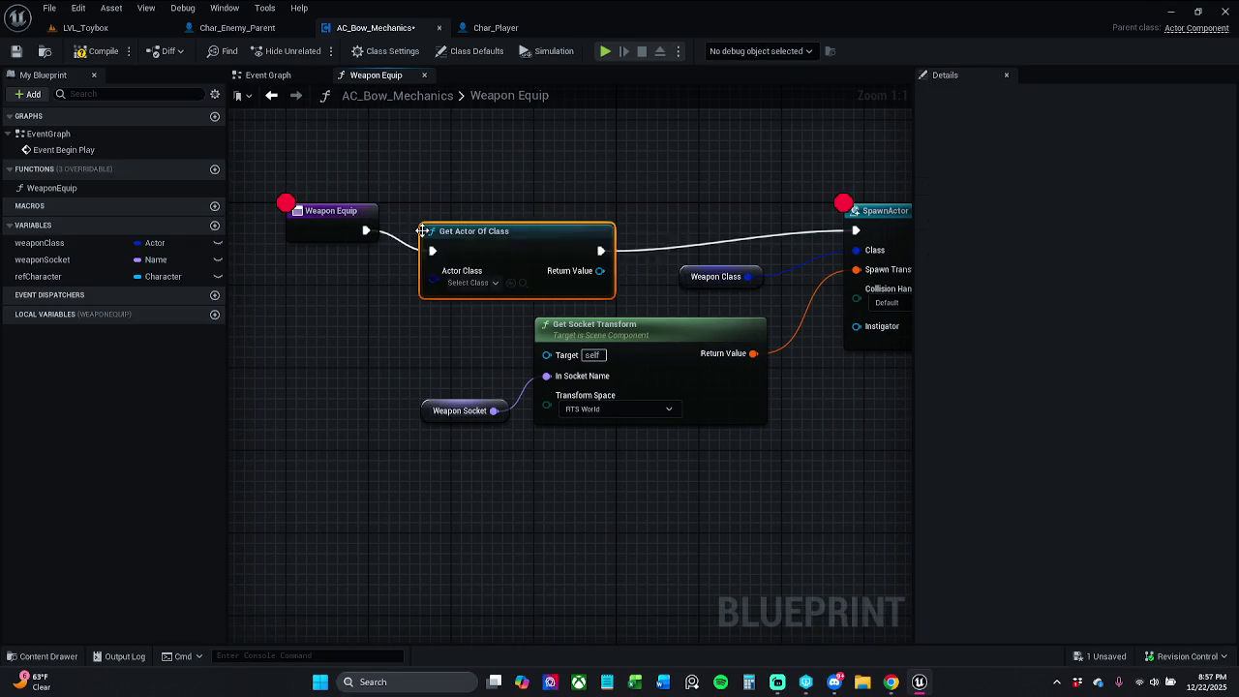
{"action": "left_click", "coordinate": [341, 226]}
{"action": "key", "text": "q"}
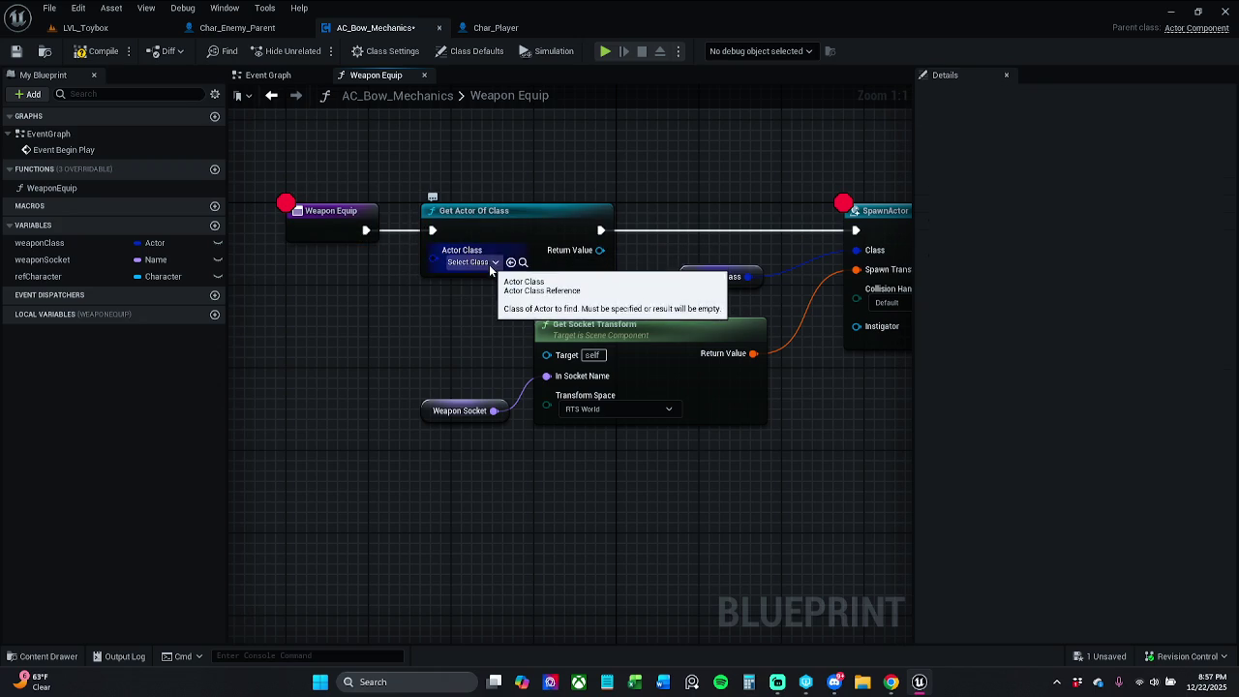
{"action": "left_click", "coordinate": [487, 263]}
{"action": "type", "text": "char"}
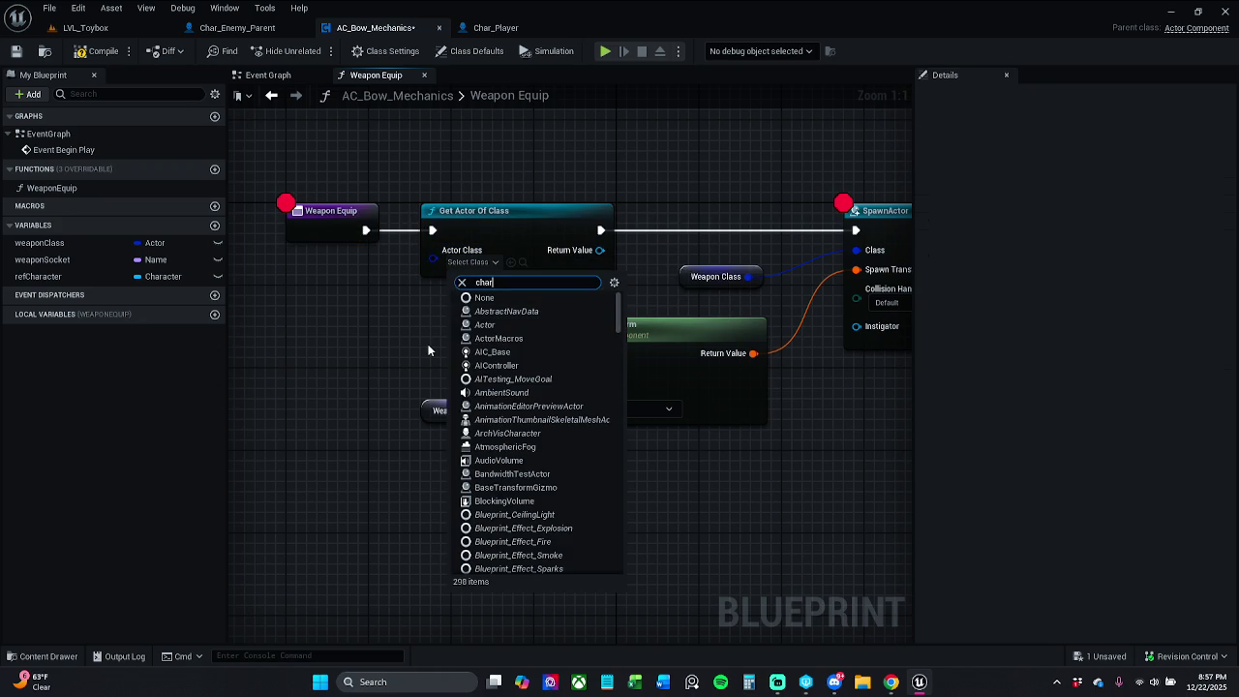
{"action": "left_click", "coordinate": [500, 365]}
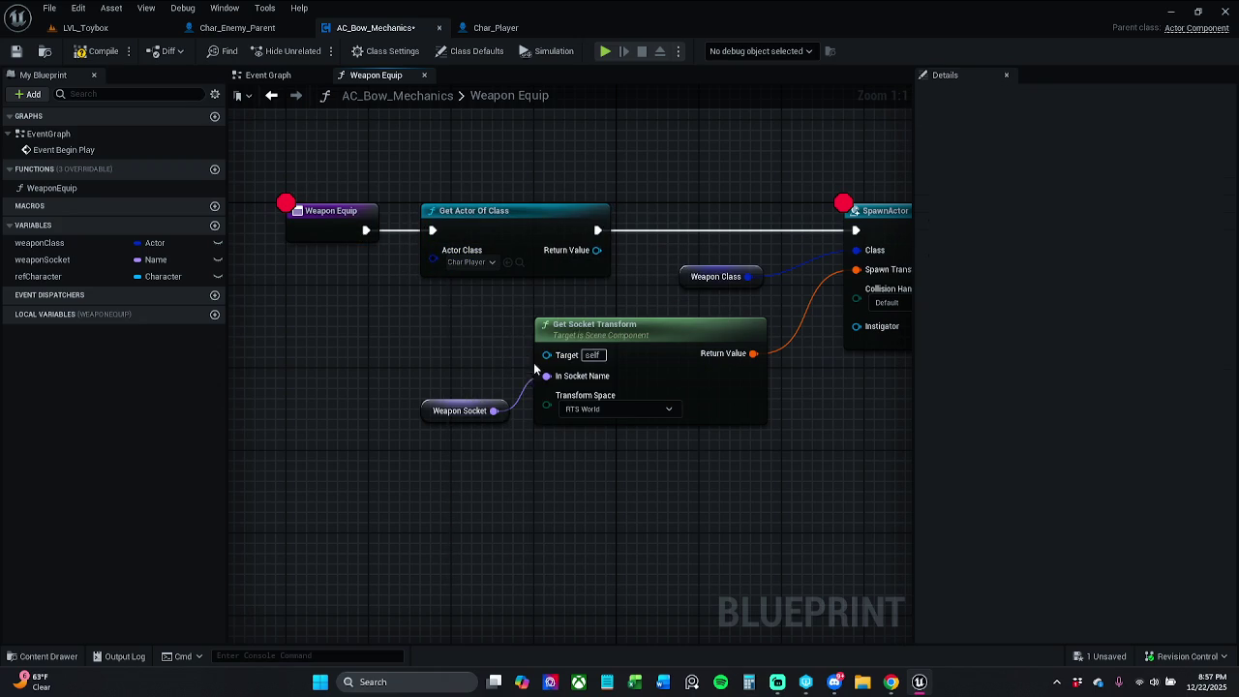
Promote the Return Value to a new variable and run its SET into SpawnActor
{"action": "mouse_move", "coordinate": [597, 250]}
{"action": "left_mouse_down"}
{"action": "mouse_move", "coordinate": [658, 253]}
{"action": "mouse_move", "coordinate": [706, 225]}
{"action": "mouse_move", "coordinate": [556, 235]}
{"action": "mouse_move", "coordinate": [598, 230]}
{"action": "left_mouse_up"}
{"action": "left_click", "coordinate": [718, 320]}
{"action": "left_click", "coordinate": [707, 193]}
{"action": "left_click_drag", "start_coordinate": [728, 229], "coordinate": [856, 231]}
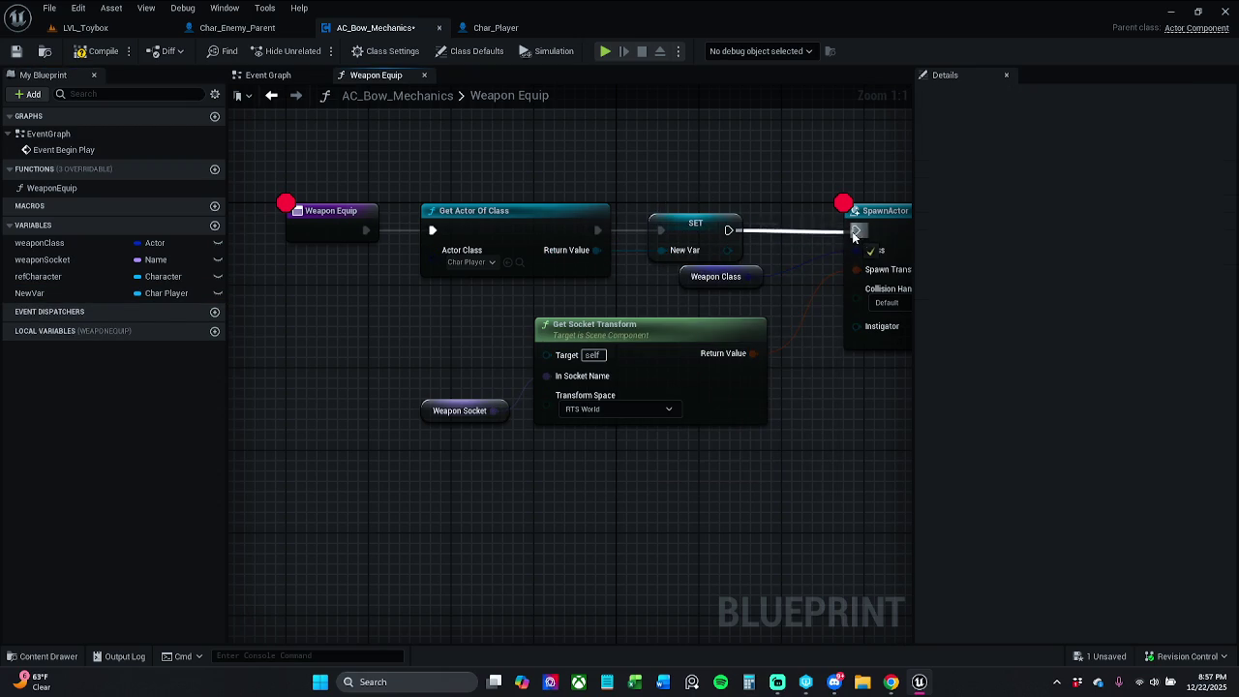
{"action": "left_click", "coordinate": [693, 232]}
{"action": "left_click", "coordinate": [1103, 133]}
{"action": "type", "text": "playerChar"}
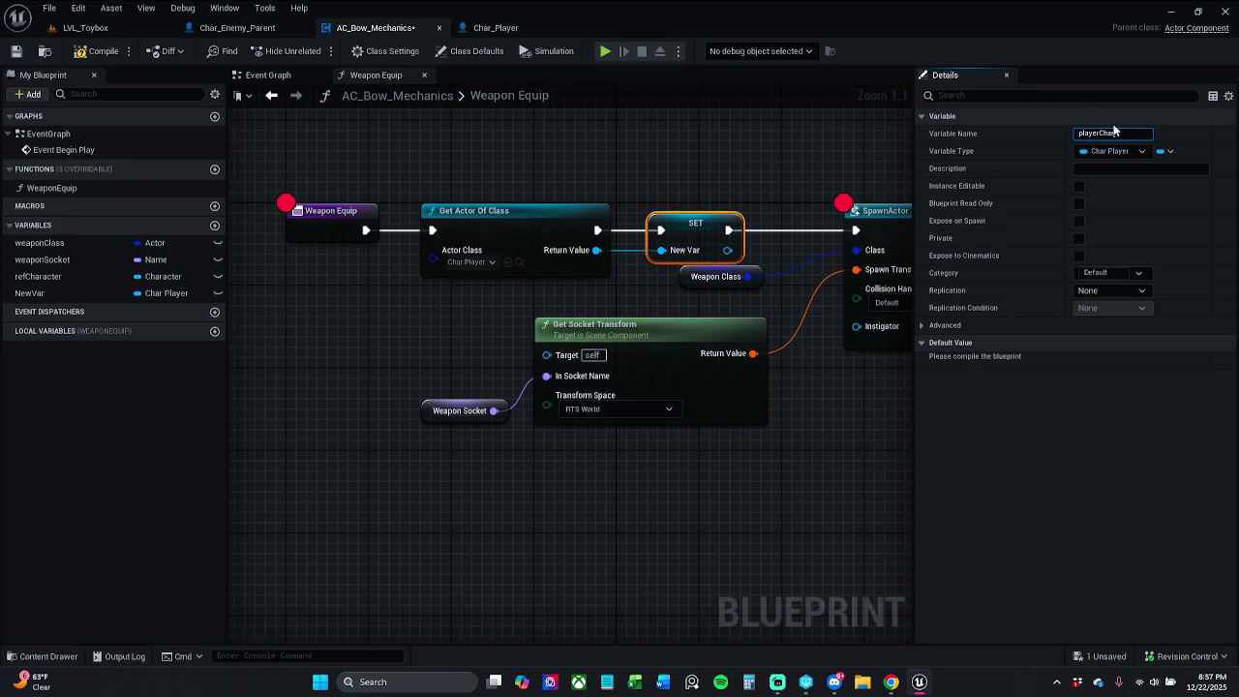
Change the NewVar name in the Details panel's Variable Name field to charPlayer
{"action": "left_click_drag", "start_coordinate": [1101, 132], "coordinate": [1123, 134]}
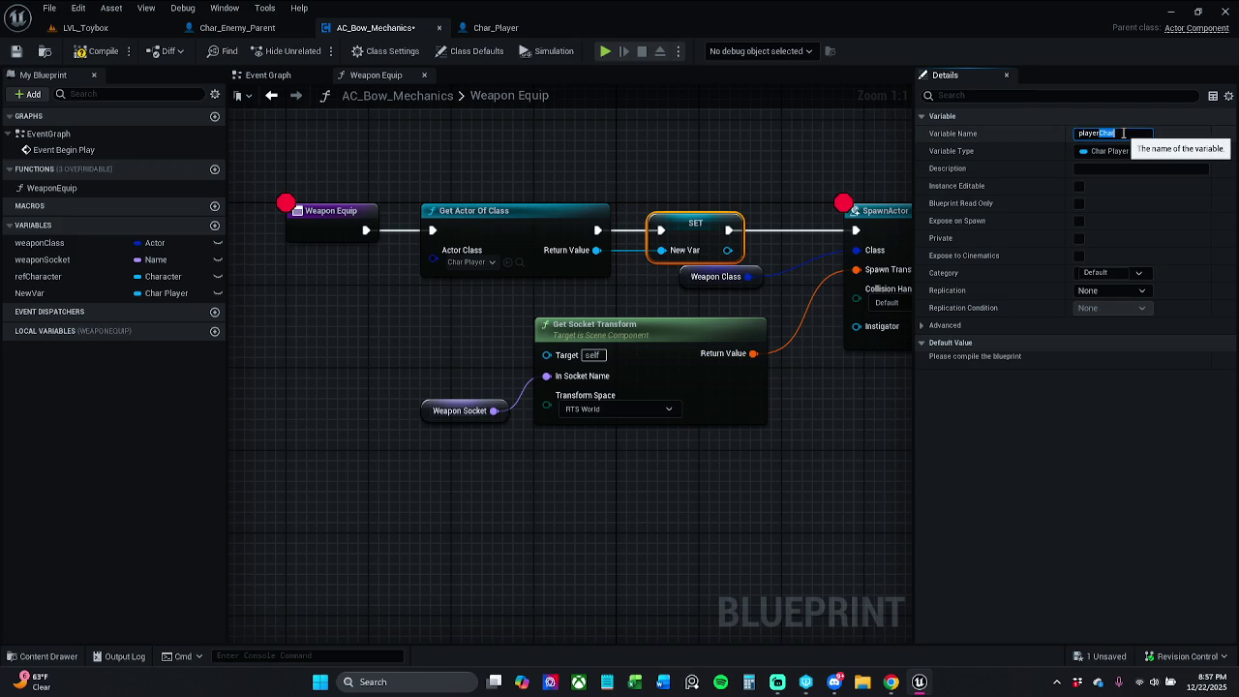
{"action": "key", "text": "BackSpace"}
{"action": "key", "text": "ctrl+a"}
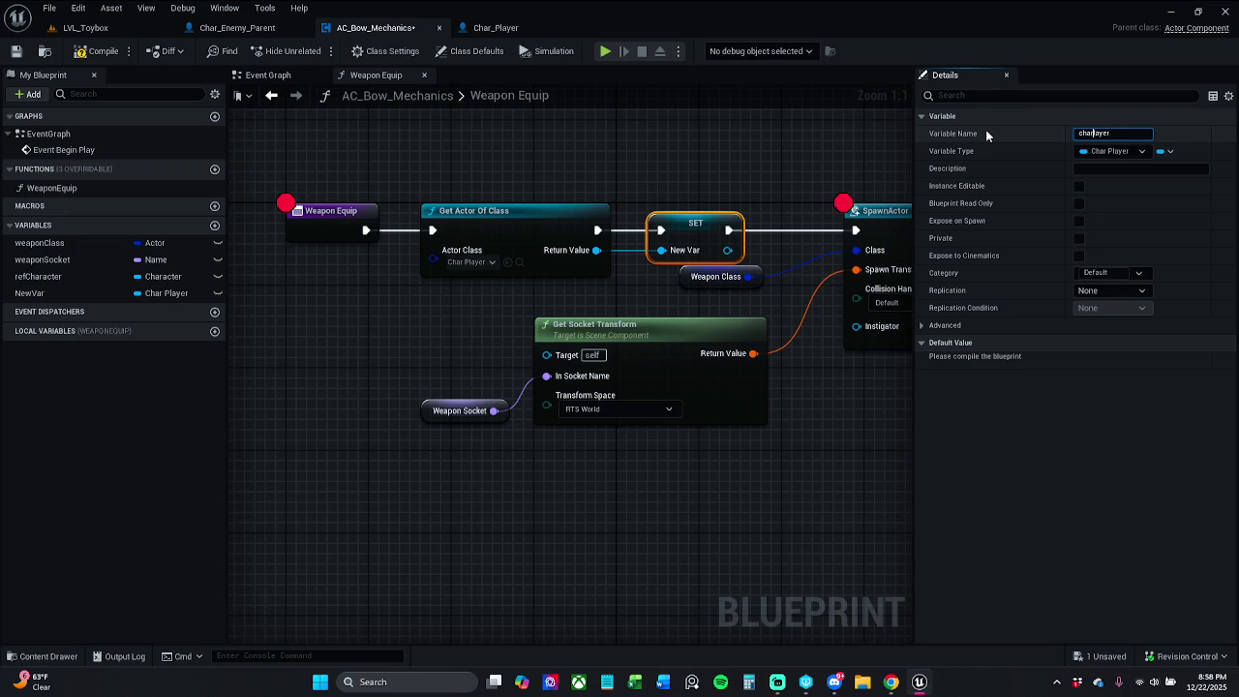
{"action": "key", "text": "Return"}
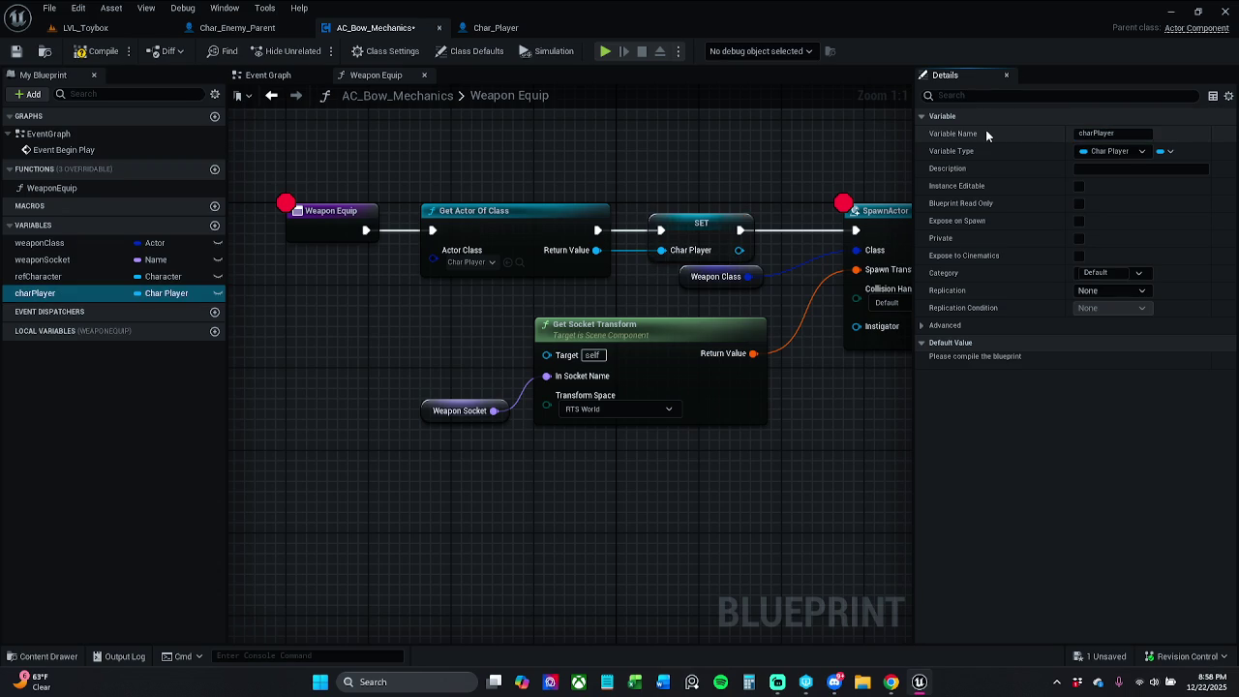
{"action": "left_click_drag", "start_coordinate": [592, 156], "coordinate": [650, 147]}
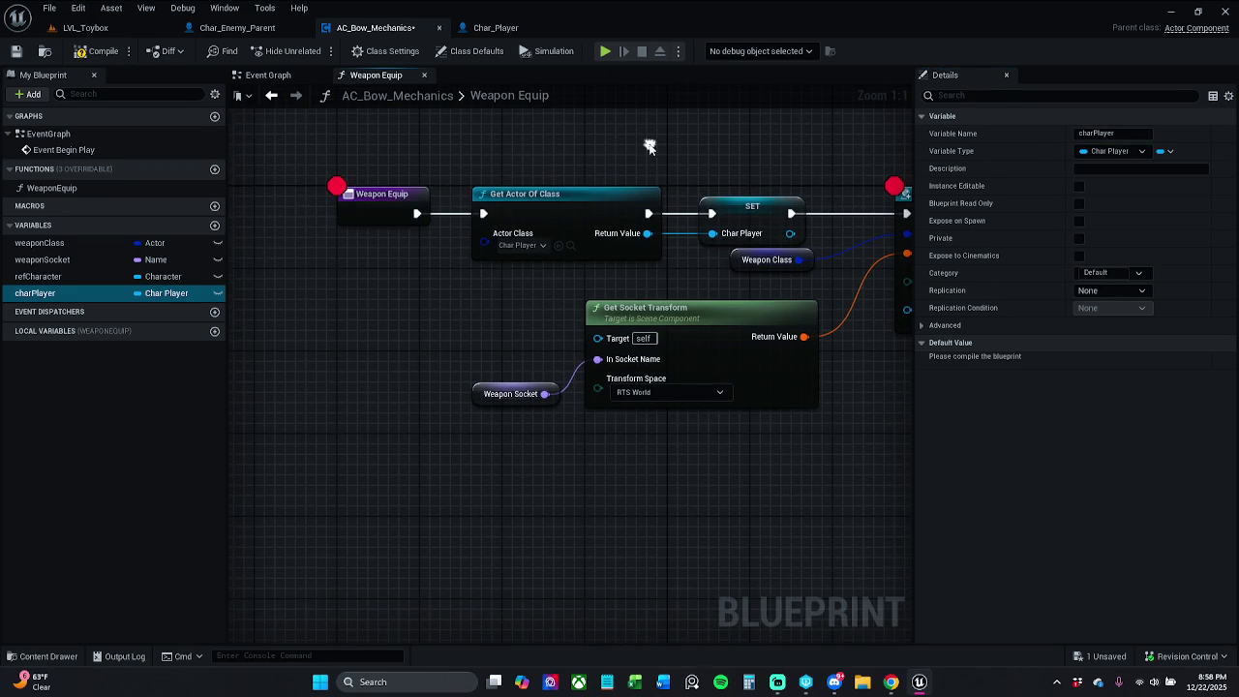
Wire a charPlayer getter's Get Mesh into Get Socket Transform's Target, then compile and save
{"action": "left_click", "coordinate": [100, 58]}
{"action": "left_click_drag", "start_coordinate": [467, 295], "coordinate": [427, 314]}
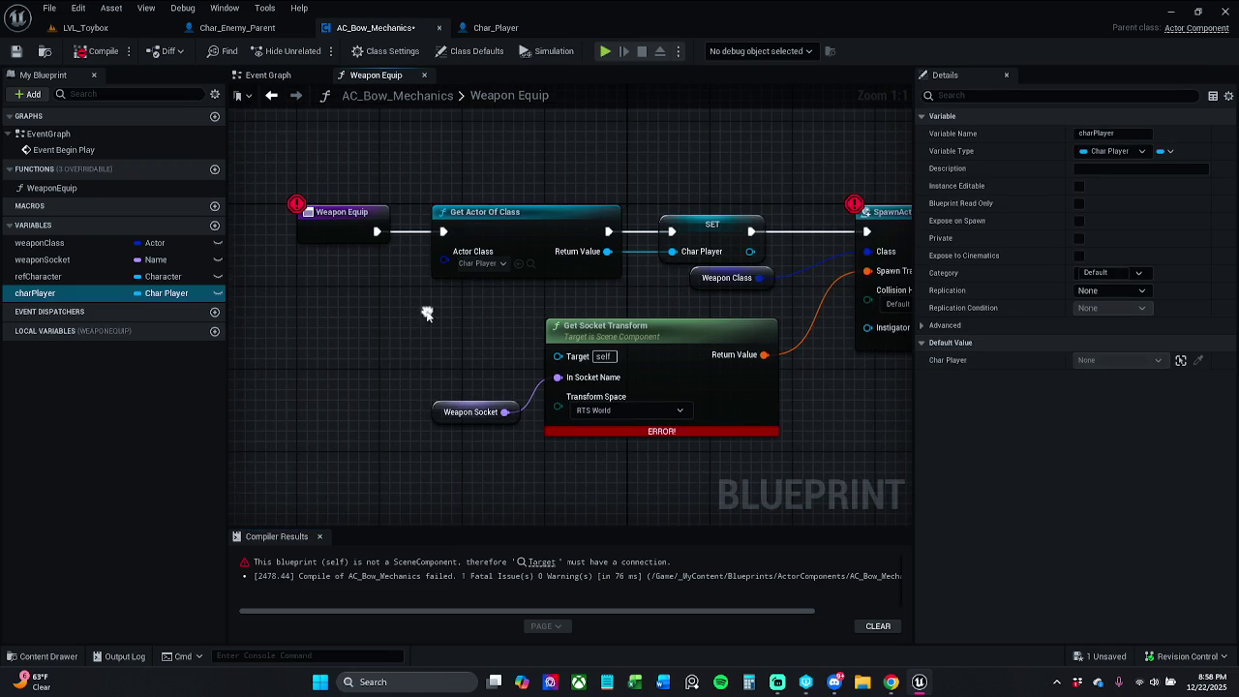
{"action": "left_click", "coordinate": [320, 536]}
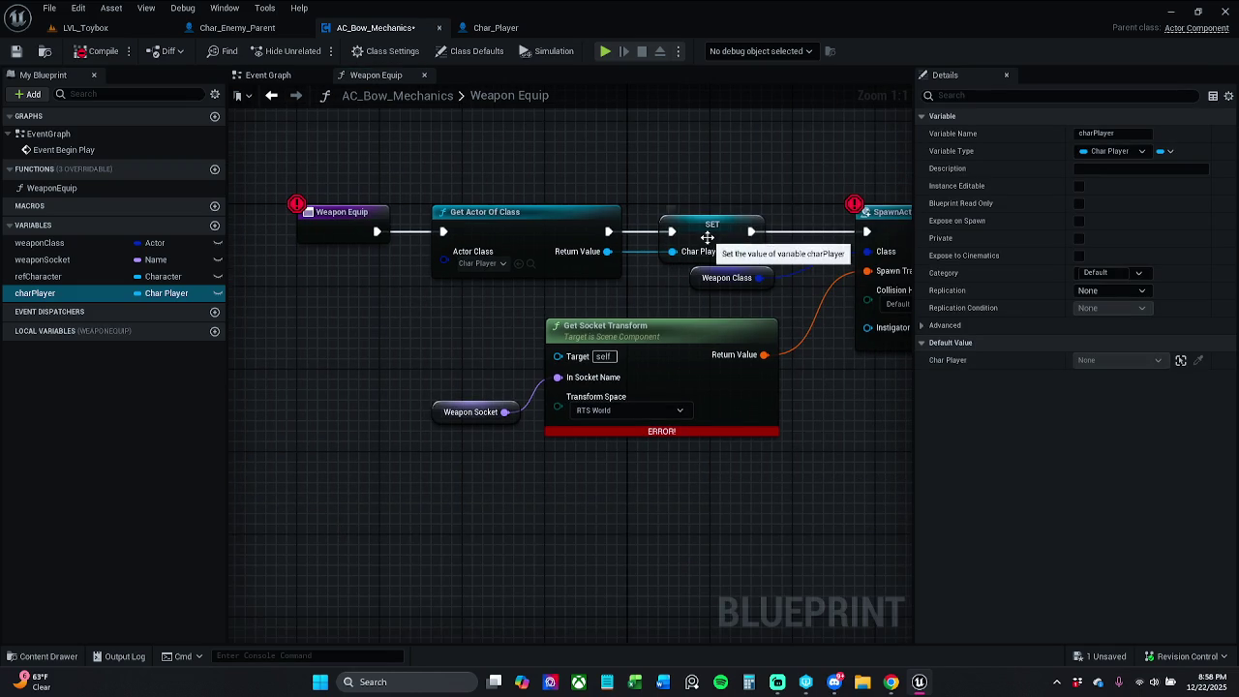
{"action": "mouse_move", "coordinate": [45, 301]}
{"action": "left_mouse_down"}
{"action": "mouse_move", "coordinate": [304, 310]}
{"action": "mouse_move", "coordinate": [350, 341]}
{"action": "left_mouse_up"}
{"action": "left_click", "coordinate": [361, 329]}
{"action": "type", "text": "get mesh"}
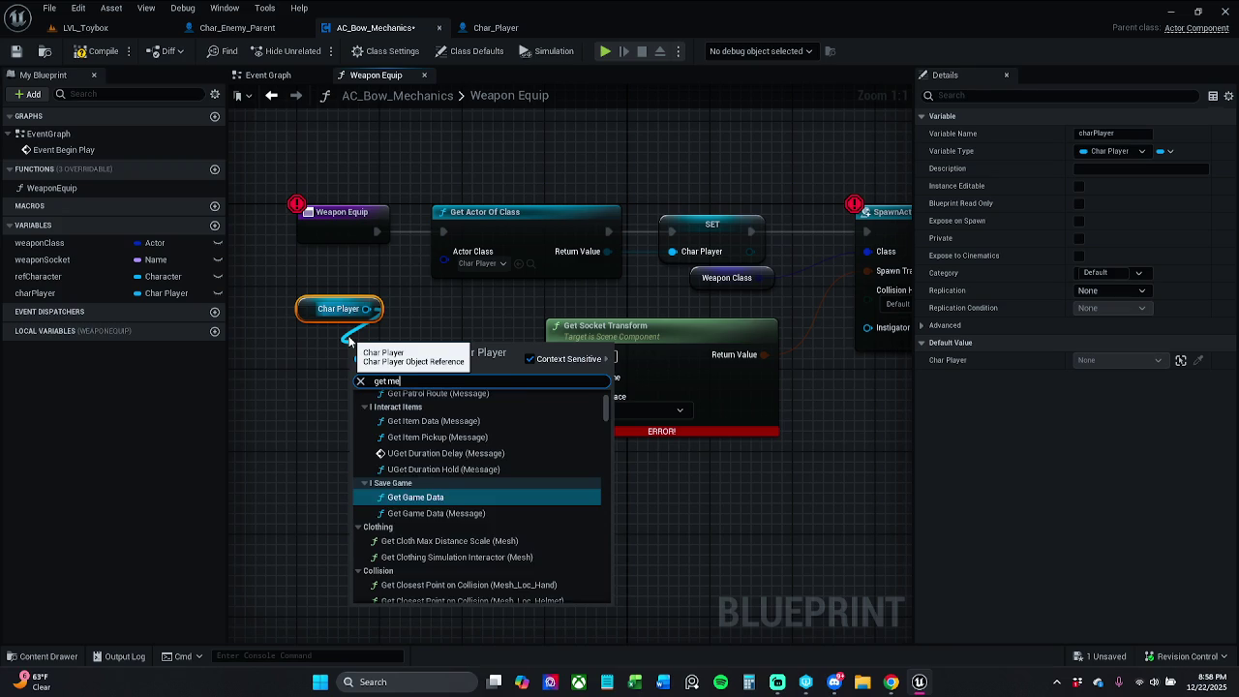
{"action": "left_click", "coordinate": [453, 502]}
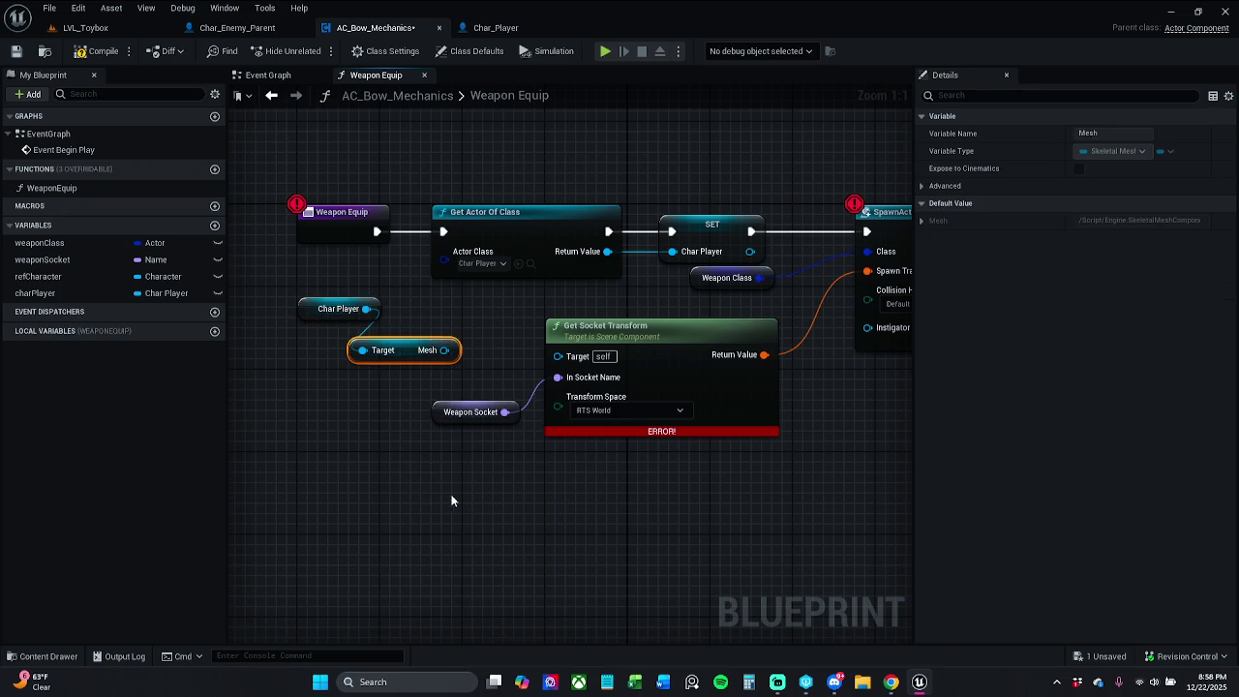
{"action": "left_click_drag", "start_coordinate": [444, 350], "coordinate": [558, 357]}
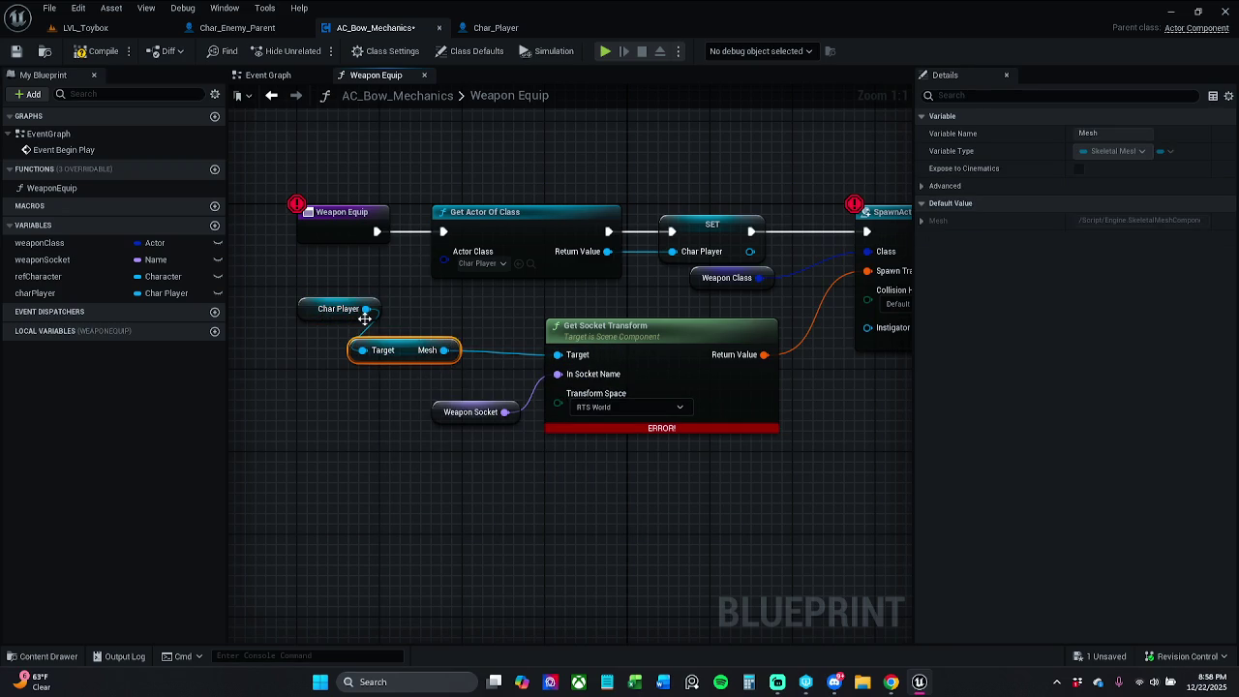
{"action": "left_click", "coordinate": [123, 50]}
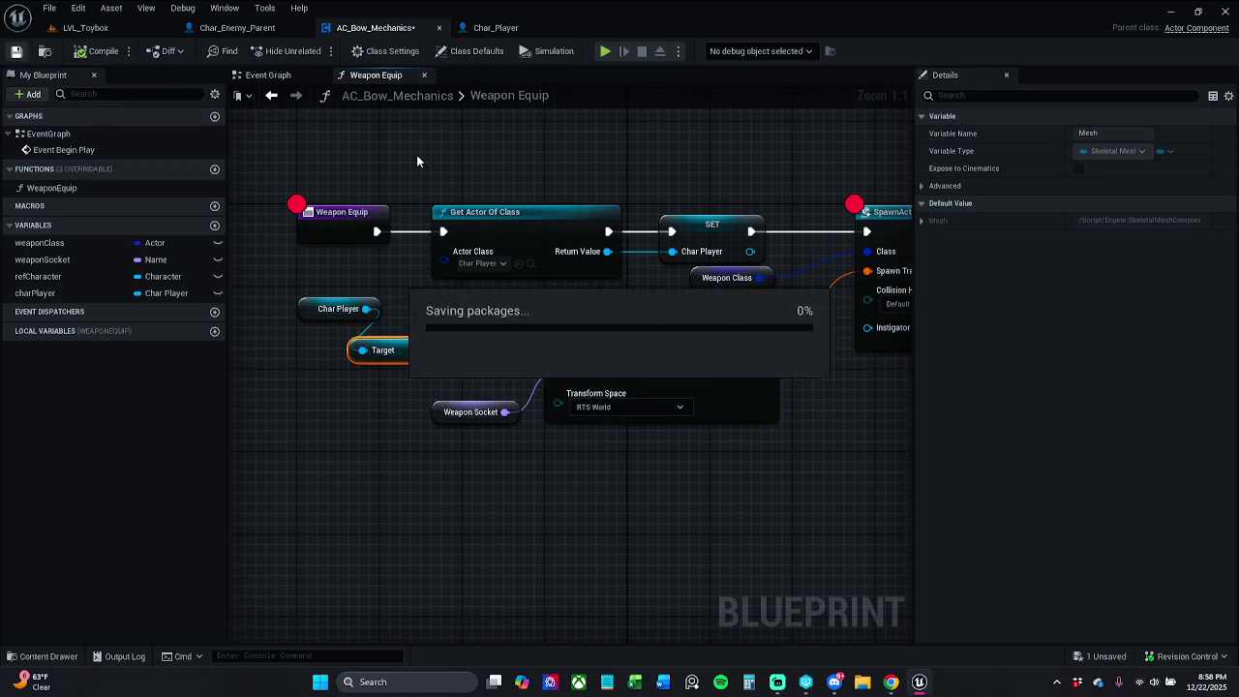
{"action": "left_click", "coordinate": [85, 28]}
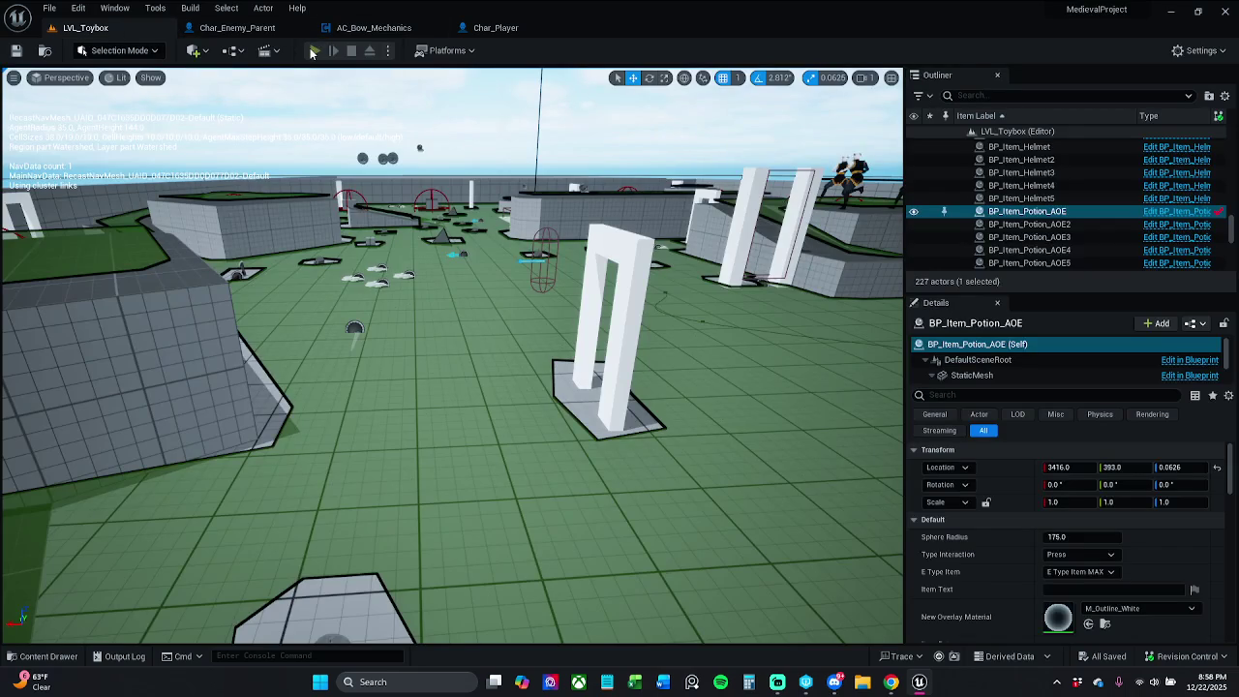
Play-test the level twice, continuing through the Weapon Equip breakpoints each time
{"action": "left_click", "coordinate": [312, 52]}
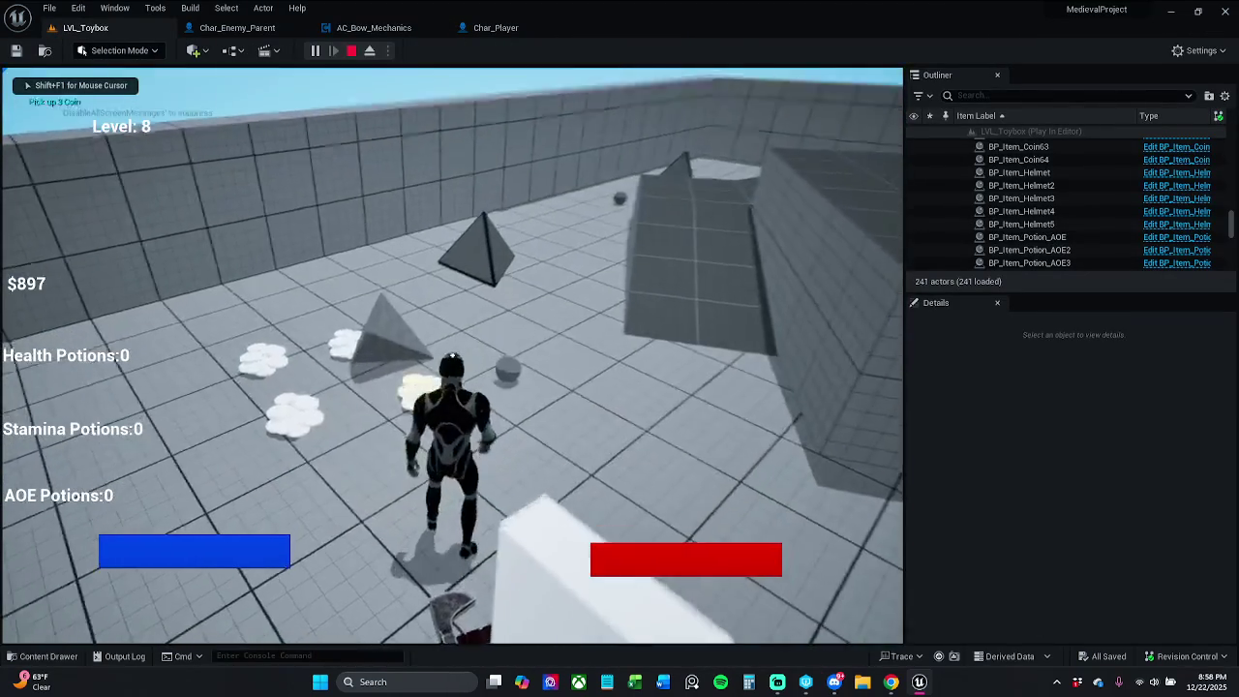
{"action": "key", "text": "Escape"}
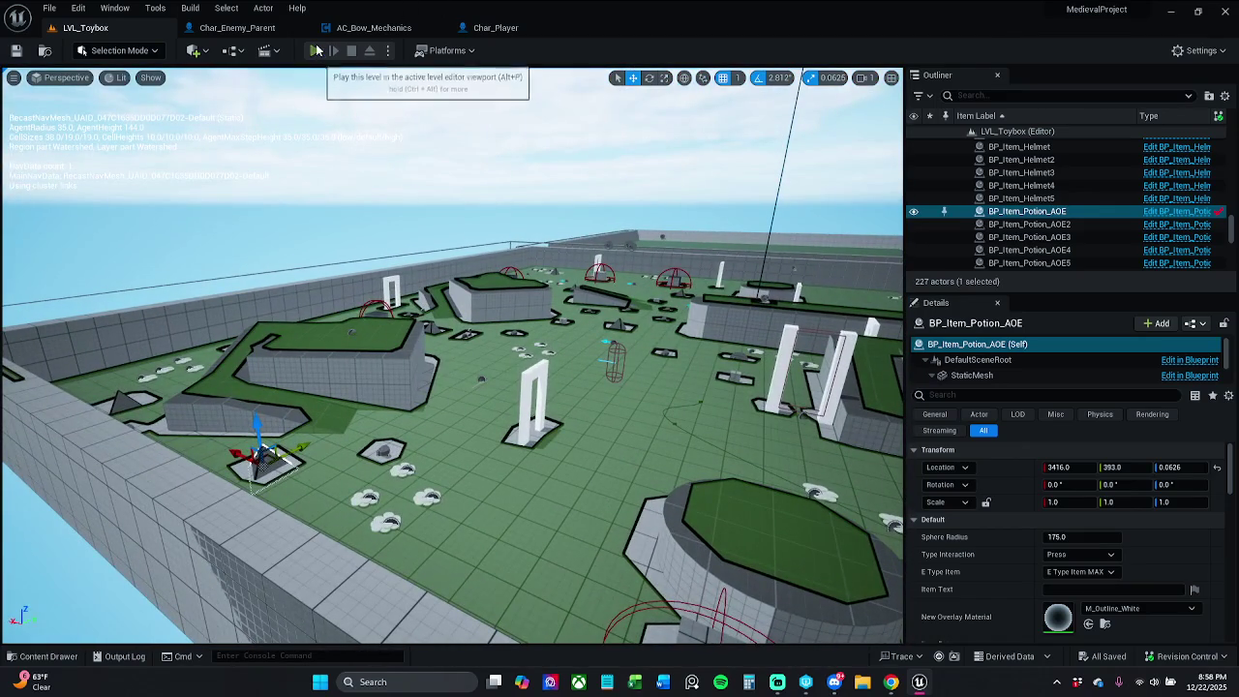
{"action": "left_click", "coordinate": [373, 27]}
{"action": "left_click", "coordinate": [623, 48]}
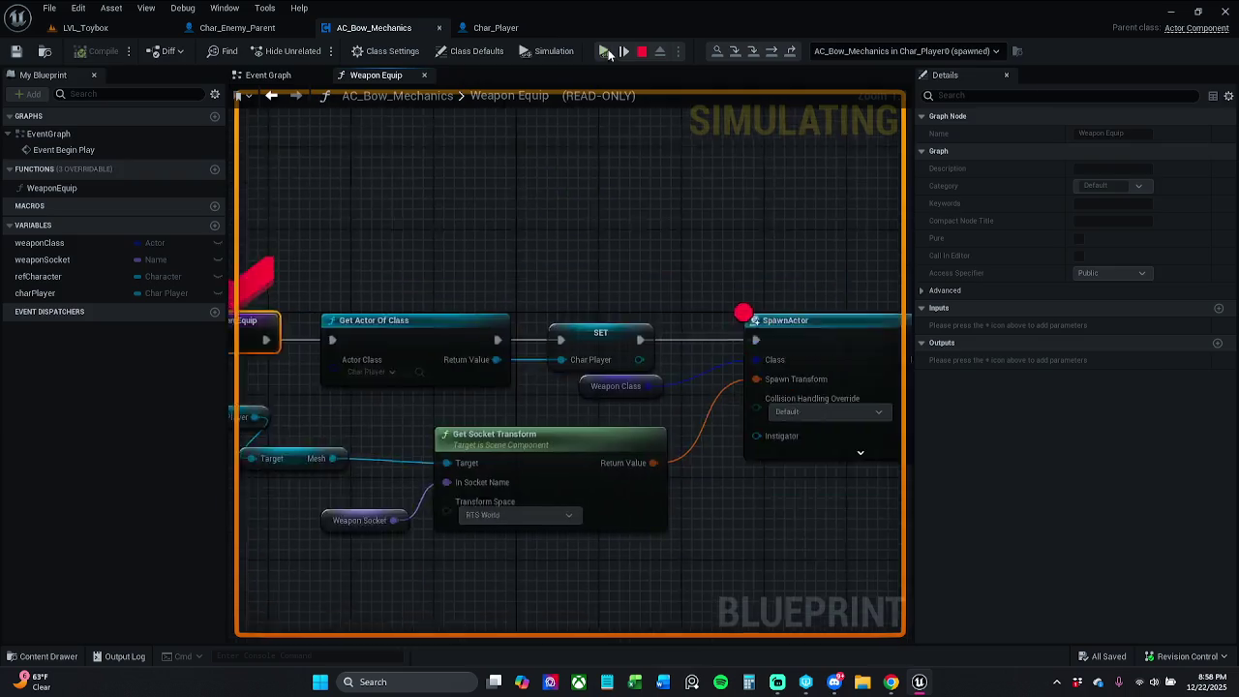
{"action": "left_click", "coordinate": [623, 48]}
{"action": "left_click", "coordinate": [622, 48]}
{"action": "left_click", "coordinate": [622, 49]}
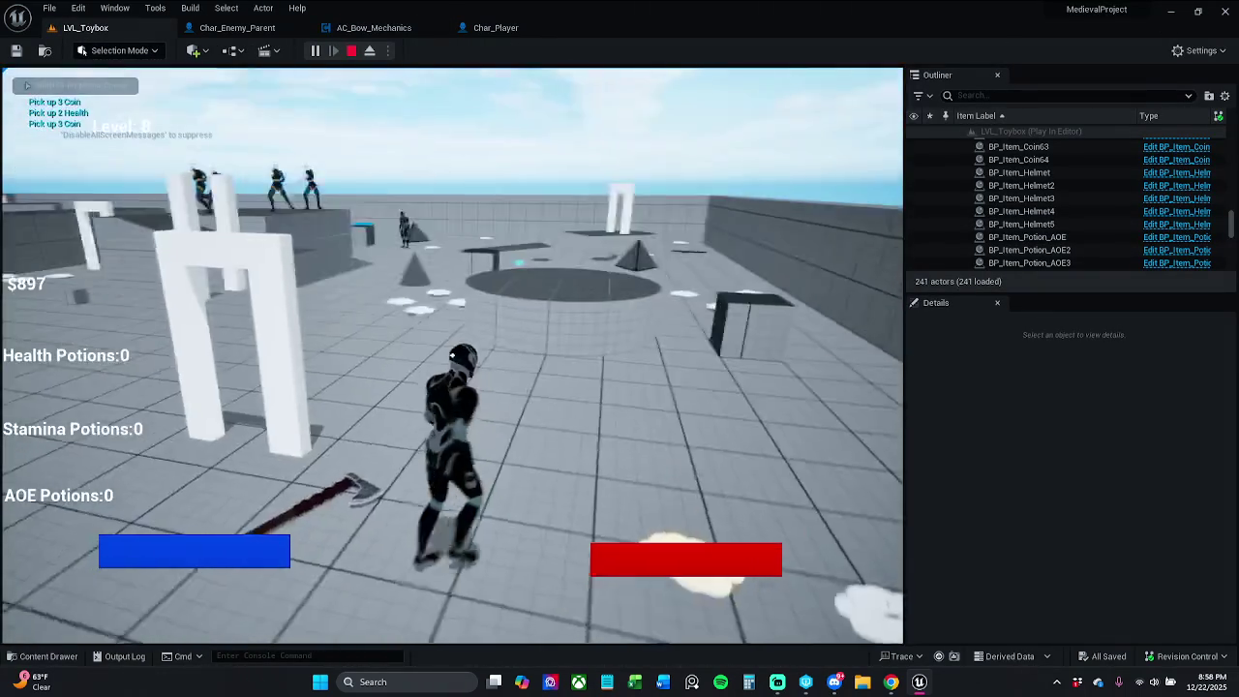
{"action": "key", "text": "Escape"}
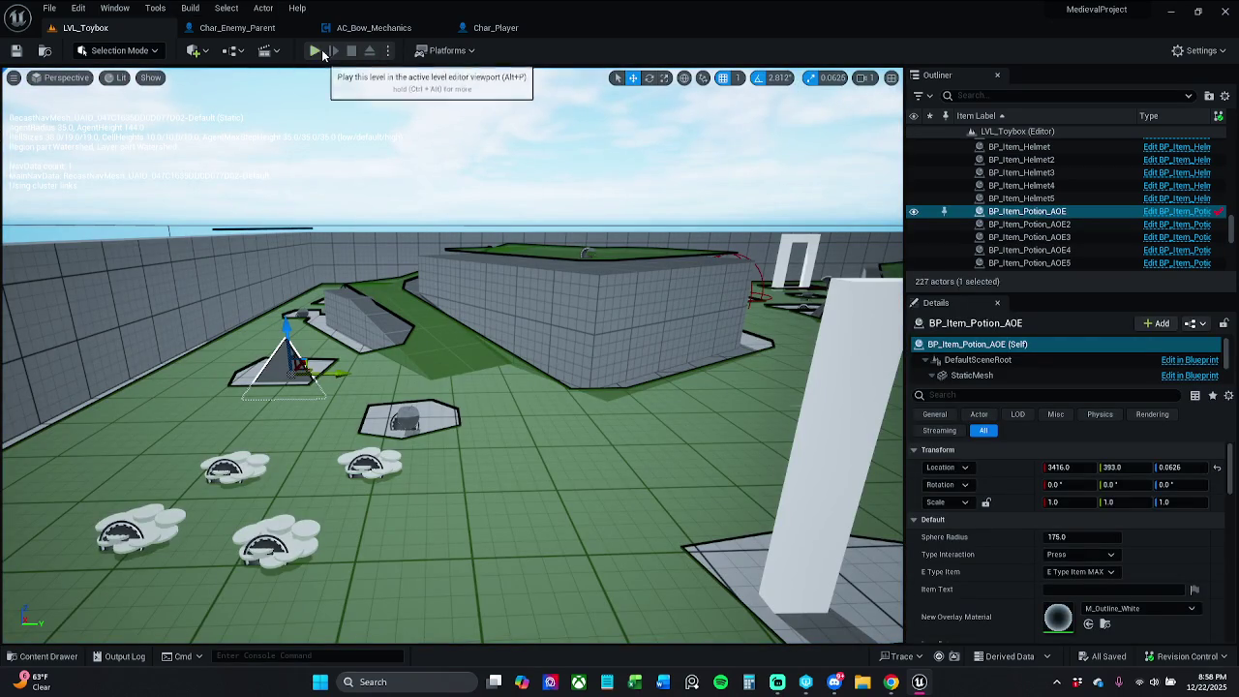
Run one more play test past the Weapon Equip breakpoint, then view Char_Player's Spawn Weapon graph
{"action": "left_click", "coordinate": [320, 51]}
{"action": "left_click", "coordinate": [613, 55]}
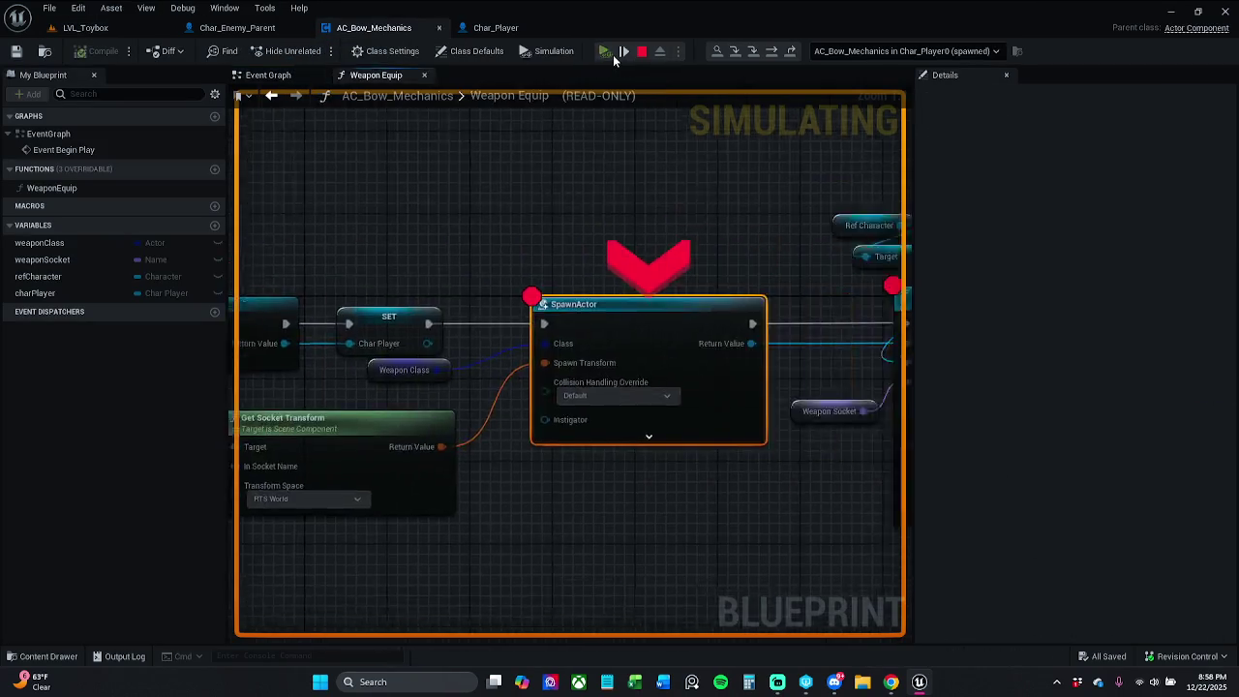
{"action": "left_click", "coordinate": [613, 55]}
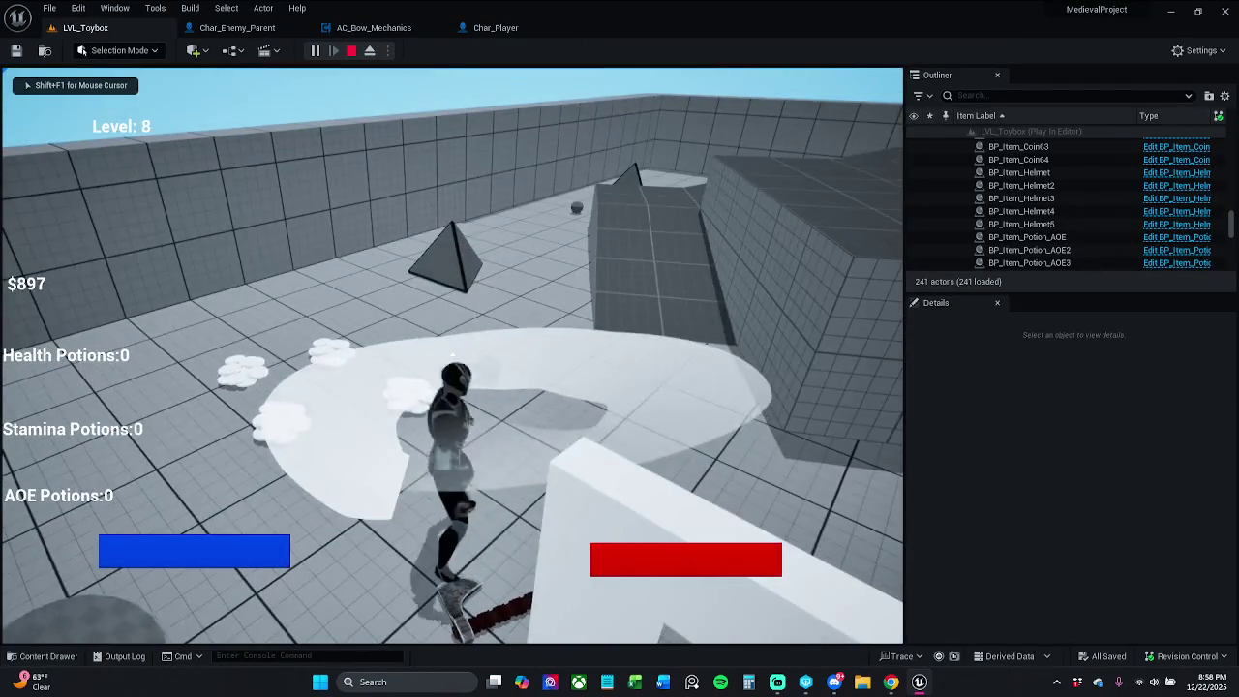
{"action": "key", "text": "Escape"}
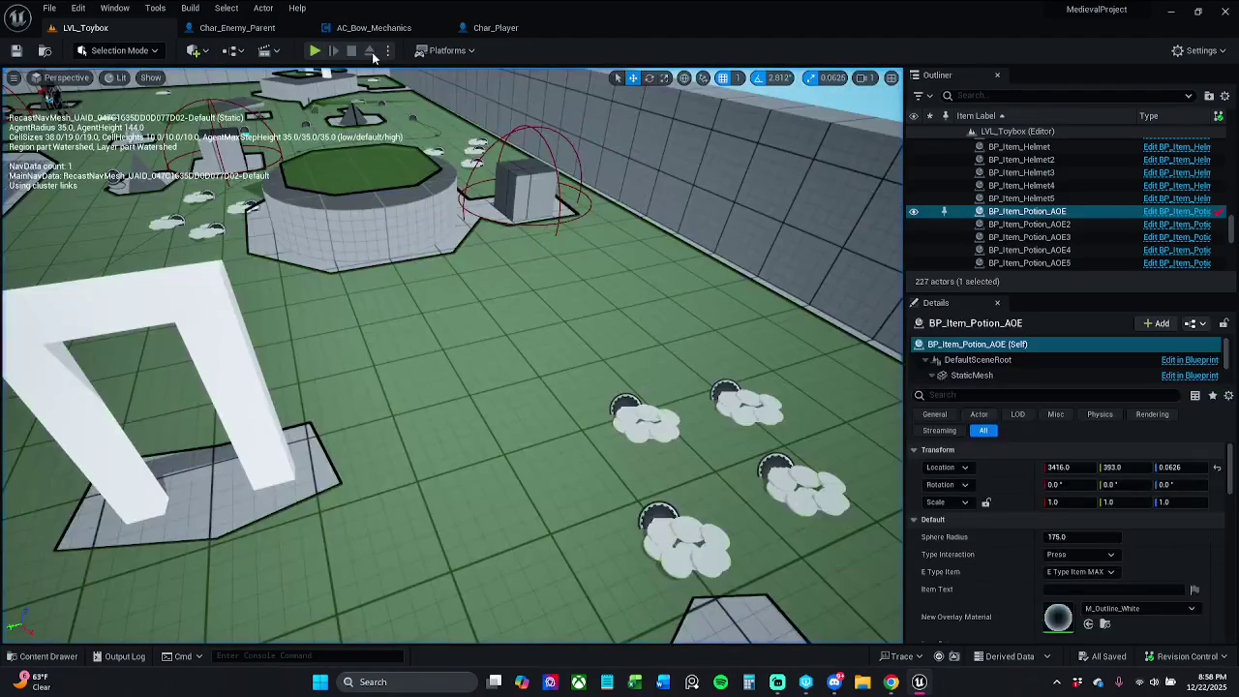
{"action": "left_click", "coordinate": [470, 33]}
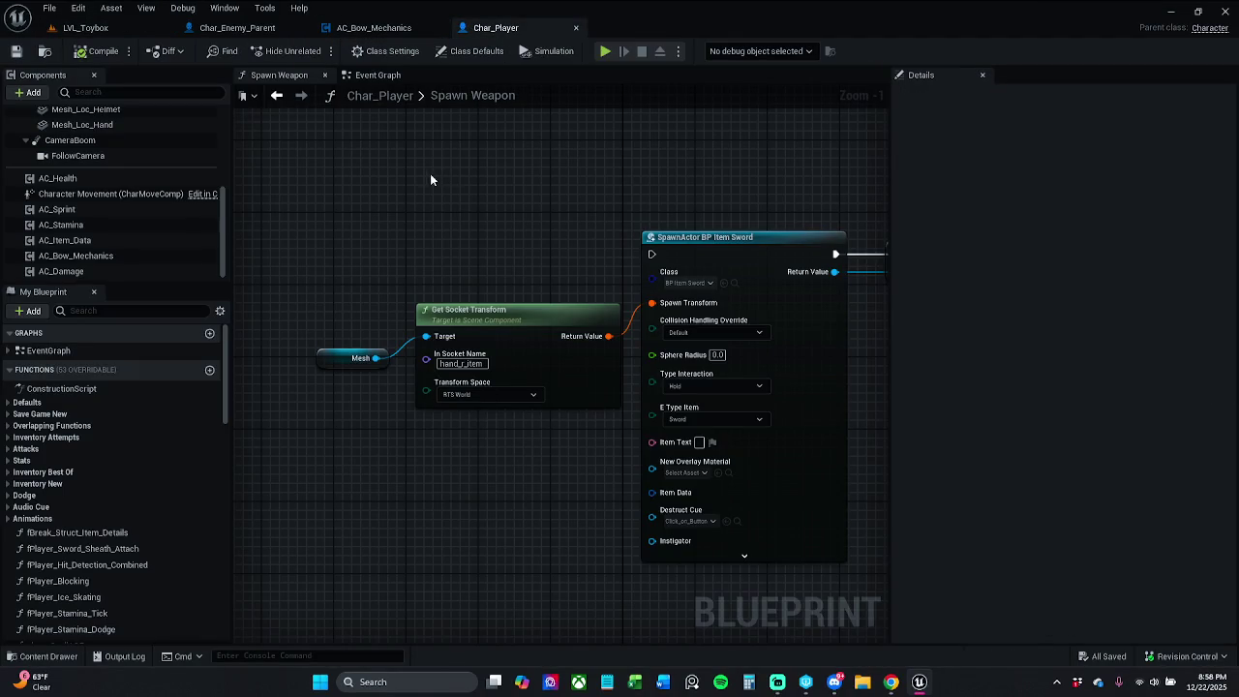
Back in AC_Bow_Mechanics's Weapon Equip graph, nudge the Weapon Class getter down-left
{"action": "left_click", "coordinate": [426, 27]}
{"action": "mouse_move", "coordinate": [547, 206]}
{"action": "left_mouse_down"}
{"action": "mouse_move", "coordinate": [656, 204]}
{"action": "mouse_move", "coordinate": [628, 189]}
{"action": "mouse_move", "coordinate": [992, 201]}
{"action": "mouse_move", "coordinate": [847, 204]}
{"action": "mouse_move", "coordinate": [1030, 187]}
{"action": "left_mouse_up"}
{"action": "scroll", "coordinate": [628, 189], "scroll_direction": "down", "scroll_amount": 1}
{"action": "left_click_drag", "start_coordinate": [473, 284], "coordinate": [468, 292]}
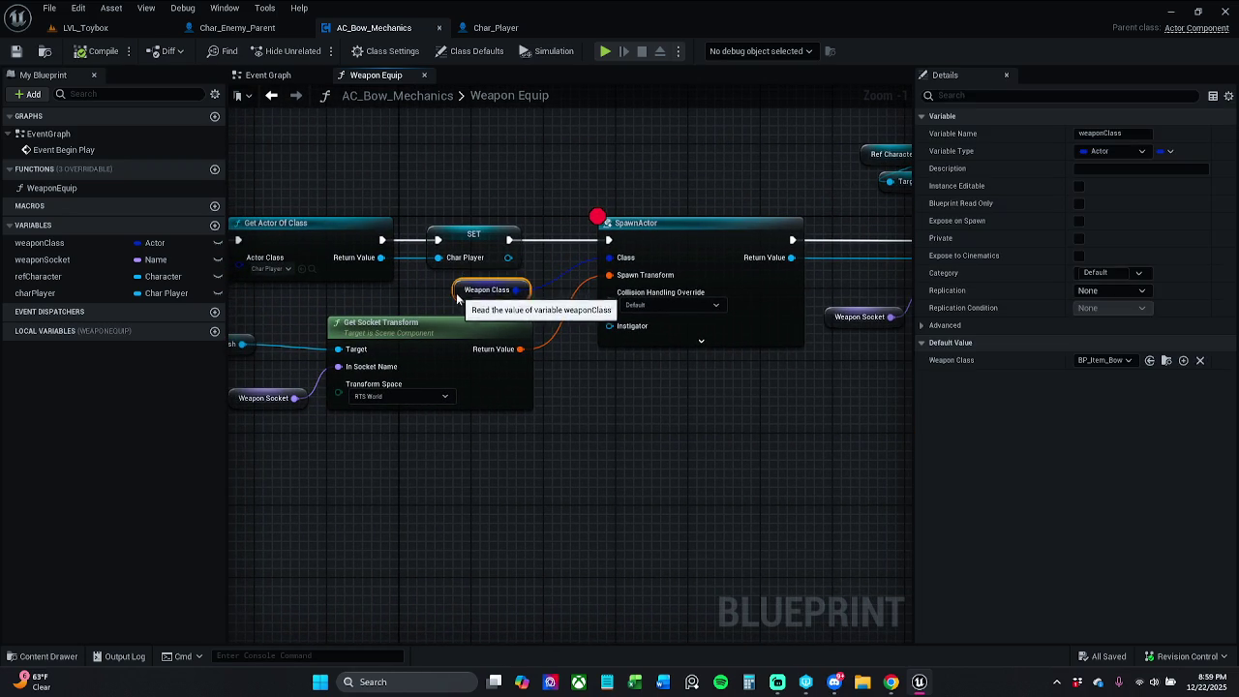
{"action": "left_click", "coordinate": [708, 395]}
{"action": "left_click_drag", "start_coordinate": [708, 395], "coordinate": [452, 397]}
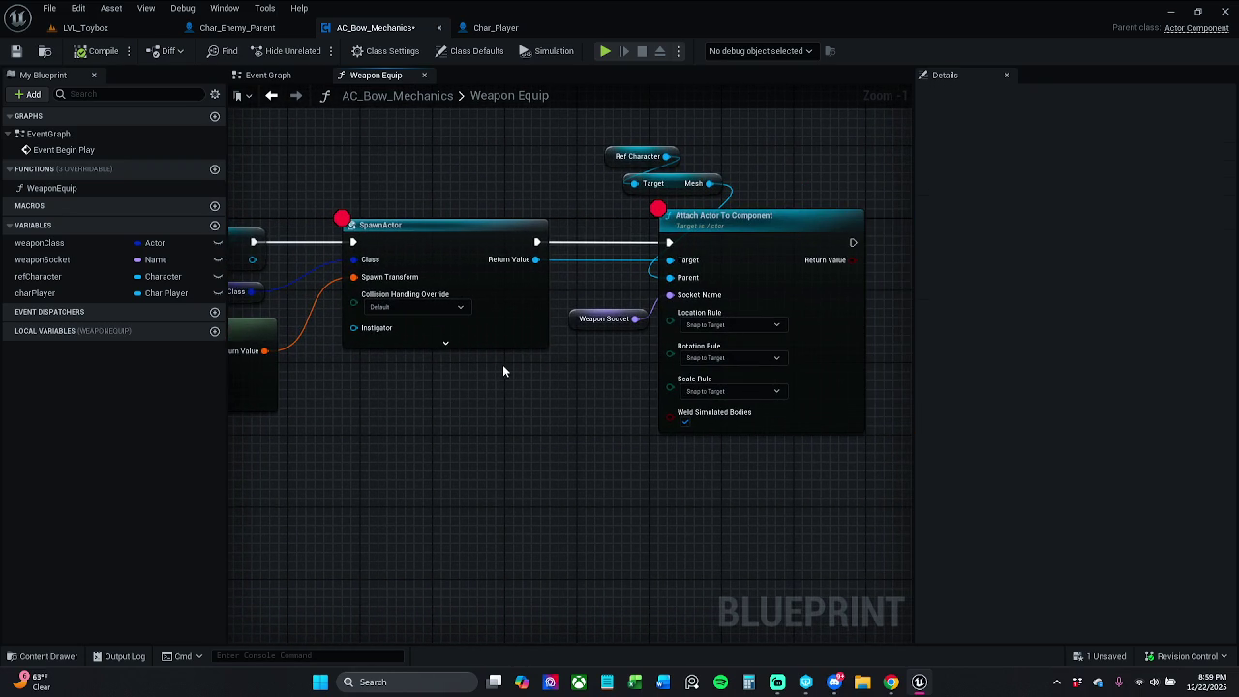
Move the Ref Character and Mesh getters slightly lower above Attach Actor To Component
{"action": "scroll", "coordinate": [504, 364], "scroll_direction": "down", "scroll_amount": 2}
{"action": "scroll", "coordinate": [569, 364], "scroll_direction": "up", "scroll_amount": 1}
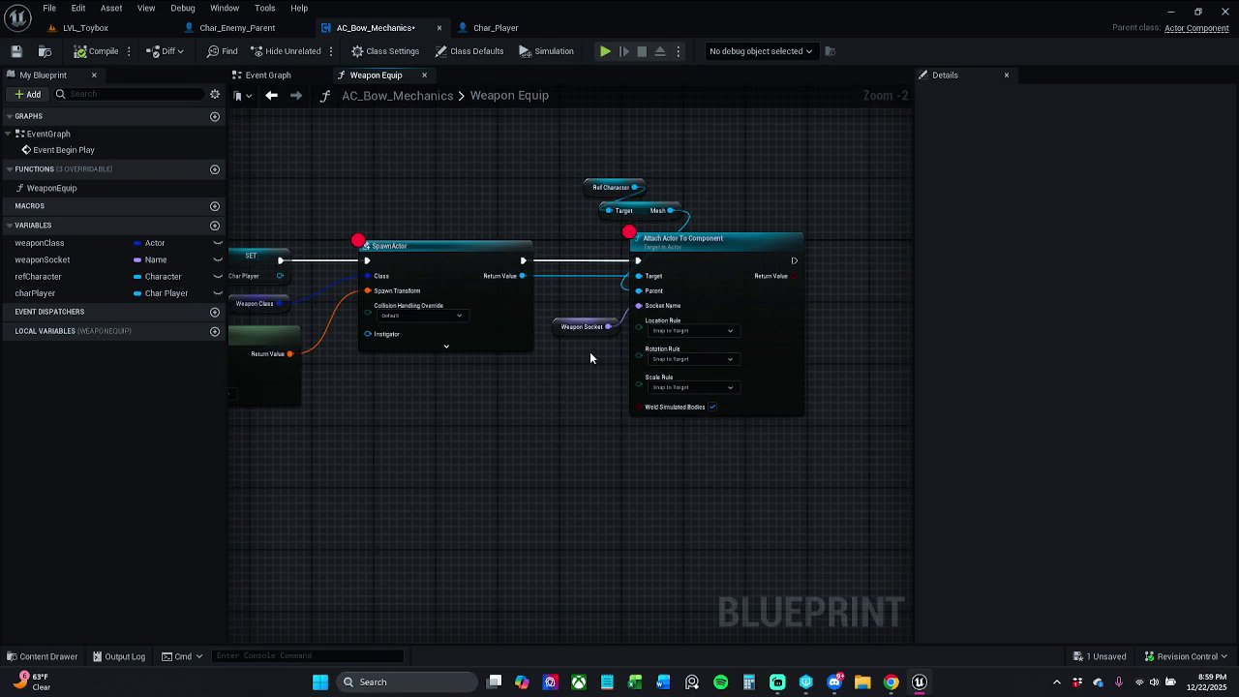
{"action": "scroll", "coordinate": [591, 357], "scroll_direction": "up", "scroll_amount": 1}
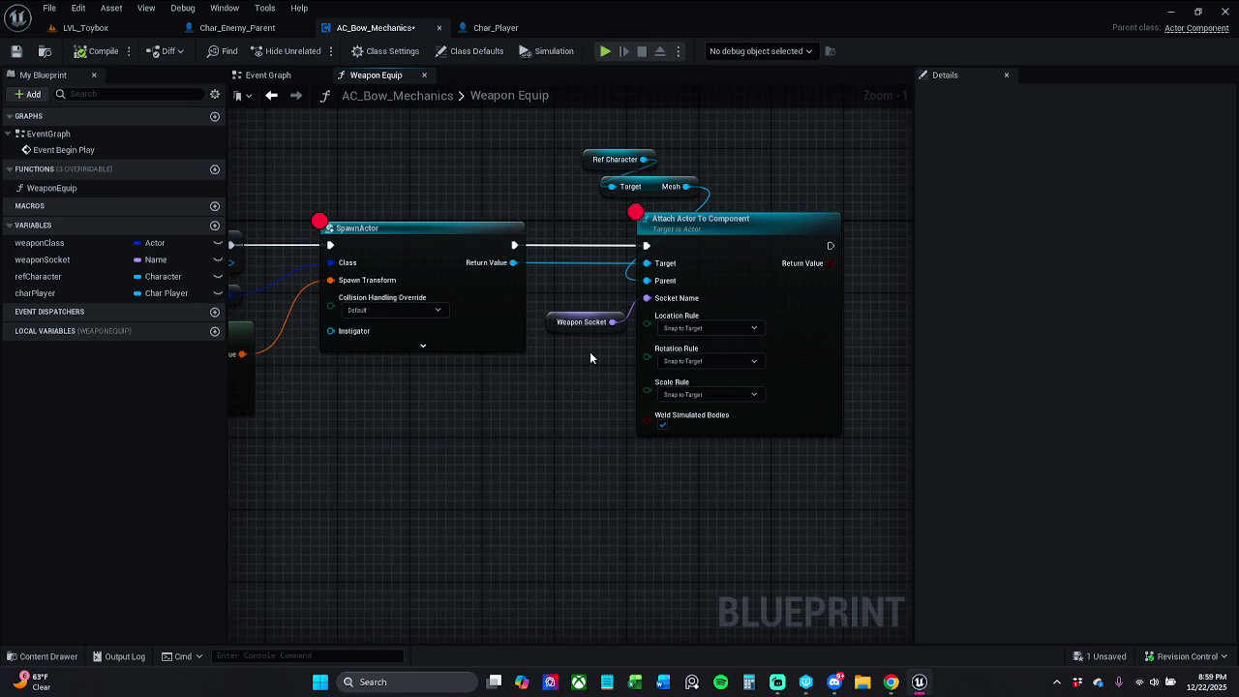
{"action": "left_click_drag", "start_coordinate": [602, 145], "coordinate": [654, 208]}
{"action": "left_click", "coordinate": [691, 184]}
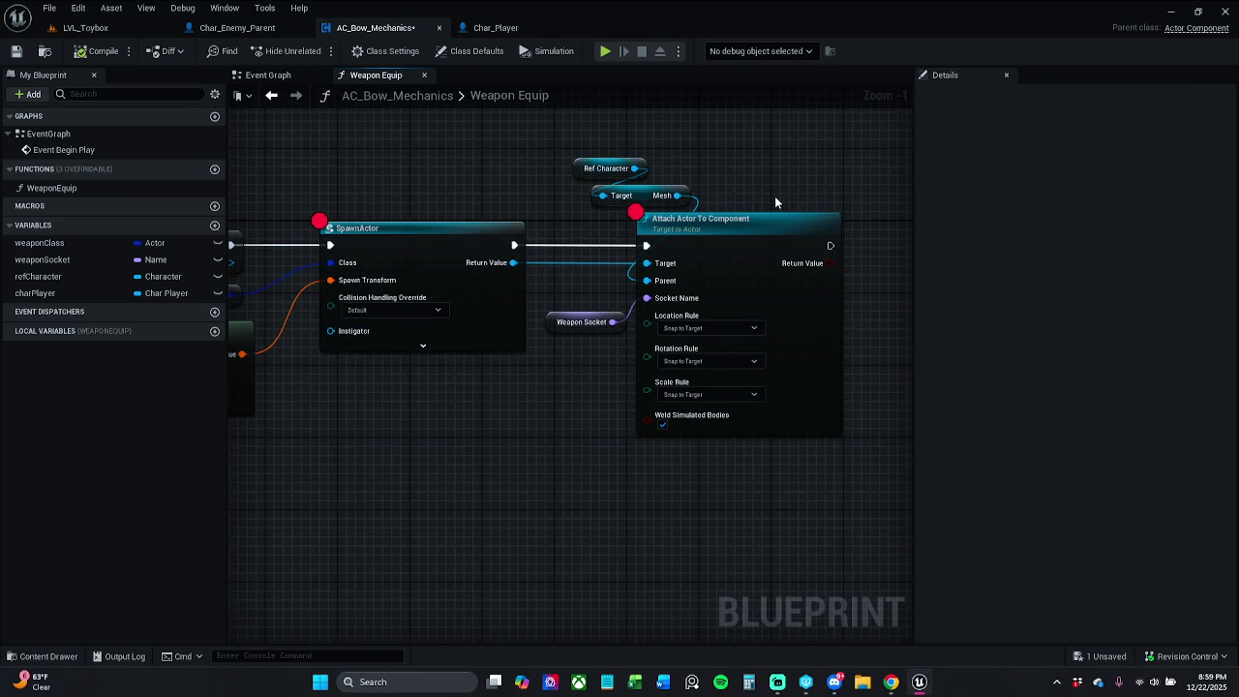
{"action": "left_click_drag", "start_coordinate": [765, 201], "coordinate": [648, 199]}
Add a Set Static Mesh node off Attach Actor To Component's exec output and position it alongside
{"action": "left_click_drag", "start_coordinate": [713, 243], "coordinate": [777, 244]}
{"action": "type", "text": "s"}
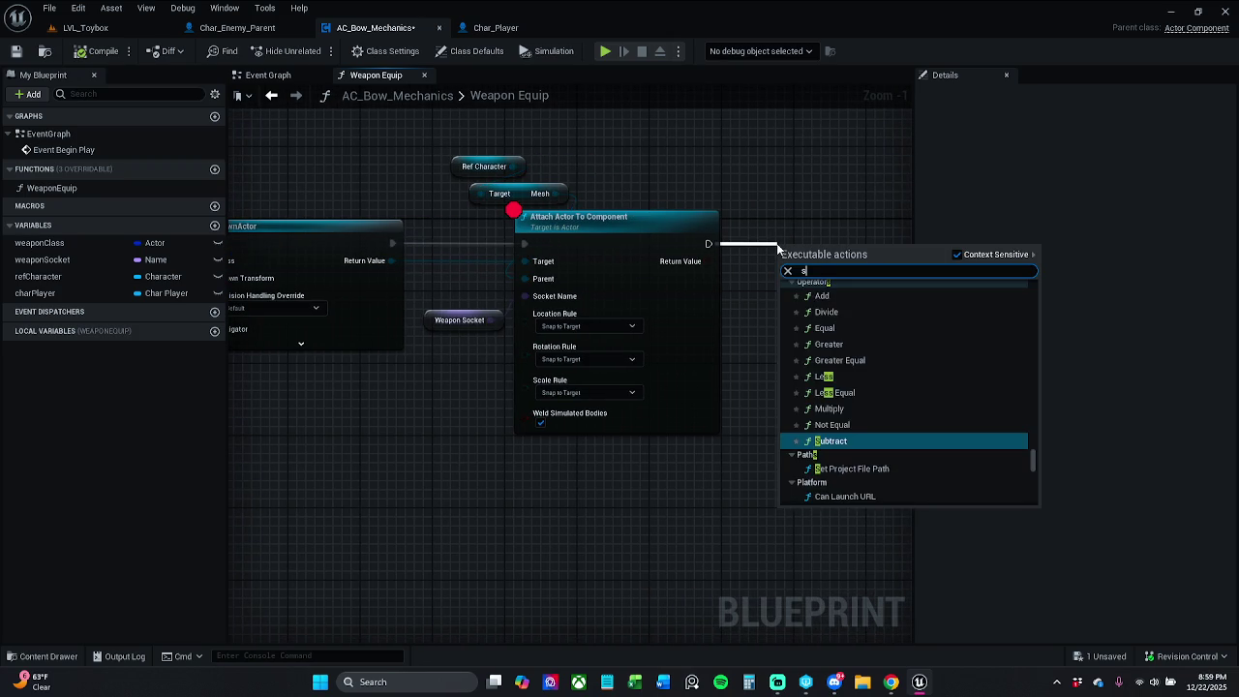
{"action": "type", "text": "et stat"}
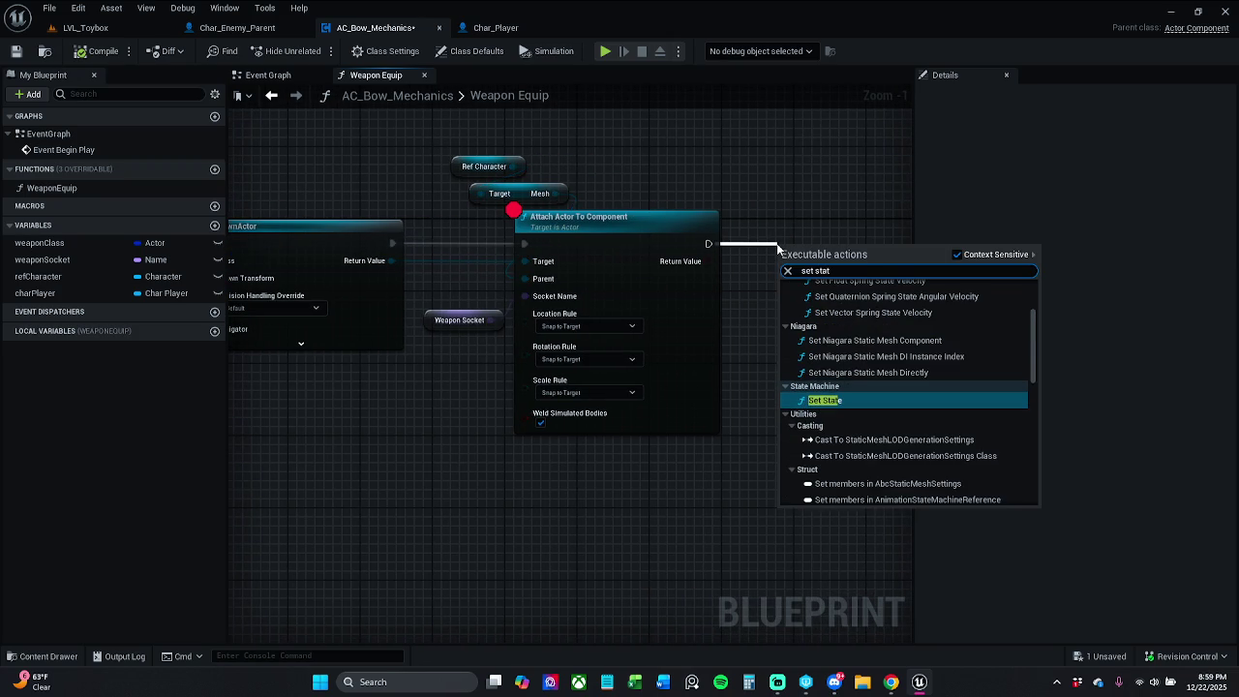
{"action": "type", "text": "ic mesh"}
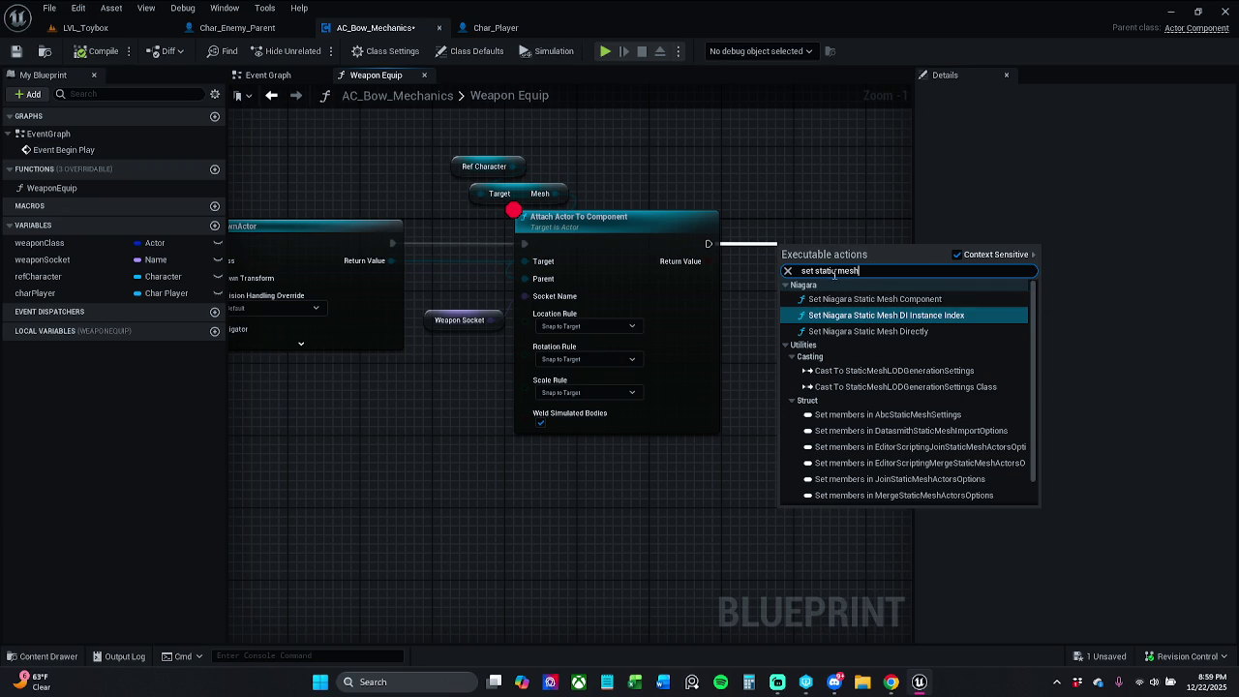
{"action": "scroll", "coordinate": [924, 304], "scroll_direction": "down", "scroll_amount": 5}
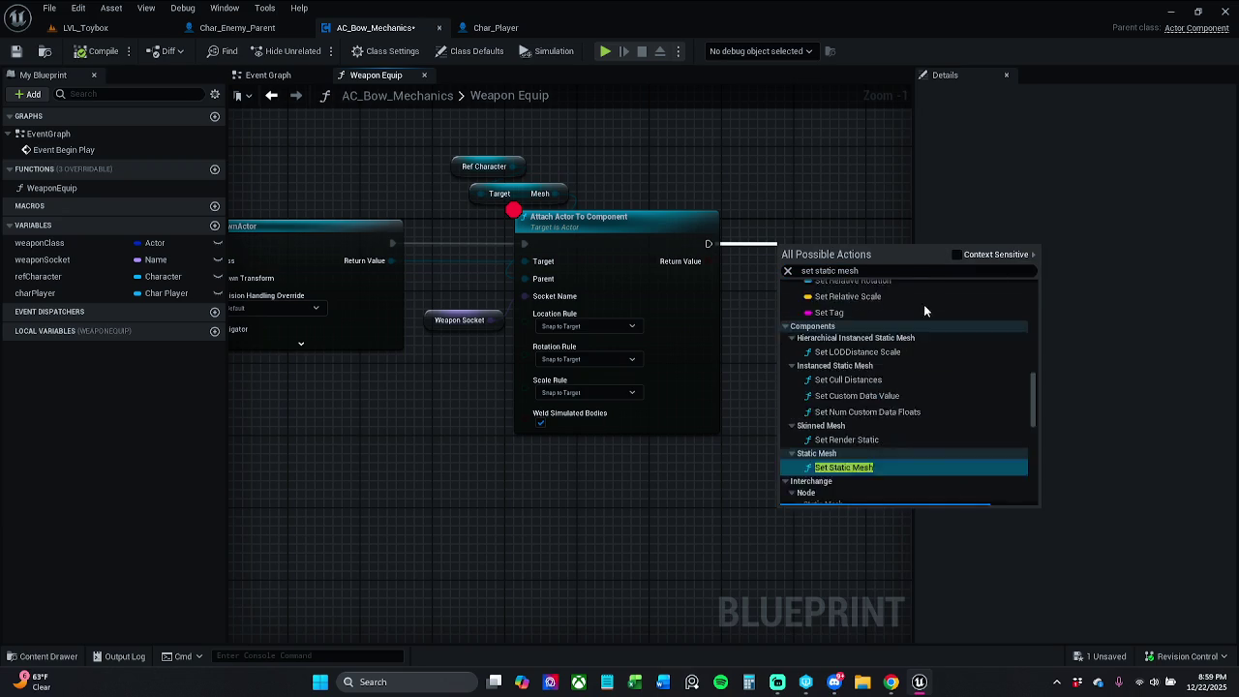
{"action": "left_click", "coordinate": [885, 398]}
{"action": "mouse_move", "coordinate": [852, 321]}
{"action": "left_mouse_down"}
{"action": "mouse_move", "coordinate": [658, 310]}
{"action": "mouse_move", "coordinate": [724, 256]}
{"action": "mouse_move", "coordinate": [765, 247]}
{"action": "left_mouse_up"}
{"action": "left_click", "coordinate": [520, 193]}
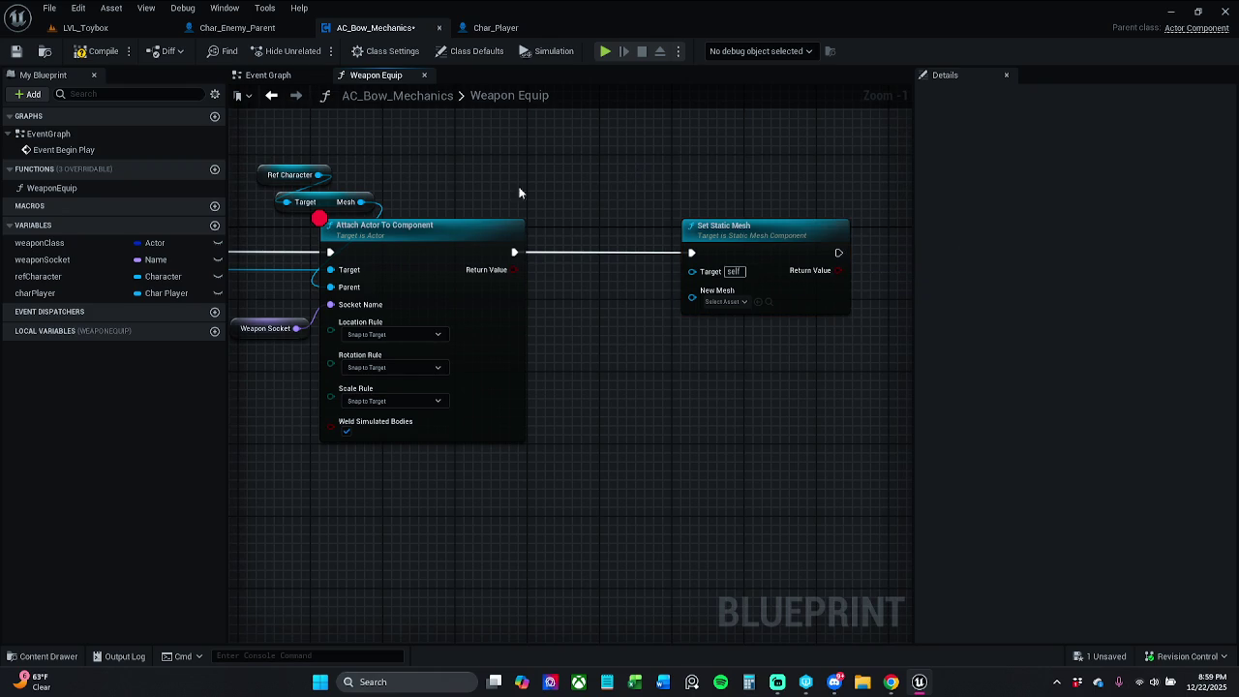
Review the Mesh output's available actions and compare against the Char_Player blueprint
{"action": "mouse_move", "coordinate": [361, 202]}
{"action": "left_mouse_down"}
{"action": "mouse_move", "coordinate": [475, 202]}
{"action": "mouse_move", "coordinate": [656, 258]}
{"action": "mouse_move", "coordinate": [609, 230]}
{"action": "left_mouse_up"}
{"action": "left_click", "coordinate": [400, 208]}
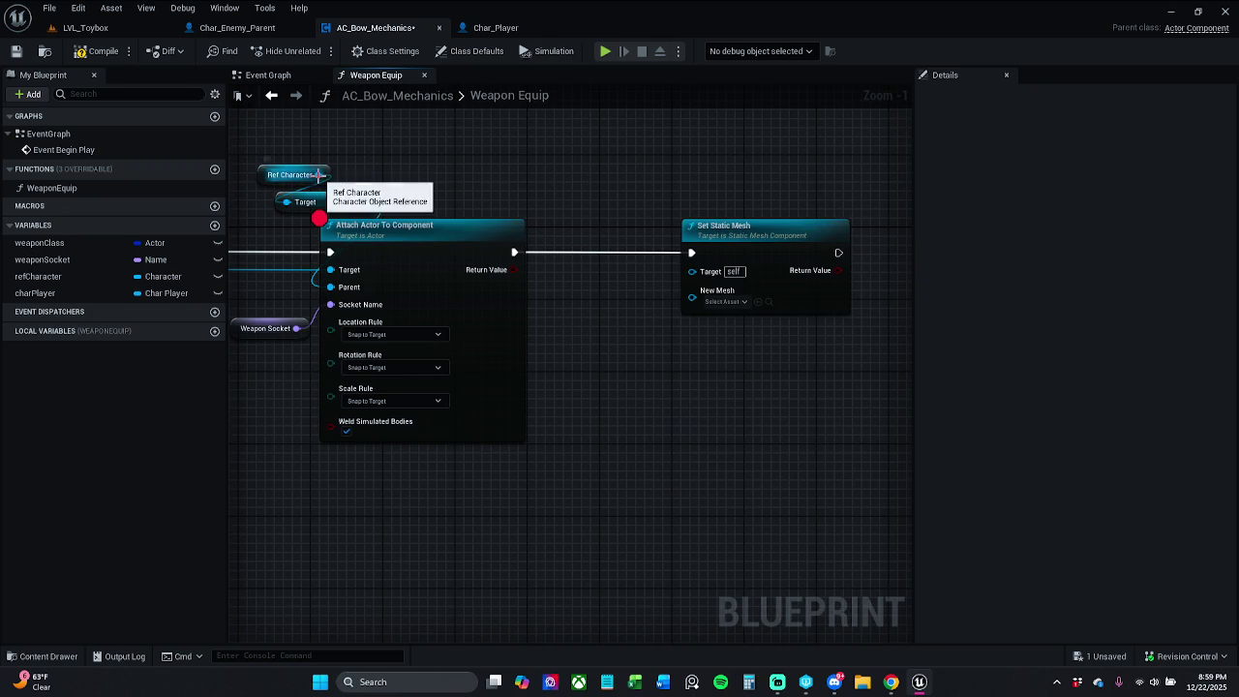
{"action": "left_click", "coordinate": [527, 30]}
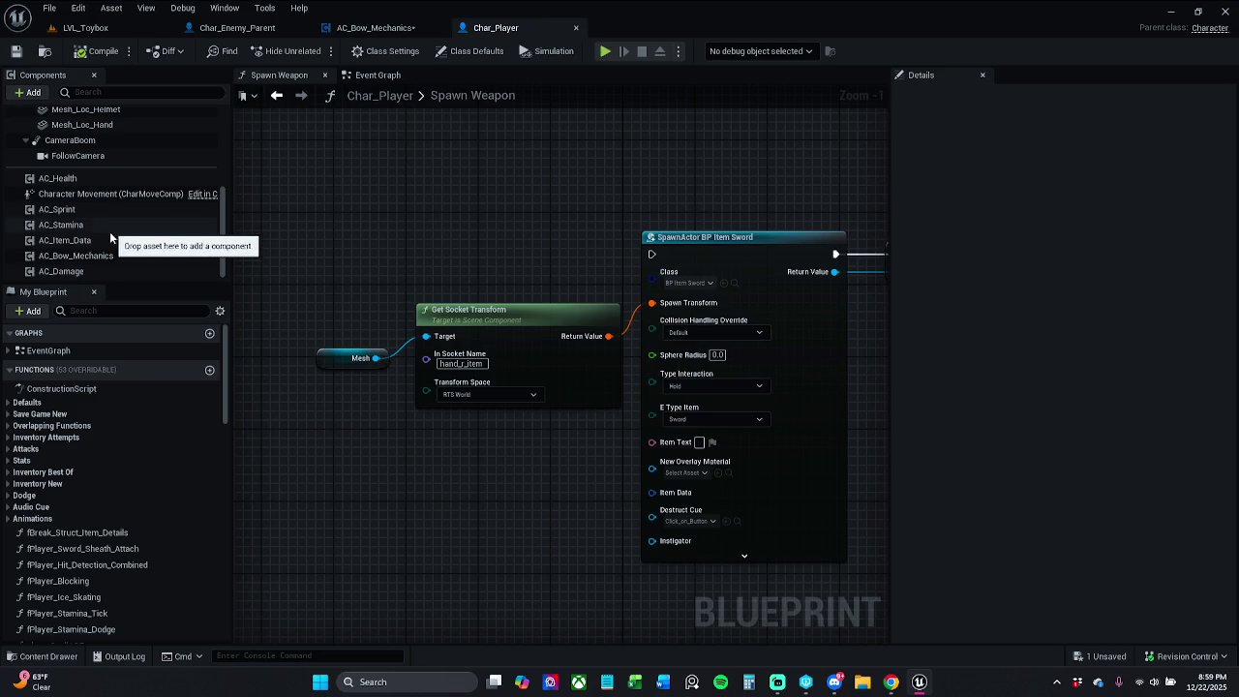
{"action": "scroll", "coordinate": [77, 252], "scroll_direction": "up", "scroll_amount": 3}
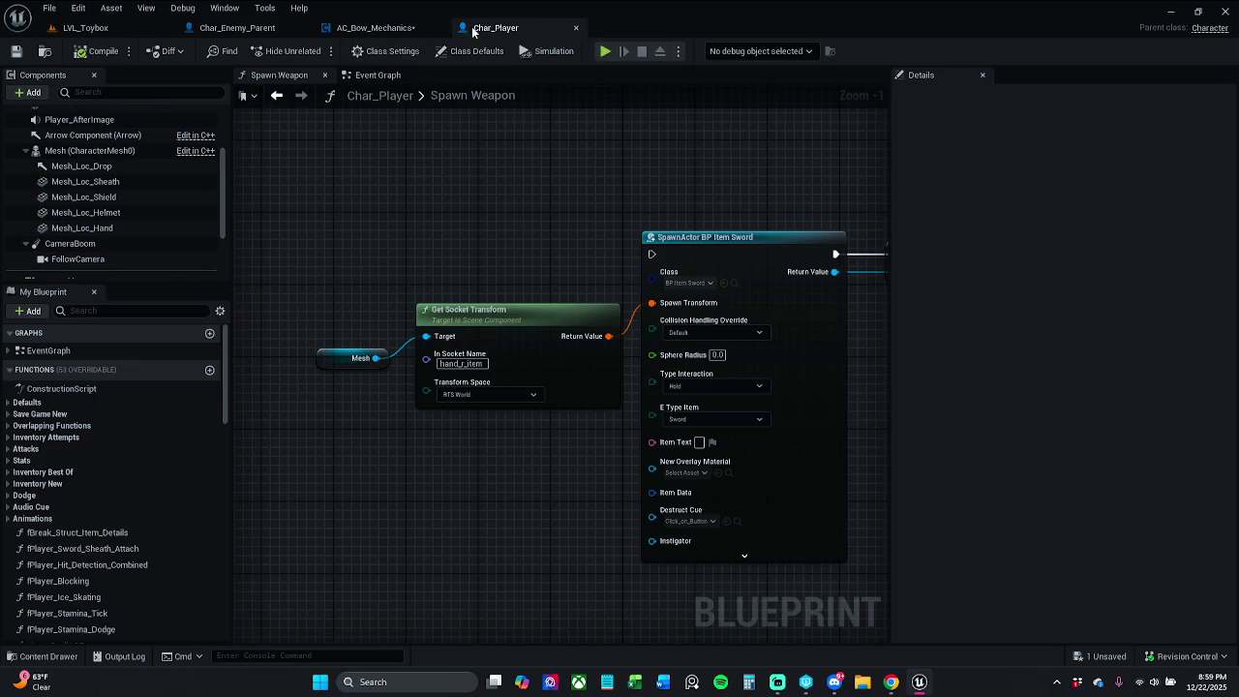
{"action": "left_click", "coordinate": [375, 27]}
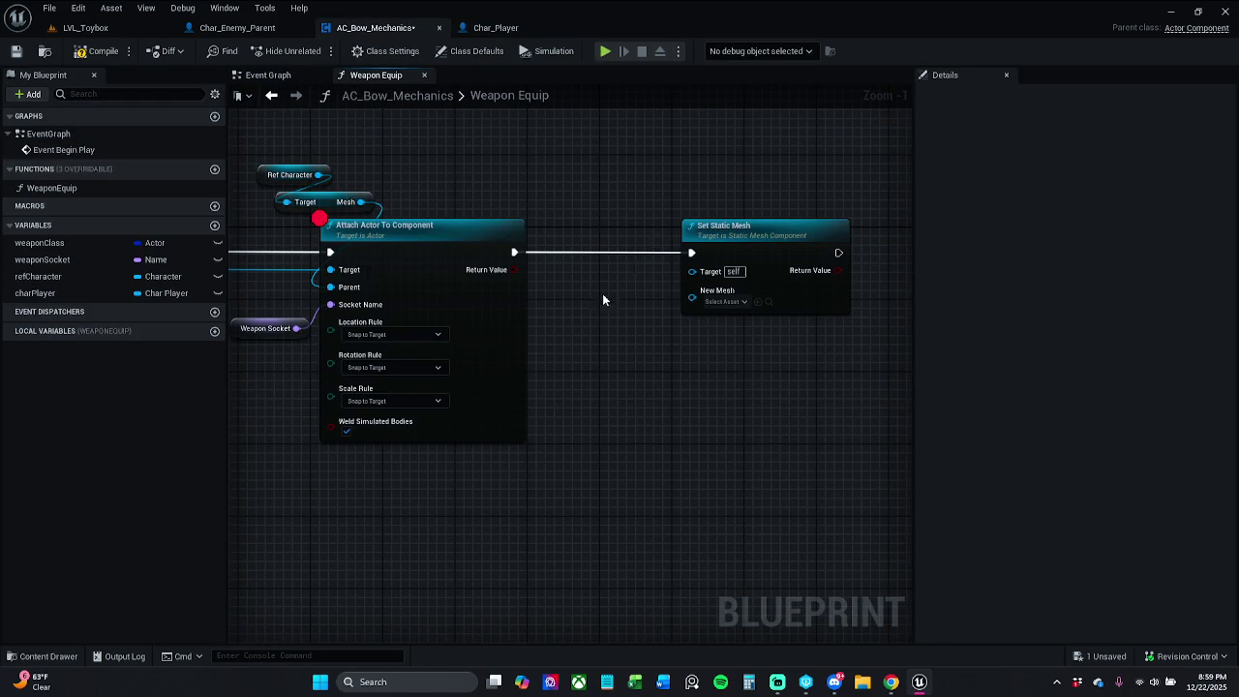
Add a Char Player getter and a Mesh Loc Hand getter found by searching 'get Mesh' and 'Loc'
{"action": "mouse_move", "coordinate": [48, 292]}
{"action": "left_mouse_down"}
{"action": "mouse_move", "coordinate": [650, 207]}
{"action": "mouse_move", "coordinate": [631, 180]}
{"action": "left_mouse_up"}
{"action": "left_click", "coordinate": [689, 205]}
{"action": "mouse_move", "coordinate": [642, 190]}
{"action": "left_mouse_down"}
{"action": "mouse_move", "coordinate": [587, 164]}
{"action": "mouse_move", "coordinate": [600, 179]}
{"action": "mouse_move", "coordinate": [620, 167]}
{"action": "mouse_move", "coordinate": [601, 195]}
{"action": "mouse_move", "coordinate": [596, 185]}
{"action": "left_mouse_up"}
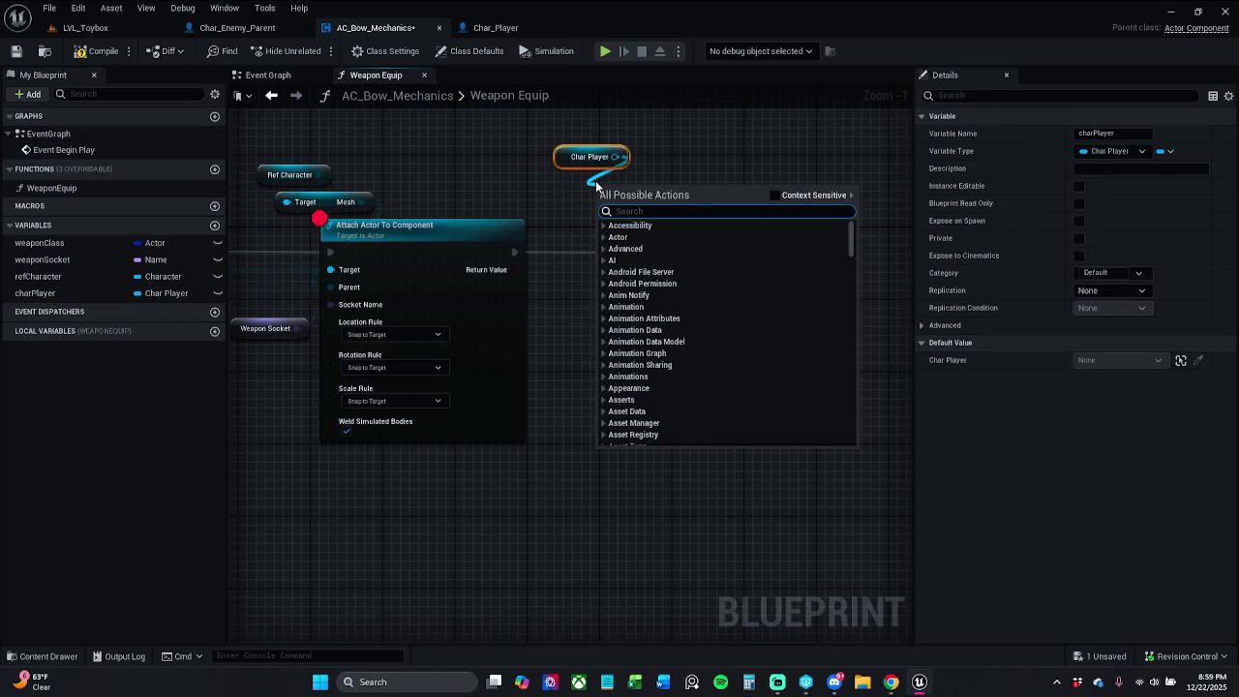
{"action": "type", "text": "get"}
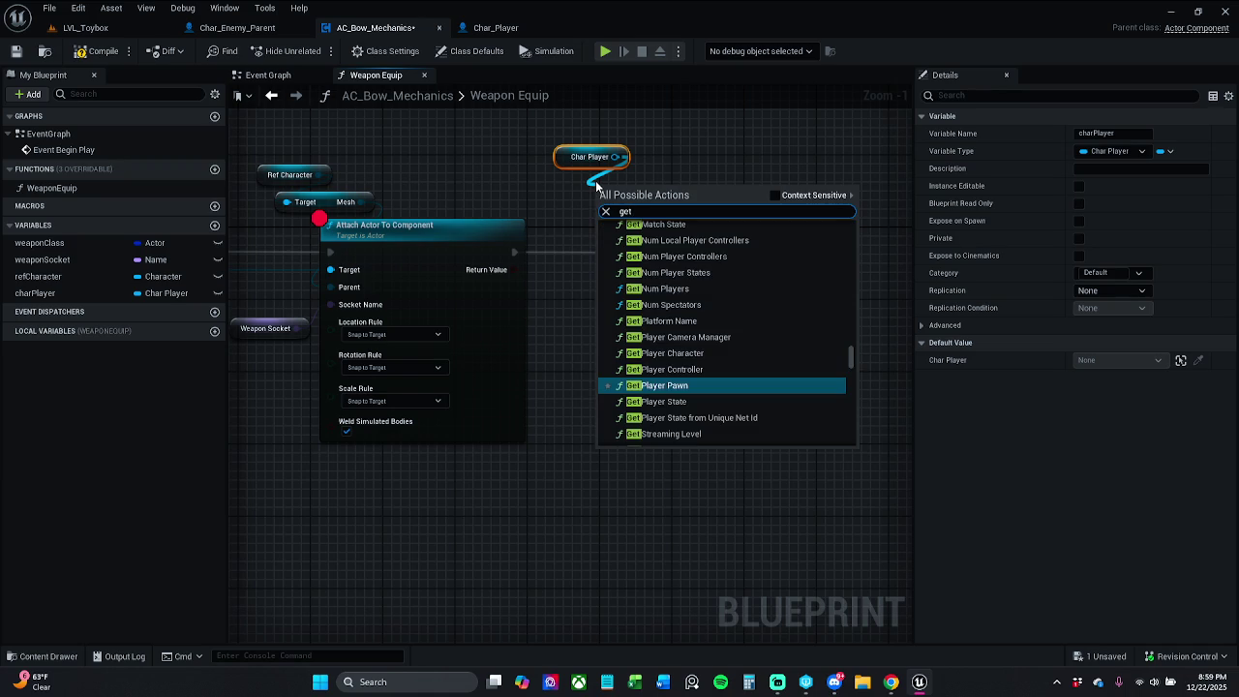
{"action": "type", "text": " Mesh"}
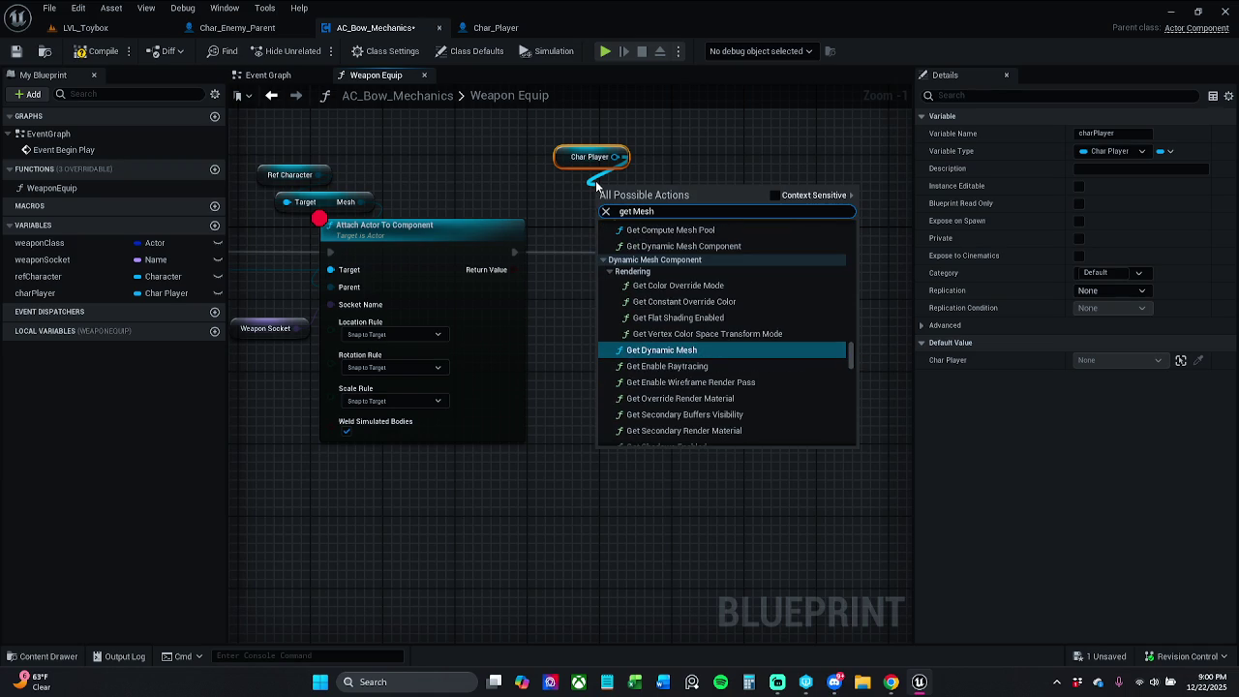
{"action": "left_click", "coordinate": [788, 195]}
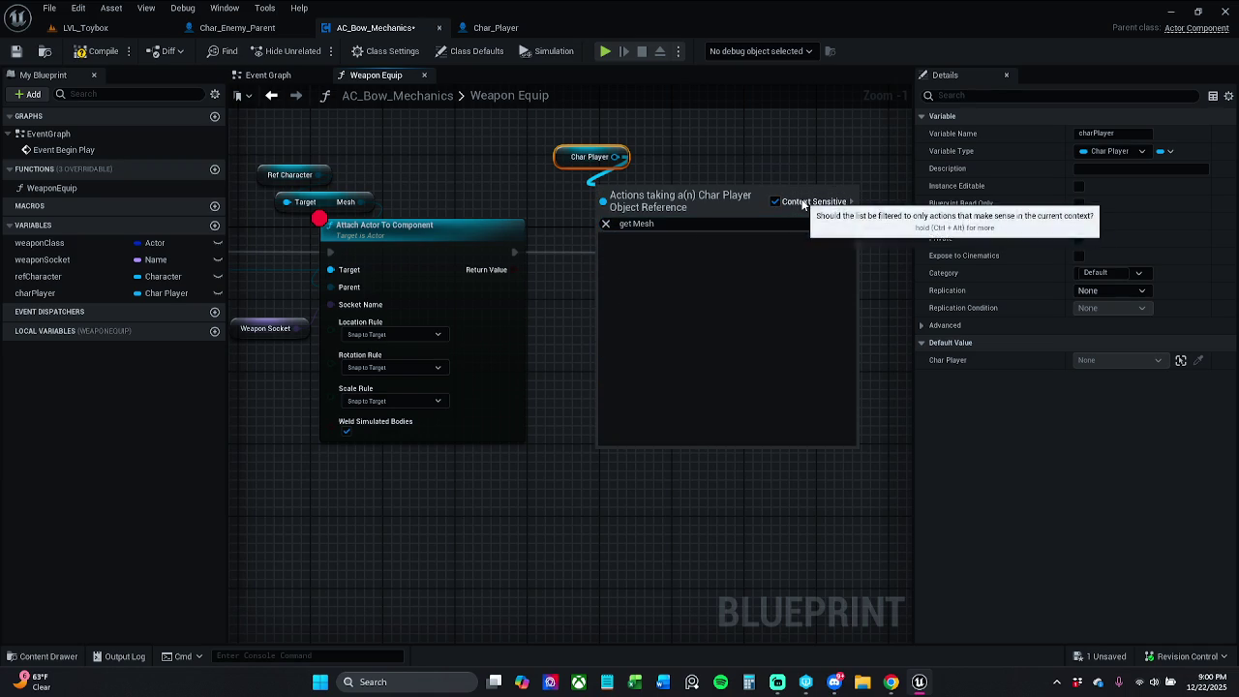
{"action": "left_click", "coordinate": [803, 202]}
{"action": "left_click", "coordinate": [720, 212]}
{"action": "left_click", "coordinate": [720, 212]}
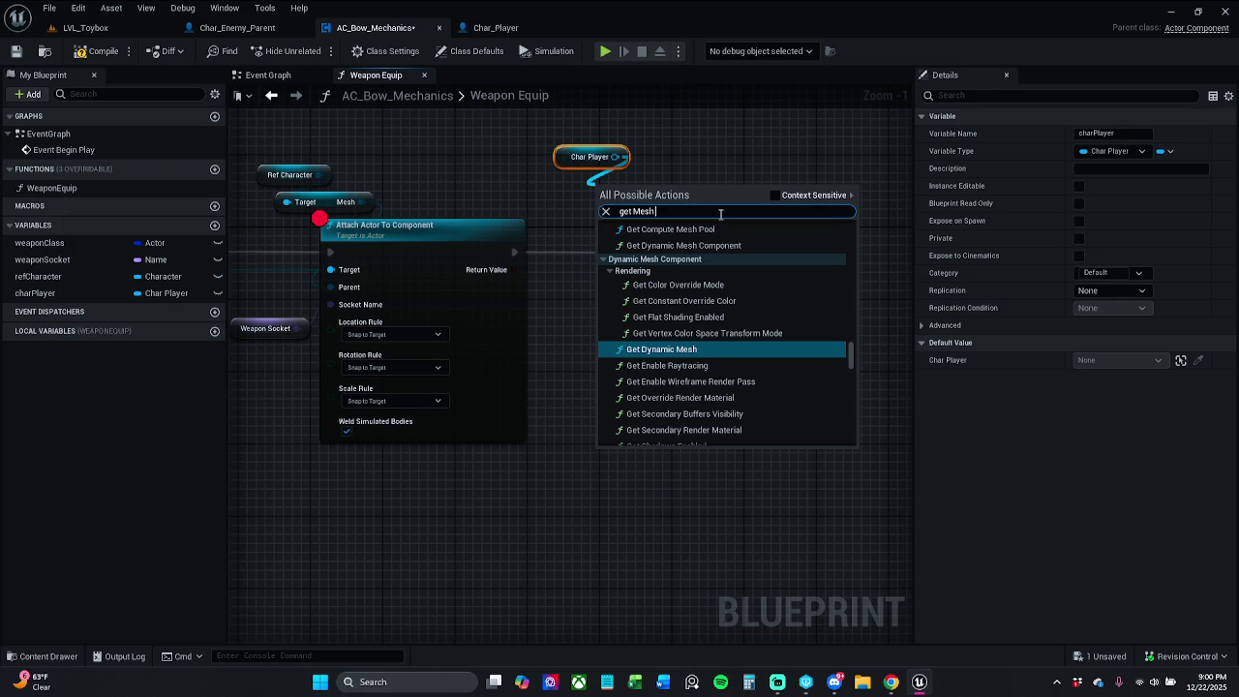
{"action": "type", "text": "Loc"}
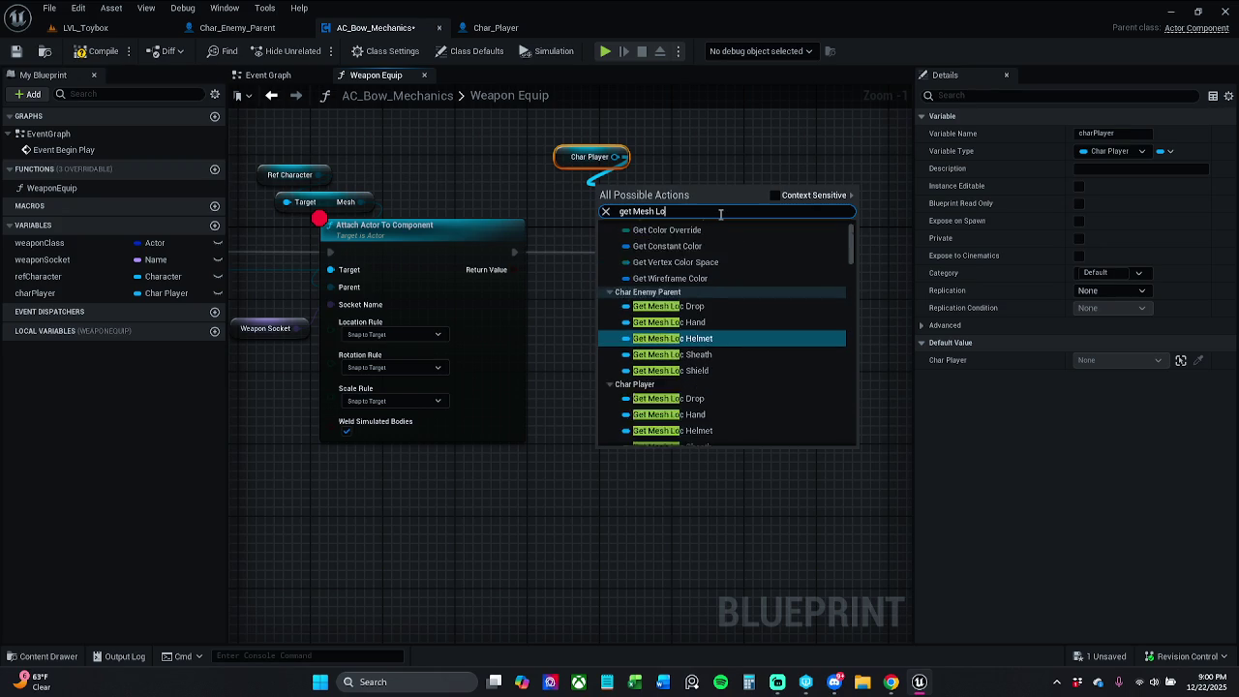
{"action": "key", "text": "Up"}
{"action": "key", "text": "Return"}
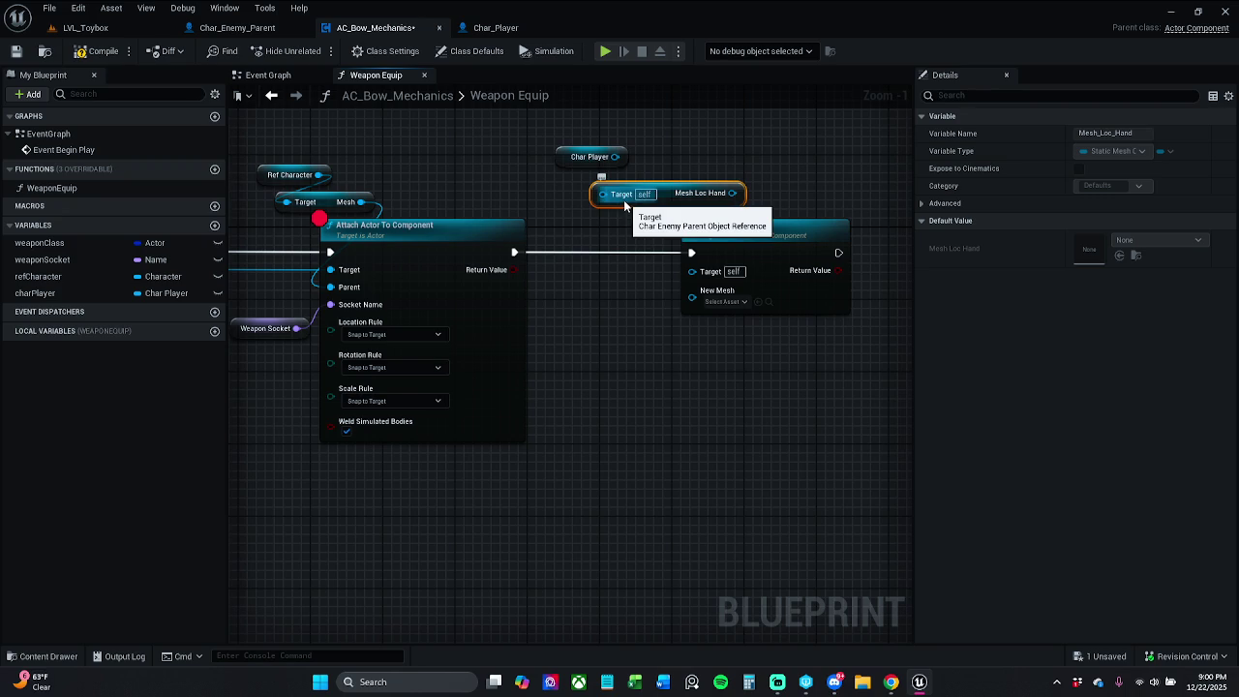
Search 'Mesh' from Char Player's pin, then delete the mistakenly added SET Mesh Loc Hand node
{"action": "left_click_drag", "start_coordinate": [624, 199], "coordinate": [619, 220]}
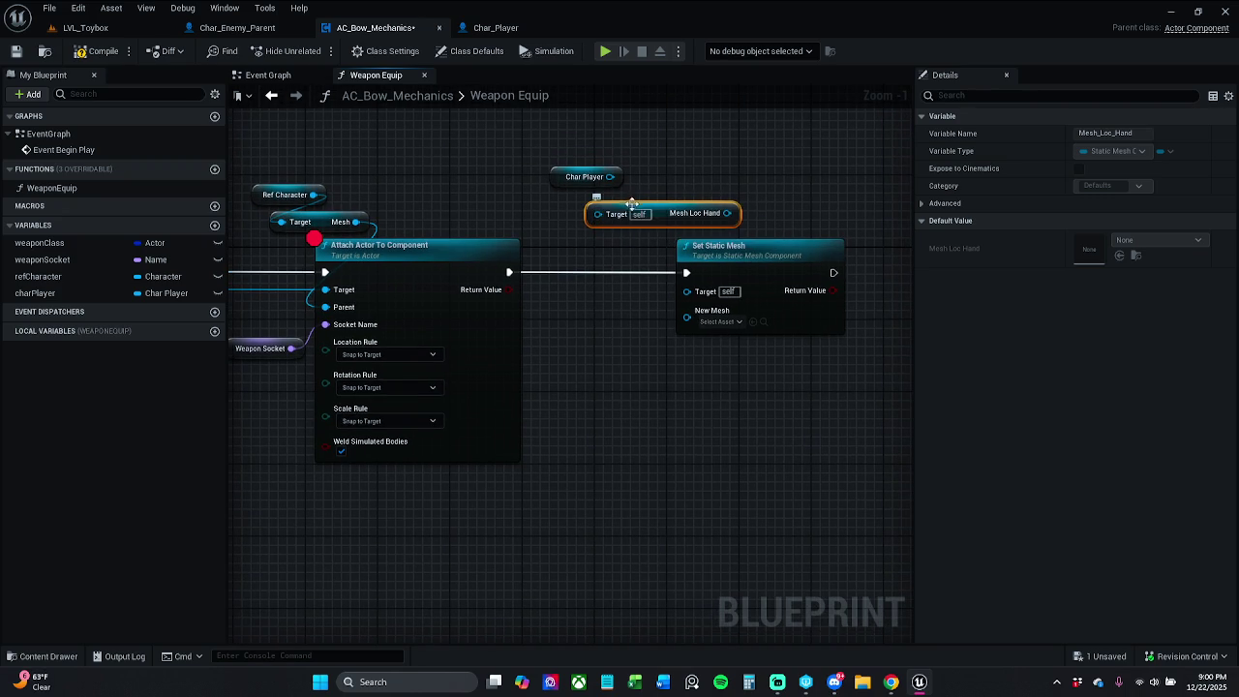
{"action": "mouse_move", "coordinate": [610, 176]}
{"action": "left_mouse_down"}
{"action": "mouse_move", "coordinate": [678, 181]}
{"action": "mouse_move", "coordinate": [656, 175]}
{"action": "left_mouse_up"}
{"action": "type", "text": "Mesh"}
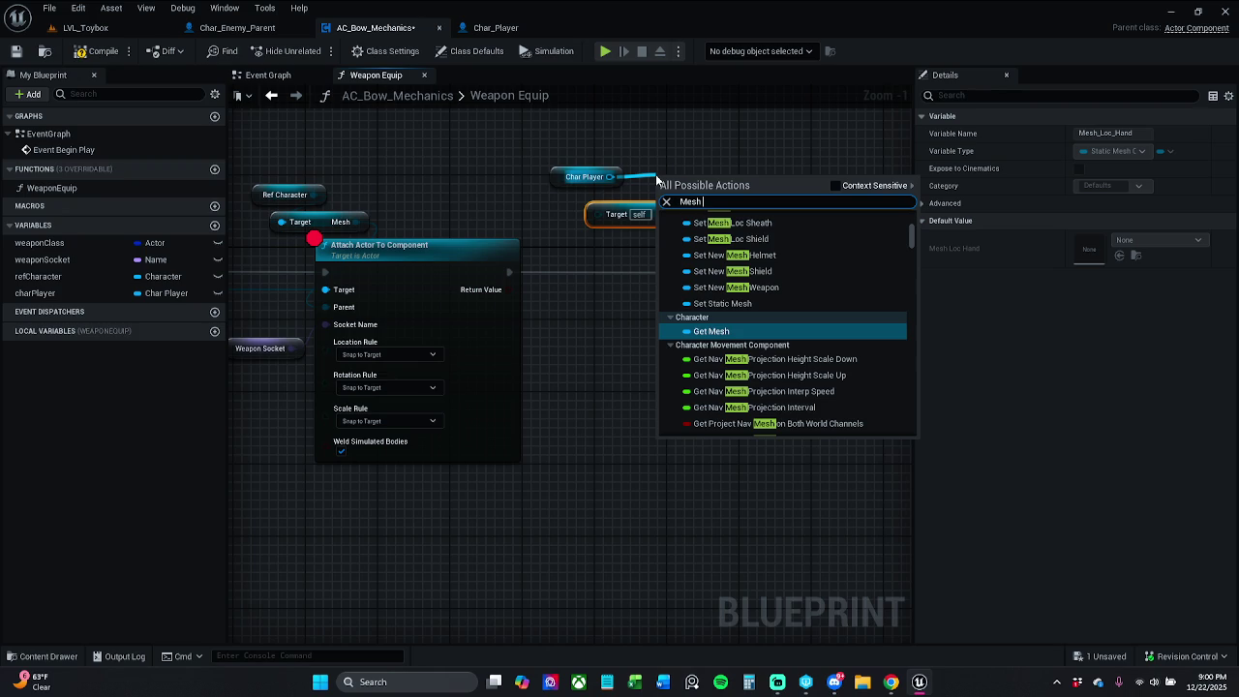
{"action": "scroll", "coordinate": [786, 267], "scroll_direction": "up", "scroll_amount": 5}
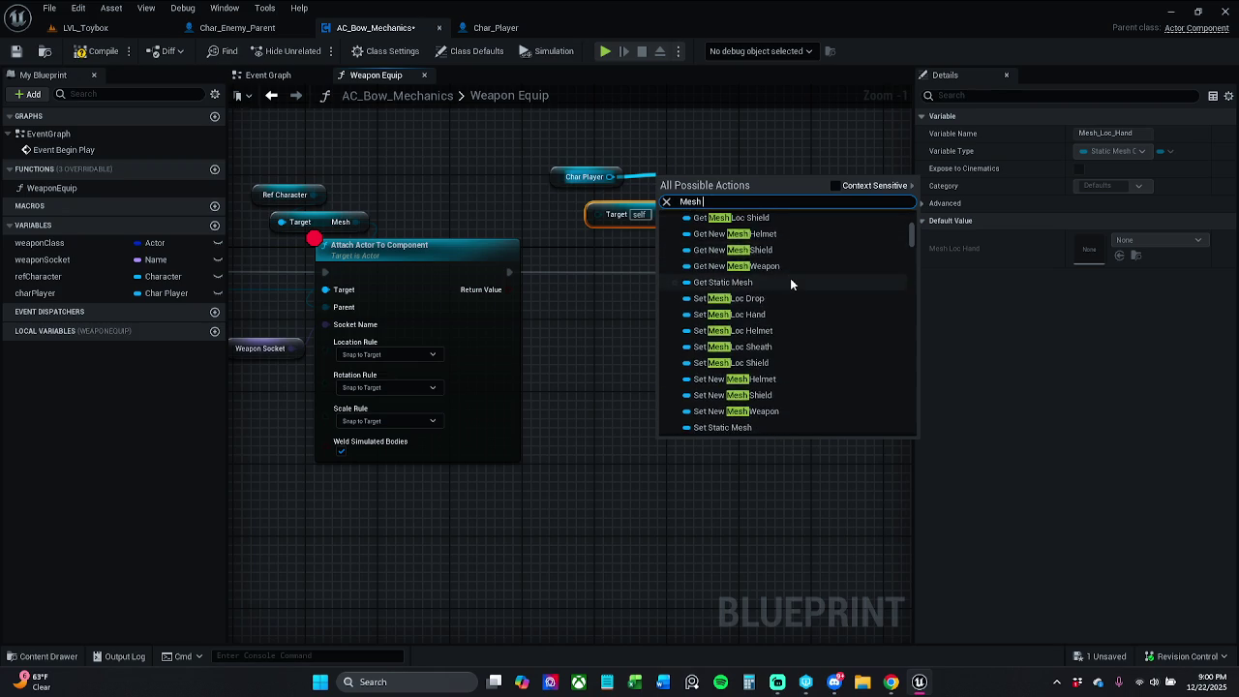
{"action": "scroll", "coordinate": [776, 352], "scroll_direction": "down", "scroll_amount": 1}
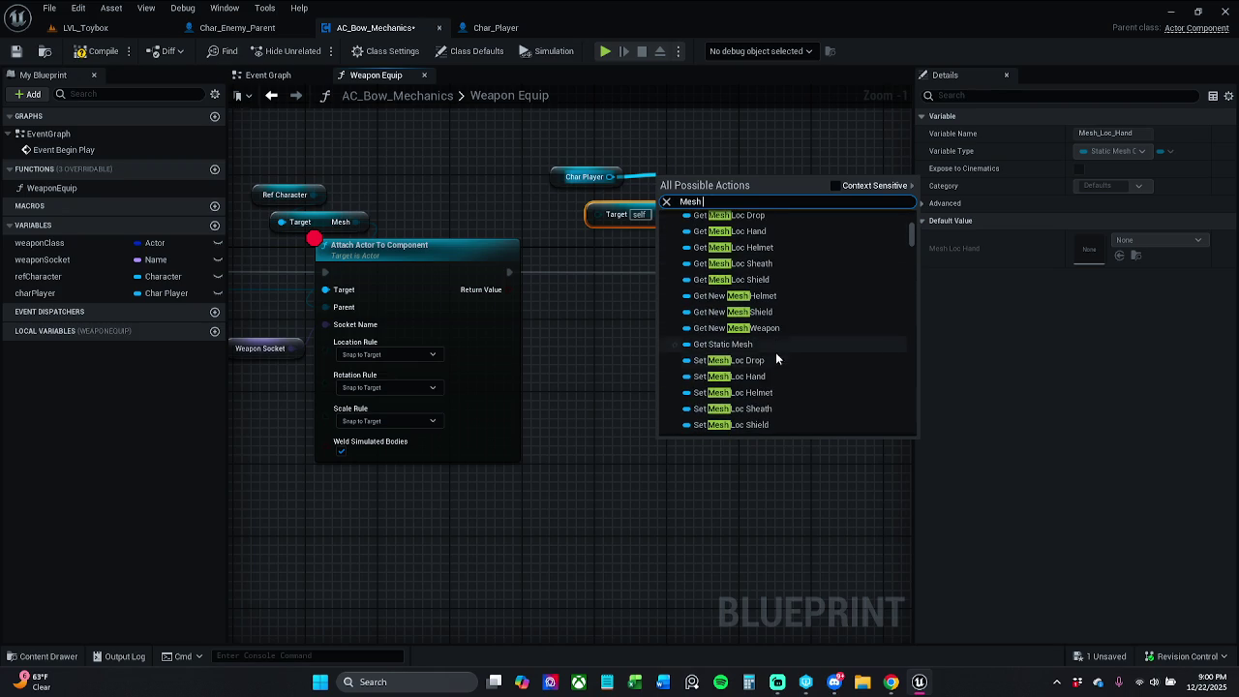
{"action": "left_click", "coordinate": [777, 371]}
{"action": "left_click_drag", "start_coordinate": [715, 194], "coordinate": [751, 148]}
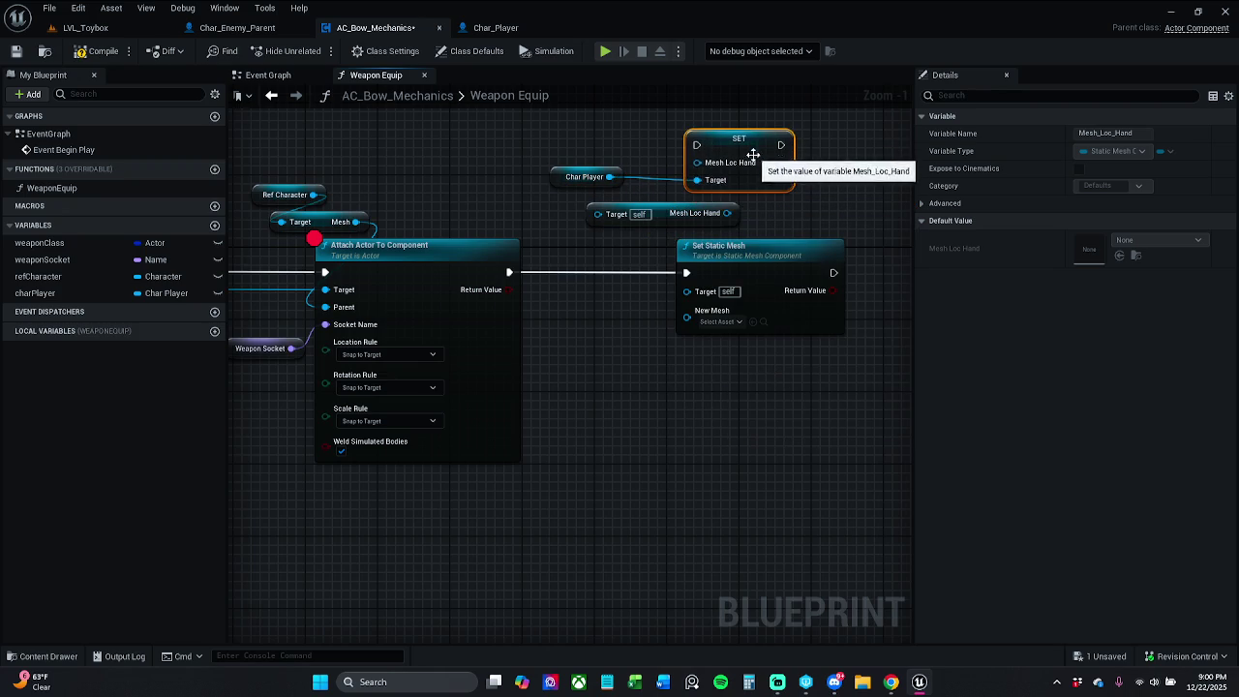
{"action": "key", "text": "Delete"}
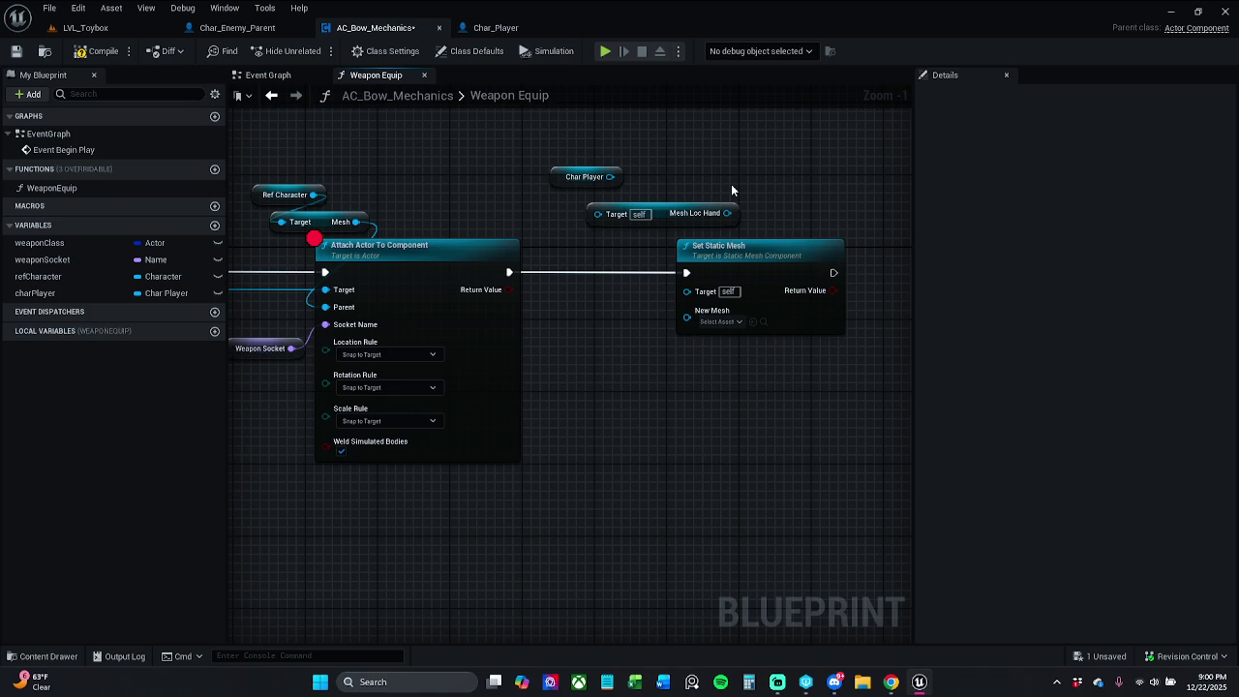
Add Char Player's Mesh Loc Hand getter, delete the stray getter, and wire it into Set Static Mesh's Target
{"action": "left_click_drag", "start_coordinate": [610, 176], "coordinate": [647, 162]}
{"action": "type", "text": "get mesh"}
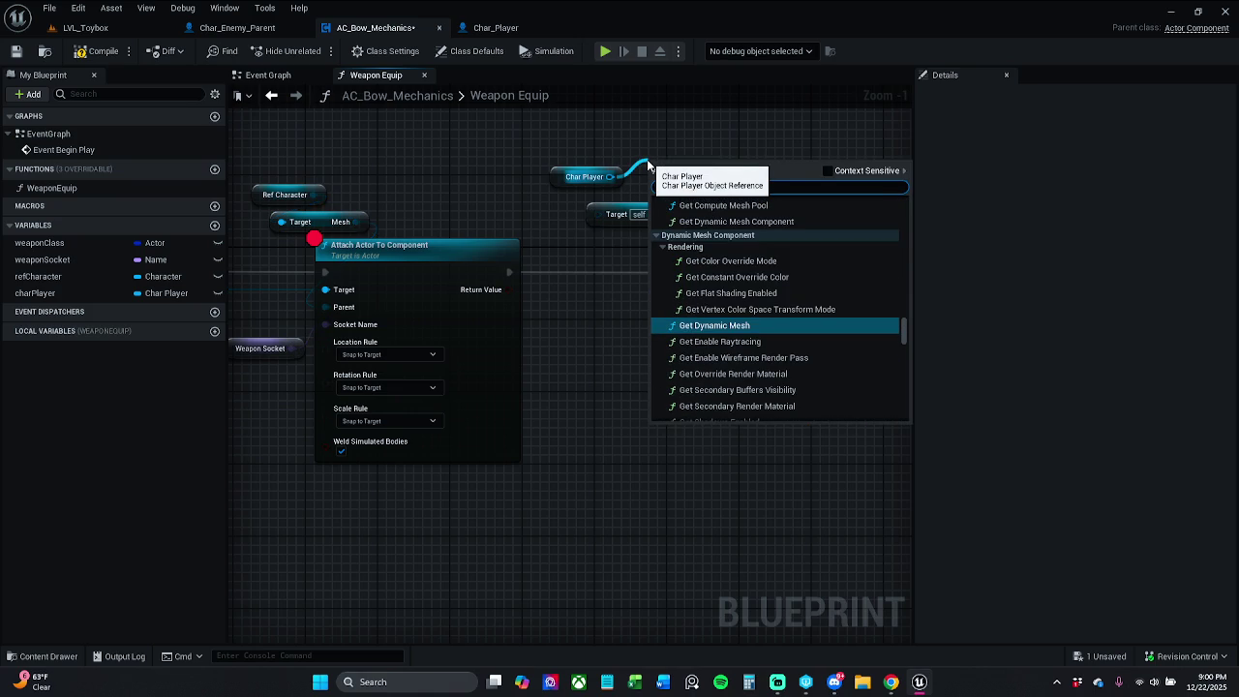
{"action": "type", "text": " loc"}
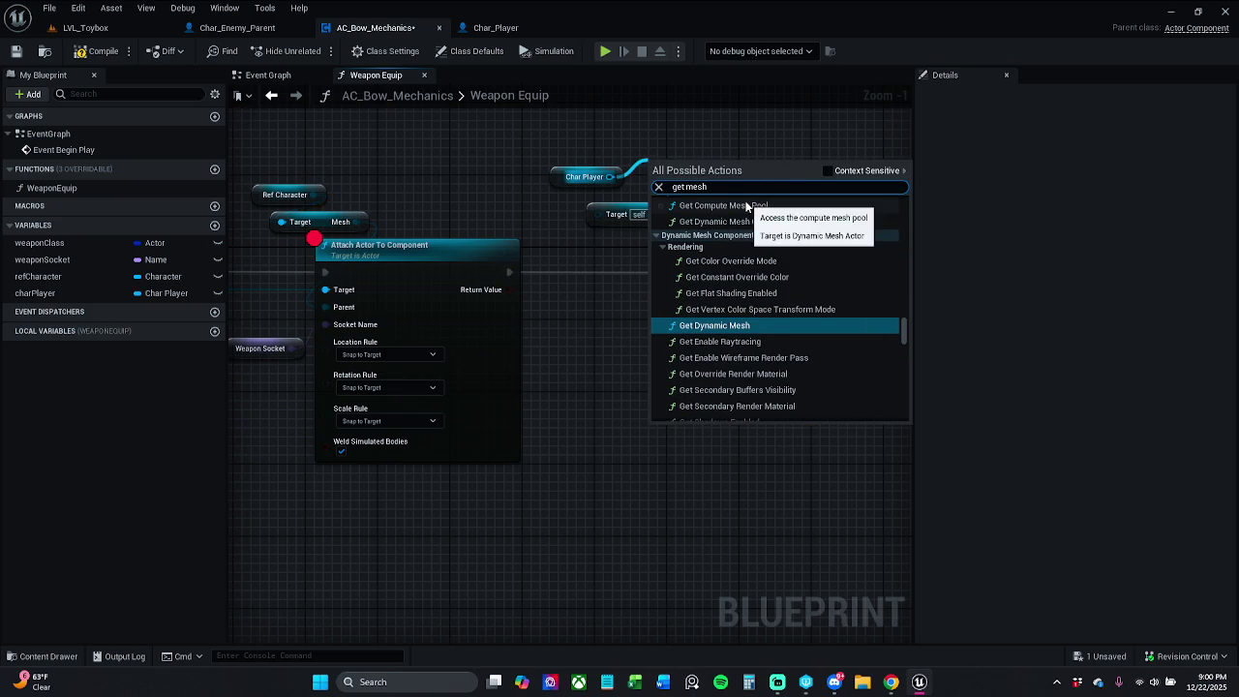
{"action": "scroll", "coordinate": [806, 238], "scroll_direction": "up", "scroll_amount": 1}
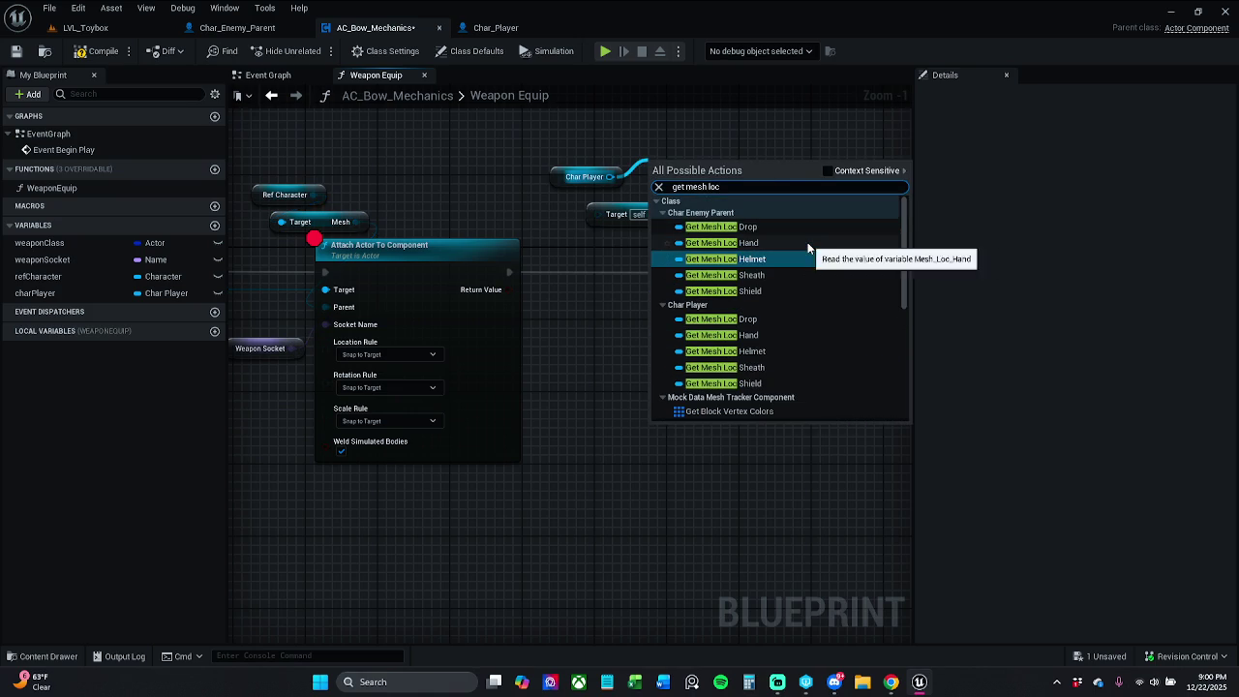
{"action": "left_click", "coordinate": [764, 335]}
{"action": "left_click", "coordinate": [682, 211]}
{"action": "key", "text": "Delete"}
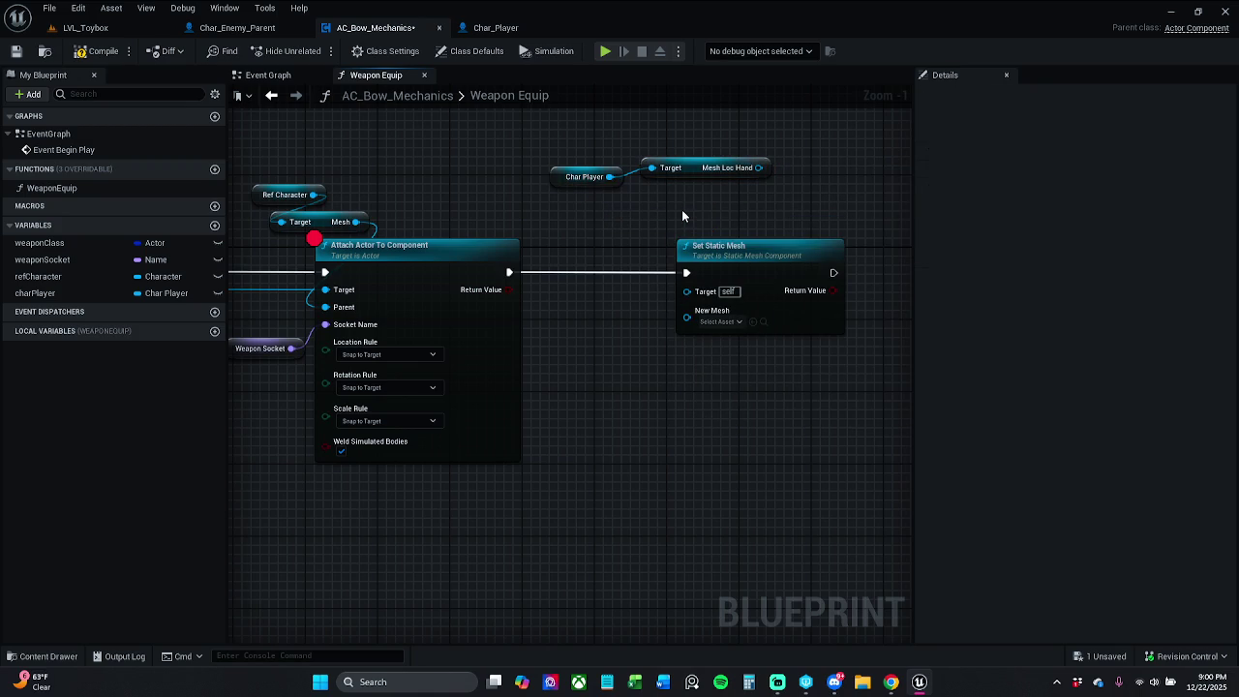
{"action": "mouse_move", "coordinate": [759, 167]}
{"action": "left_mouse_down"}
{"action": "mouse_move", "coordinate": [807, 206]}
{"action": "mouse_move", "coordinate": [734, 311]}
{"action": "mouse_move", "coordinate": [687, 290]}
{"action": "left_mouse_up"}
{"action": "left_click_drag", "start_coordinate": [726, 169], "coordinate": [681, 224]}
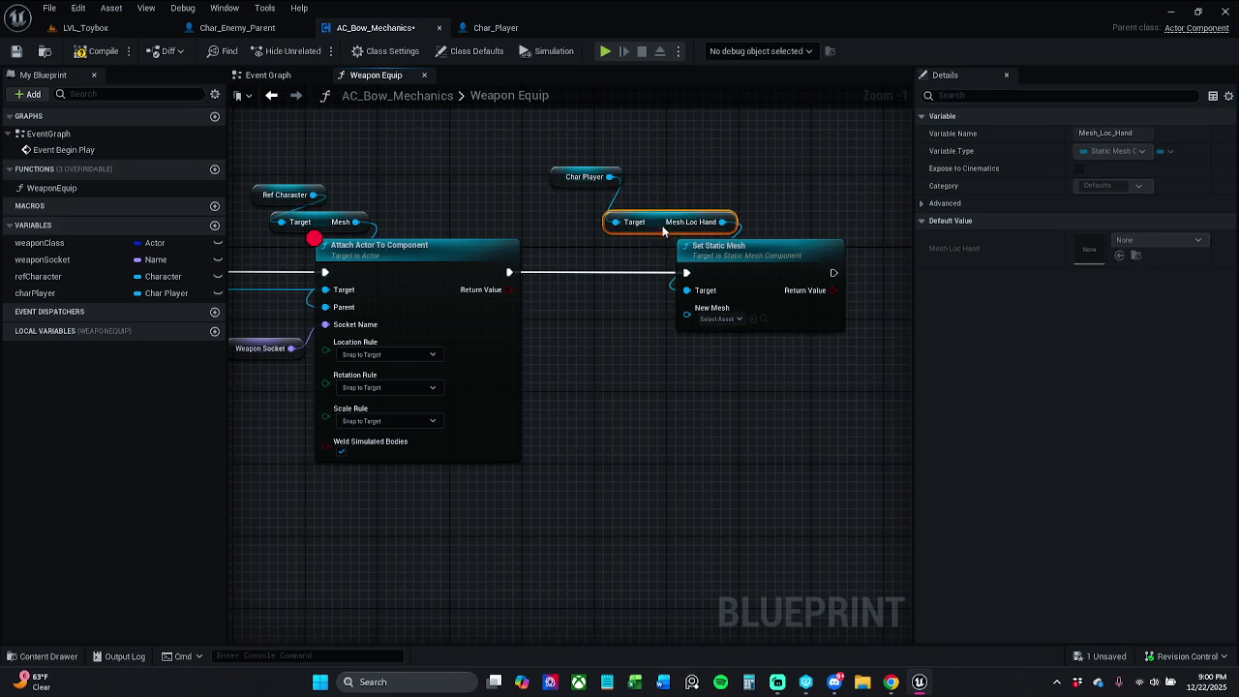
{"action": "left_click", "coordinate": [542, 177]}
{"action": "left_click", "coordinate": [584, 177]}
{"action": "mouse_move", "coordinate": [583, 177]}
{"action": "left_mouse_down"}
{"action": "mouse_move", "coordinate": [594, 195]}
{"action": "mouse_move", "coordinate": [702, 221]}
{"action": "mouse_move", "coordinate": [674, 222]}
{"action": "left_mouse_up"}
{"action": "left_click", "coordinate": [647, 222], "text": "ctrl"}
Attempt to wire SpawnActor's Return Value into New Mesh, then drop the weaponClass variable into the graph
{"action": "left_click", "coordinate": [715, 461]}
{"action": "left_click_drag", "start_coordinate": [624, 479], "coordinate": [1135, 452]}
{"action": "mouse_move", "coordinate": [997, 310]}
{"action": "left_mouse_down"}
{"action": "mouse_move", "coordinate": [755, 320]}
{"action": "mouse_move", "coordinate": [620, 346]}
{"action": "left_mouse_up"}
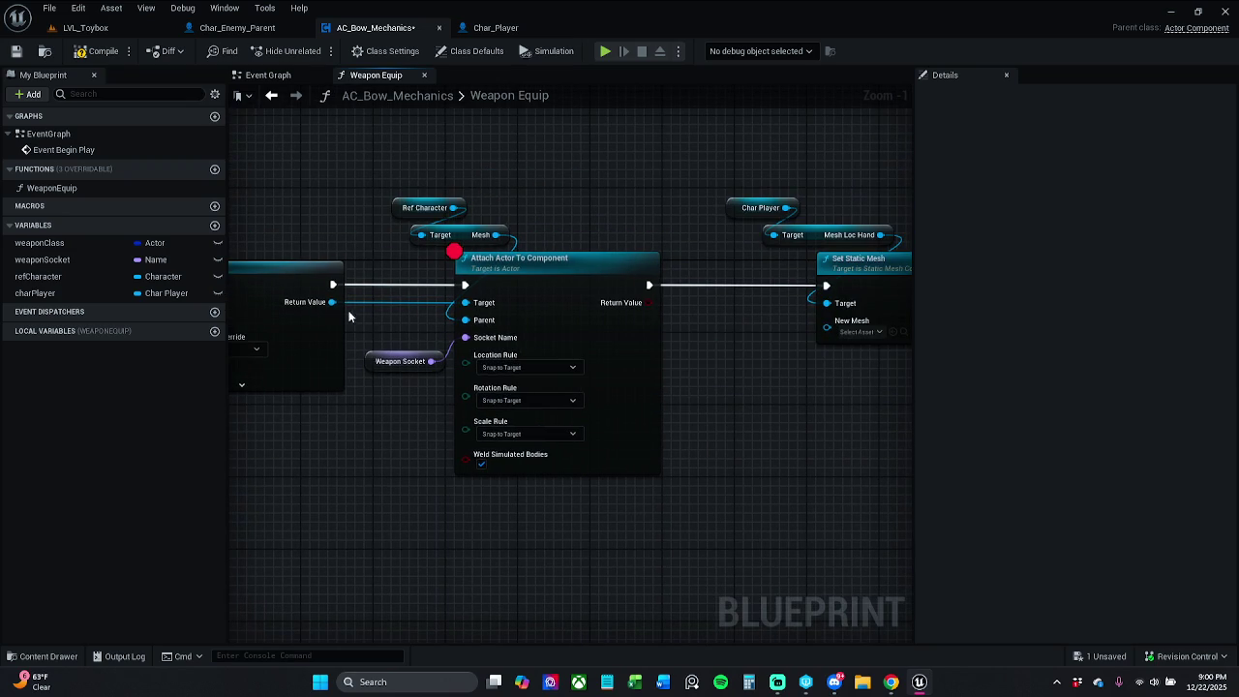
{"action": "mouse_move", "coordinate": [333, 302]}
{"action": "left_mouse_down"}
{"action": "mouse_move", "coordinate": [775, 382]}
{"action": "mouse_move", "coordinate": [836, 333]}
{"action": "left_mouse_up"}
{"action": "mouse_move", "coordinate": [744, 408]}
{"action": "left_mouse_down"}
{"action": "mouse_move", "coordinate": [997, 408]}
{"action": "mouse_move", "coordinate": [1234, 368]}
{"action": "mouse_move", "coordinate": [599, 355]}
{"action": "mouse_move", "coordinate": [625, 340]}
{"action": "mouse_move", "coordinate": [830, 391]}
{"action": "mouse_move", "coordinate": [1014, 391]}
{"action": "mouse_move", "coordinate": [606, 387]}
{"action": "mouse_move", "coordinate": [1065, 393]}
{"action": "left_mouse_up"}
{"action": "mouse_move", "coordinate": [678, 392]}
{"action": "left_mouse_down"}
{"action": "mouse_move", "coordinate": [952, 394]}
{"action": "mouse_move", "coordinate": [525, 373]}
{"action": "left_mouse_up"}
{"action": "left_click_drag", "start_coordinate": [38, 244], "coordinate": [548, 335]}
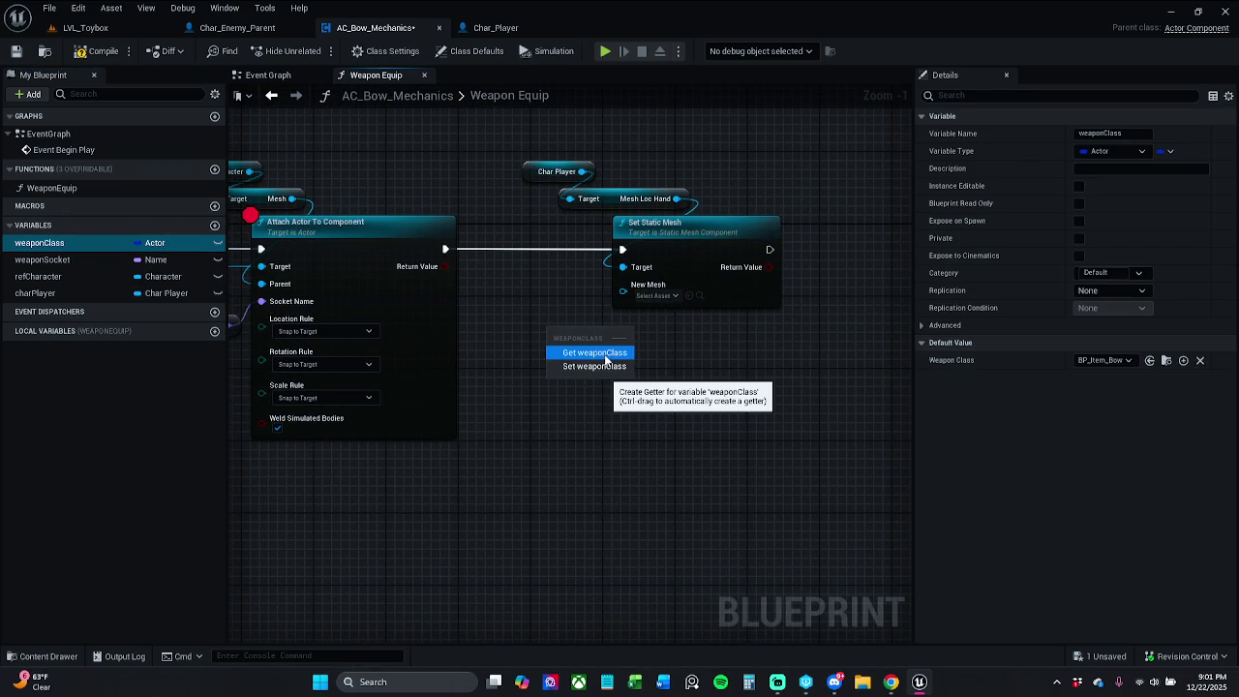
Place a Get weaponClass node, then add and delete a trial Get Static Mesh node from its pin
{"action": "left_click", "coordinate": [606, 354]}
{"action": "mouse_move", "coordinate": [554, 344]}
{"action": "left_mouse_down"}
{"action": "mouse_move", "coordinate": [499, 352]}
{"action": "mouse_move", "coordinate": [596, 353]}
{"action": "left_mouse_up"}
{"action": "type", "text": "get sta"}
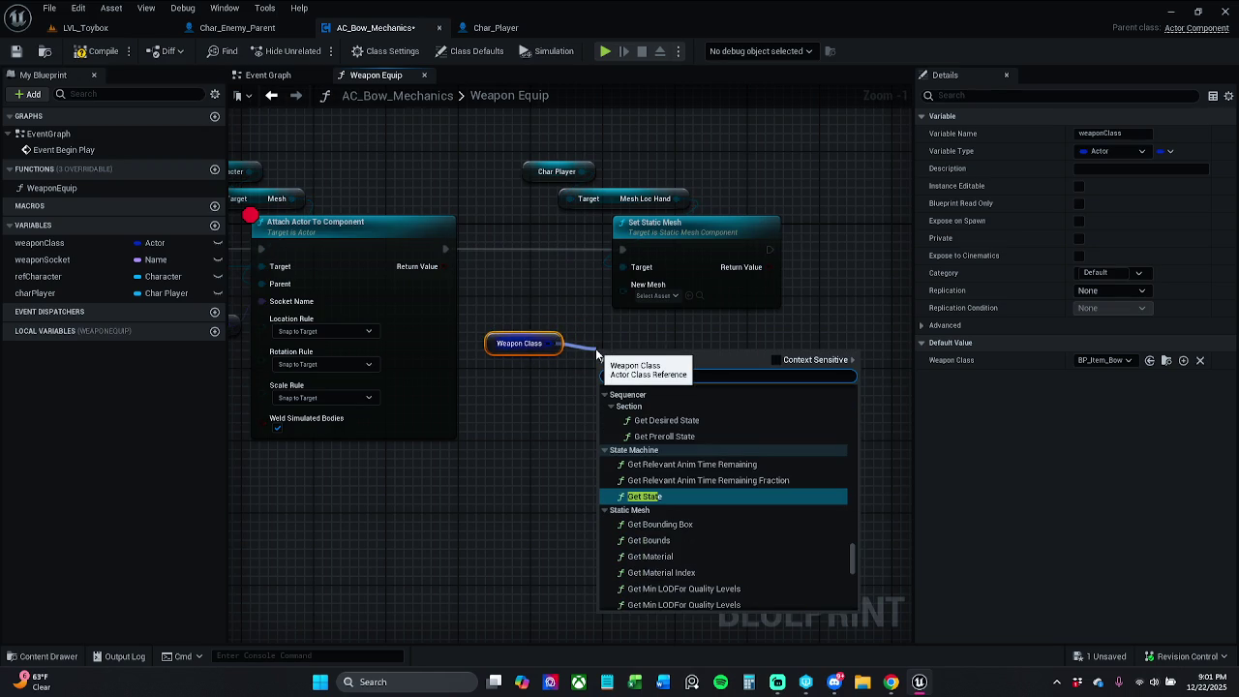
{"action": "type", "text": "tic"}
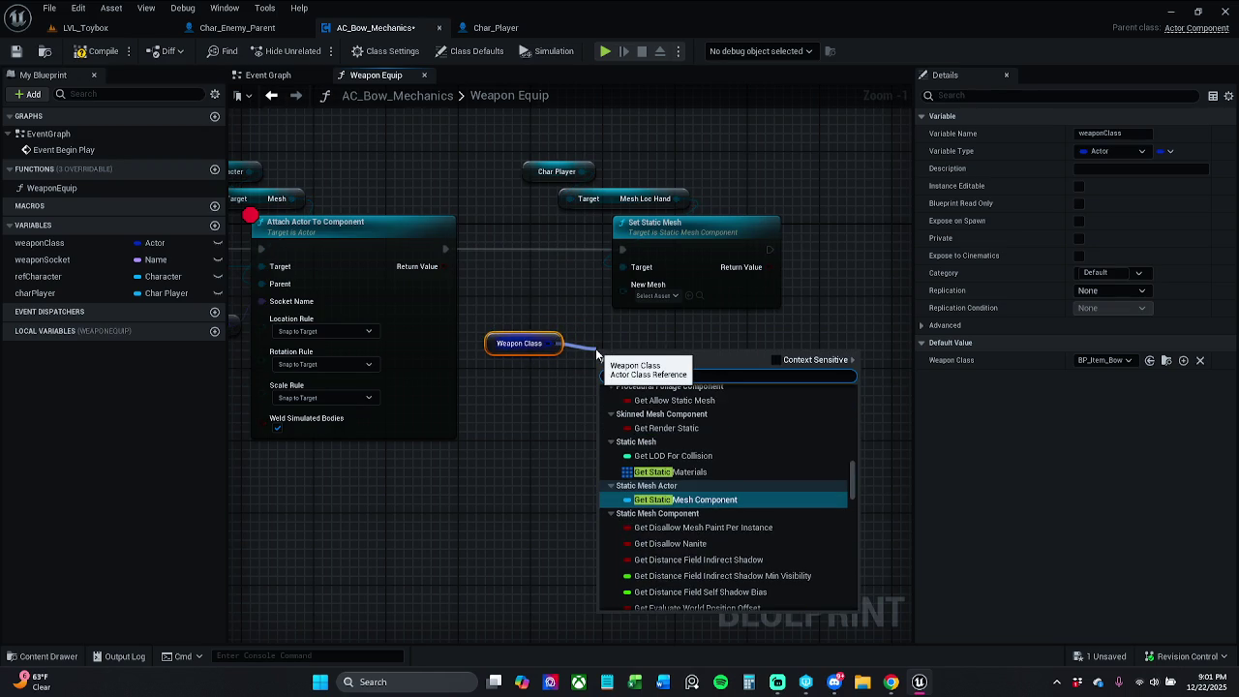
{"action": "type", "text": " mesh"}
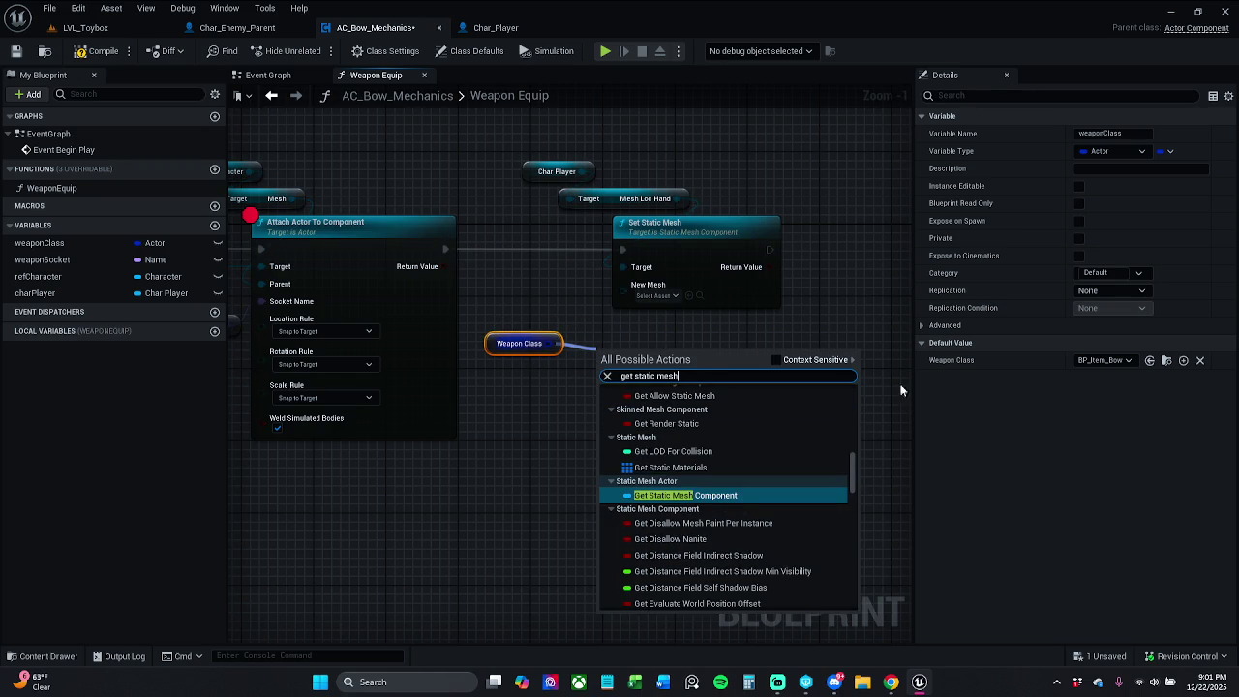
{"action": "left_click", "coordinate": [789, 359]}
{"action": "left_click", "coordinate": [792, 362]}
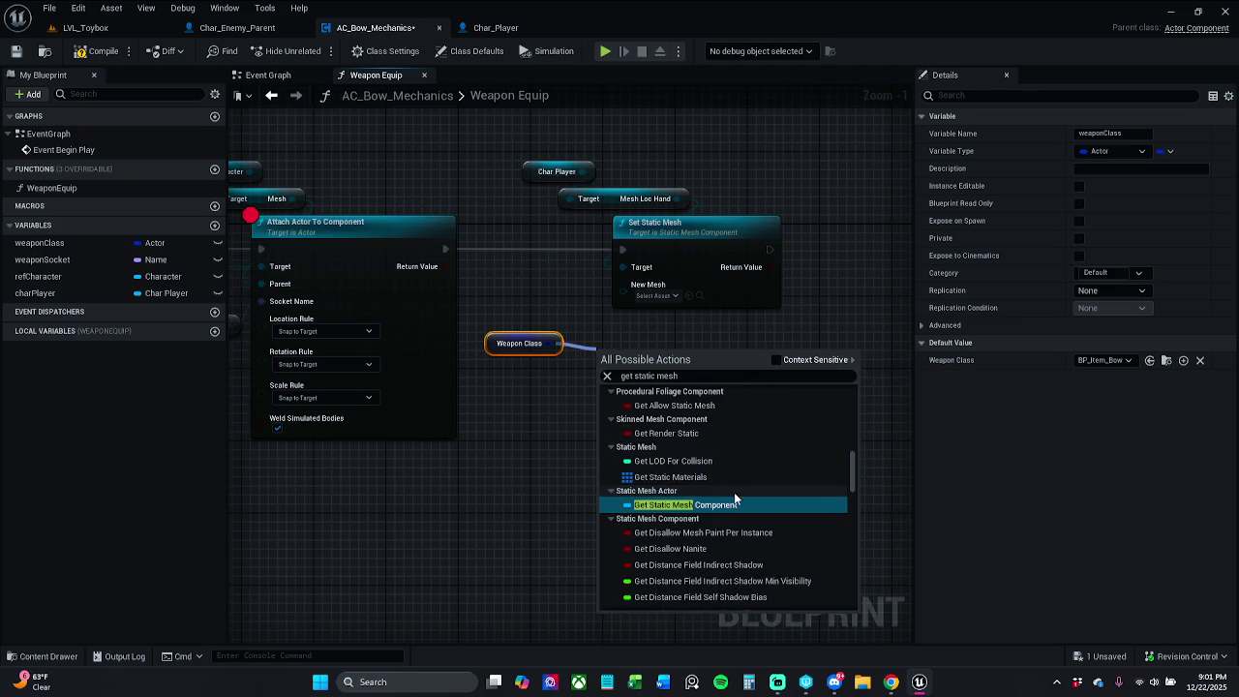
{"action": "scroll", "coordinate": [789, 492], "scroll_direction": "down", "scroll_amount": 3}
{"action": "left_click_drag", "start_coordinate": [856, 489], "coordinate": [854, 589]}
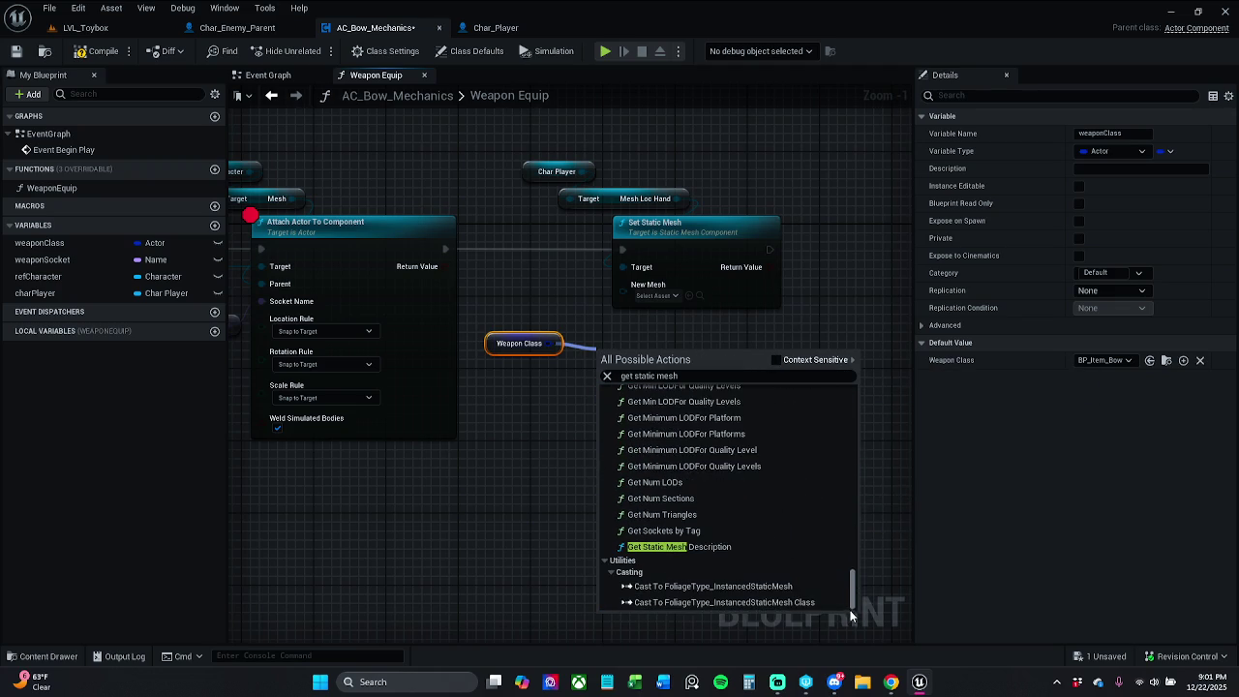
{"action": "scroll", "coordinate": [815, 566], "scroll_direction": "up", "scroll_amount": 10}
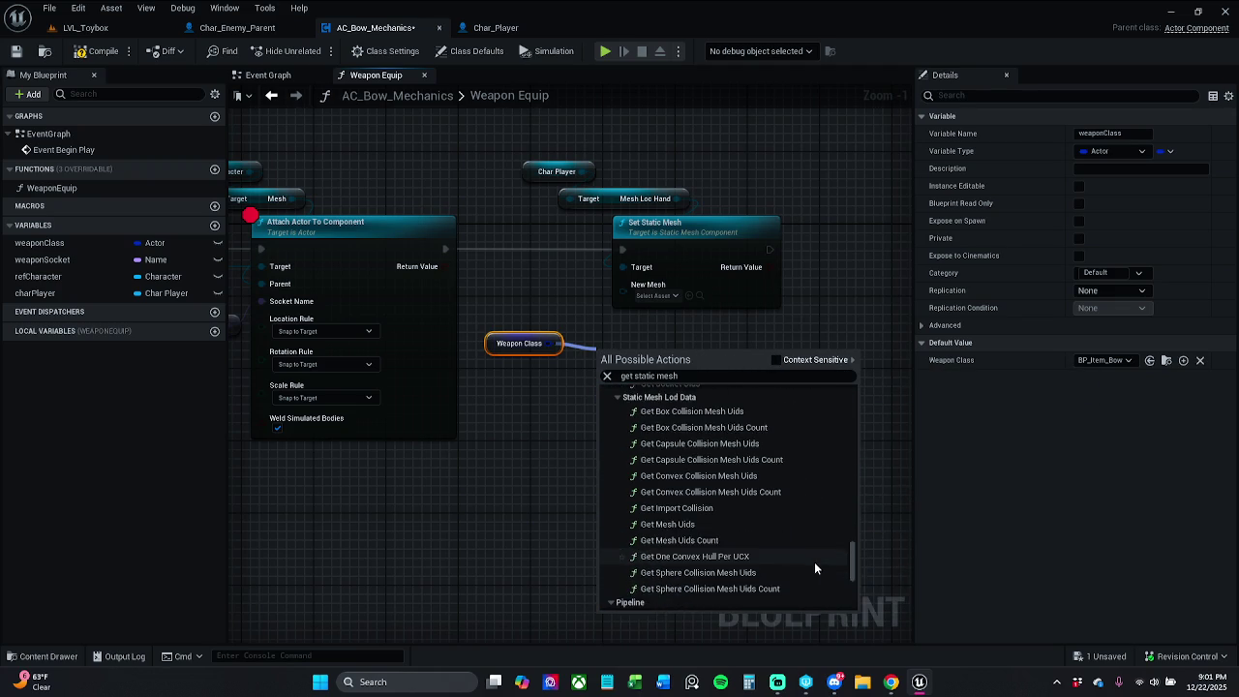
{"action": "scroll", "coordinate": [815, 570], "scroll_direction": "up", "scroll_amount": 10}
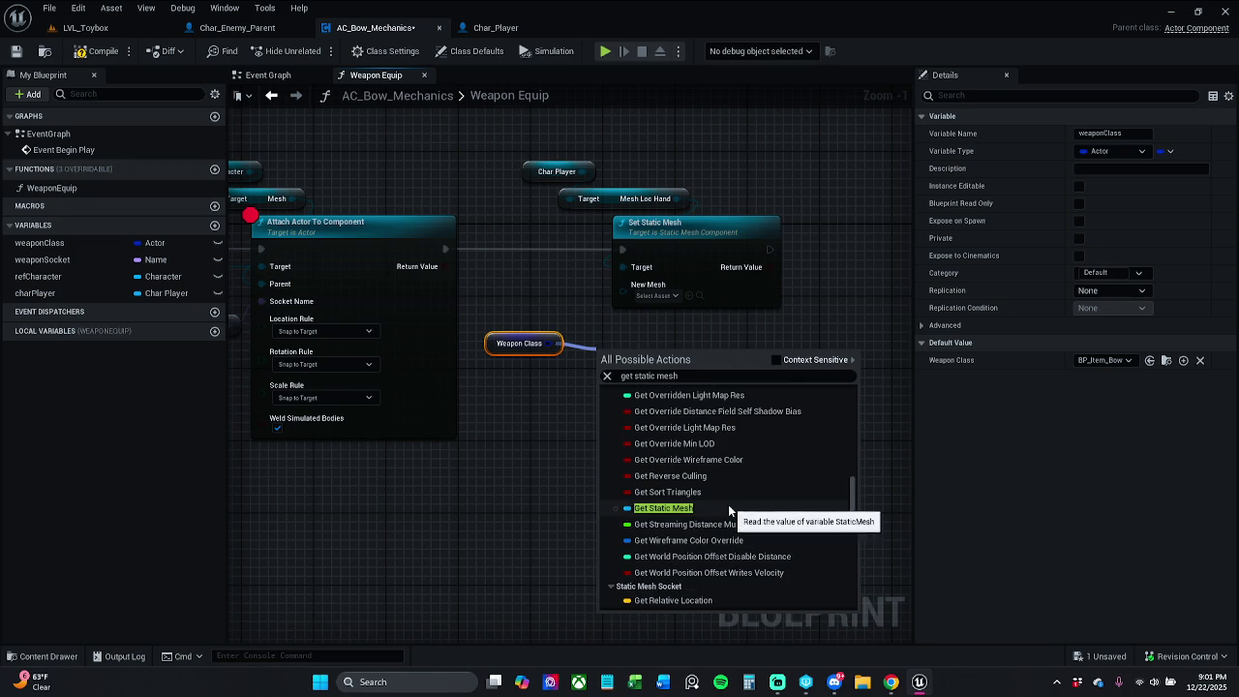
{"action": "left_click", "coordinate": [728, 505]}
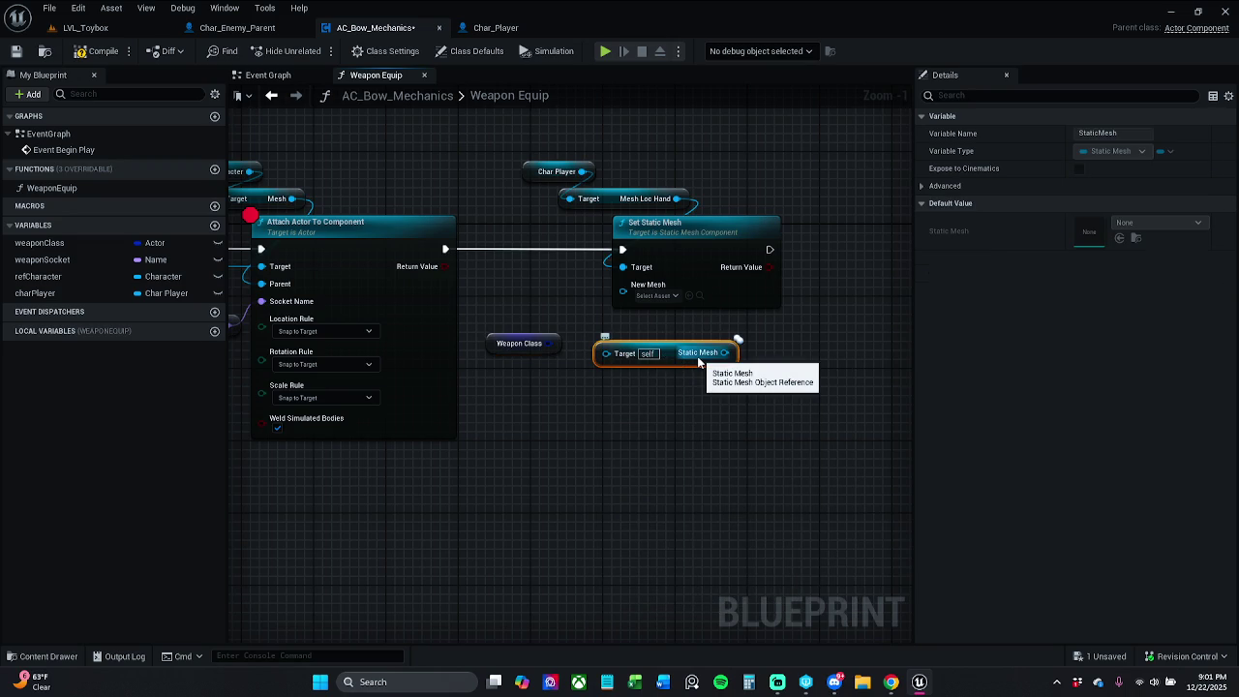
{"action": "key", "text": "Delete"}
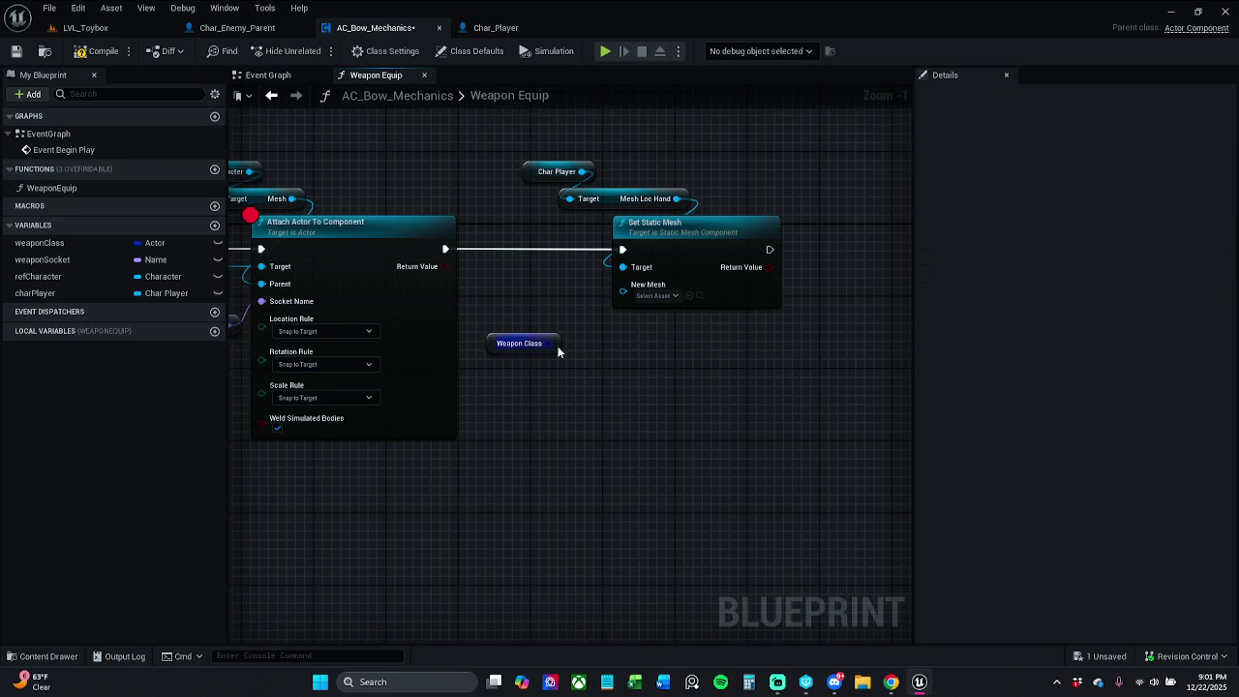
Search 'static mesh' from Weapon Class again, add a Static Mesh Component getter, then delete it
{"action": "left_click_drag", "start_coordinate": [552, 344], "coordinate": [568, 376]}
{"action": "type", "text": "stat"}
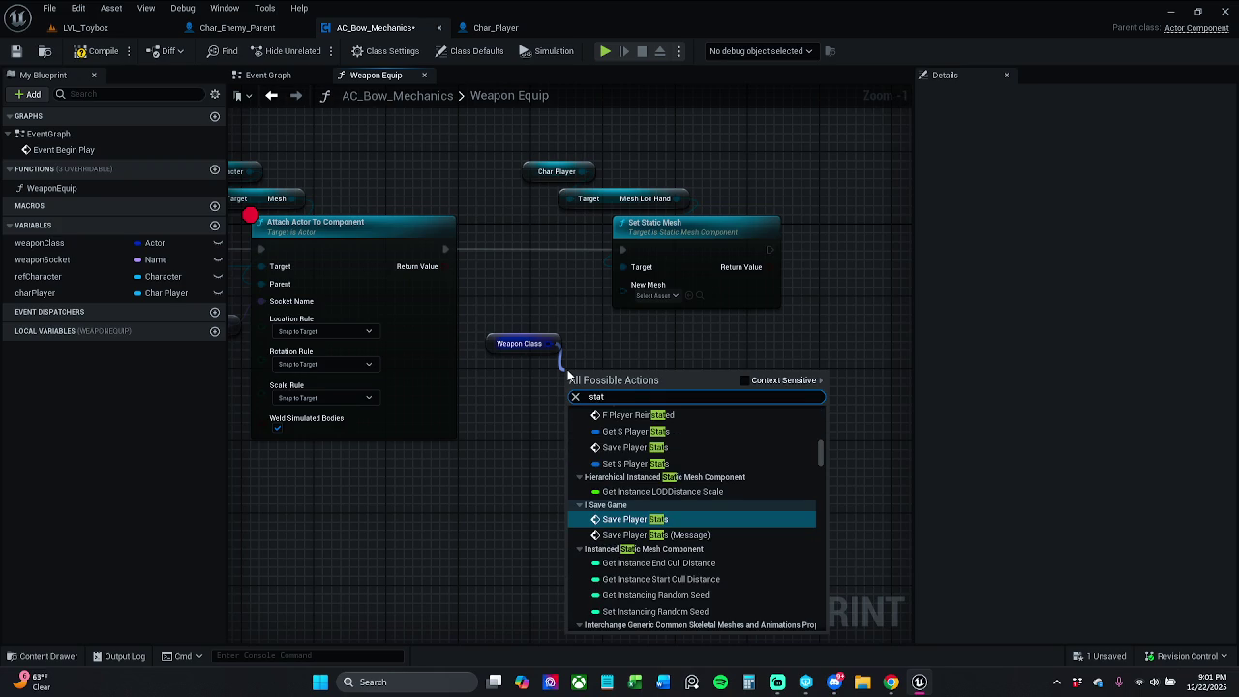
{"action": "type", "text": "ic mesh"}
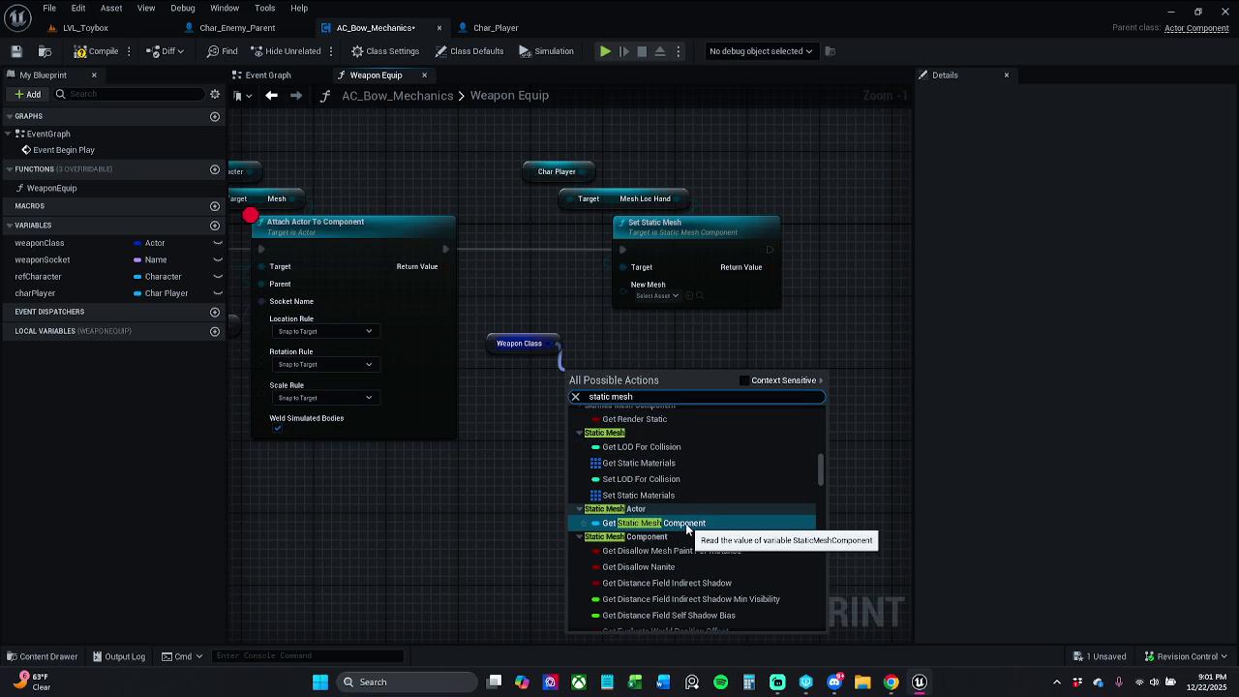
{"action": "left_click_drag", "start_coordinate": [659, 398], "coordinate": [485, 404]}
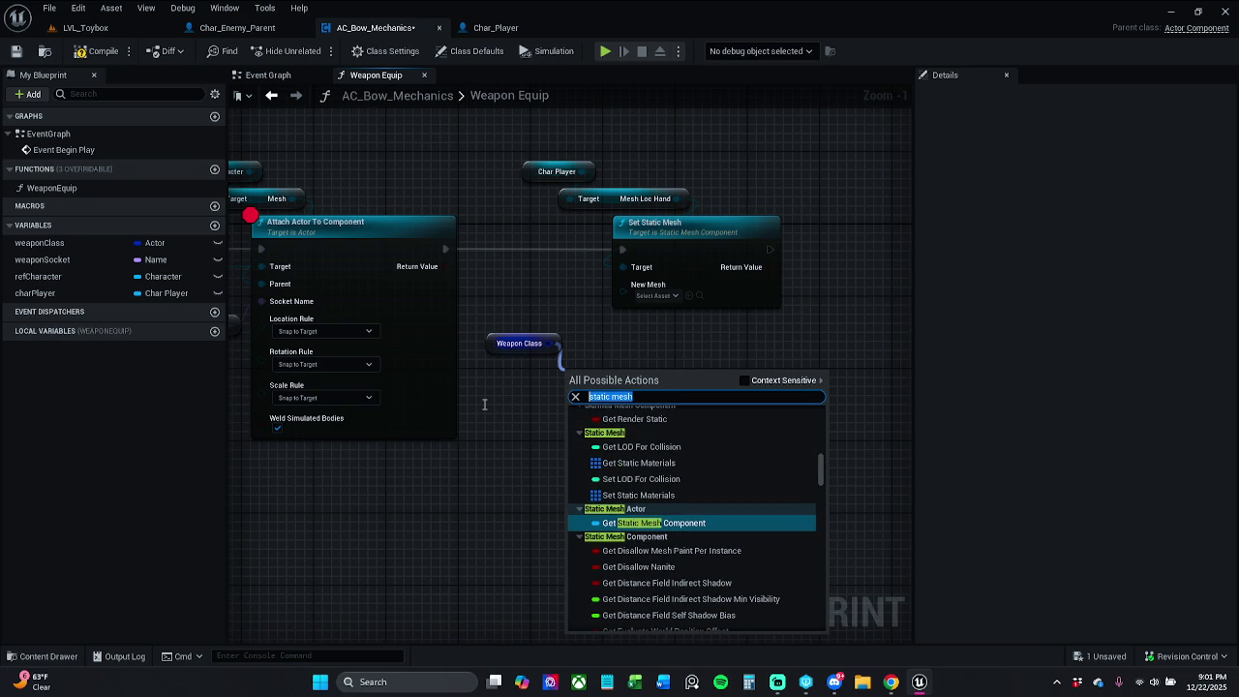
{"action": "left_click", "coordinate": [729, 529]}
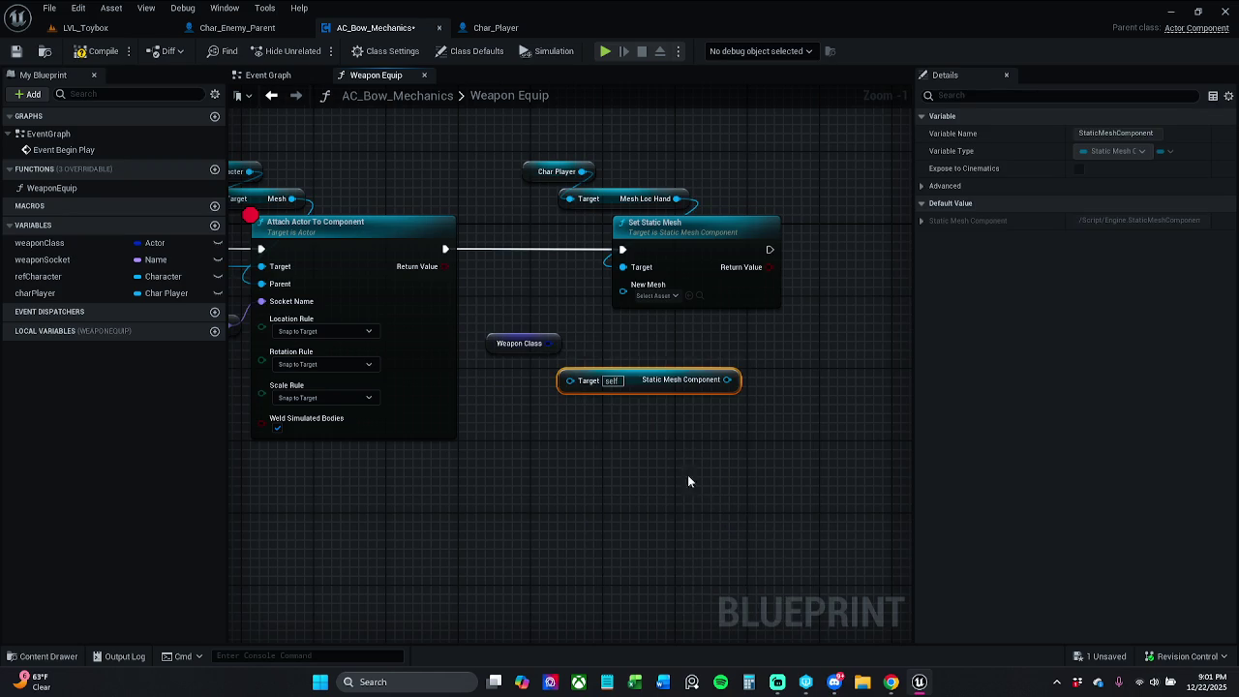
{"action": "key", "text": "Delete"}
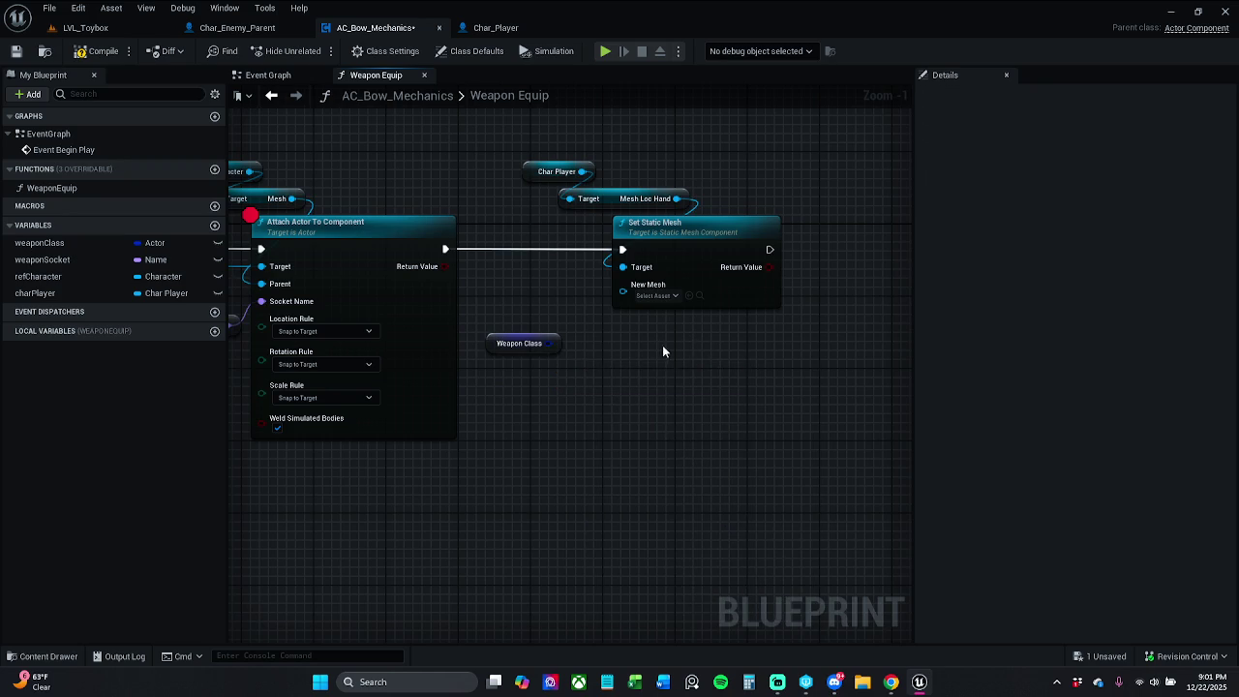
{"action": "left_click_drag", "start_coordinate": [556, 343], "coordinate": [521, 390]}
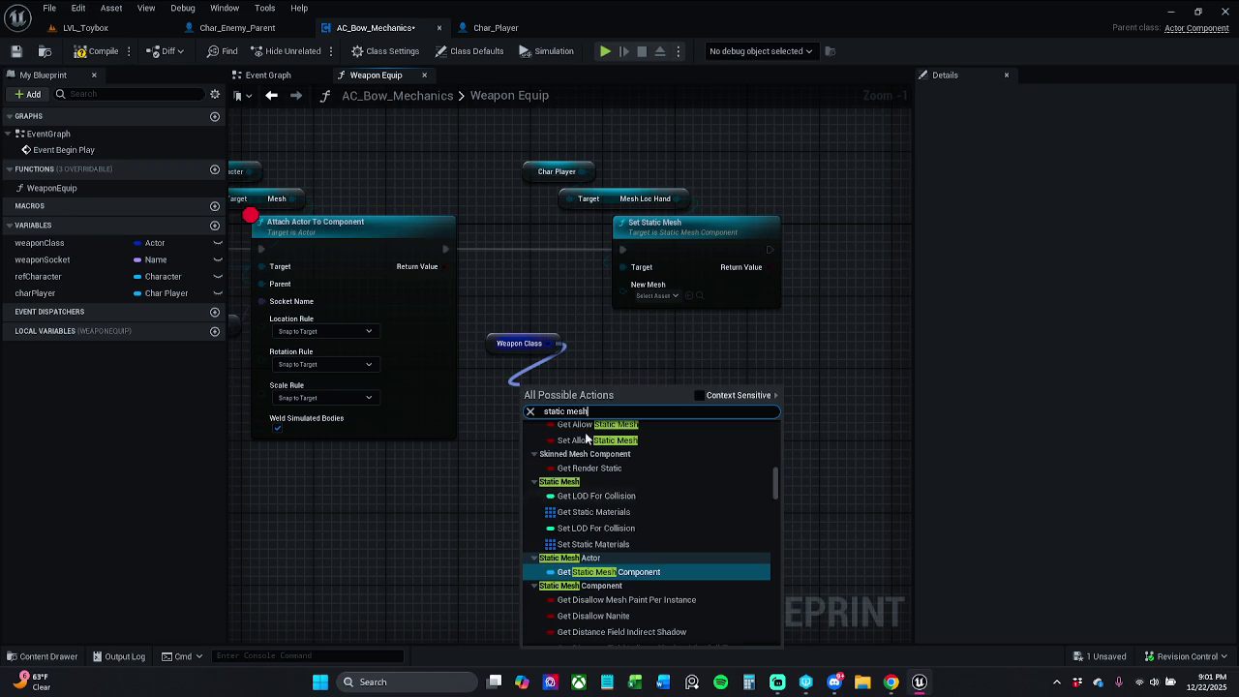
{"action": "scroll", "coordinate": [682, 526], "scroll_direction": "up", "scroll_amount": 5}
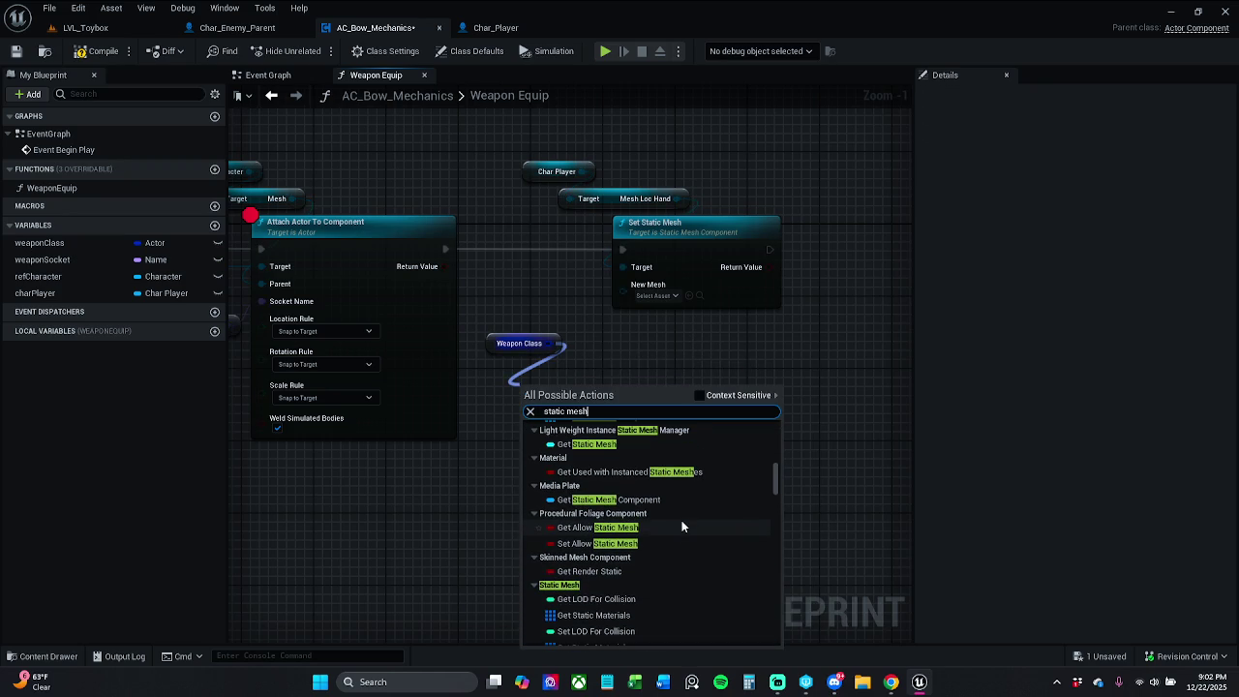
{"action": "scroll", "coordinate": [682, 526], "scroll_direction": "up", "scroll_amount": 6}
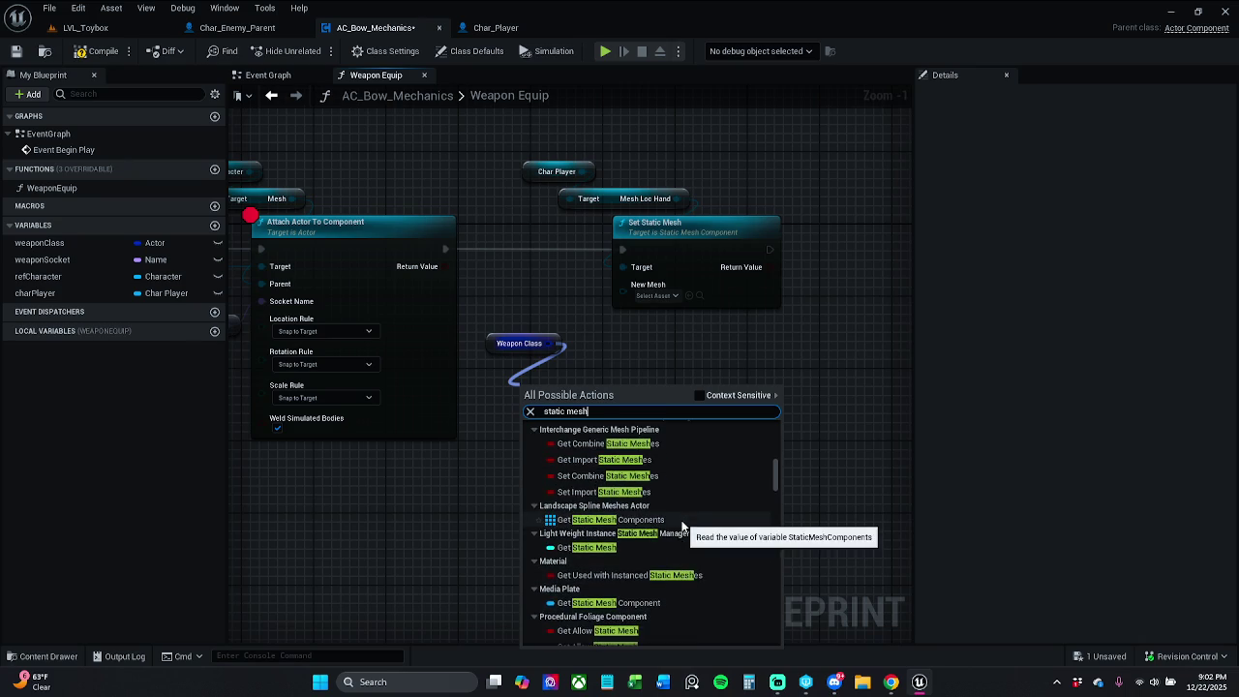
{"action": "scroll", "coordinate": [681, 526], "scroll_direction": "up", "scroll_amount": 2}
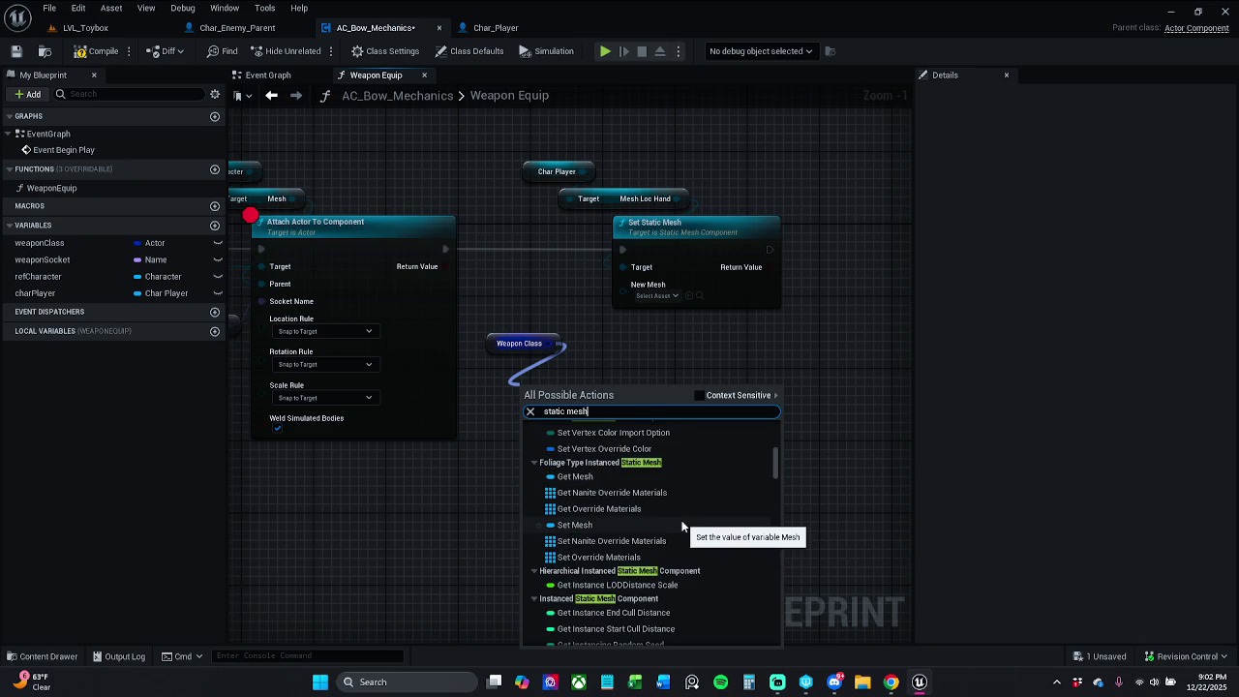
{"action": "scroll", "coordinate": [681, 526], "scroll_direction": "up", "scroll_amount": 5}
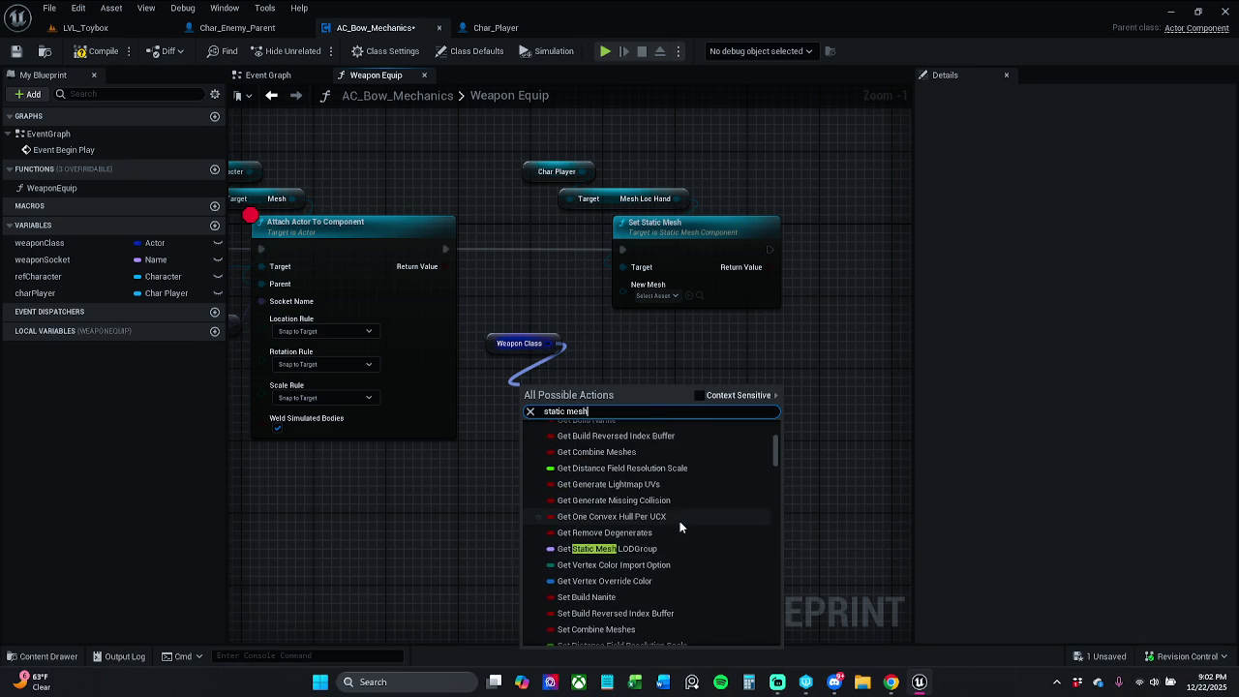
{"action": "scroll", "coordinate": [679, 527], "scroll_direction": "up", "scroll_amount": 3}
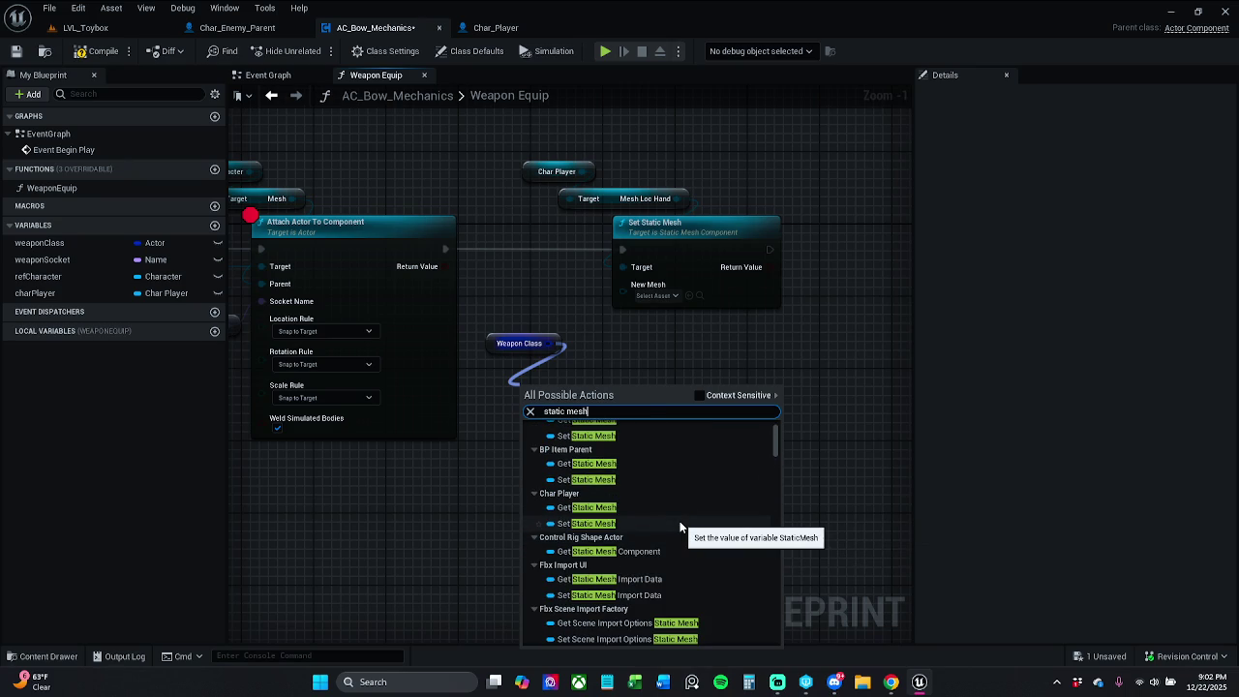
{"action": "left_click", "coordinate": [654, 509]}
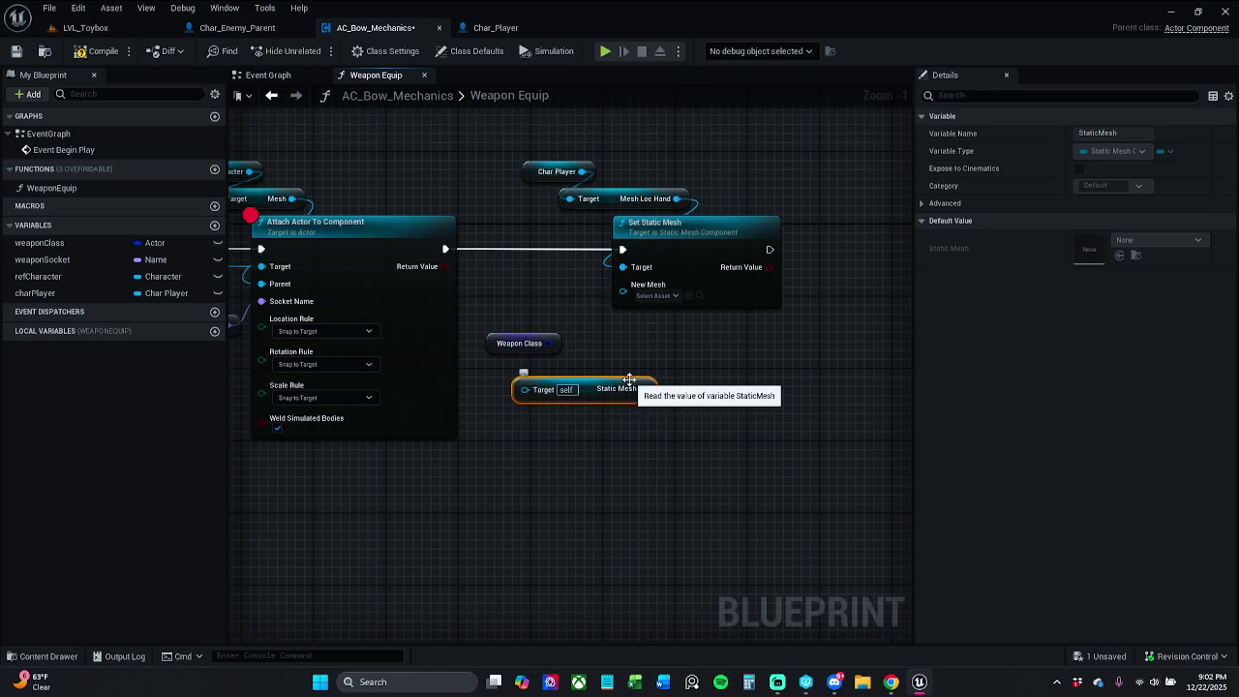
{"action": "key", "text": "Delete"}
{"action": "left_click_drag", "start_coordinate": [547, 343], "coordinate": [569, 388]}
{"action": "type", "text": "static mesh"}
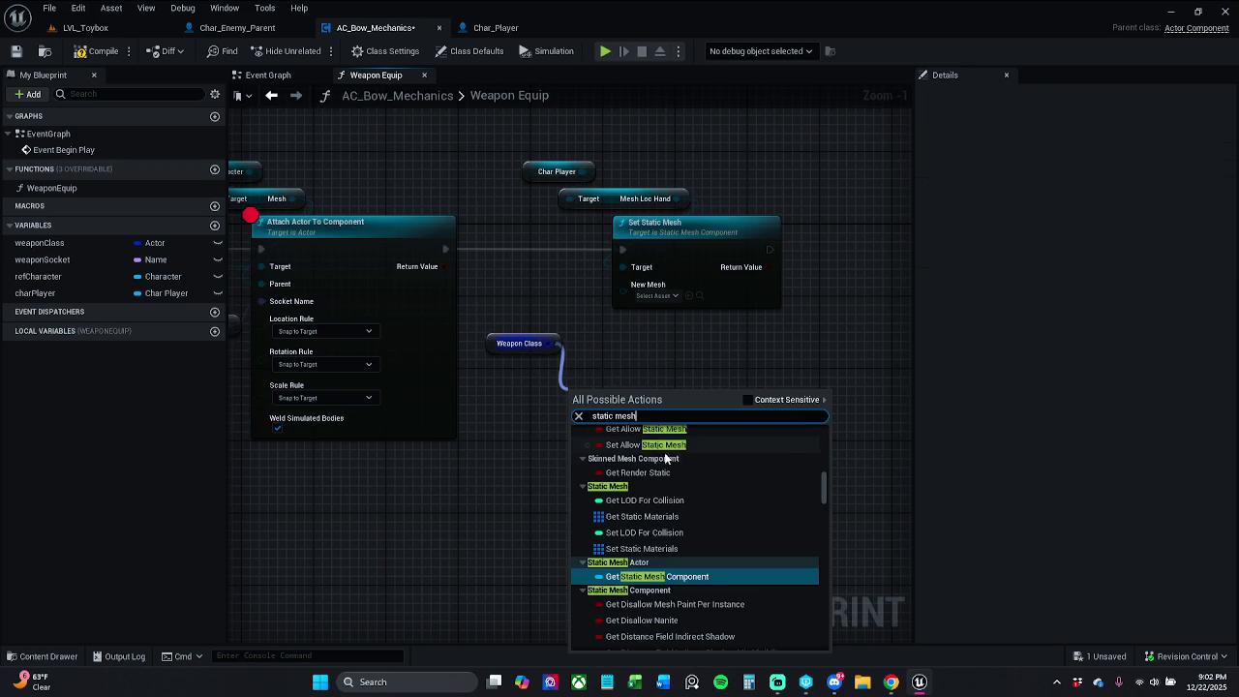
{"action": "key", "text": "Home"}
{"action": "type", "text": "get"}
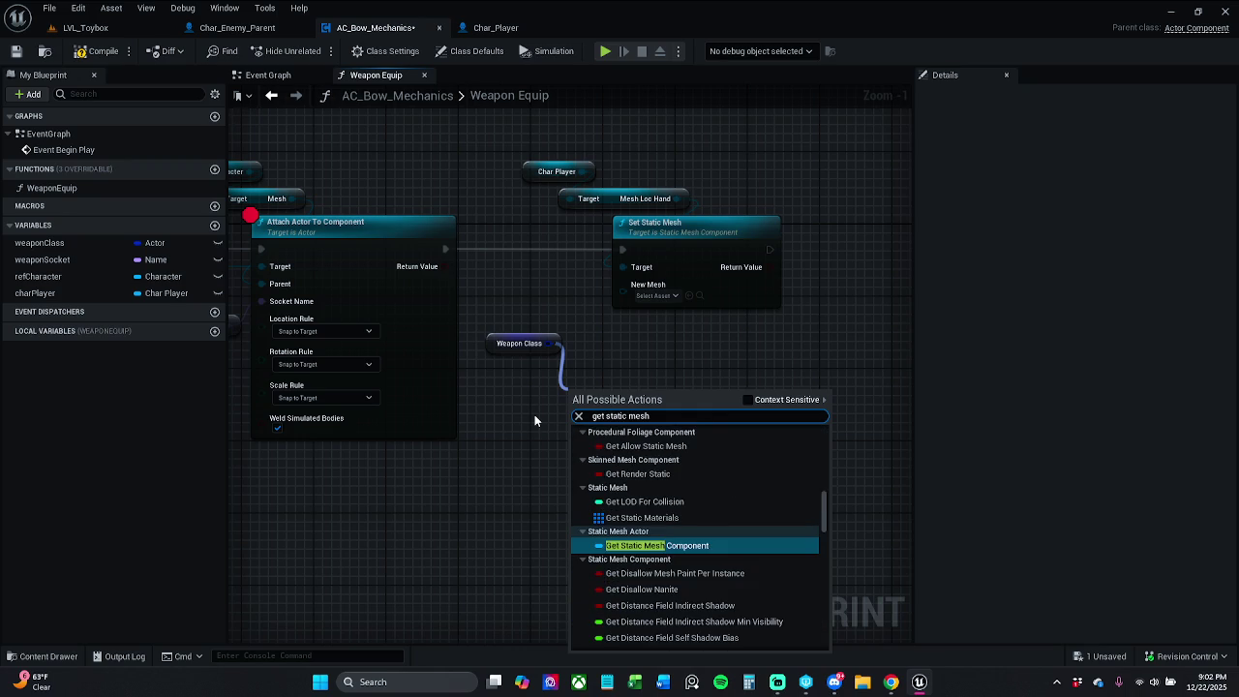
{"action": "scroll", "coordinate": [782, 480], "scroll_direction": "up", "scroll_amount": 3}
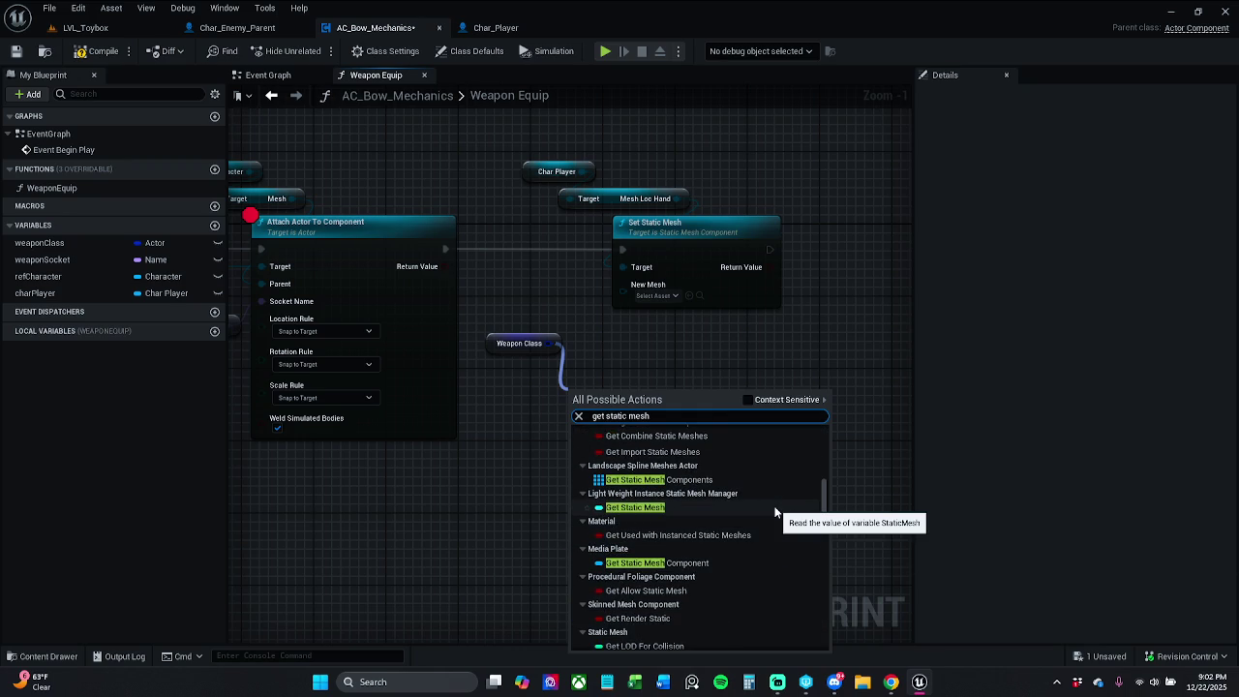
{"action": "scroll", "coordinate": [776, 511], "scroll_direction": "up", "scroll_amount": 5}
{"action": "scroll", "coordinate": [779, 511], "scroll_direction": "down", "scroll_amount": 2}
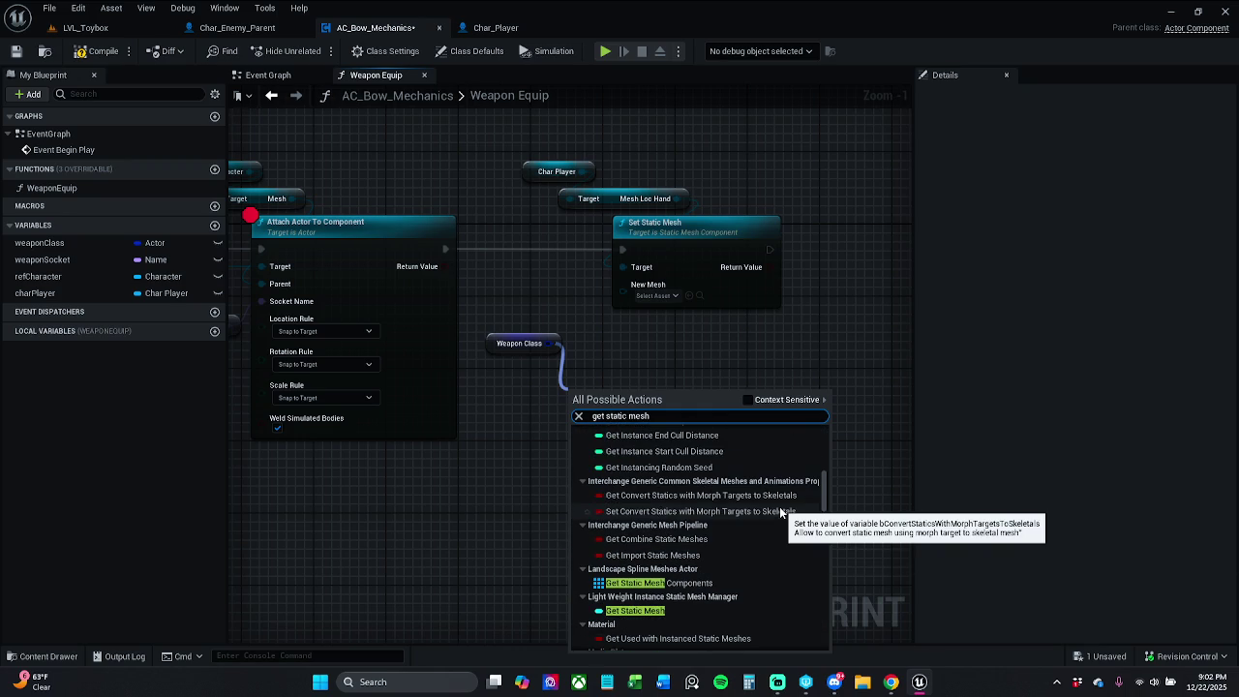
{"action": "scroll", "coordinate": [779, 508], "scroll_direction": "up", "scroll_amount": 3}
{"action": "scroll", "coordinate": [779, 508], "scroll_direction": "up", "scroll_amount": 5}
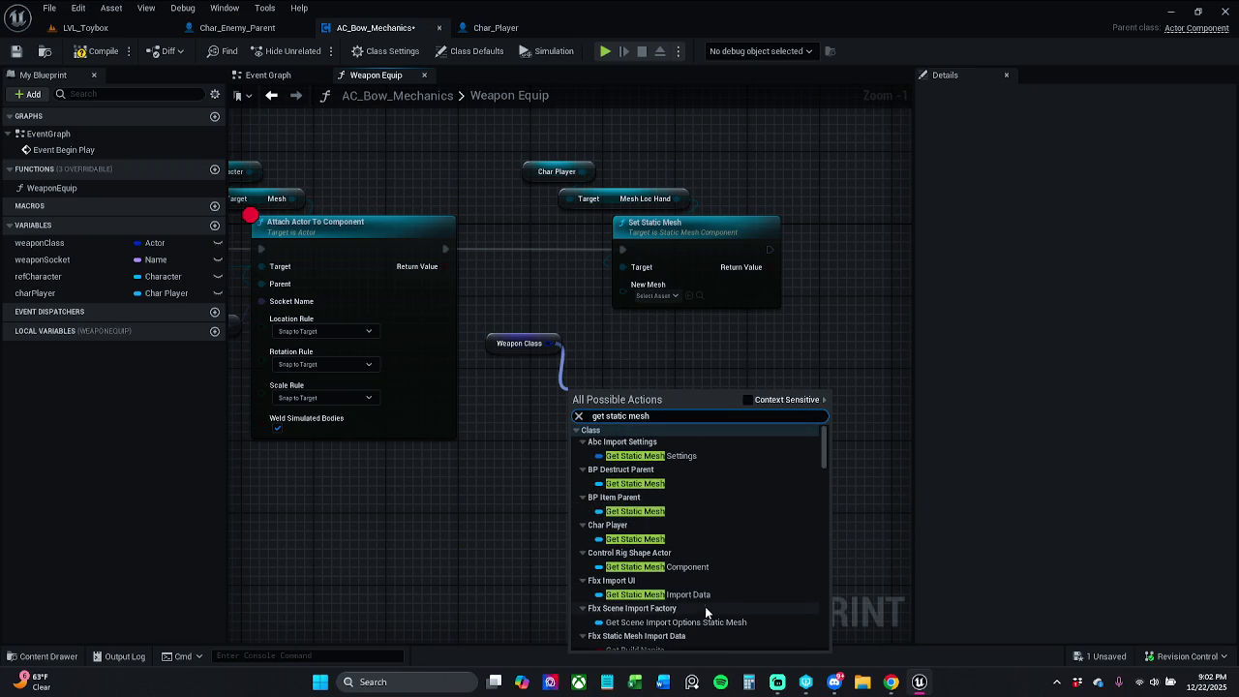
{"action": "left_click", "coordinate": [663, 512]}
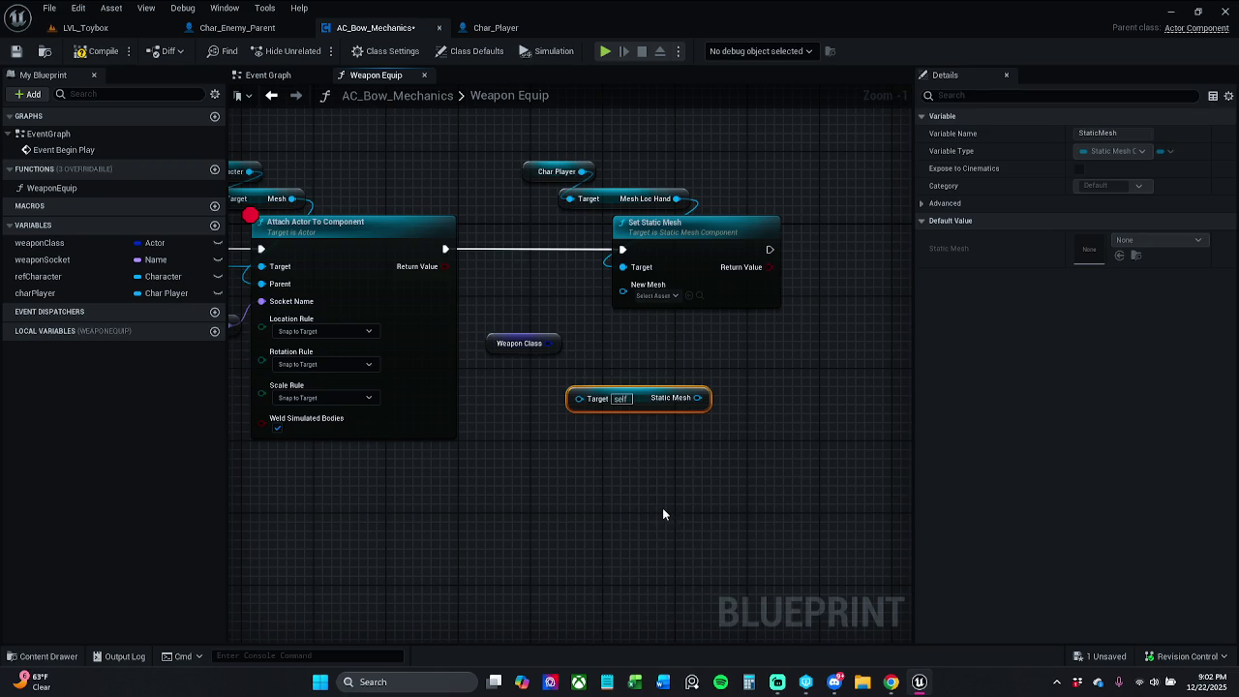
{"action": "right_click", "coordinate": [594, 406]}
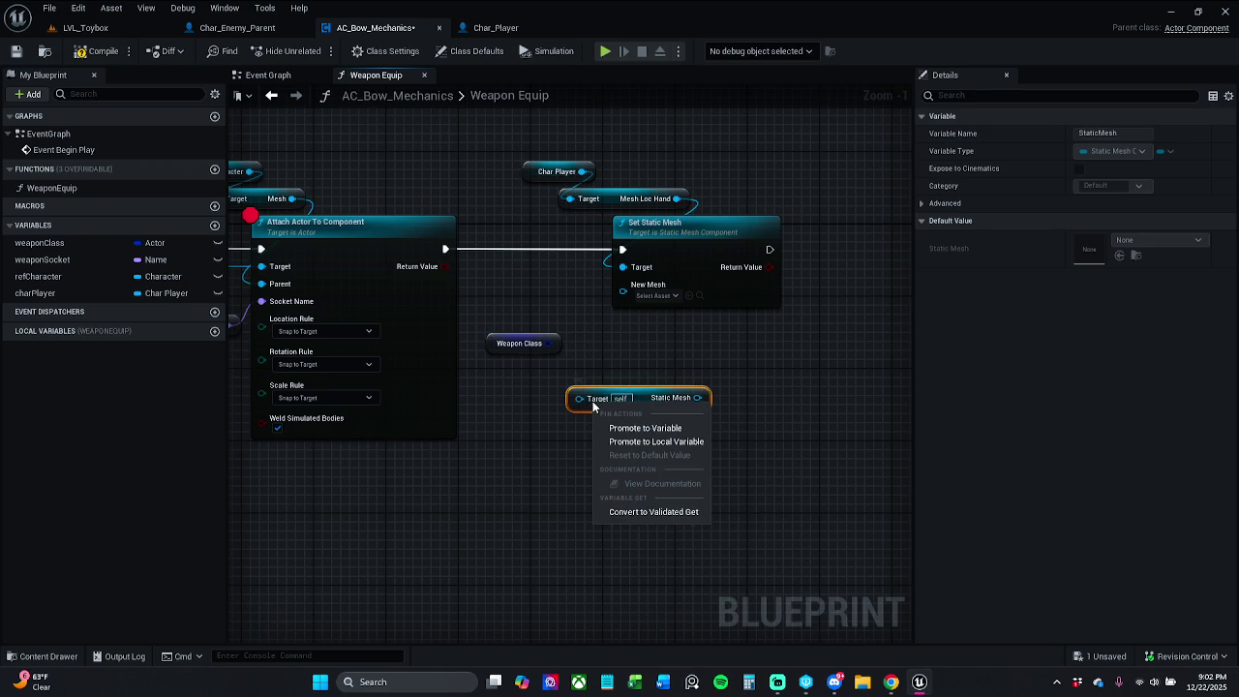
{"action": "left_click", "coordinate": [589, 366]}
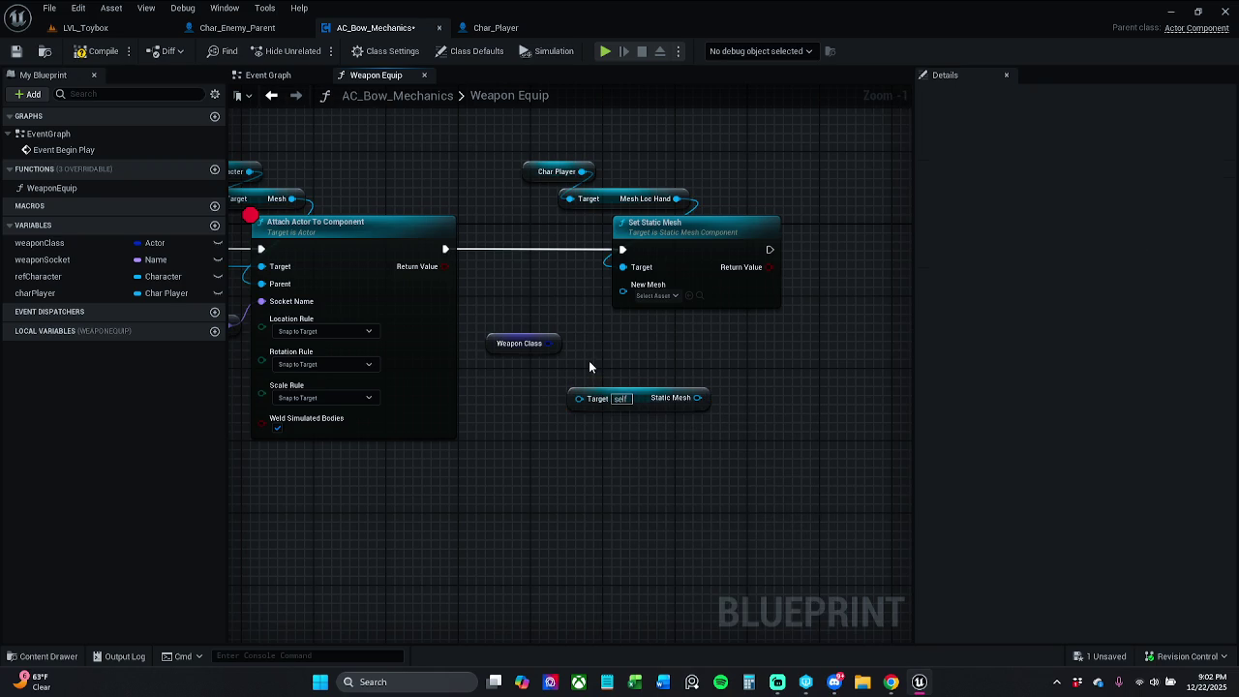
{"action": "left_click", "coordinate": [632, 398]}
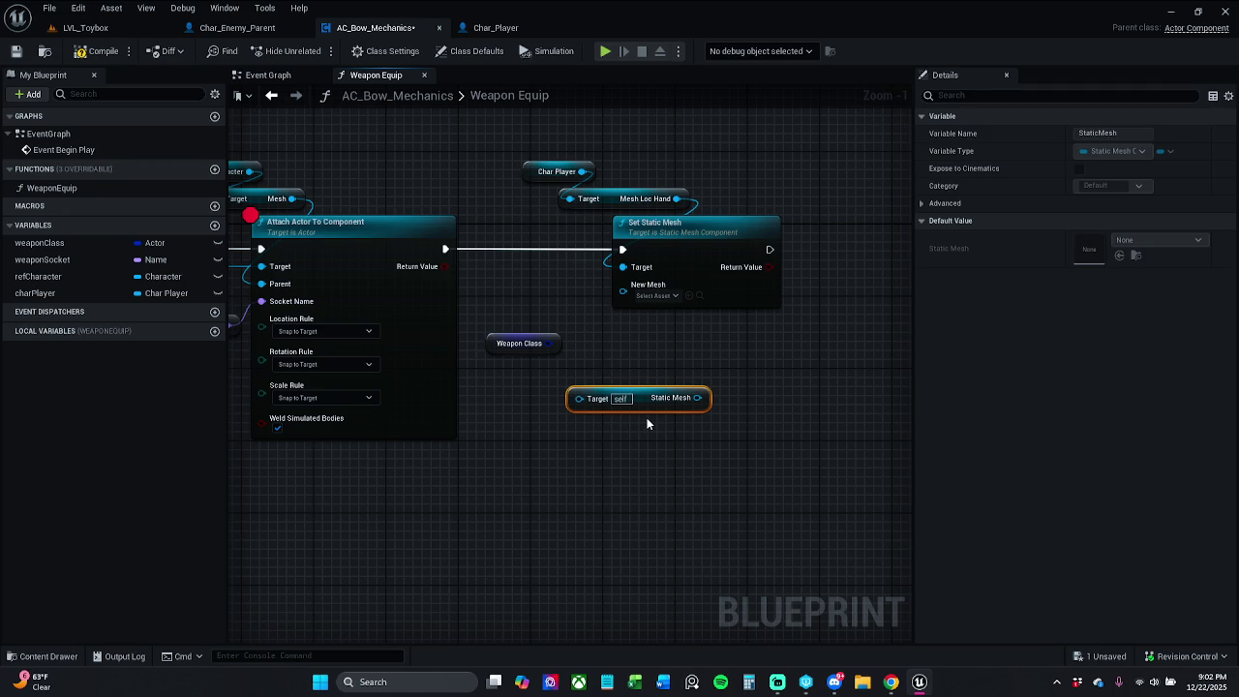
{"action": "key", "text": "Delete"}
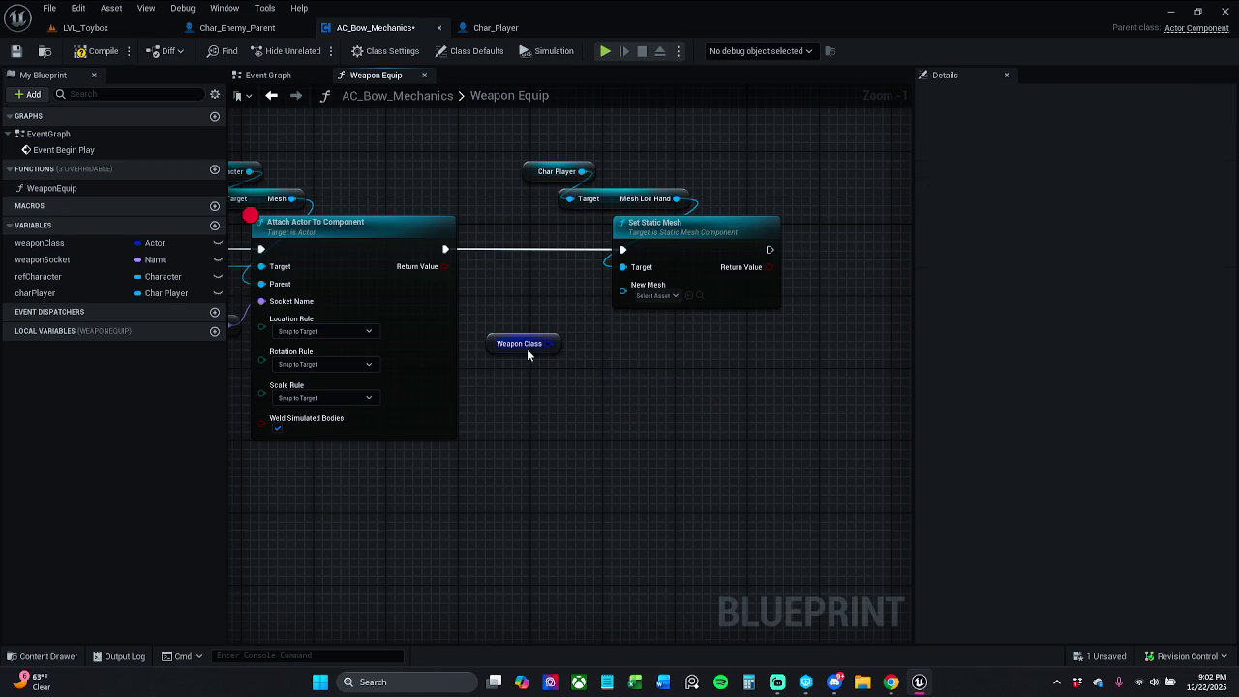
{"action": "left_click_drag", "start_coordinate": [550, 344], "coordinate": [578, 347]}
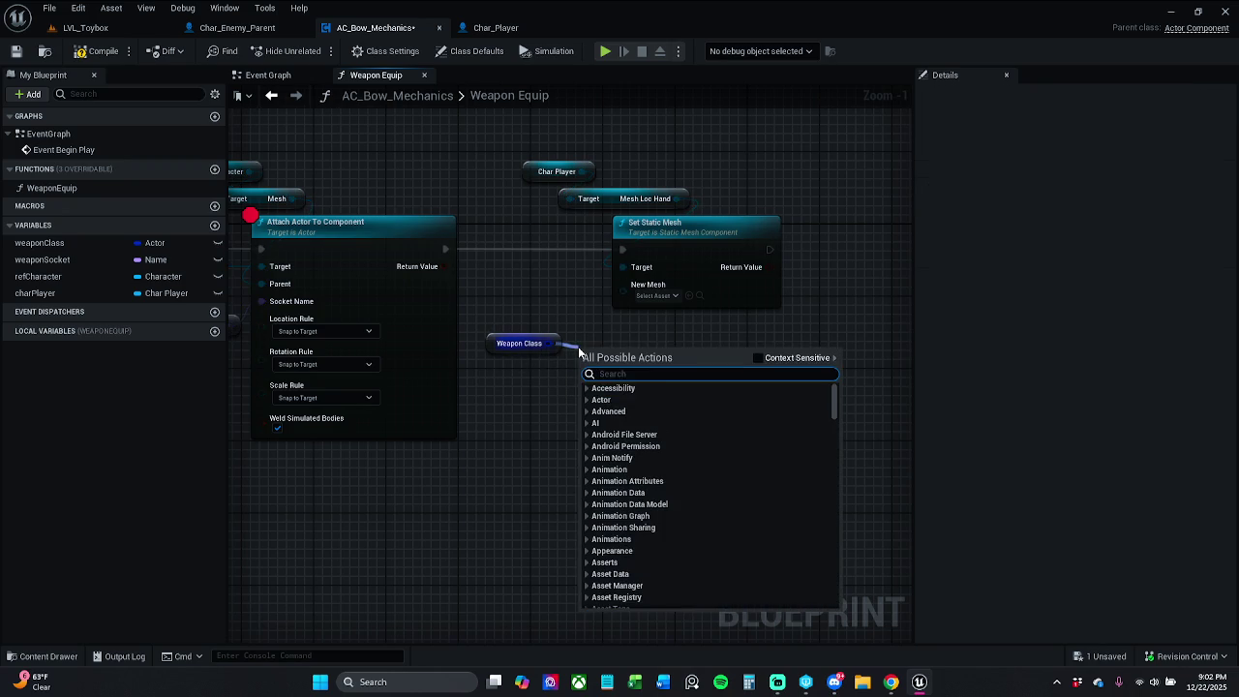
{"action": "type", "text": "static mesh"}
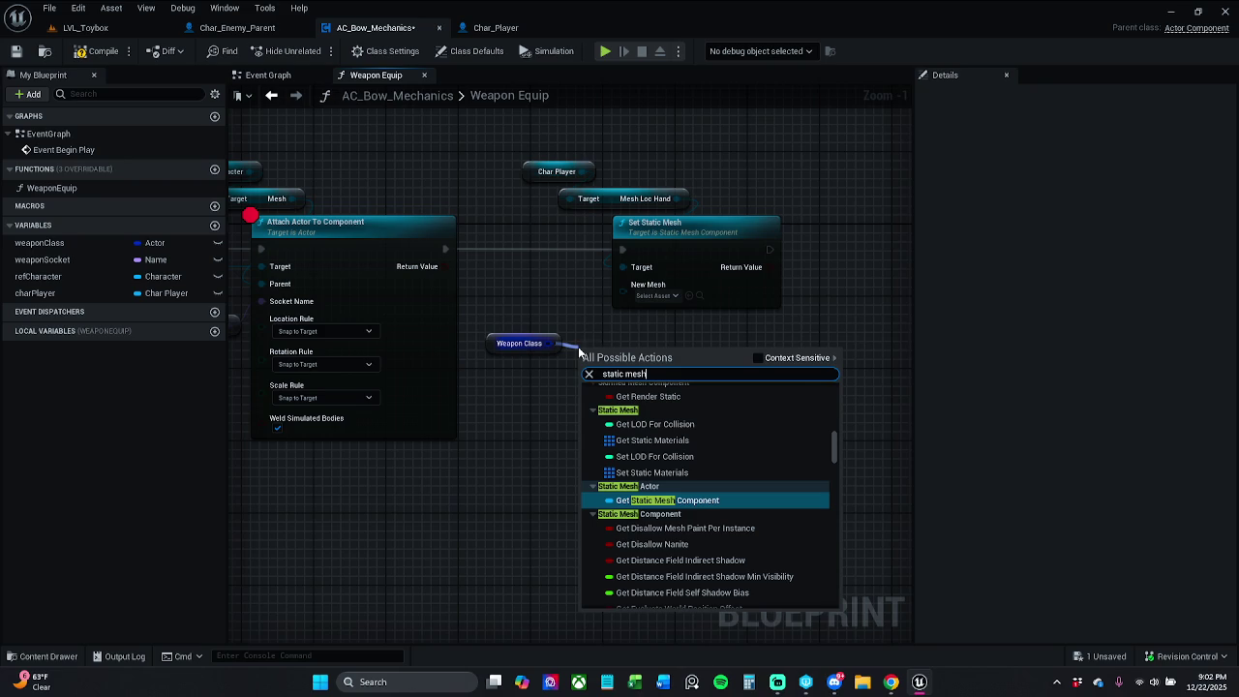
{"action": "left_click", "coordinate": [759, 359]}
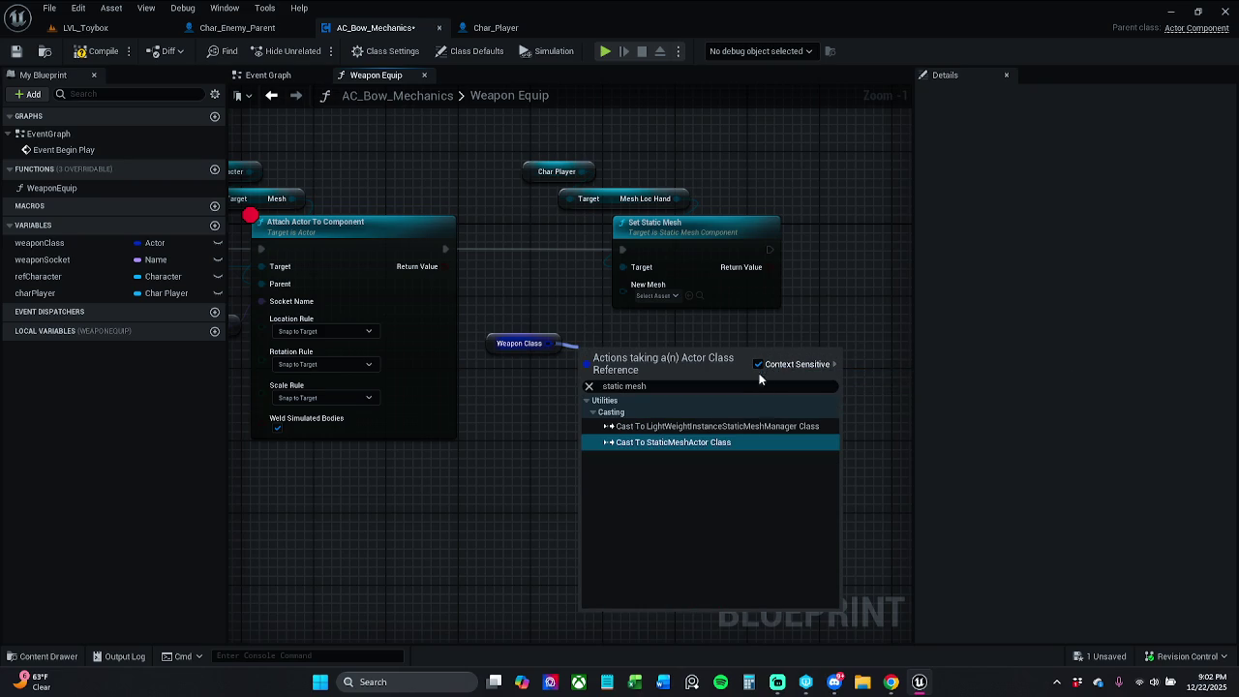
{"action": "left_click", "coordinate": [760, 365]}
{"action": "scroll", "coordinate": [728, 465], "scroll_direction": "down", "scroll_amount": 5}
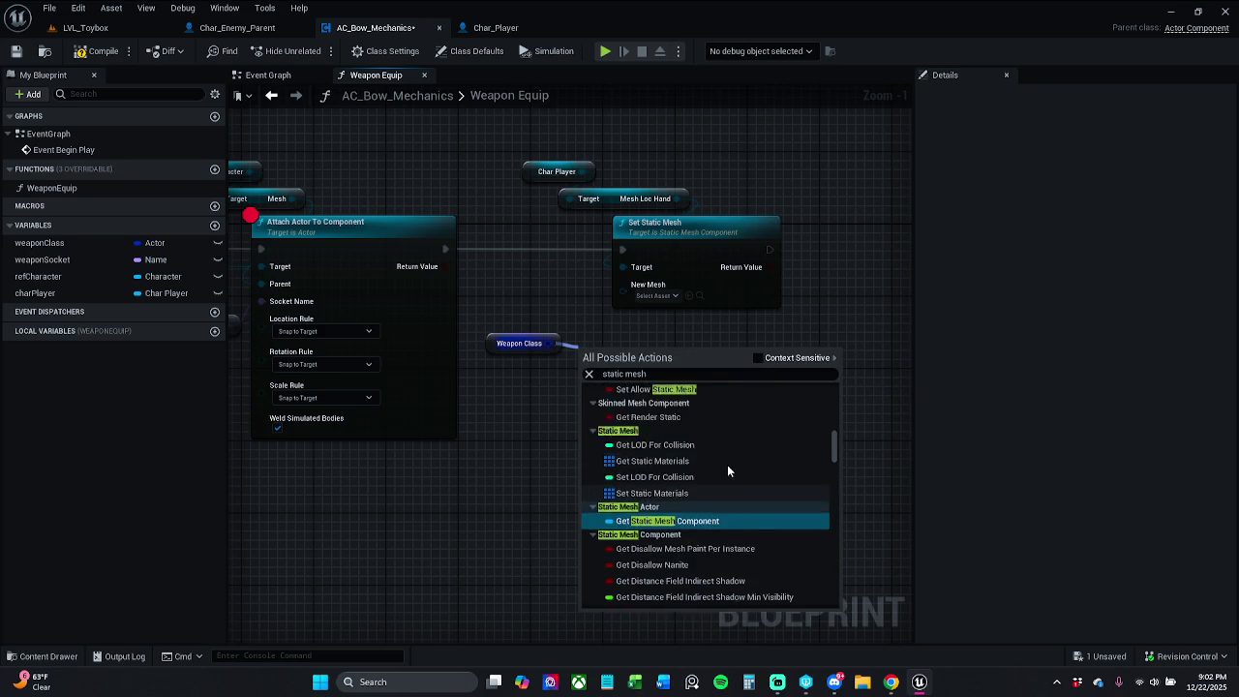
{"action": "scroll", "coordinate": [728, 465], "scroll_direction": "up", "scroll_amount": 5}
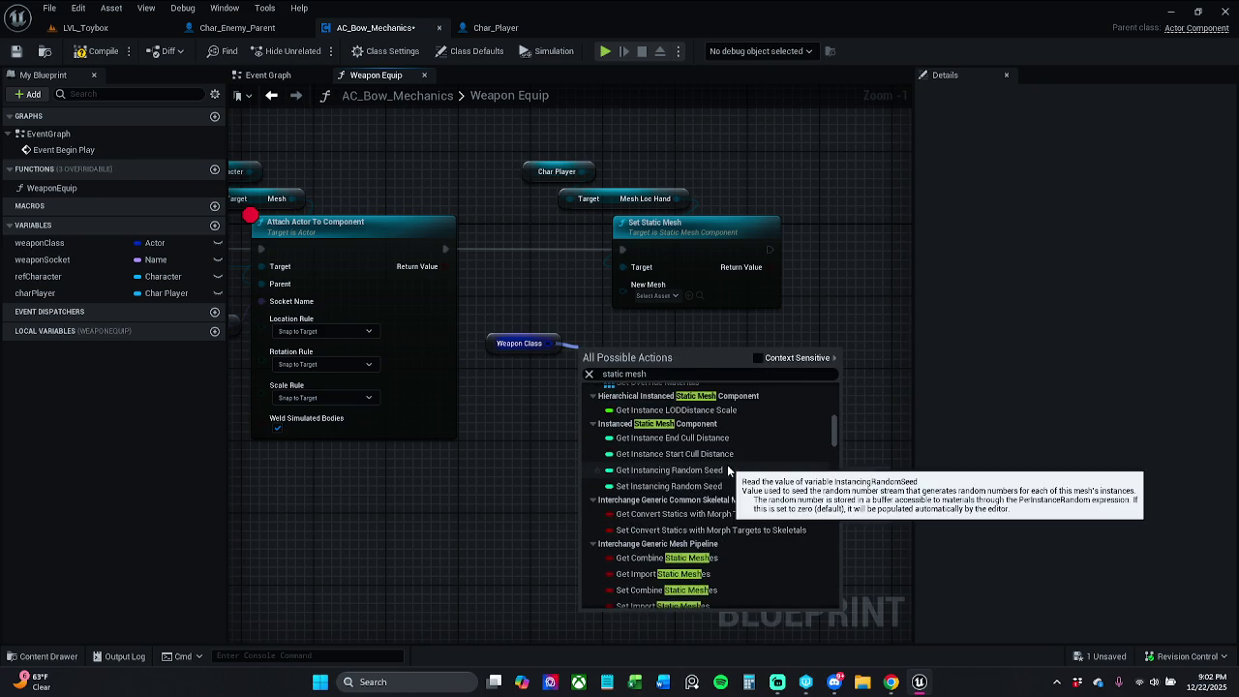
{"action": "scroll", "coordinate": [757, 487], "scroll_direction": "up", "scroll_amount": 3}
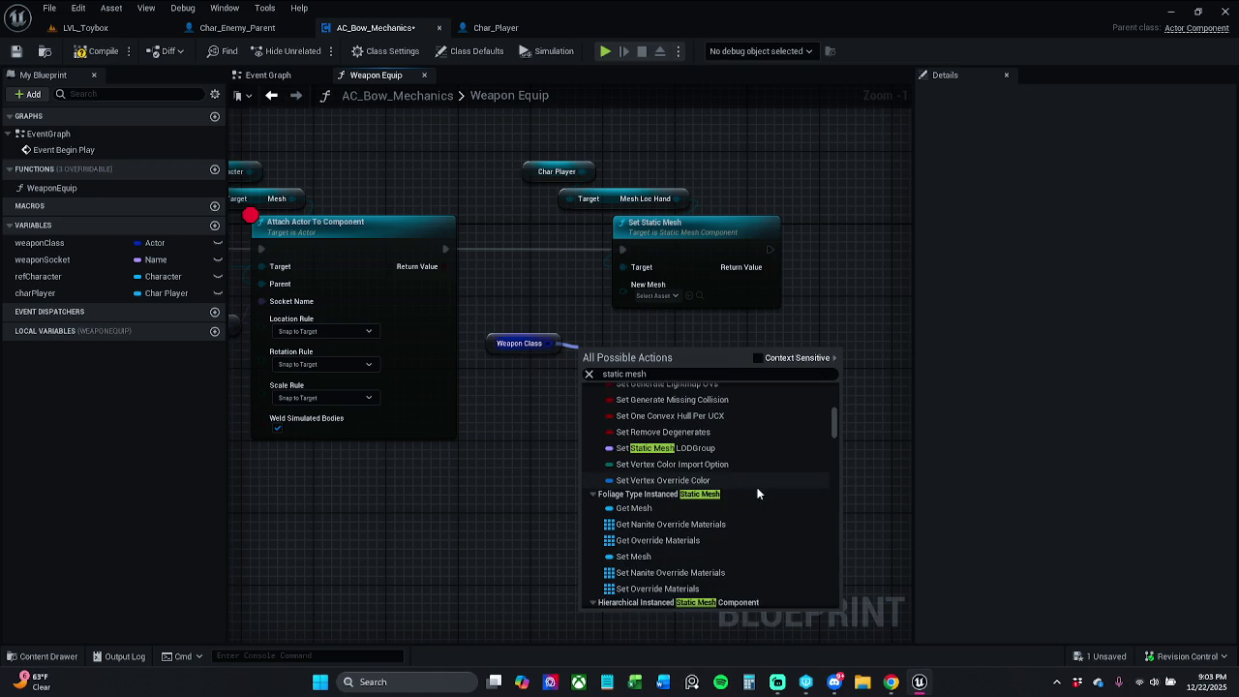
{"action": "left_click", "coordinate": [843, 332]}
{"action": "left_click_drag", "start_coordinate": [673, 406], "coordinate": [841, 368]}
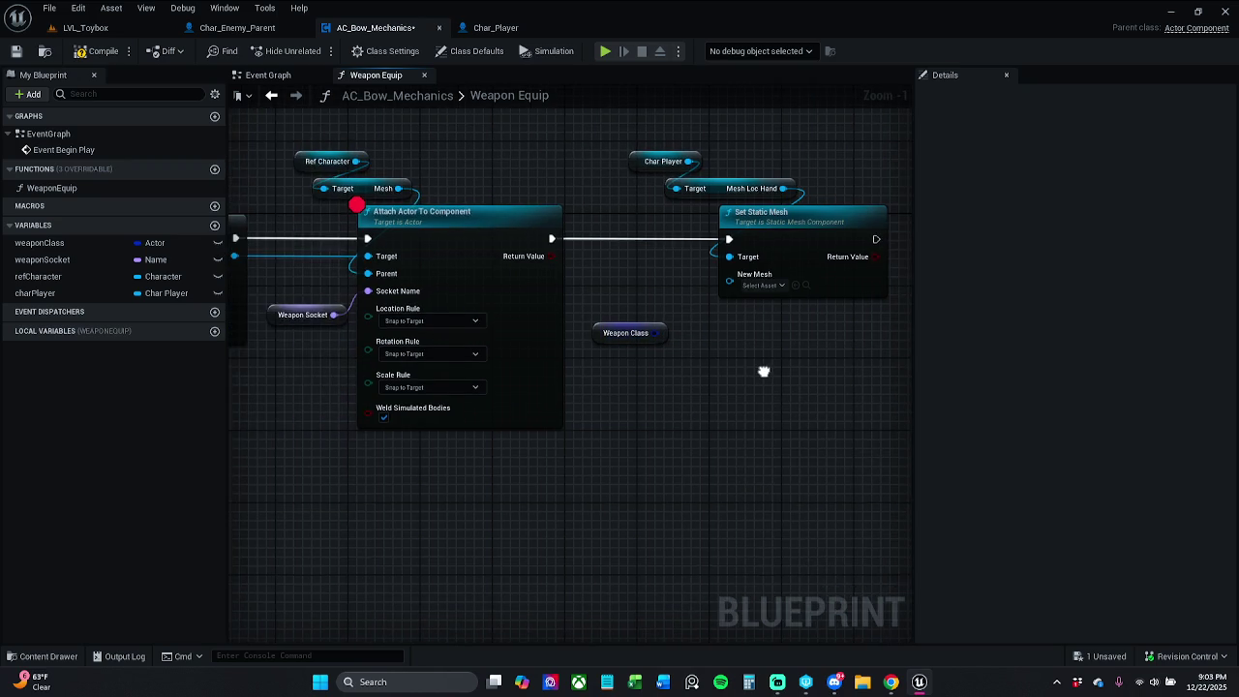
{"action": "mouse_move", "coordinate": [755, 384]}
{"action": "left_mouse_down"}
{"action": "mouse_move", "coordinate": [910, 387]}
{"action": "mouse_move", "coordinate": [772, 396]}
{"action": "left_mouse_up"}
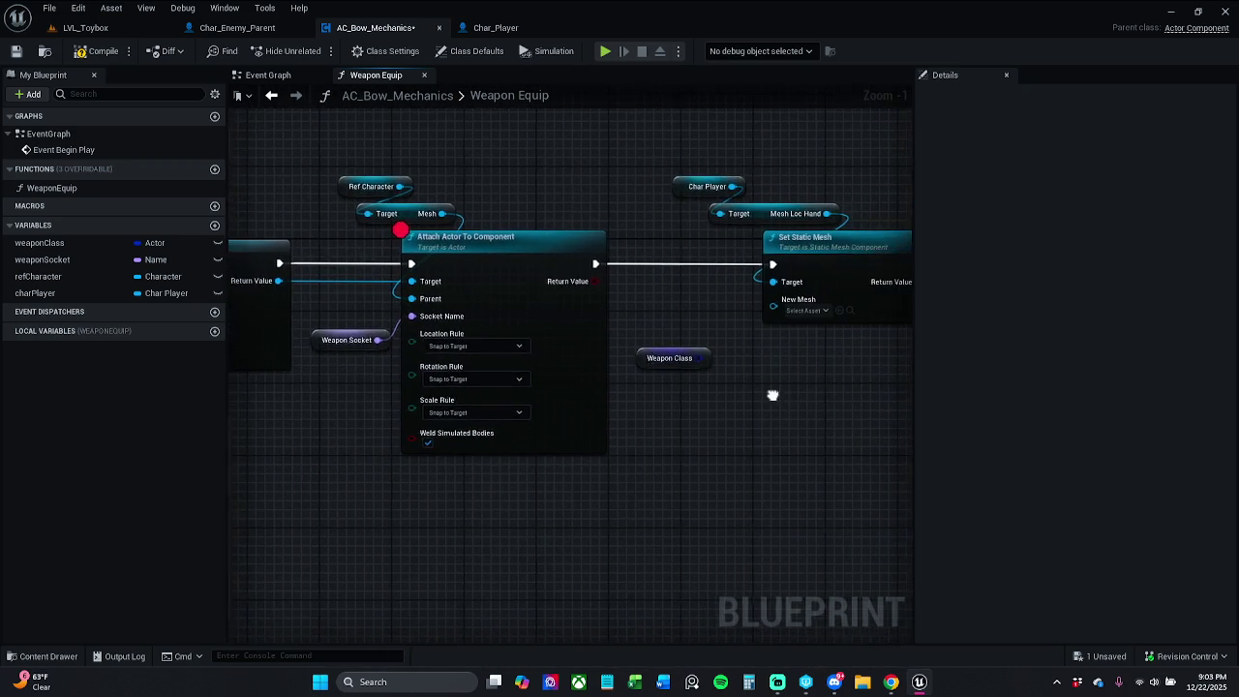
{"action": "scroll", "coordinate": [761, 393], "scroll_direction": "down", "scroll_amount": 2}
{"action": "mouse_move", "coordinate": [549, 272]}
{"action": "left_mouse_down"}
{"action": "mouse_move", "coordinate": [982, 261]}
{"action": "mouse_move", "coordinate": [857, 289]}
{"action": "mouse_move", "coordinate": [460, 288]}
{"action": "left_mouse_up"}
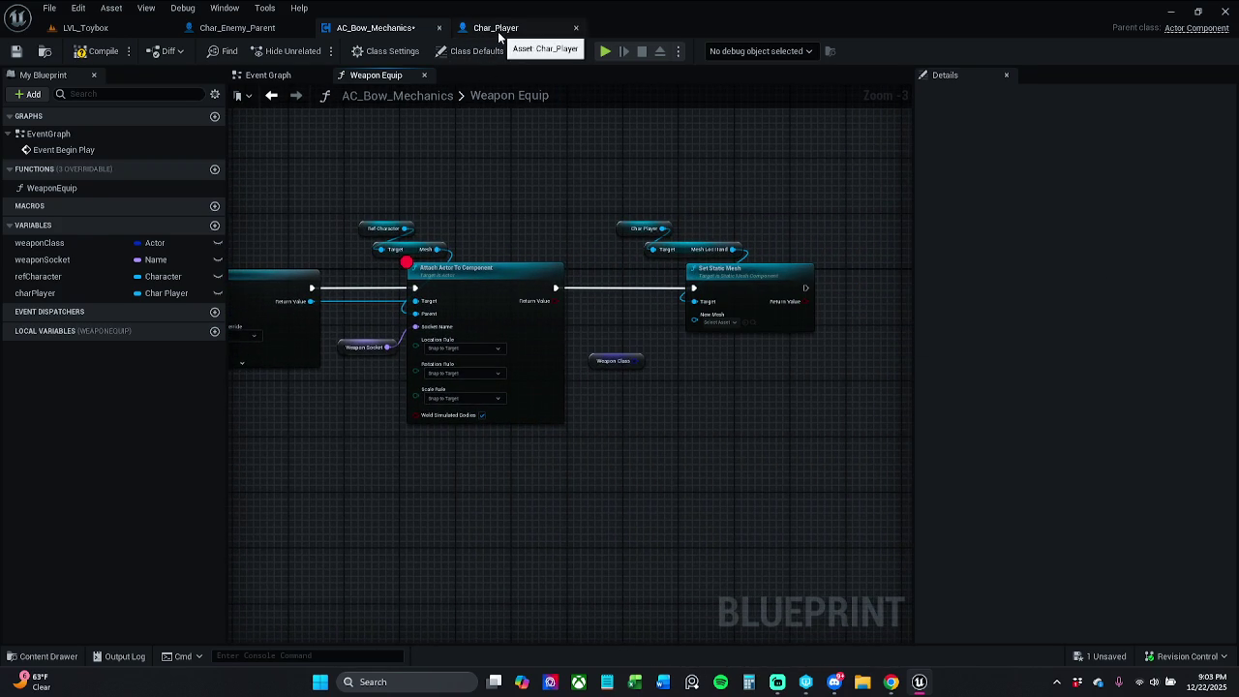
{"action": "left_click", "coordinate": [496, 27]}
{"action": "scroll", "coordinate": [176, 198], "scroll_direction": "down", "scroll_amount": 3}
{"action": "mouse_move", "coordinate": [176, 198]}
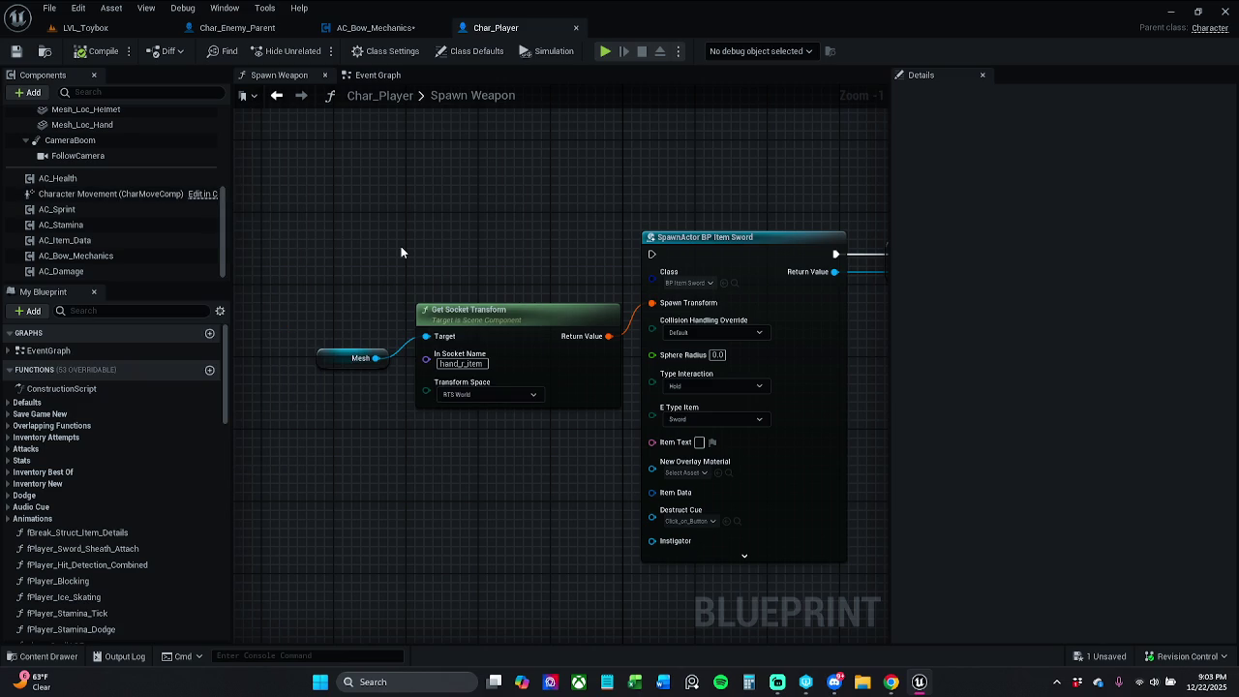
{"action": "scroll", "coordinate": [531, 274], "scroll_direction": "down", "scroll_amount": 8}
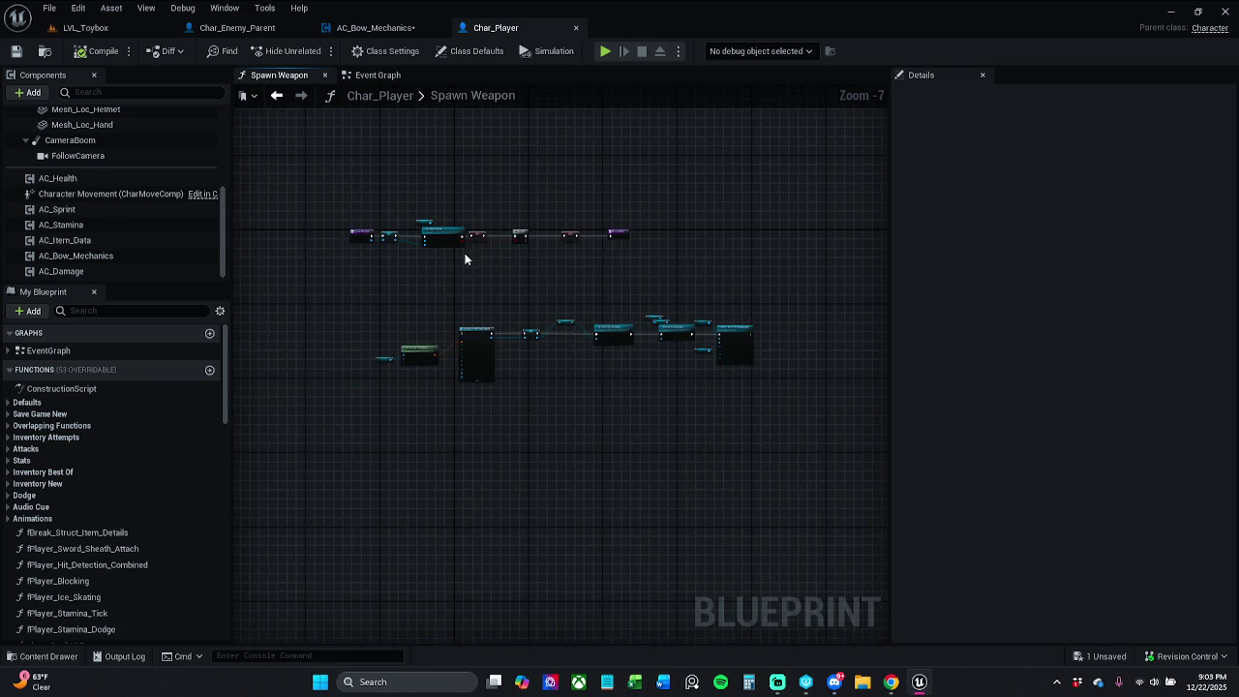
{"action": "scroll", "coordinate": [465, 254], "scroll_direction": "up", "scroll_amount": 5}
{"action": "scroll", "coordinate": [498, 267], "scroll_direction": "up", "scroll_amount": 1}
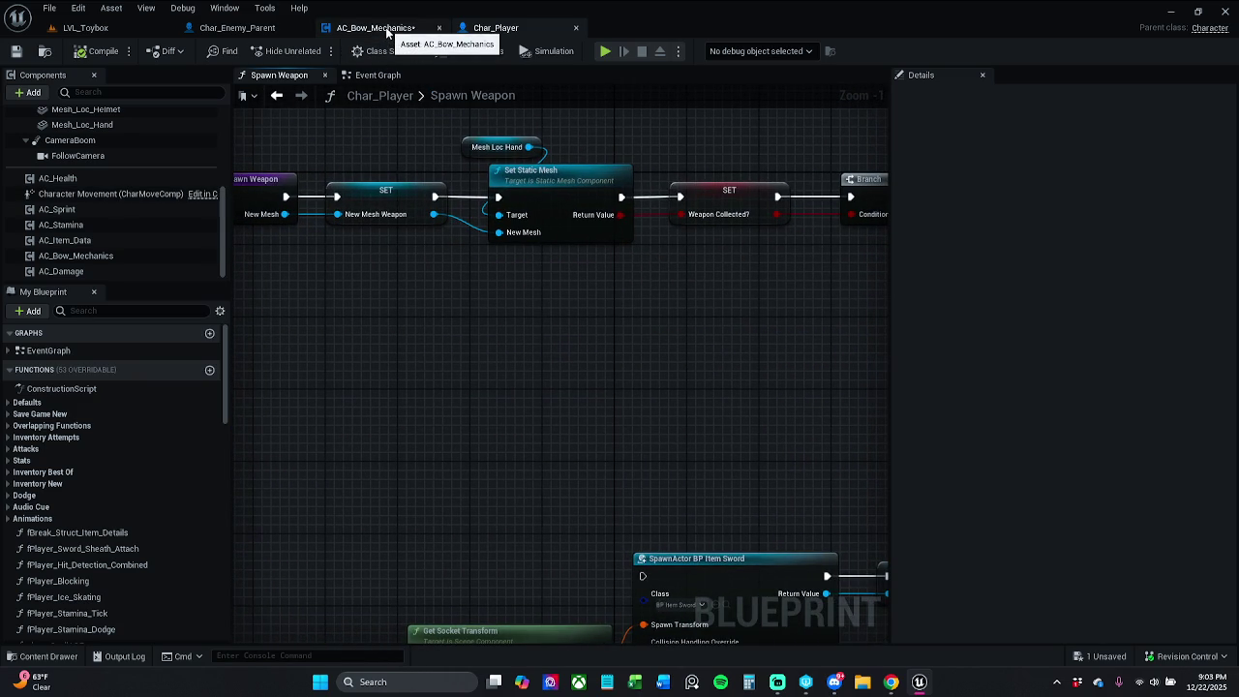
{"action": "left_click_drag", "start_coordinate": [362, 213], "coordinate": [437, 218]}
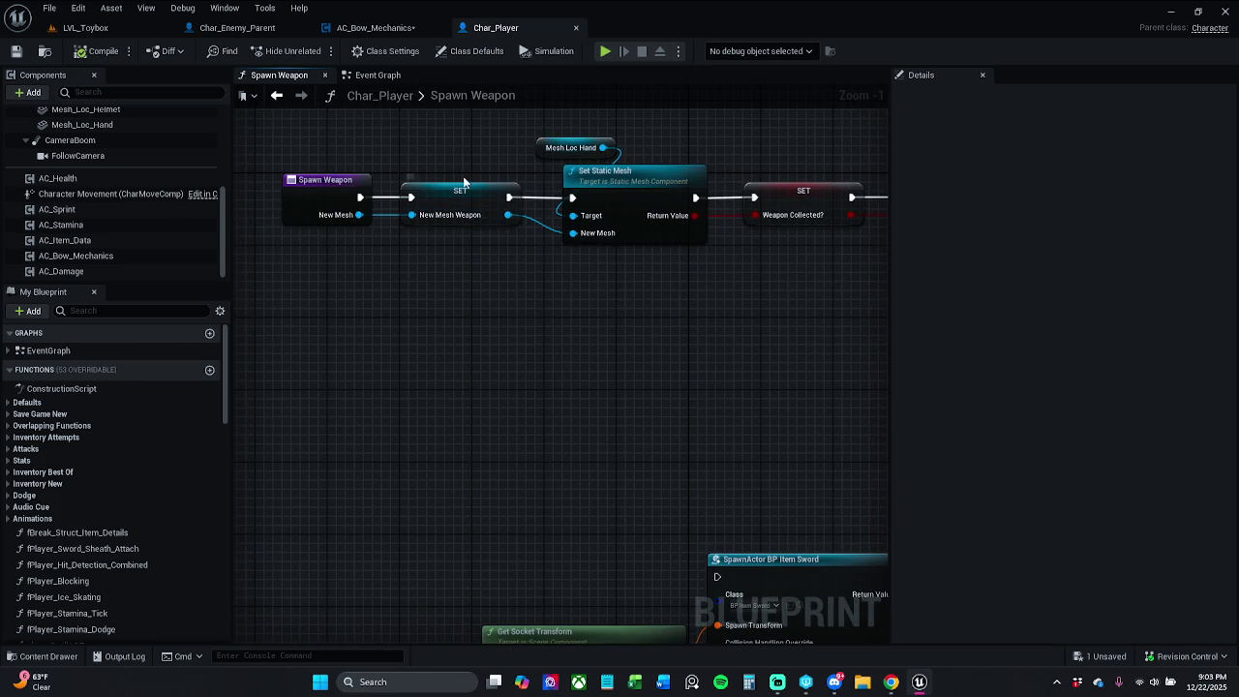
{"action": "left_click", "coordinate": [377, 28]}
{"action": "left_click_drag", "start_coordinate": [464, 257], "coordinate": [660, 239]}
{"action": "left_click", "coordinate": [496, 27]}
{"action": "mouse_move", "coordinate": [693, 175]}
{"action": "left_mouse_down"}
{"action": "mouse_move", "coordinate": [457, 227]}
{"action": "mouse_move", "coordinate": [633, 202]}
{"action": "left_mouse_up"}
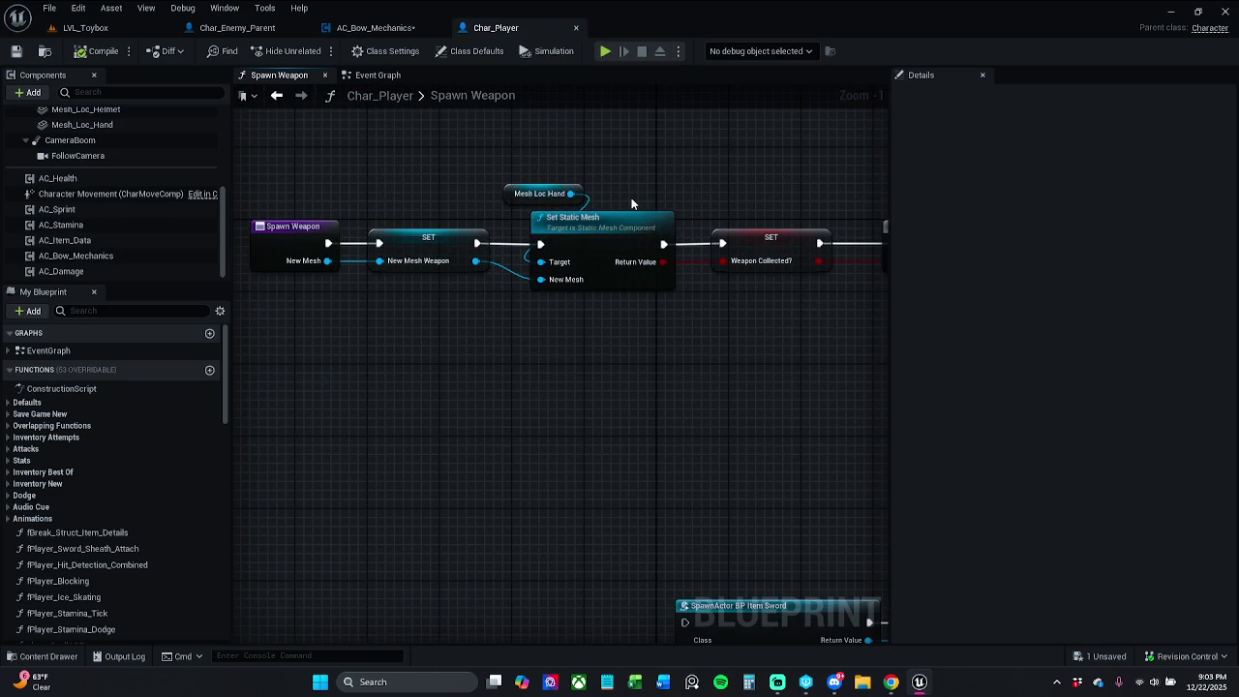
{"action": "left_click", "coordinate": [376, 27]}
{"action": "left_click_drag", "start_coordinate": [475, 258], "coordinate": [568, 247]}
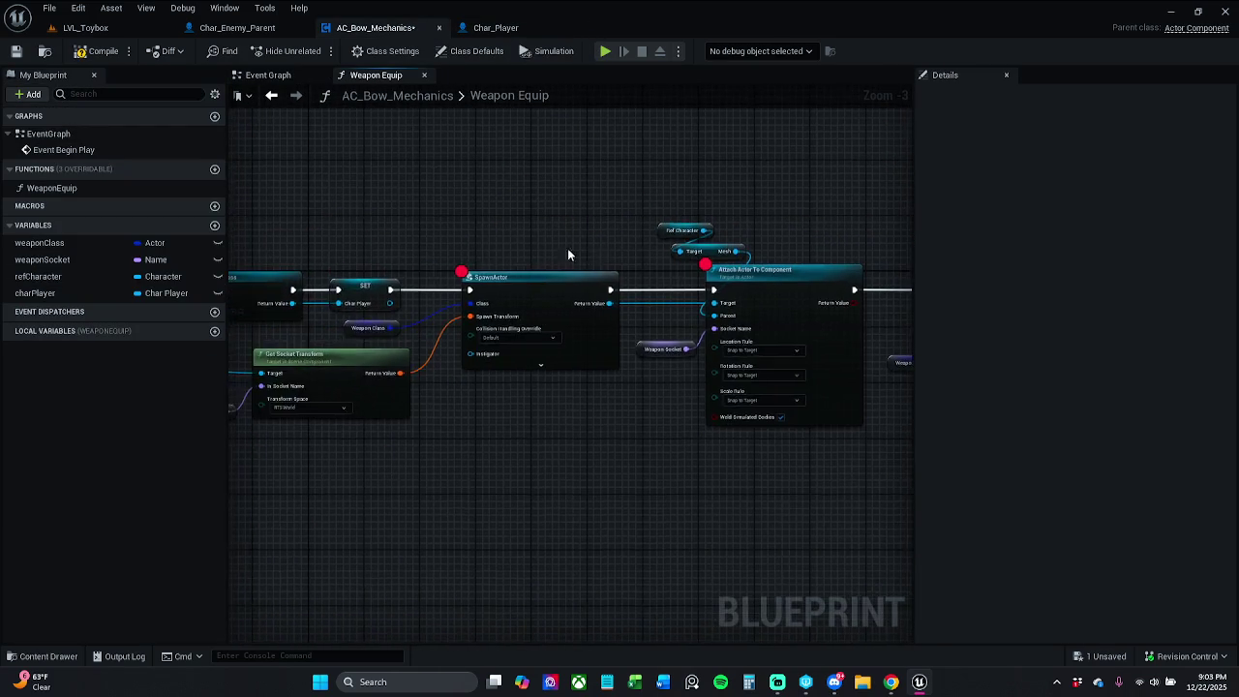
Review the Weapon Equip chain around Get Socket Transform and save AC_Bow_Mechanics with Ctrl+S
{"action": "scroll", "coordinate": [379, 242], "scroll_direction": "down", "scroll_amount": 2}
{"action": "left_click_drag", "start_coordinate": [379, 242], "coordinate": [421, 232]}
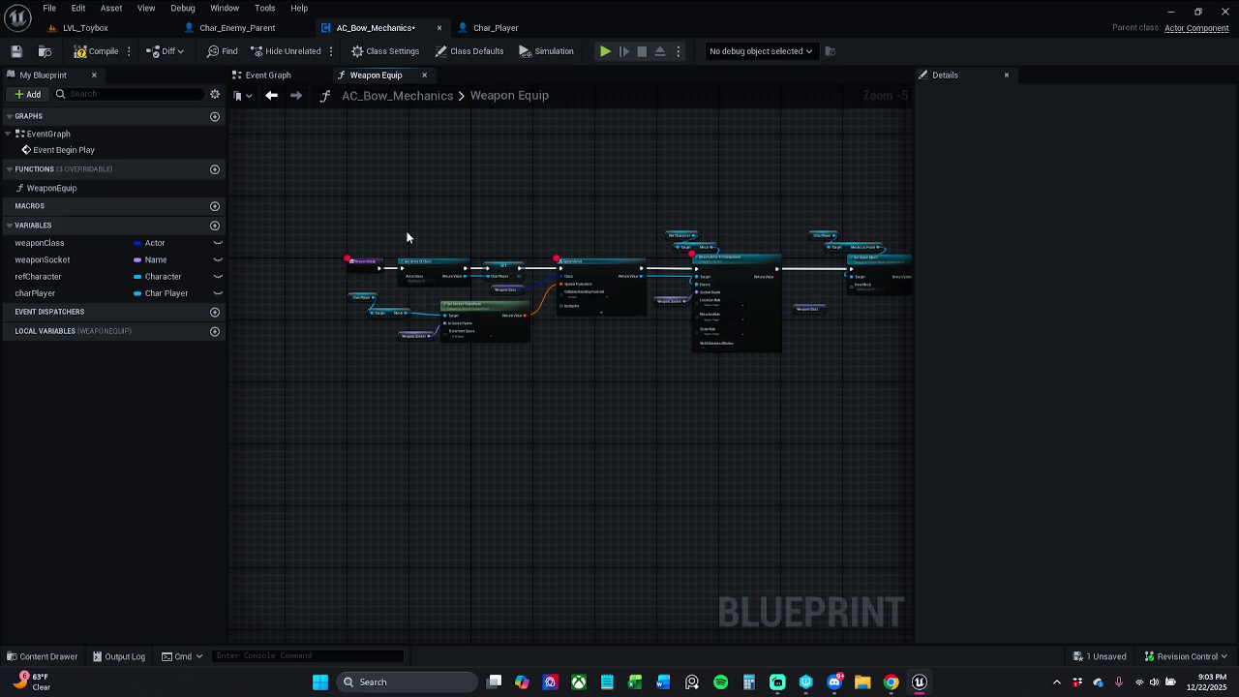
{"action": "scroll", "coordinate": [419, 236], "scroll_direction": "up", "scroll_amount": 2}
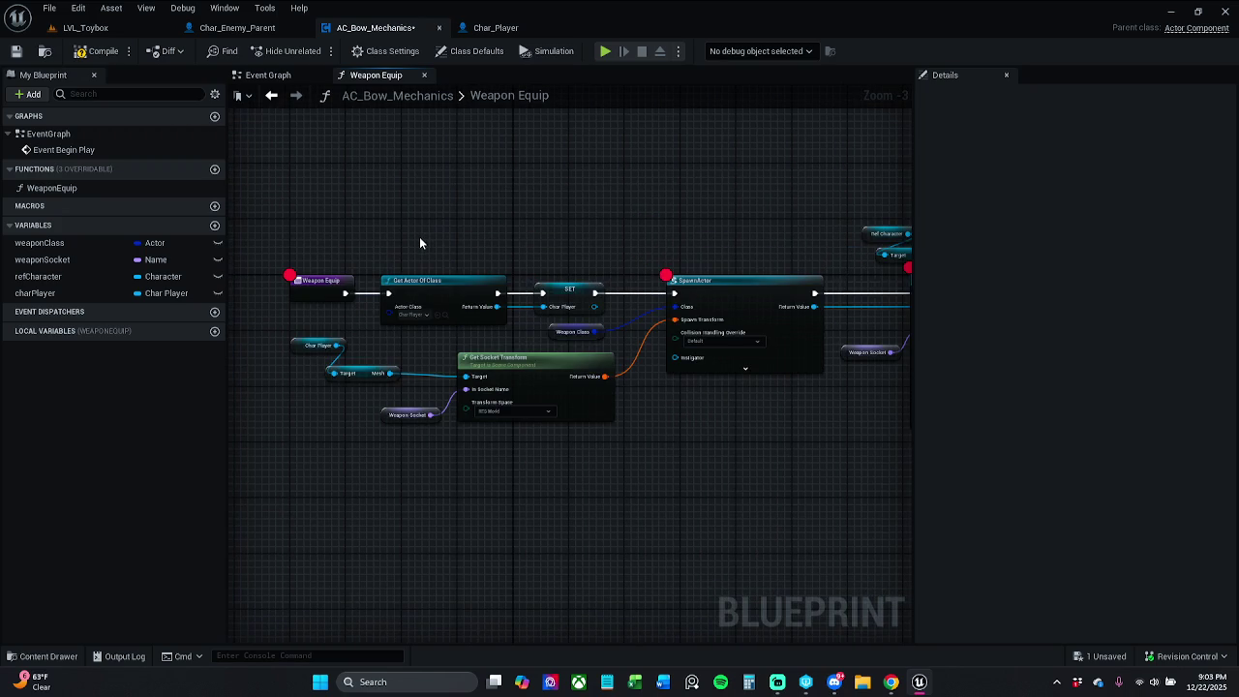
{"action": "mouse_move", "coordinate": [399, 258]}
{"action": "left_mouse_down"}
{"action": "mouse_move", "coordinate": [625, 378]}
{"action": "mouse_move", "coordinate": [825, 452]}
{"action": "mouse_move", "coordinate": [892, 452]}
{"action": "mouse_move", "coordinate": [825, 448]}
{"action": "left_mouse_up"}
{"action": "left_click_drag", "start_coordinate": [742, 435], "coordinate": [462, 431]}
{"action": "left_click", "coordinate": [517, 432]}
{"action": "left_click_drag", "start_coordinate": [700, 376], "coordinate": [890, 357]}
{"action": "mouse_move", "coordinate": [574, 575]}
{"action": "left_mouse_down"}
{"action": "mouse_move", "coordinate": [611, 332]}
{"action": "mouse_move", "coordinate": [551, 345]}
{"action": "left_mouse_up"}
{"action": "scroll", "coordinate": [611, 332], "scroll_direction": "down", "scroll_amount": 9}
{"action": "scroll", "coordinate": [540, 330], "scroll_direction": "up", "scroll_amount": 6}
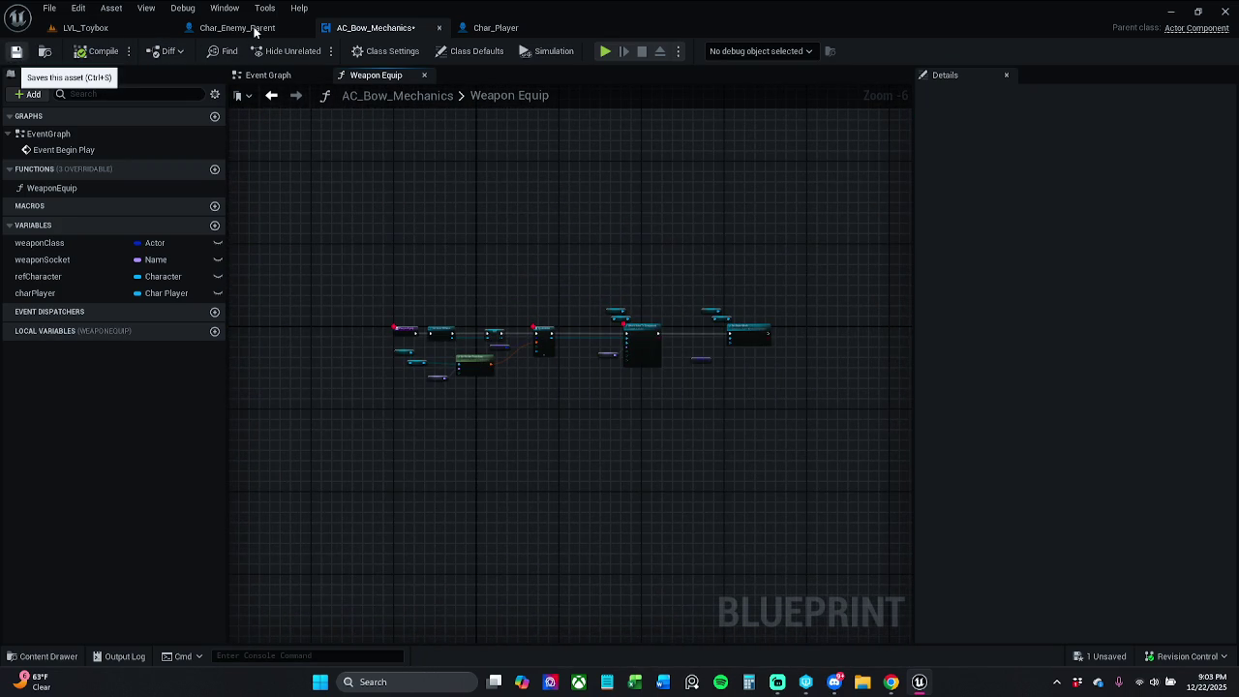
{"action": "key", "text": "ctrl+s"}
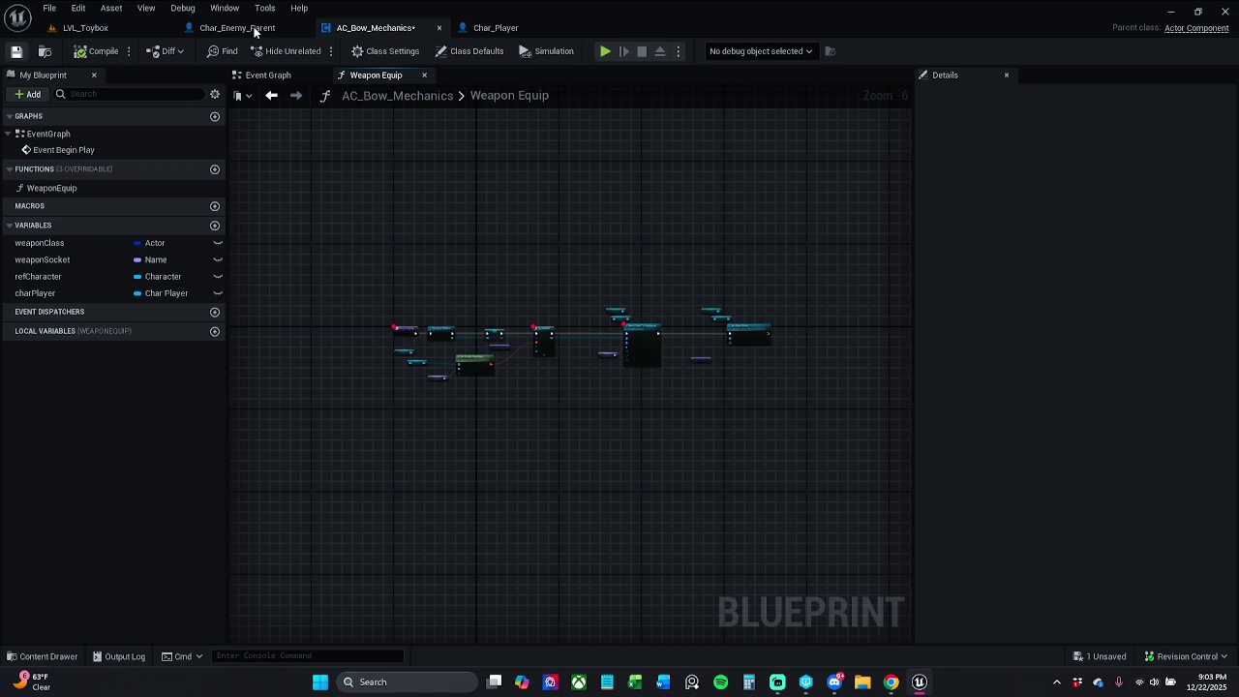
Check the Char_Enemy_Parent and Char_Player tabs, then show AC_Bow_Mechanics' Event Graph
{"action": "left_click", "coordinate": [257, 29]}
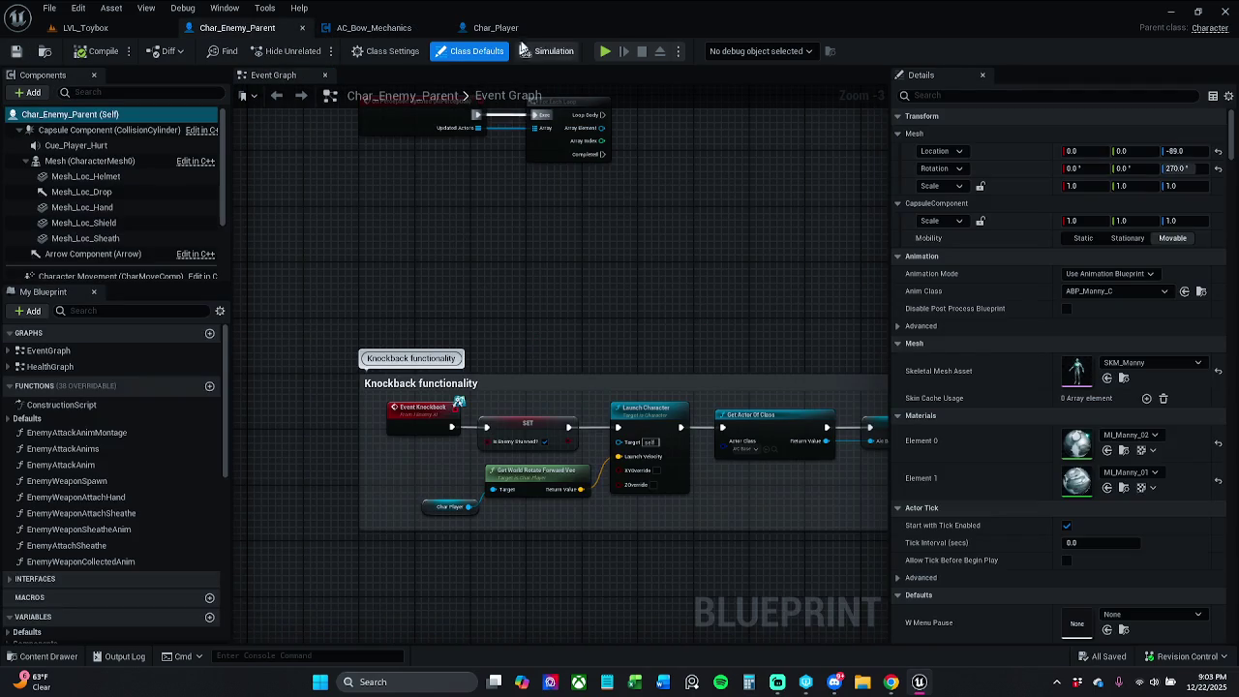
{"action": "left_click", "coordinate": [492, 27]}
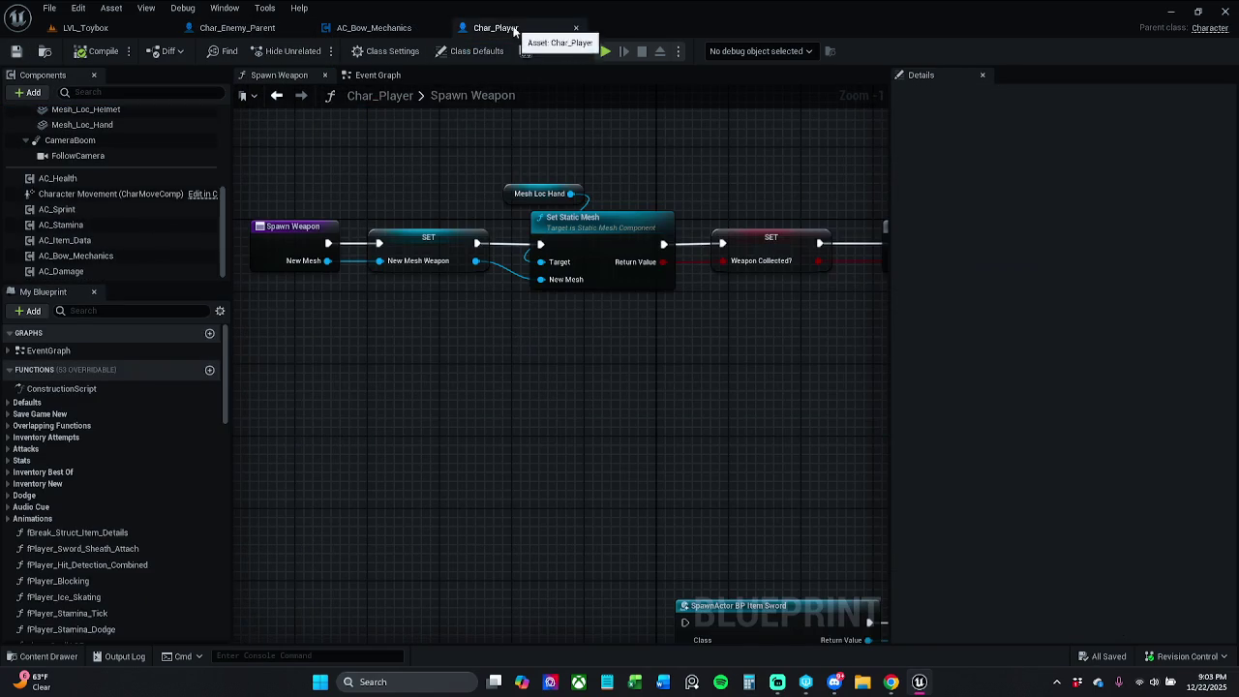
{"action": "left_click", "coordinate": [378, 29]}
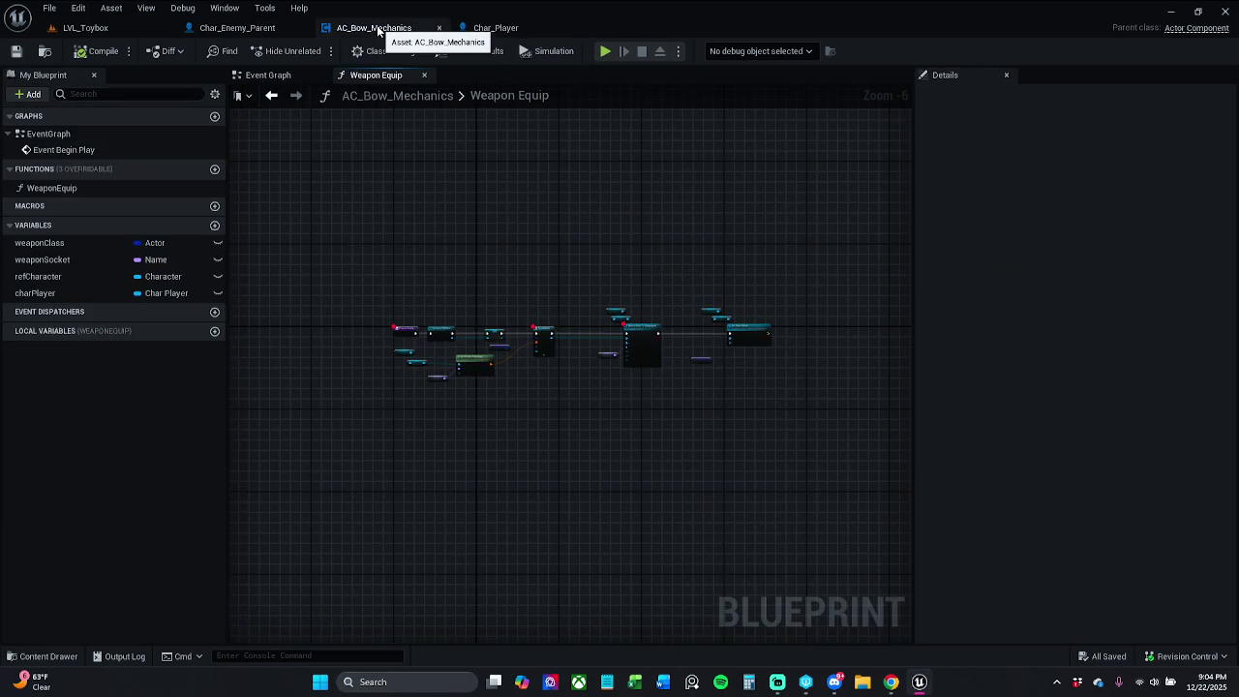
{"action": "left_click", "coordinate": [233, 29]}
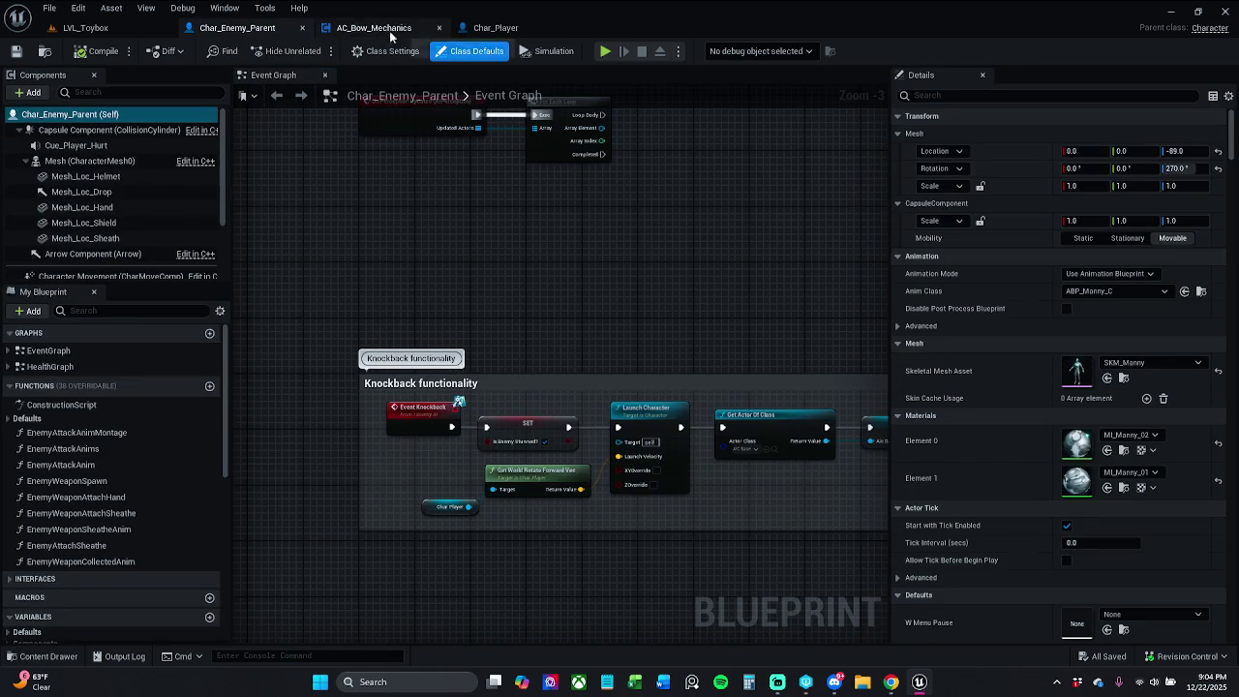
{"action": "left_click", "coordinate": [388, 27]}
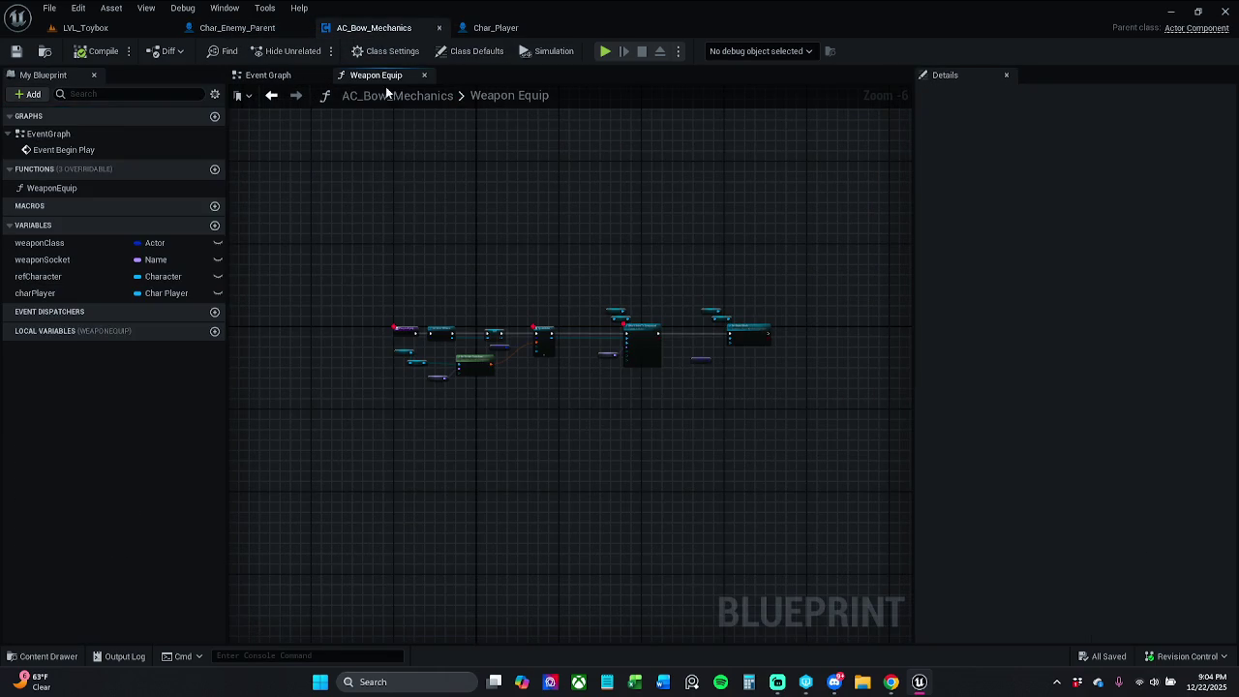
{"action": "scroll", "coordinate": [513, 319], "scroll_direction": "up", "scroll_amount": 2}
{"action": "scroll", "coordinate": [513, 320], "scroll_direction": "up", "scroll_amount": 4}
{"action": "left_click_drag", "start_coordinate": [448, 329], "coordinate": [567, 260]}
{"action": "scroll", "coordinate": [567, 260], "scroll_direction": "down", "scroll_amount": 1}
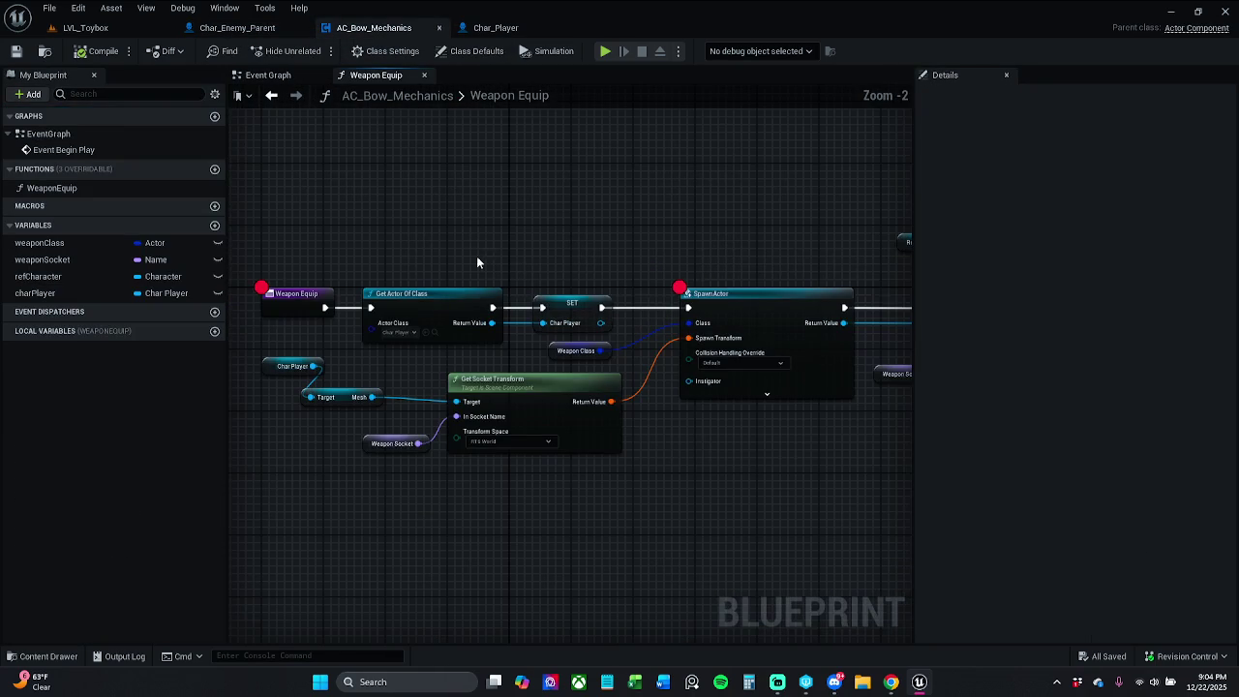
{"action": "left_click", "coordinate": [268, 75]}
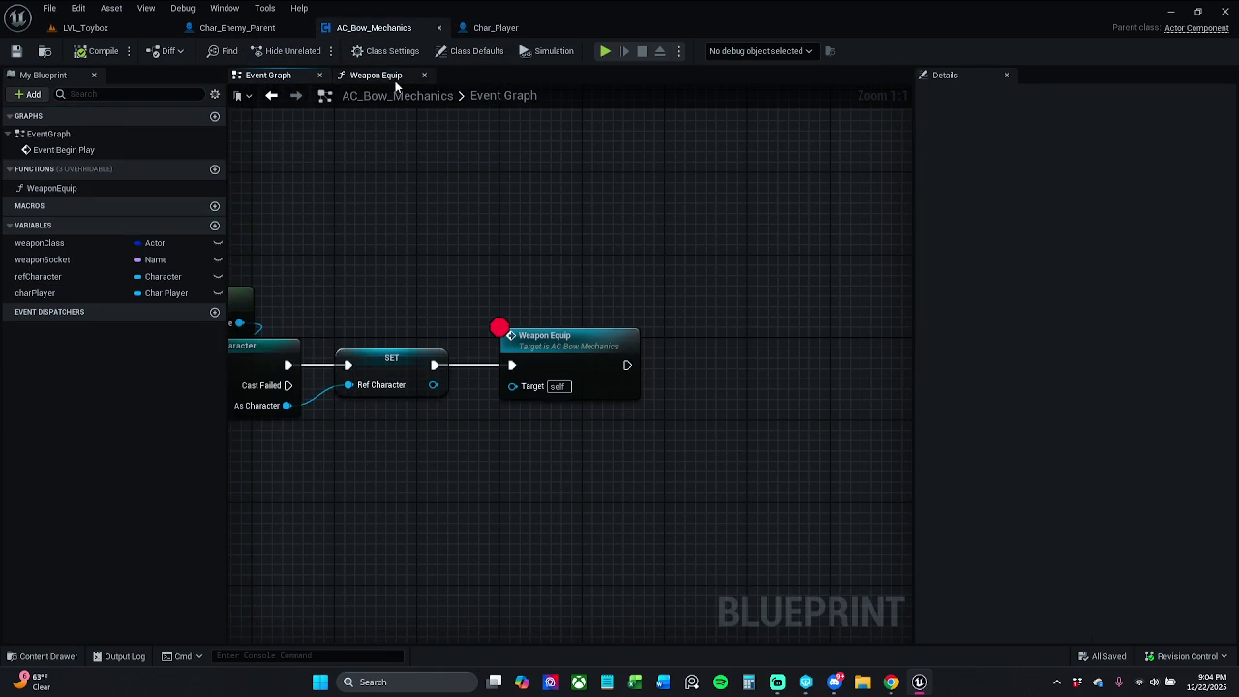
Remove the breakpoint from the Weapon Equip call node in the Event Graph
{"action": "left_click_drag", "start_coordinate": [394, 179], "coordinate": [625, 177]}
{"action": "scroll", "coordinate": [560, 189], "scroll_direction": "down", "scroll_amount": 1}
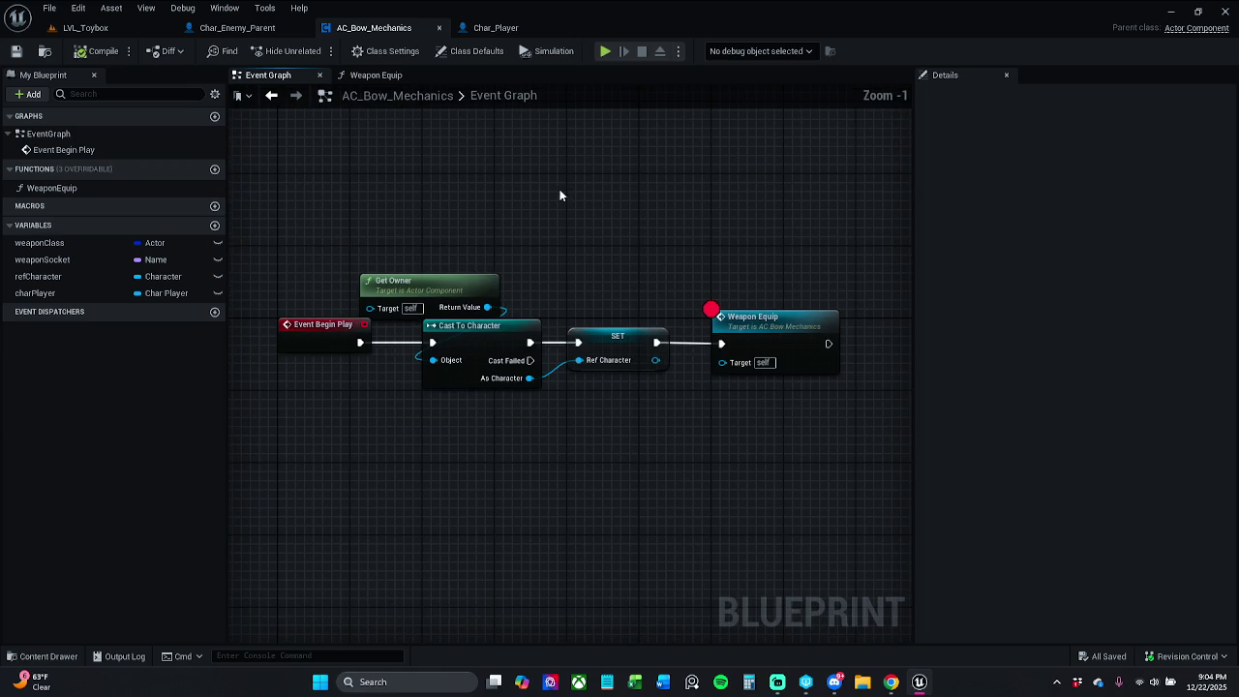
{"action": "left_click", "coordinate": [759, 325]}
{"action": "right_click", "coordinate": [761, 327]}
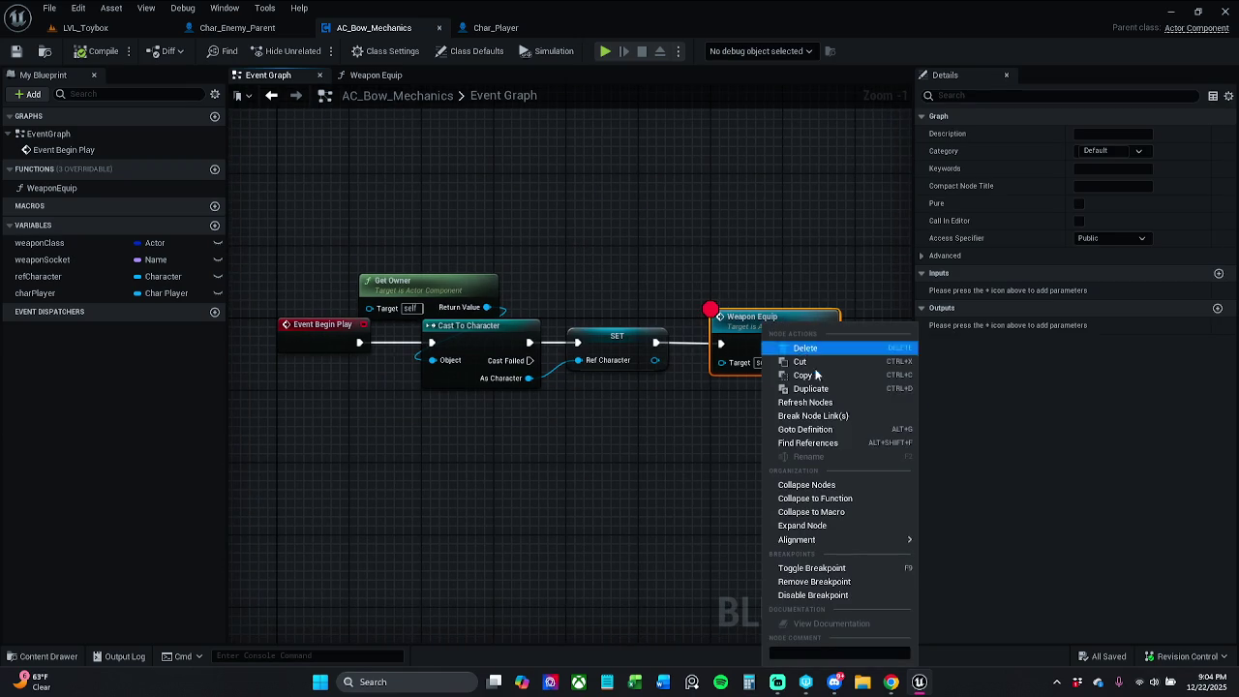
{"action": "left_click", "coordinate": [811, 568]}
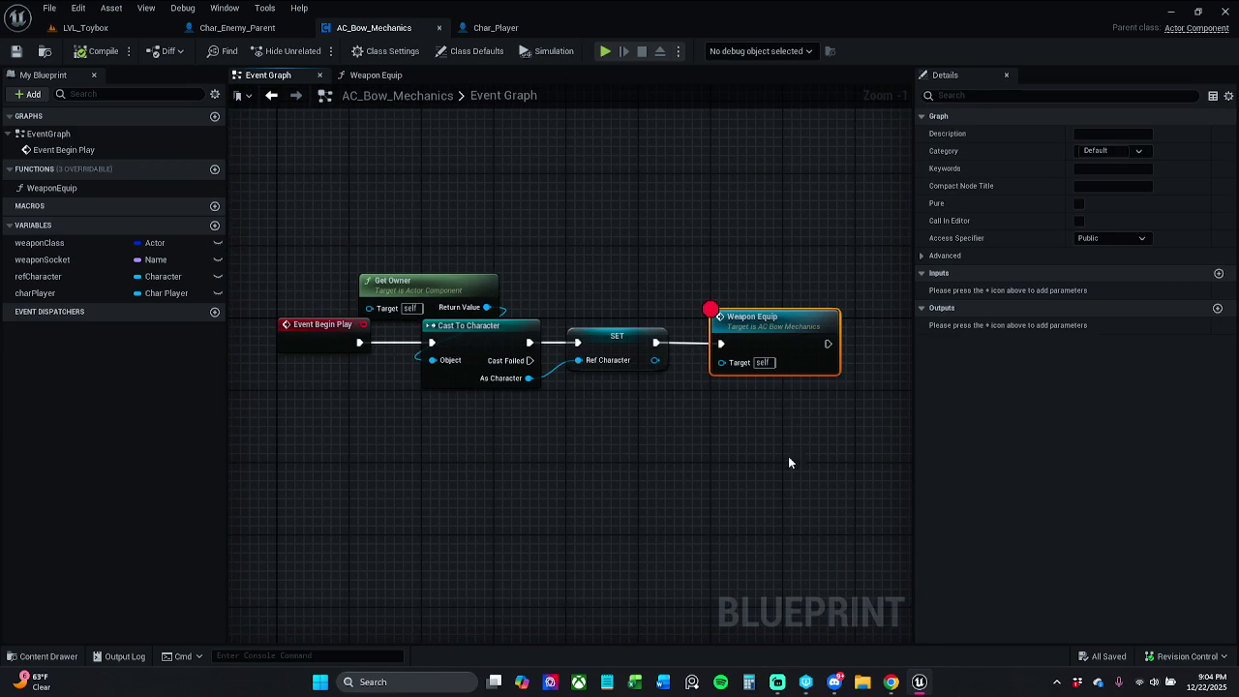
{"action": "left_click", "coordinate": [764, 268]}
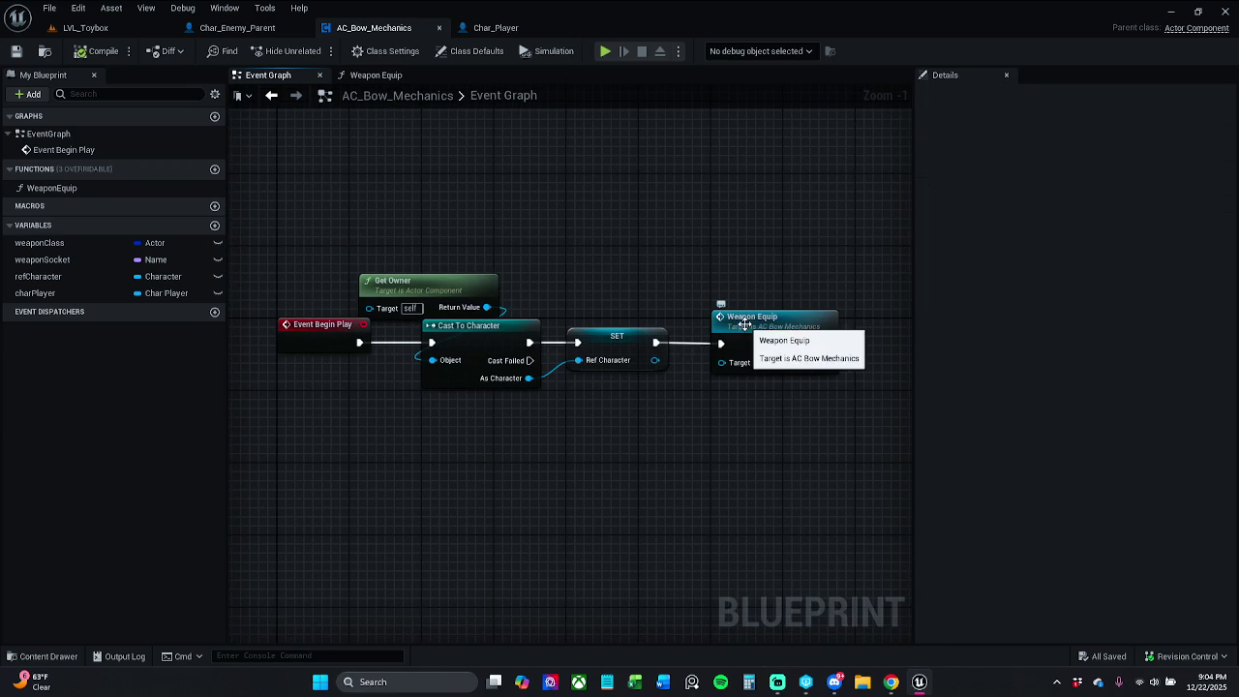
Inside the Weapon Equip function, toggle the breakpoint on Attach Actor To Component
{"action": "double_click", "coordinate": [744, 323]}
{"action": "scroll", "coordinate": [429, 254], "scroll_direction": "down", "scroll_amount": 7}
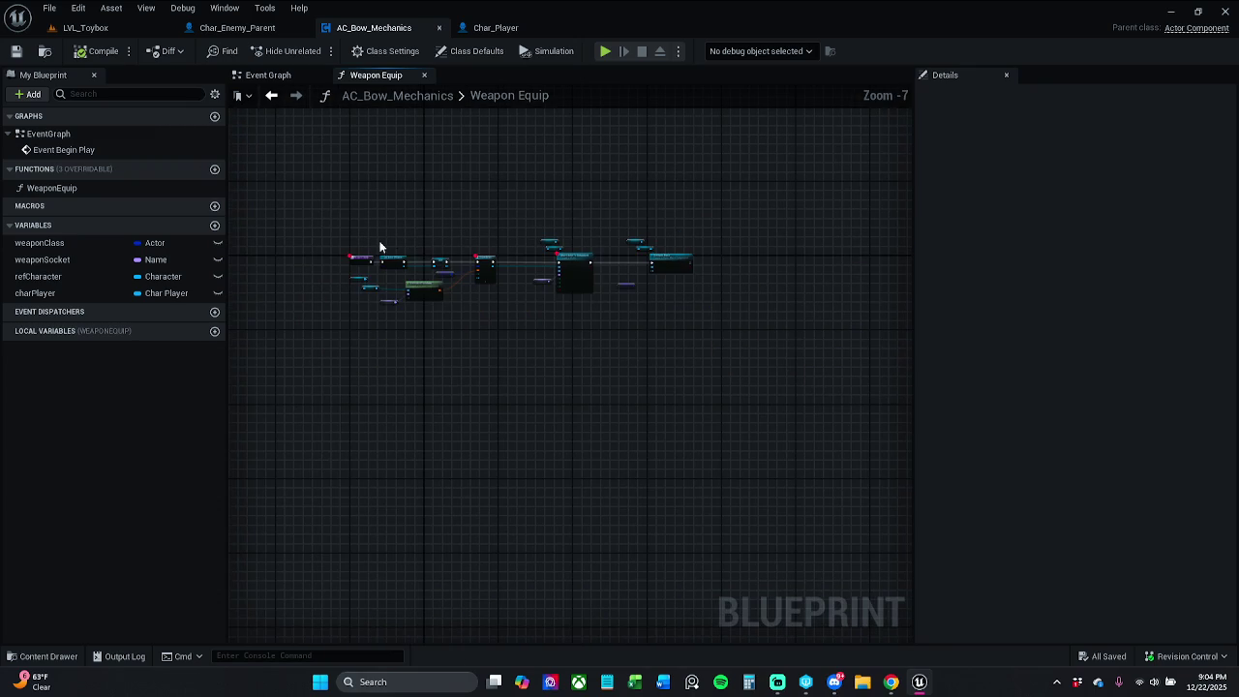
{"action": "left_click", "coordinate": [357, 258]}
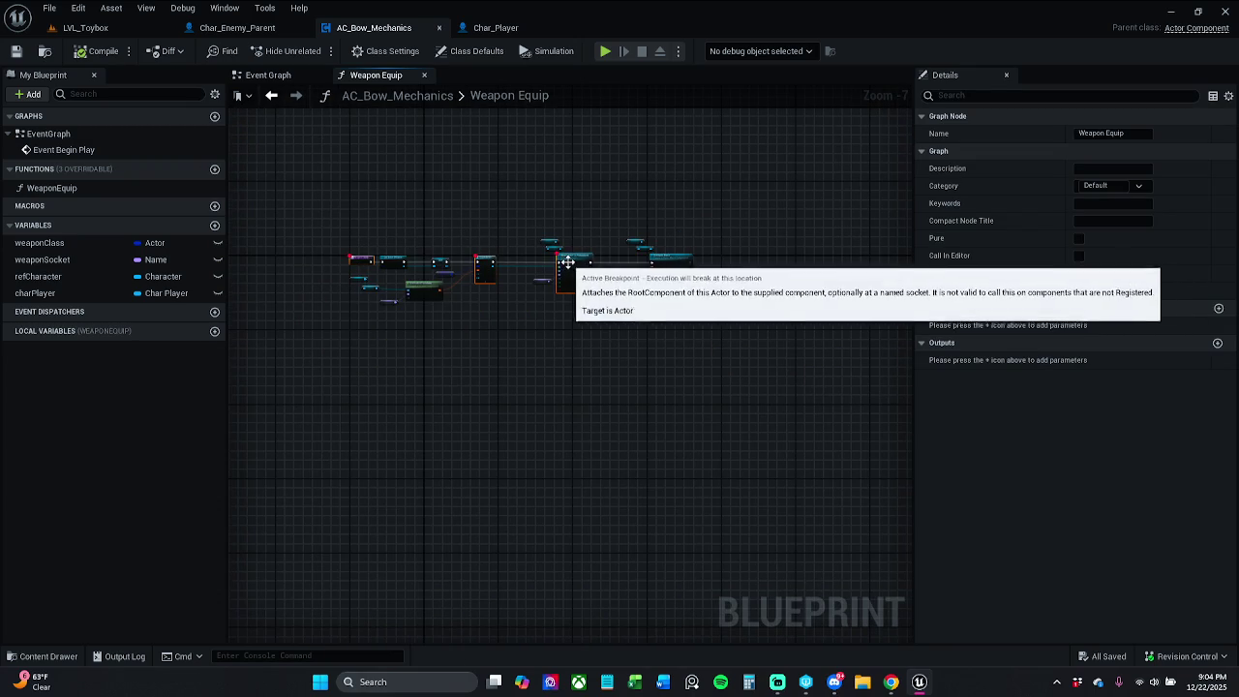
{"action": "right_click", "coordinate": [574, 271]}
{"action": "left_click", "coordinate": [643, 497]}
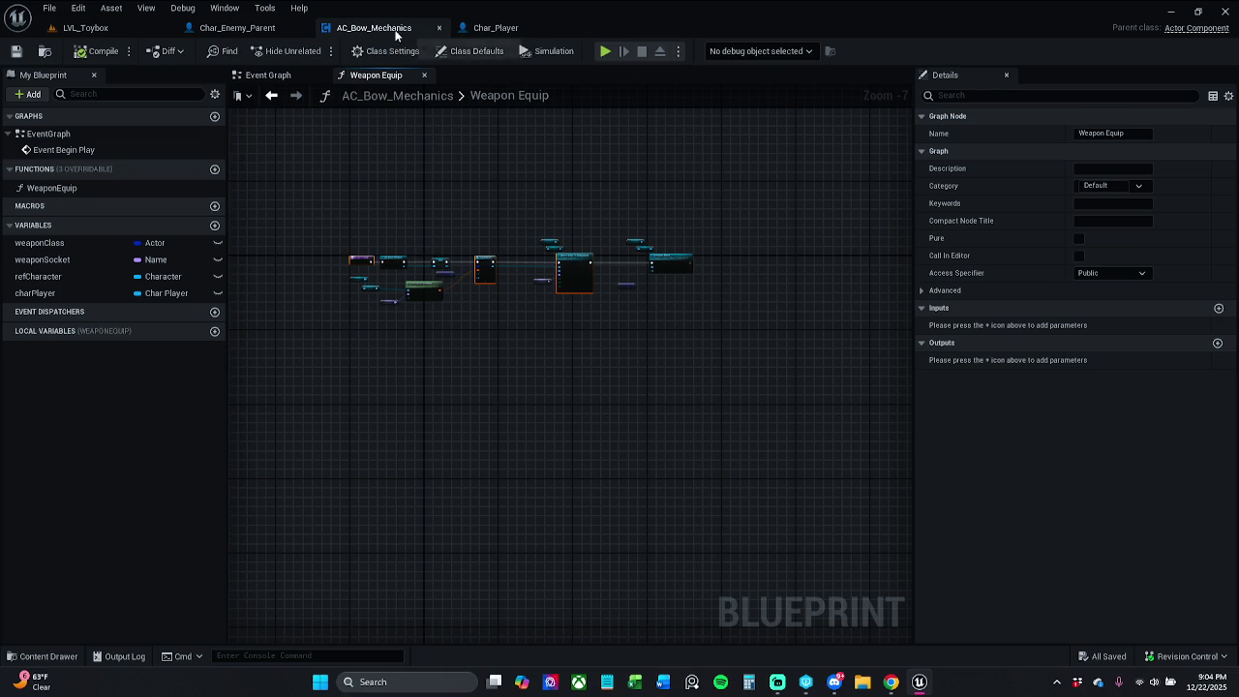
Glance at Char_Enemy_Parent, view Char_Player's Spawn Weapon graph, and launch Windows Calculator
{"action": "left_click", "coordinate": [254, 32]}
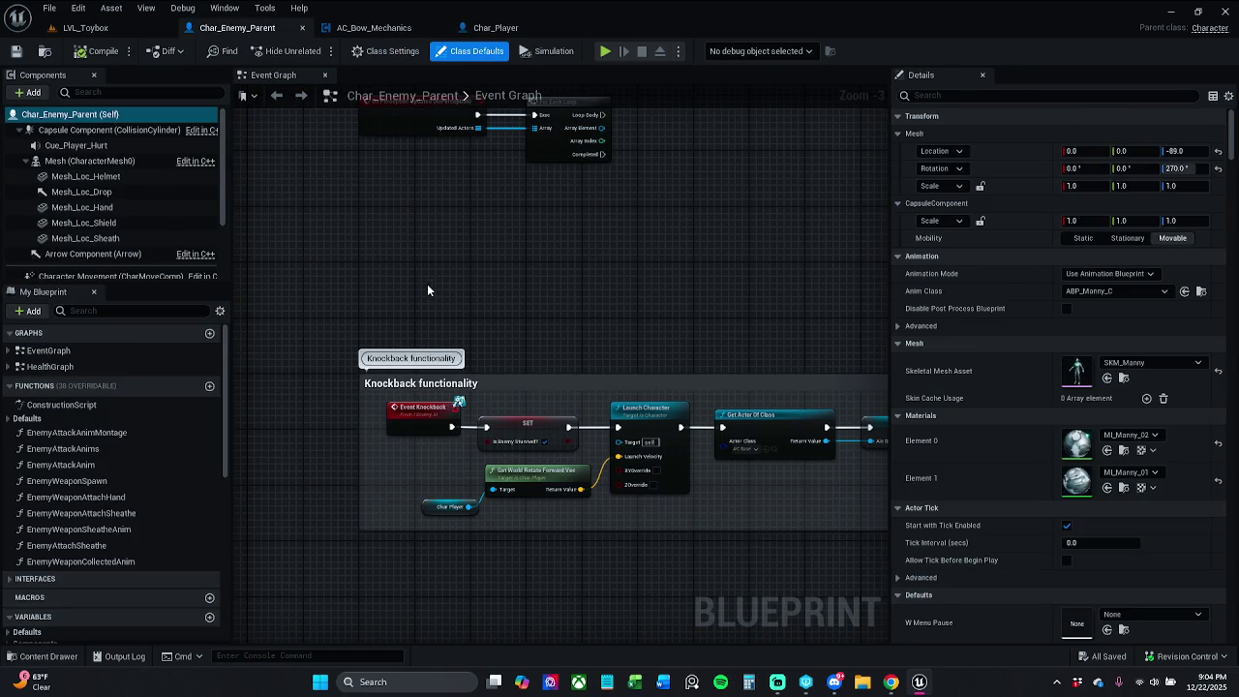
{"action": "left_click", "coordinate": [496, 27]}
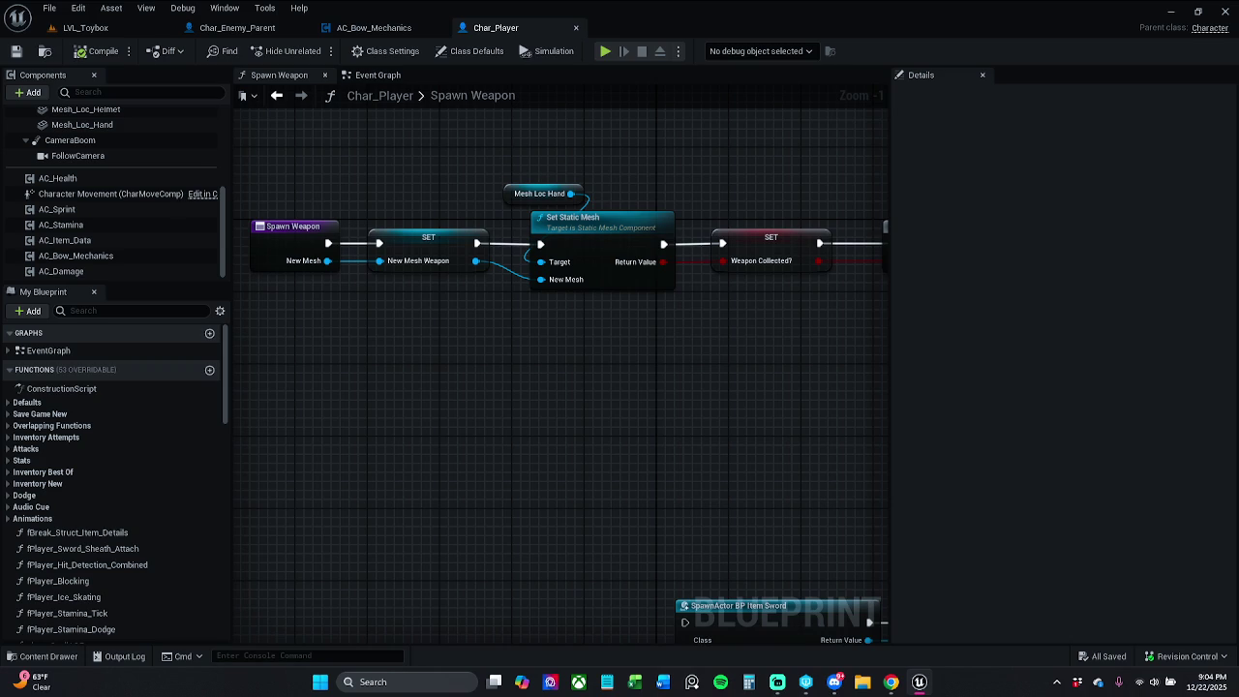
{"action": "key", "text": "XF86Calculator"}
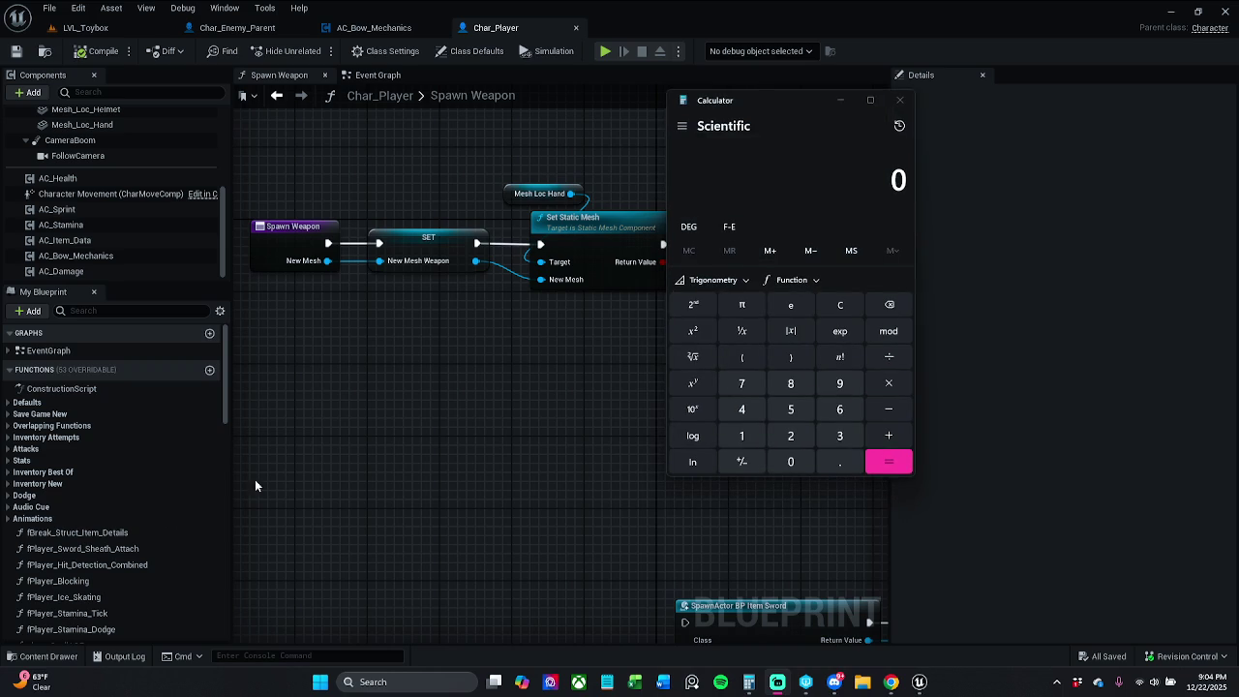
{"action": "left_click", "coordinate": [900, 100]}
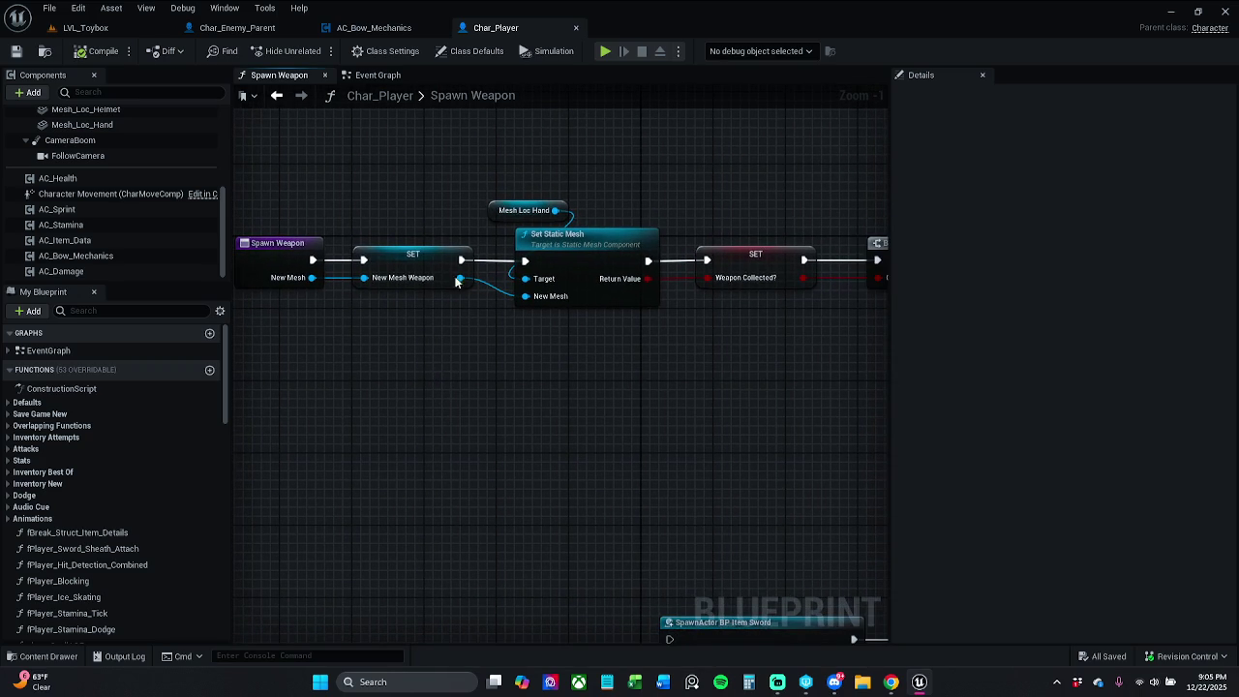
{"action": "left_click", "coordinate": [382, 31]}
Select the nodes feeding Get Socket Transform and shift the group right and down
{"action": "scroll", "coordinate": [439, 203], "scroll_direction": "up", "scroll_amount": 2}
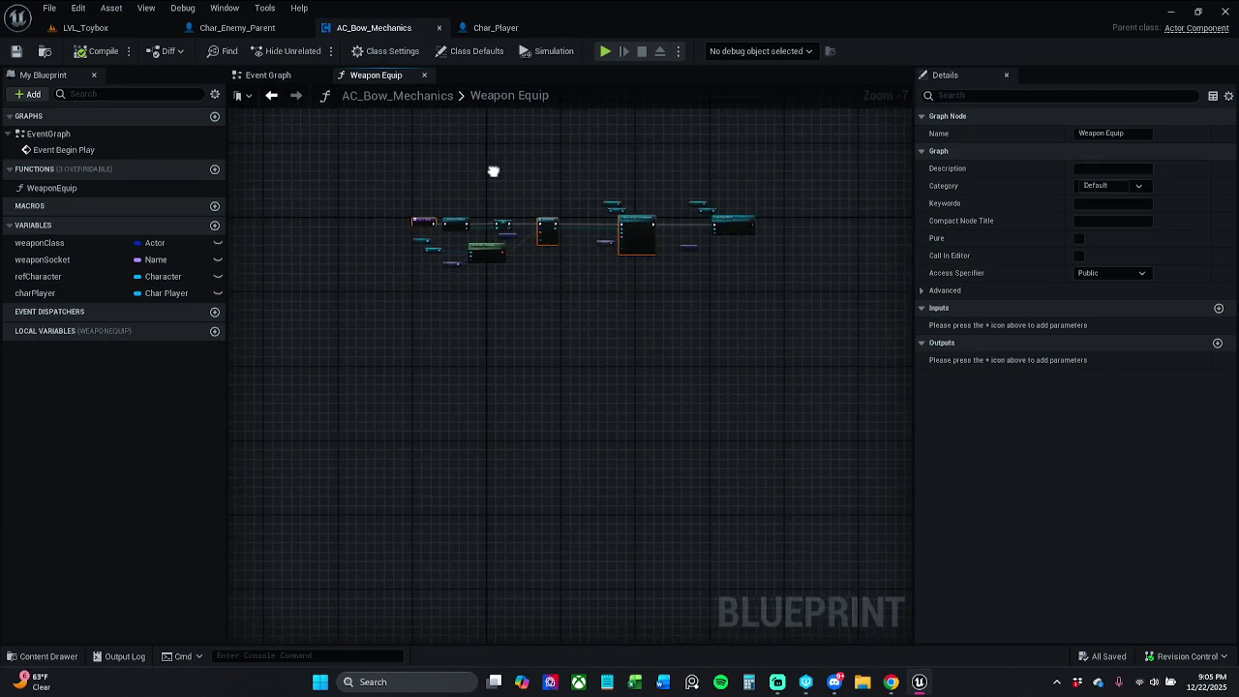
{"action": "scroll", "coordinate": [455, 207], "scroll_direction": "up", "scroll_amount": 3}
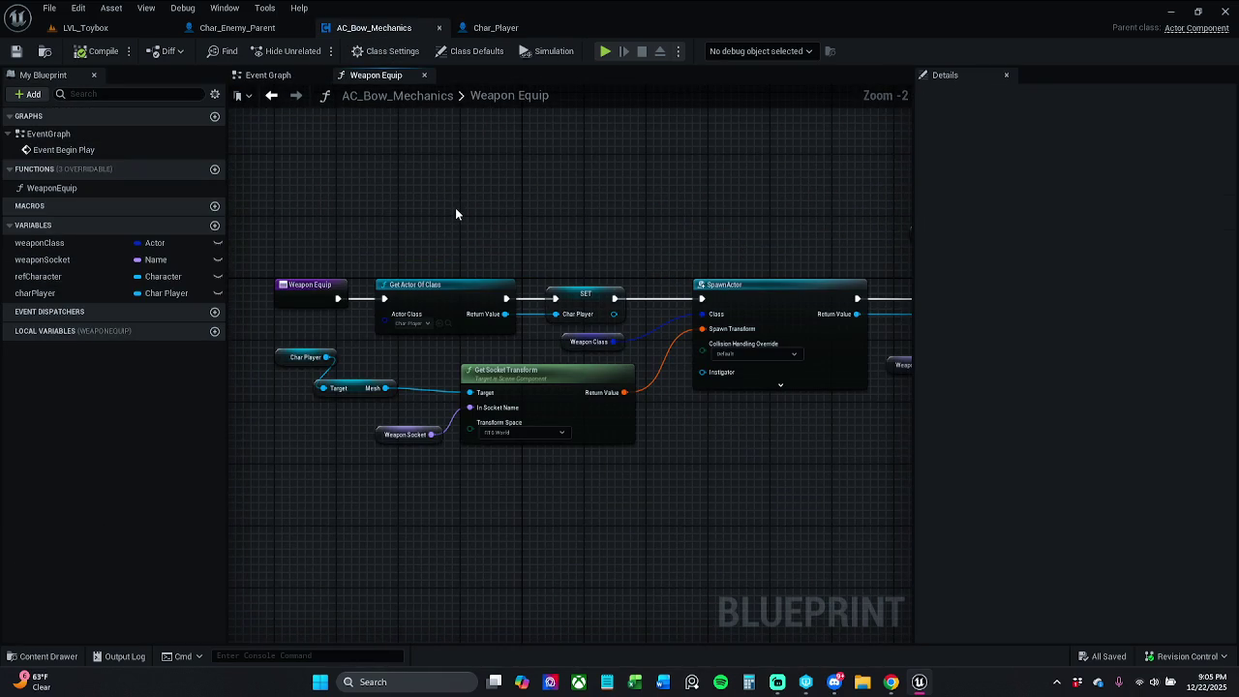
{"action": "left_click", "coordinate": [593, 342]}
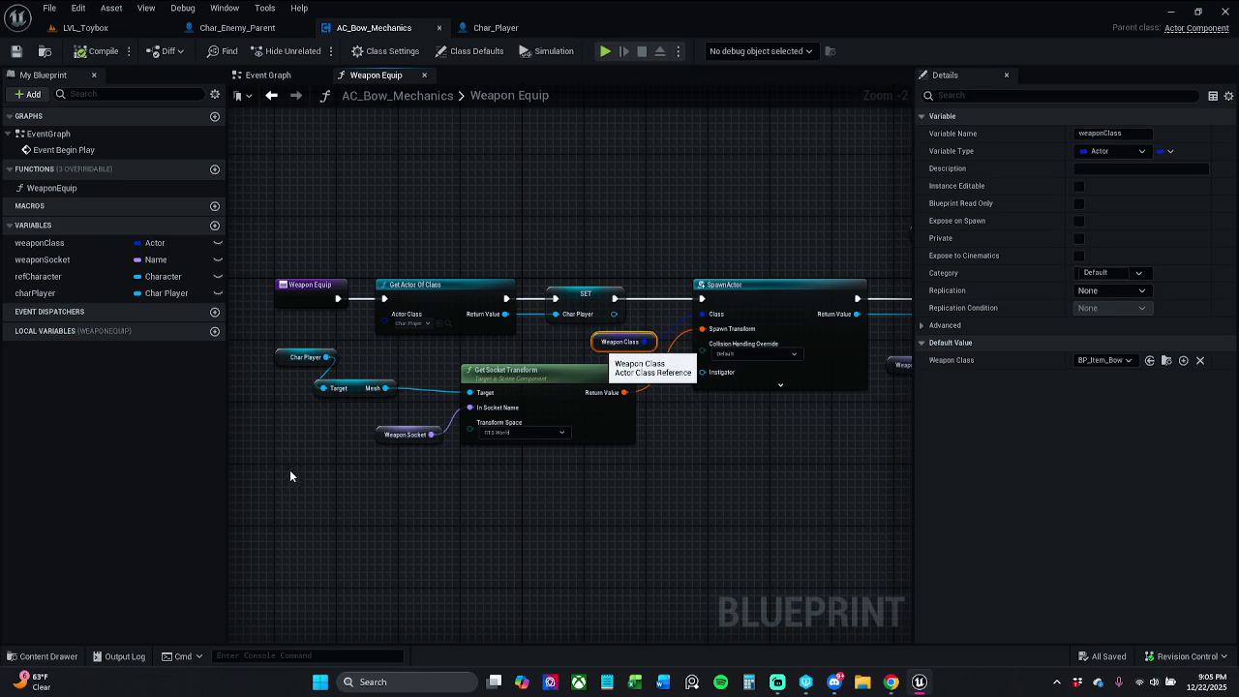
{"action": "left_click_drag", "start_coordinate": [290, 470], "coordinate": [418, 398]}
{"action": "left_click_drag", "start_coordinate": [284, 484], "coordinate": [482, 383]}
{"action": "left_click_drag", "start_coordinate": [498, 429], "coordinate": [530, 436]}
{"action": "left_click", "coordinate": [322, 429]}
Reposition the Char Player, Mesh and Weapon Socket nodes, then save AC_Bow_Mechanics
{"action": "left_click", "coordinate": [337, 365]}
{"action": "left_click", "coordinate": [382, 405], "text": "shift"}
{"action": "left_click_drag", "start_coordinate": [382, 405], "coordinate": [397, 412]}
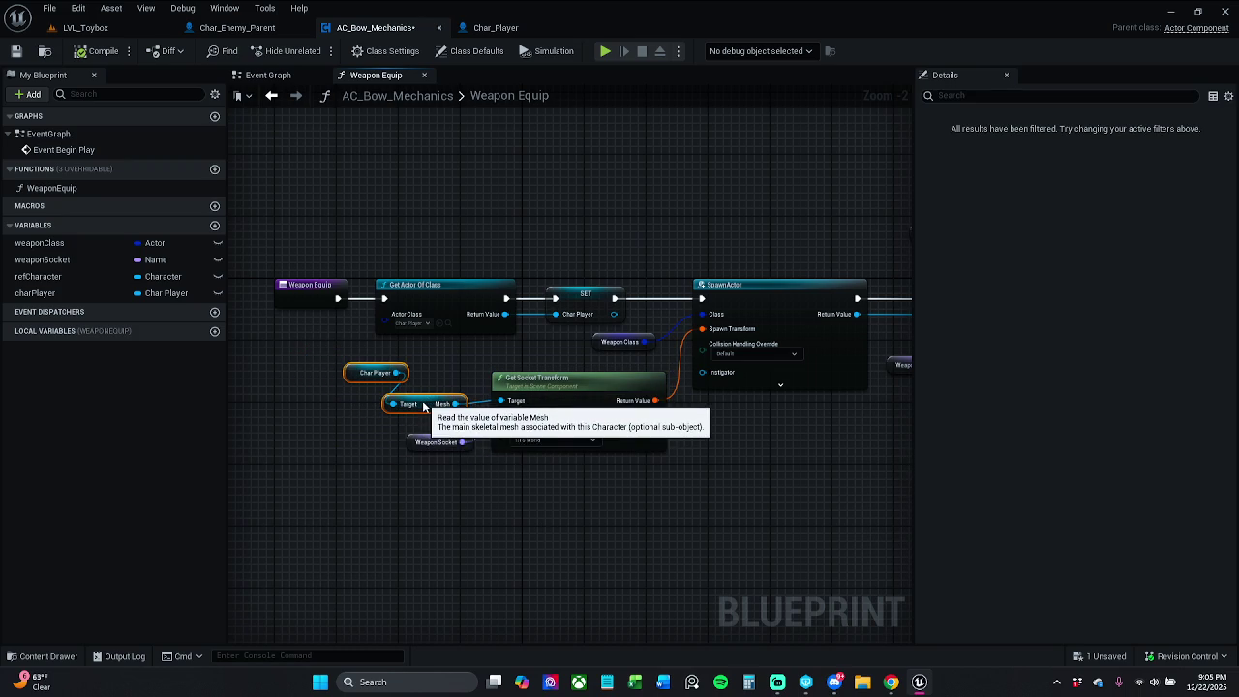
{"action": "left_click", "coordinate": [345, 373]}
{"action": "key", "text": "Delete"}
{"action": "mouse_move", "coordinate": [346, 373]}
{"action": "left_mouse_down"}
{"action": "mouse_move", "coordinate": [364, 391]}
{"action": "mouse_move", "coordinate": [471, 420]}
{"action": "mouse_move", "coordinate": [444, 388]}
{"action": "mouse_move", "coordinate": [428, 396]}
{"action": "left_mouse_up"}
{"action": "left_click", "coordinate": [393, 457]}
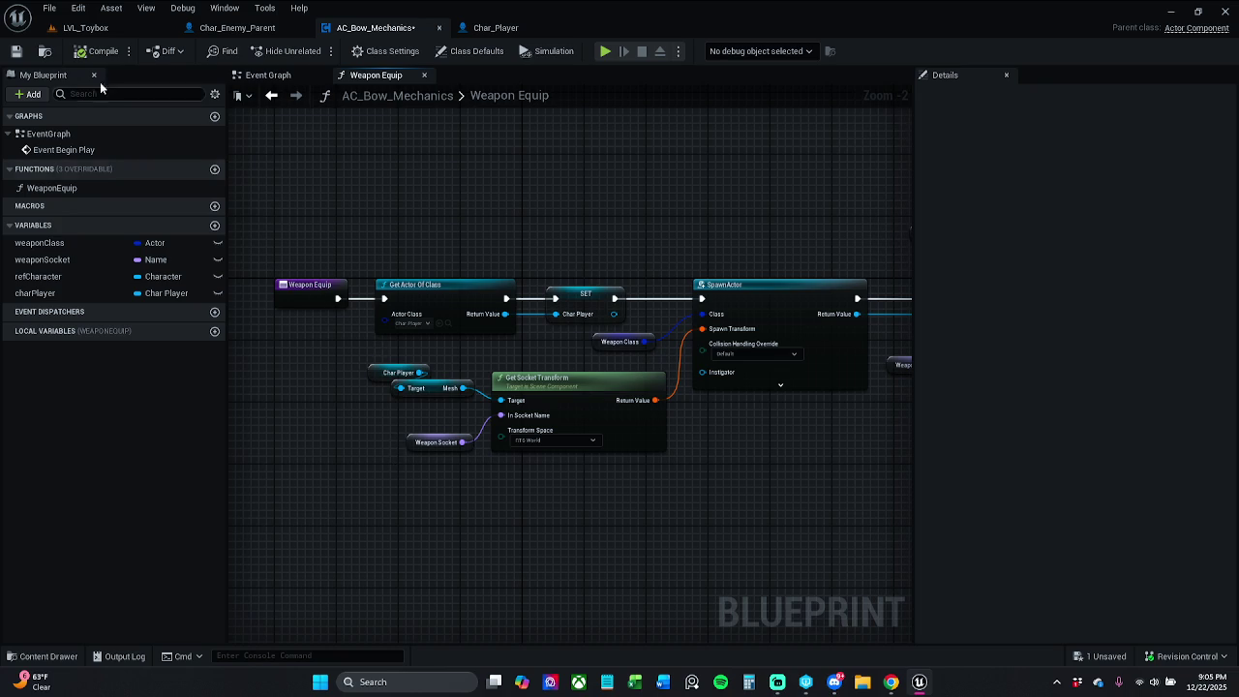
{"action": "left_click_drag", "start_coordinate": [417, 452], "coordinate": [418, 444]}
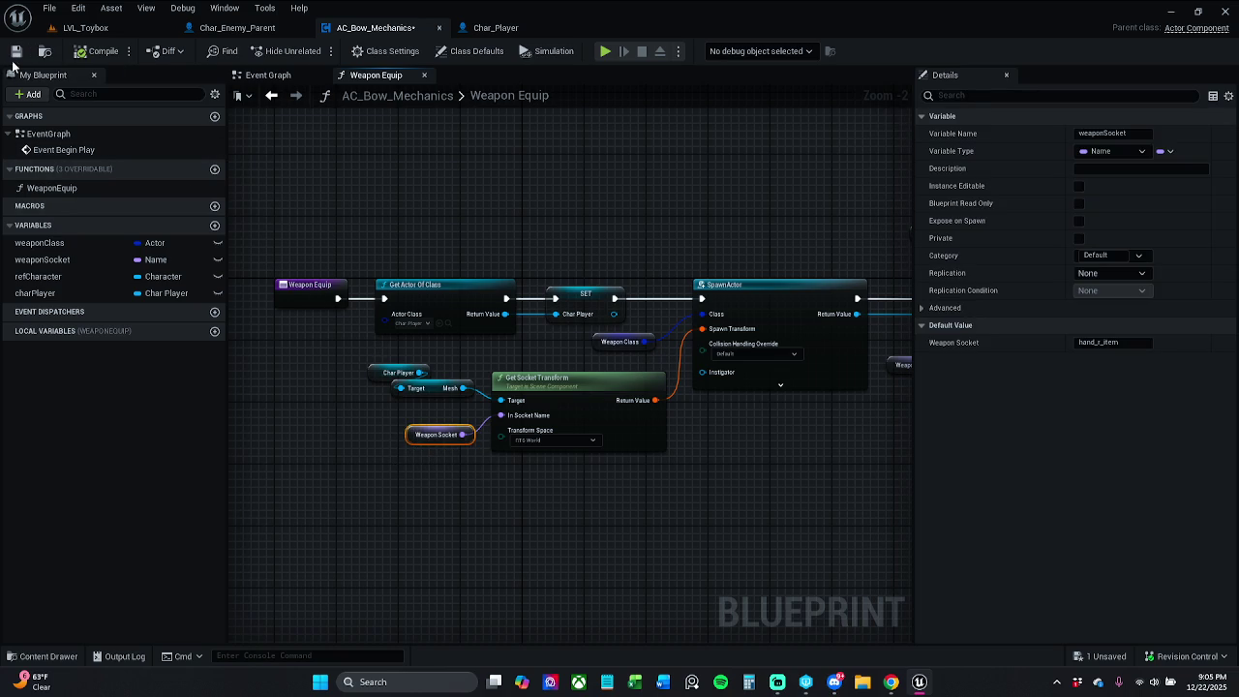
{"action": "key", "text": "ctrl+s"}
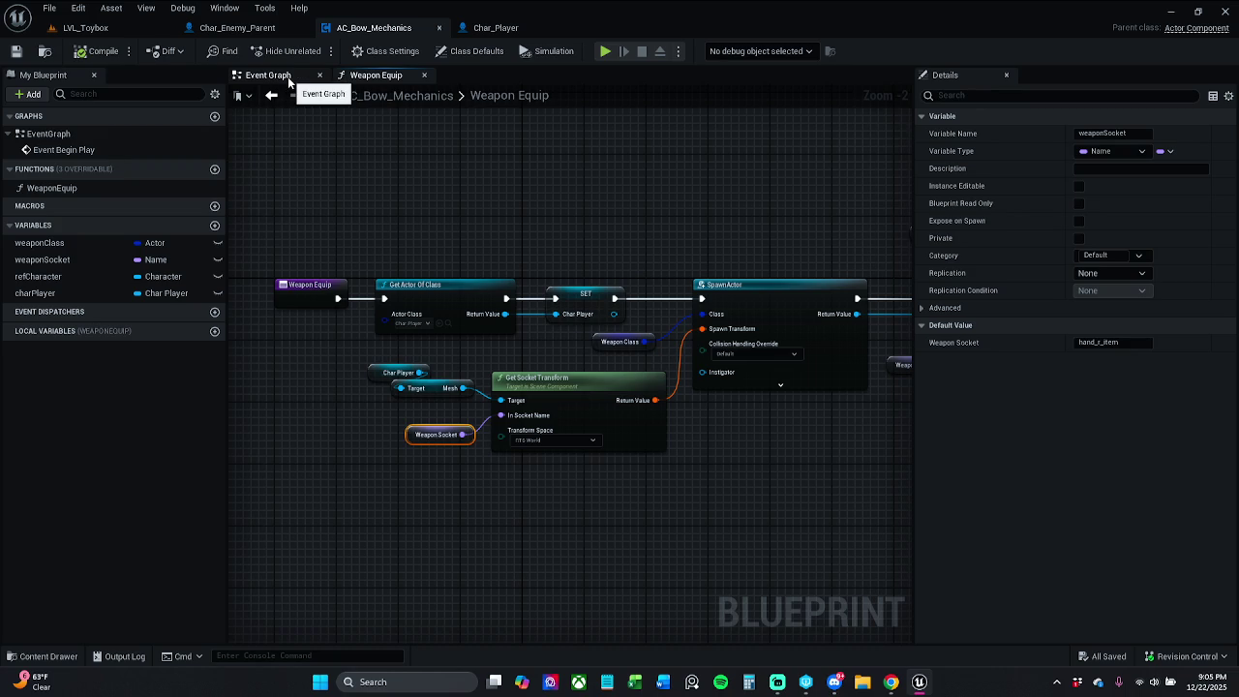
In the Event Graph, break the SET node's link to Weapon Equip and save AC_Bow_Mechanics
{"action": "left_click", "coordinate": [267, 74]}
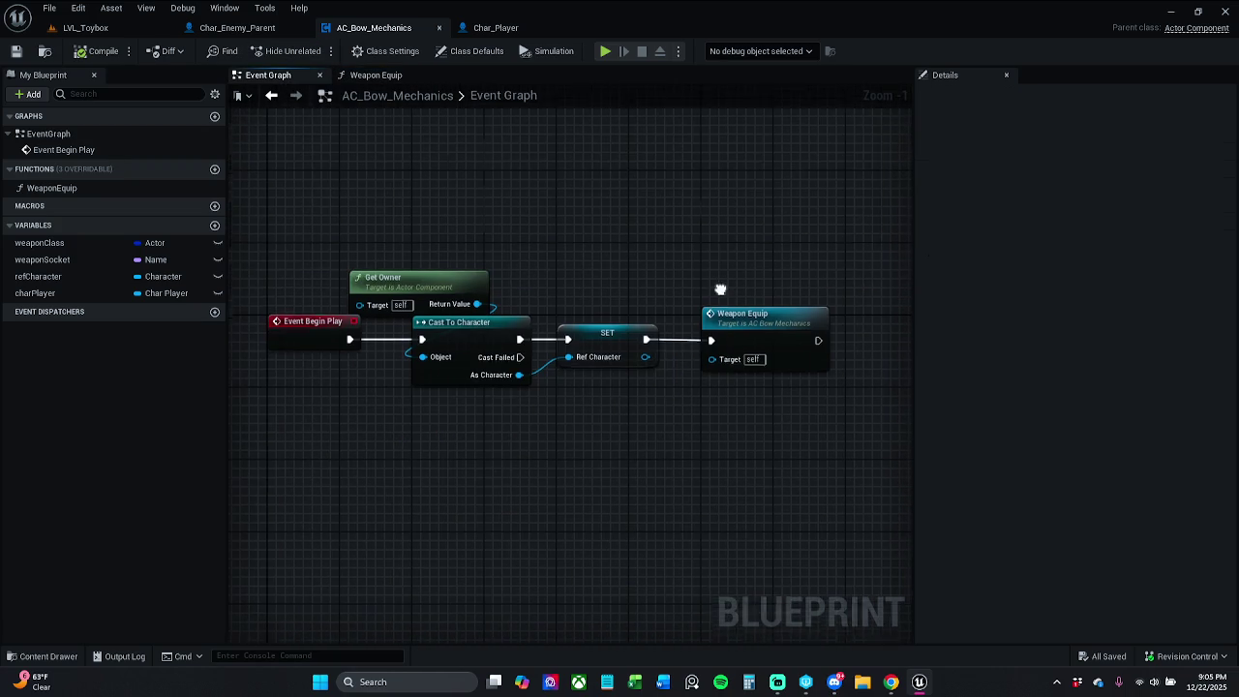
{"action": "left_click_drag", "start_coordinate": [720, 290], "coordinate": [626, 286]}
{"action": "left_click_drag", "start_coordinate": [714, 268], "coordinate": [639, 337]}
{"action": "left_click", "coordinate": [598, 348]}
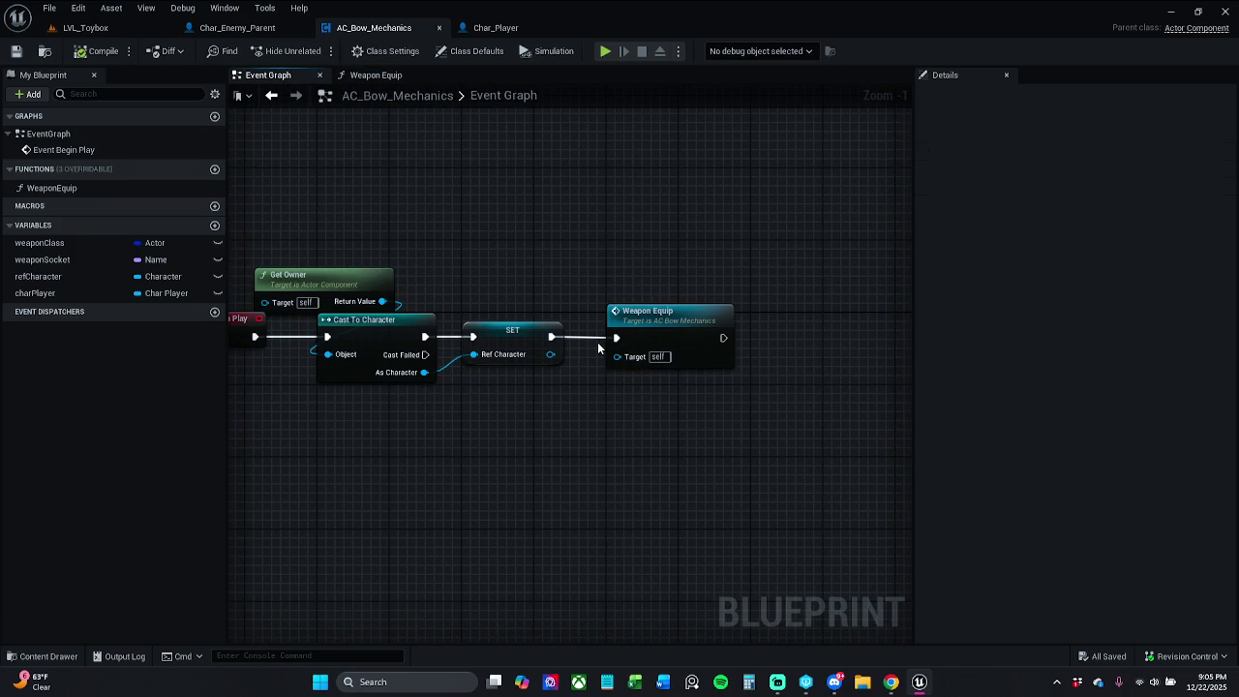
{"action": "left_click", "coordinate": [618, 345]}
{"action": "left_click", "coordinate": [511, 335], "text": "ctrl"}
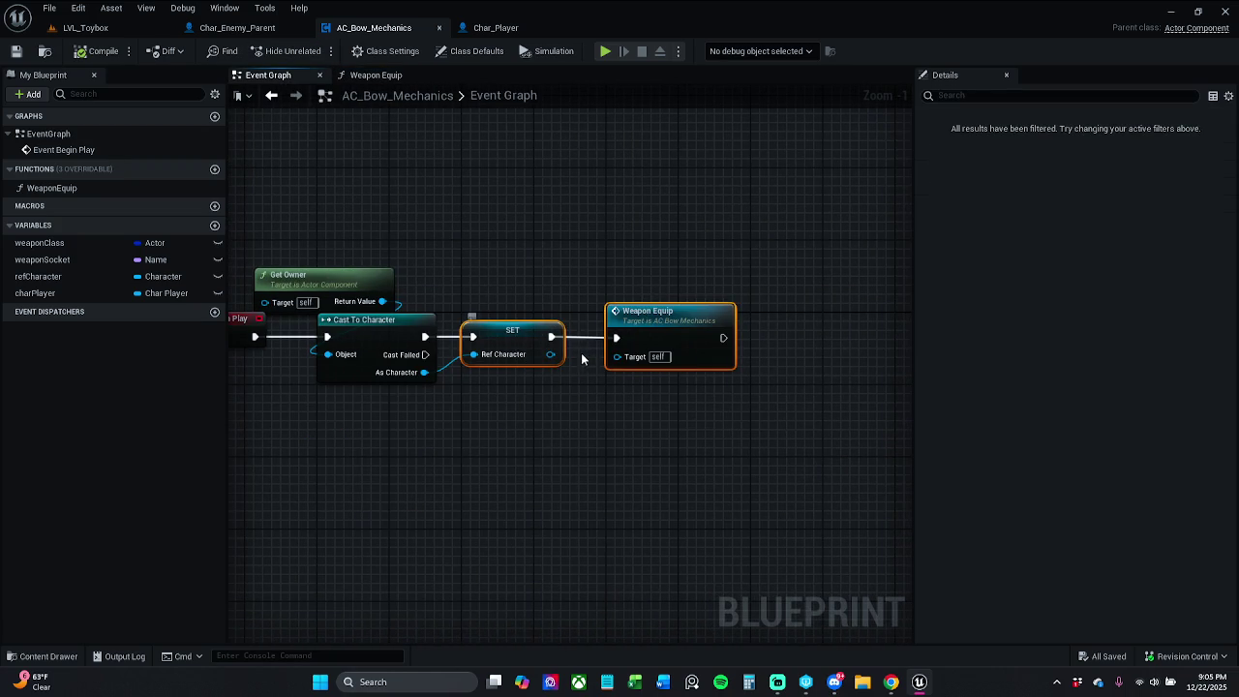
{"action": "left_click", "coordinate": [614, 261]}
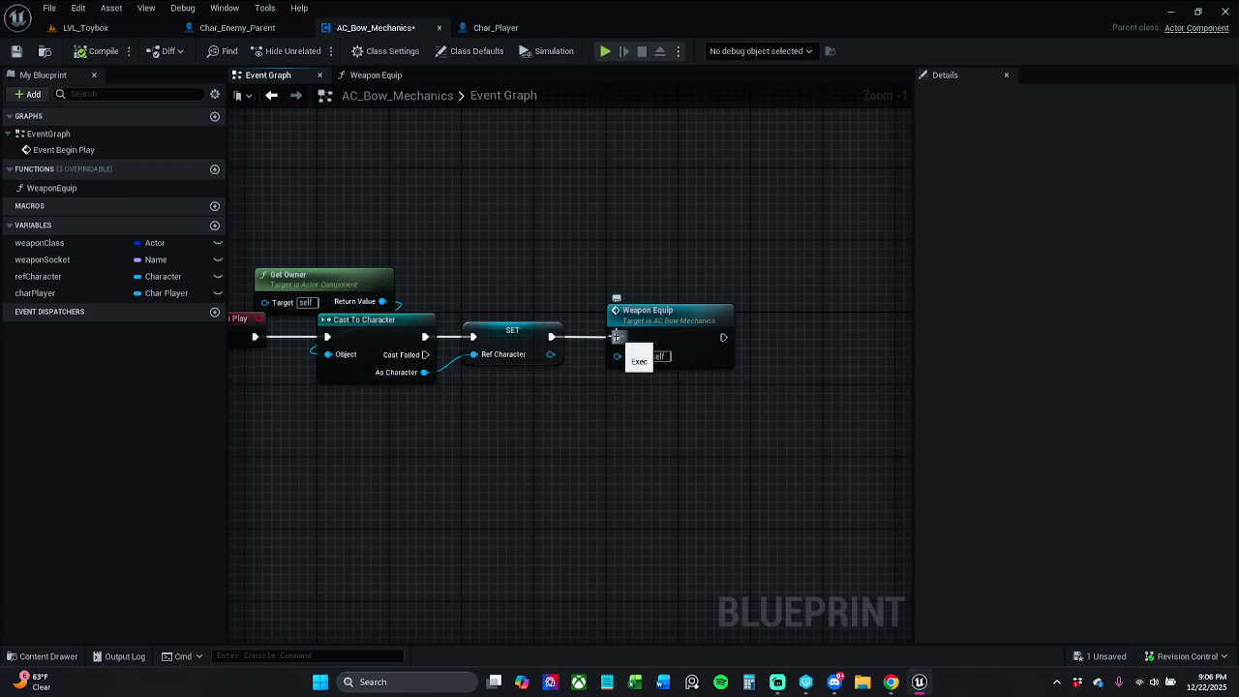
{"action": "left_click", "coordinate": [617, 337], "text": "alt"}
{"action": "left_click", "coordinate": [17, 53]}
Inspect the AC_Bow_Mechanics component's defaults in Char_Player, then close the AC_Bow_Mechanics blueprint
{"action": "left_click", "coordinate": [373, 74]}
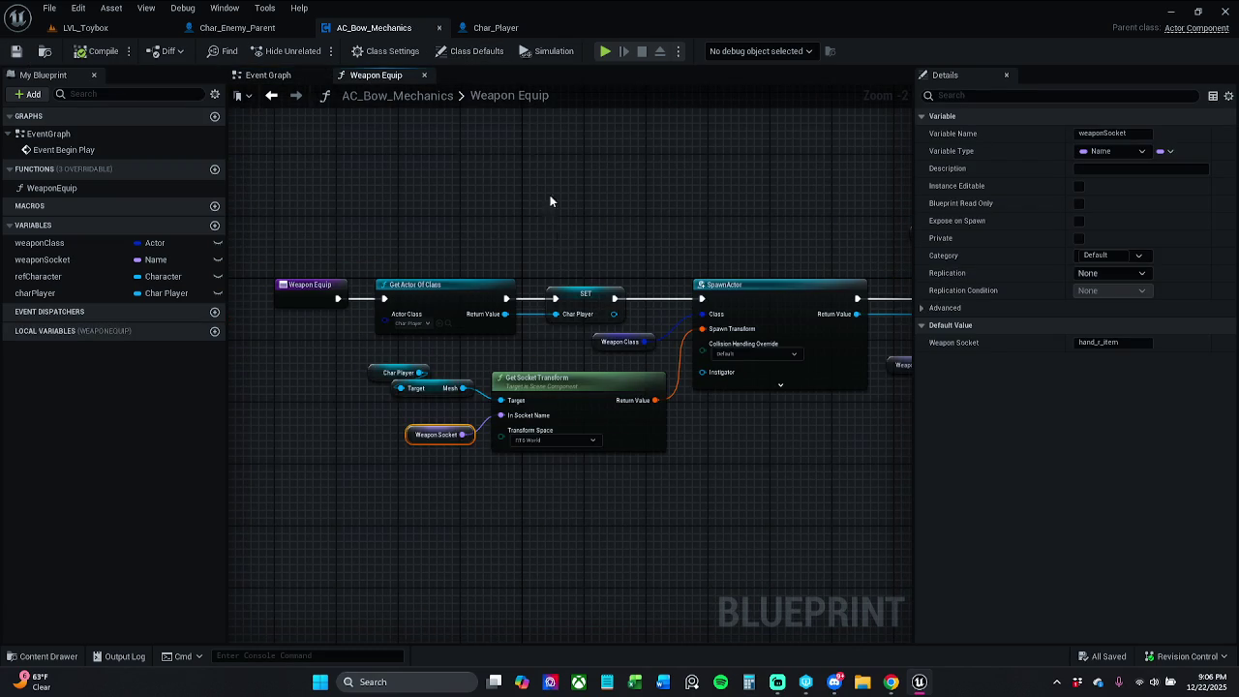
{"action": "left_click", "coordinate": [498, 27]}
{"action": "scroll", "coordinate": [642, 195], "scroll_direction": "down", "scroll_amount": 3}
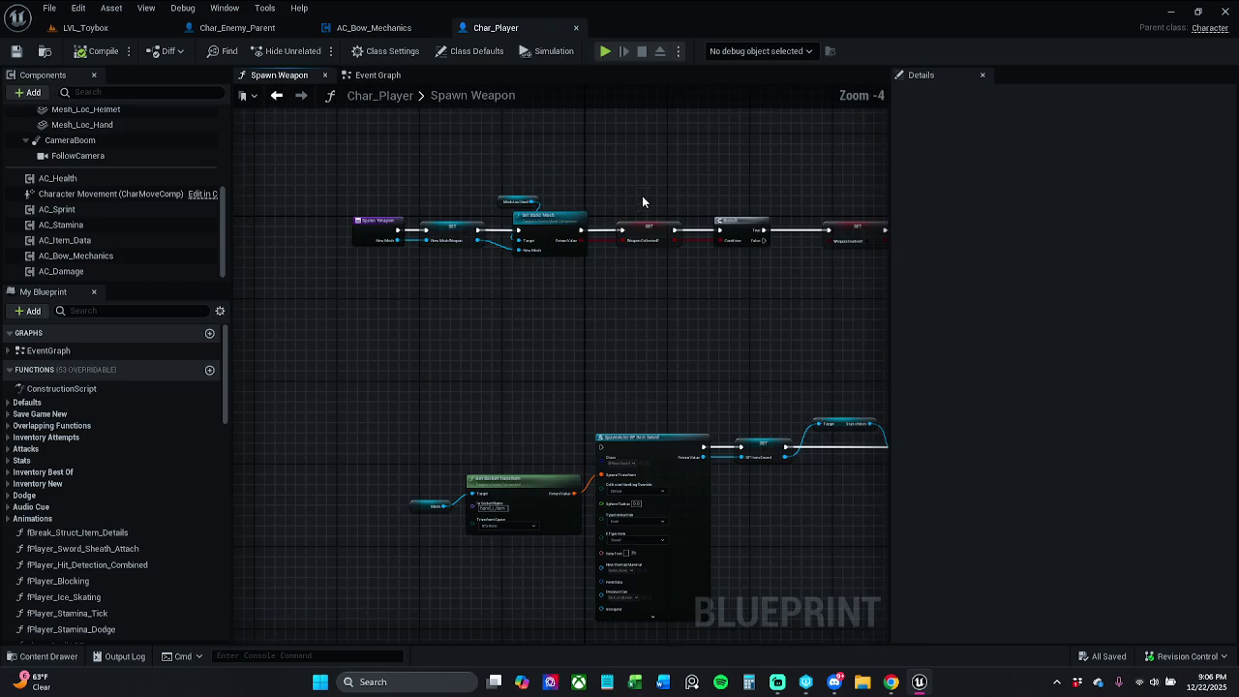
{"action": "left_click", "coordinate": [99, 255]}
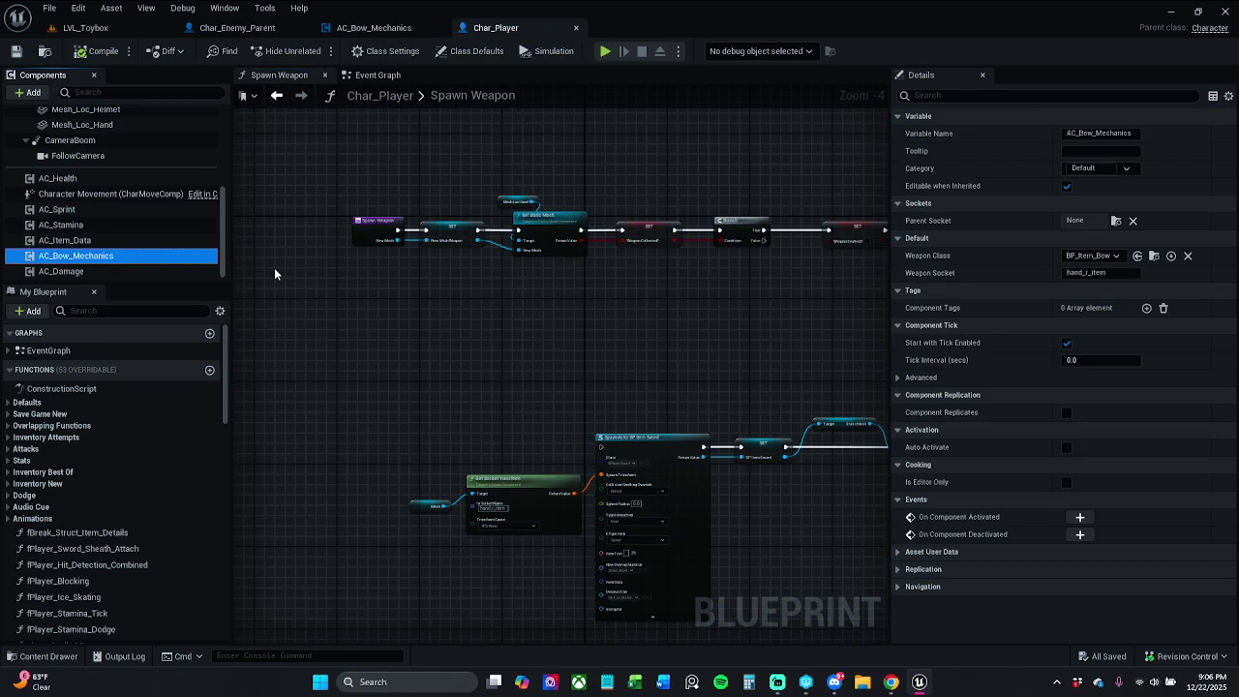
{"action": "left_click", "coordinate": [376, 27]}
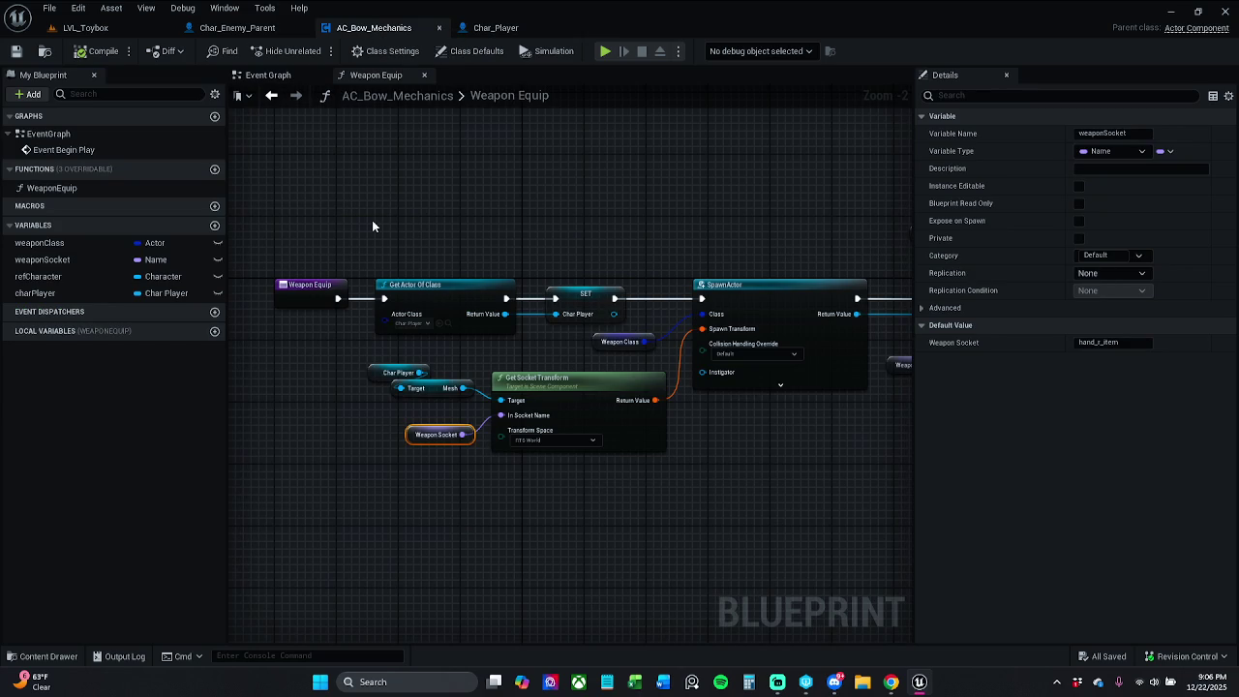
{"action": "left_click", "coordinate": [439, 30]}
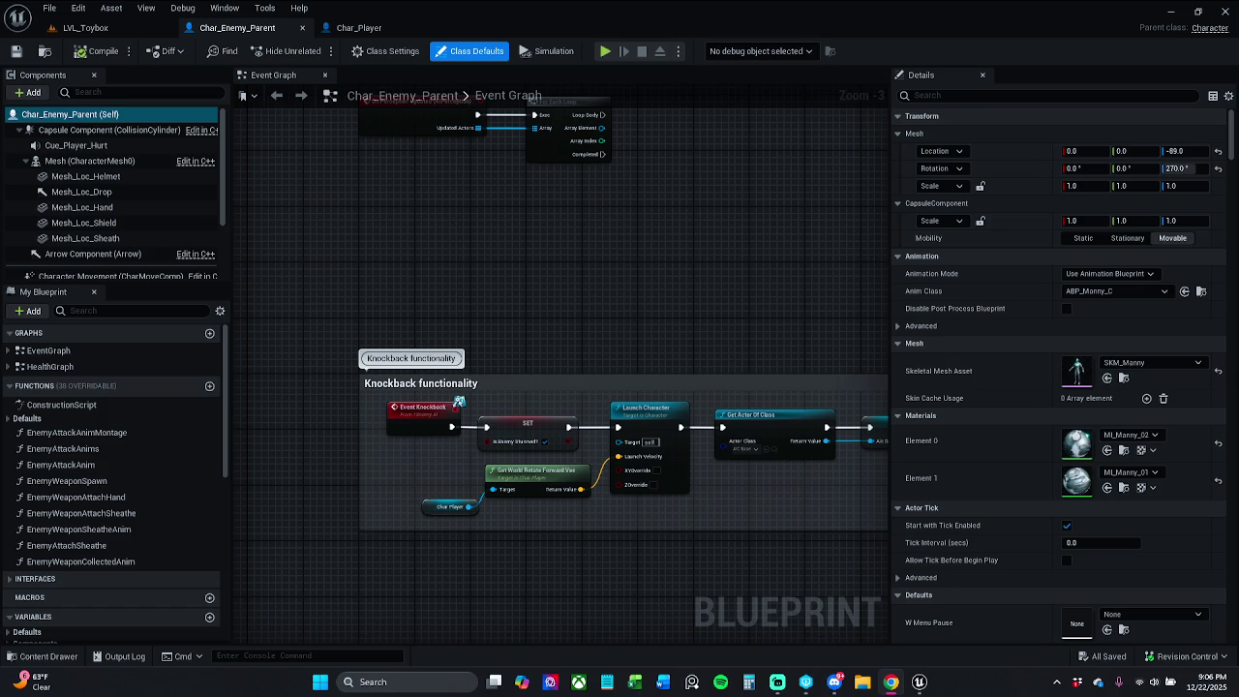
Switch to the LVL_Toybox level and start a Play-in-Editor session
{"action": "left_click", "coordinate": [85, 28]}
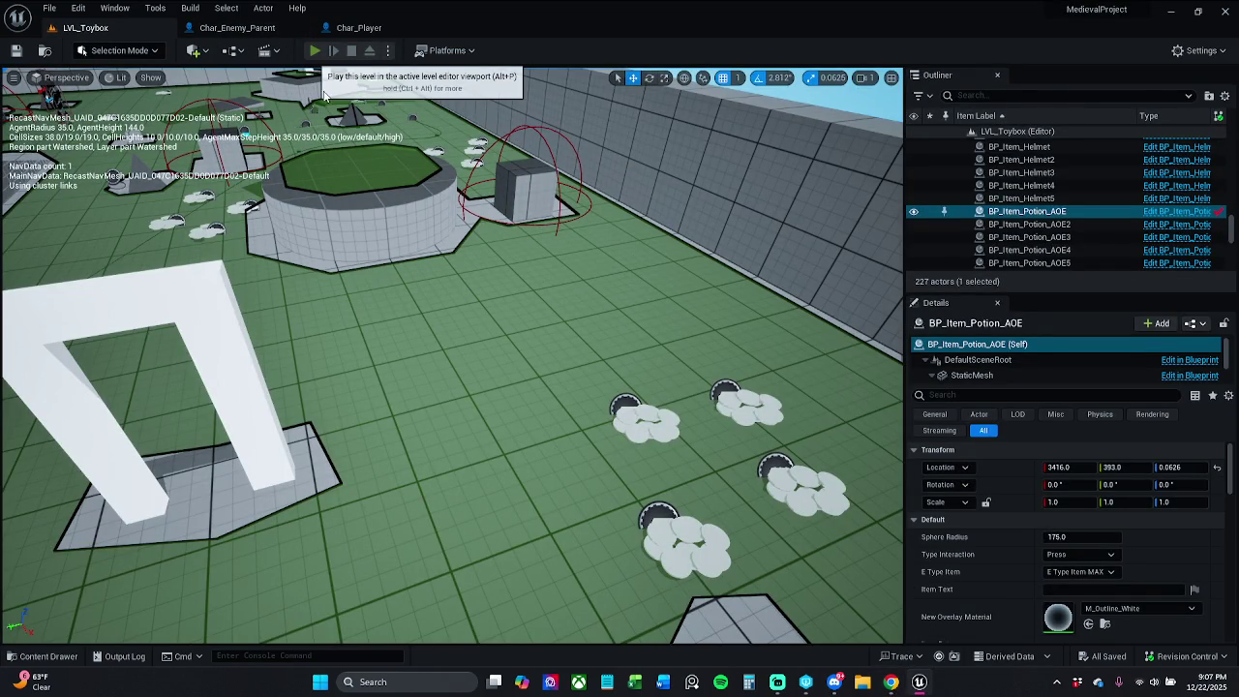
{"action": "left_click", "coordinate": [315, 51]}
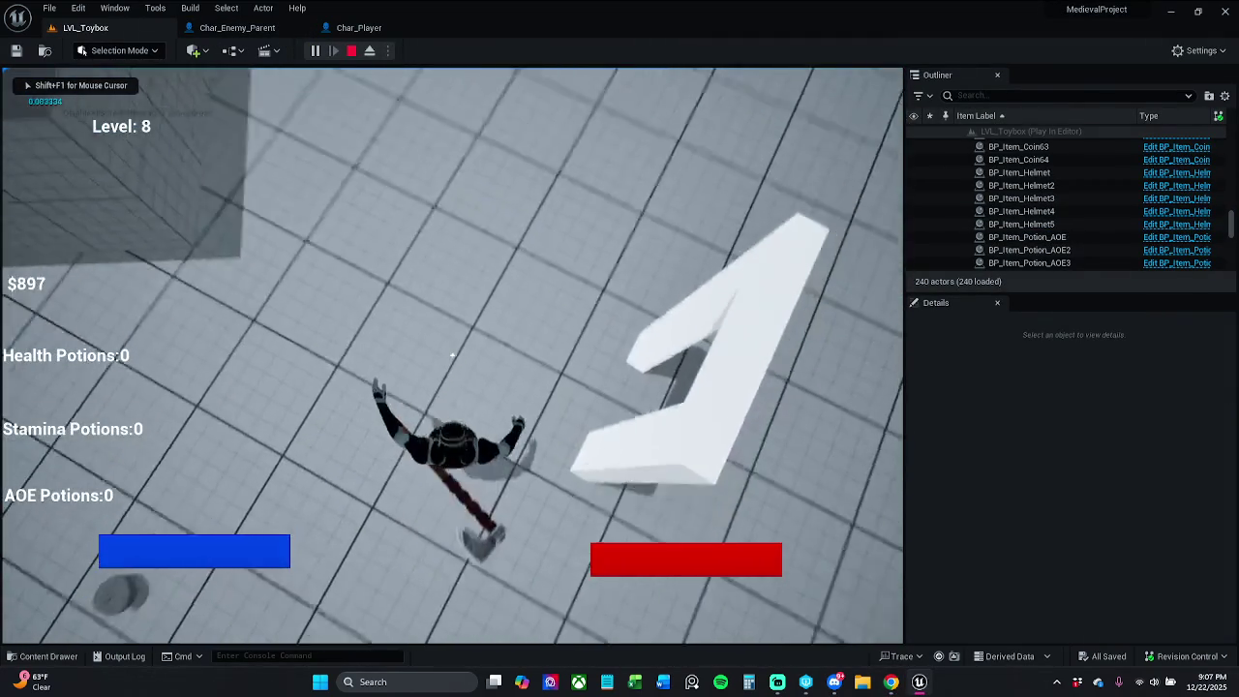
Run and jump through LVL_Toybox collecting coins, potions and the helmet, then exit play and view Char_Player
{"action": "key", "text": "w"}
{"action": "key", "text": "space"}
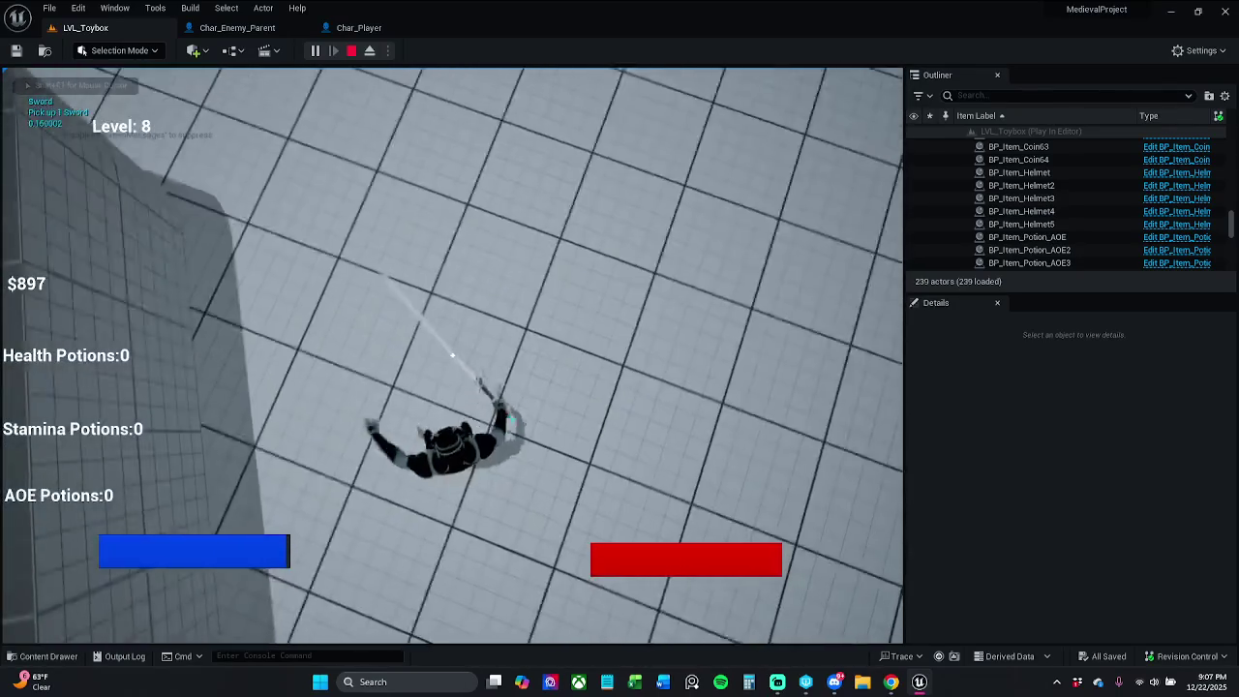
{"action": "key", "text": "w"}
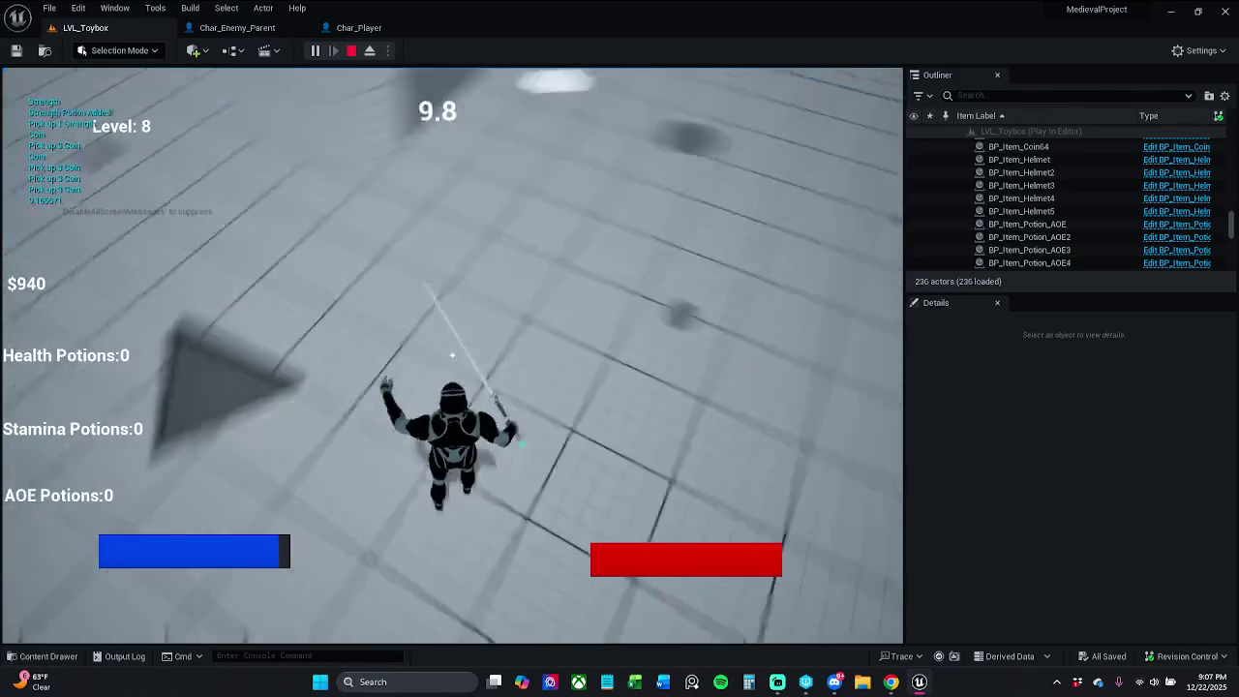
{"action": "key", "text": "w"}
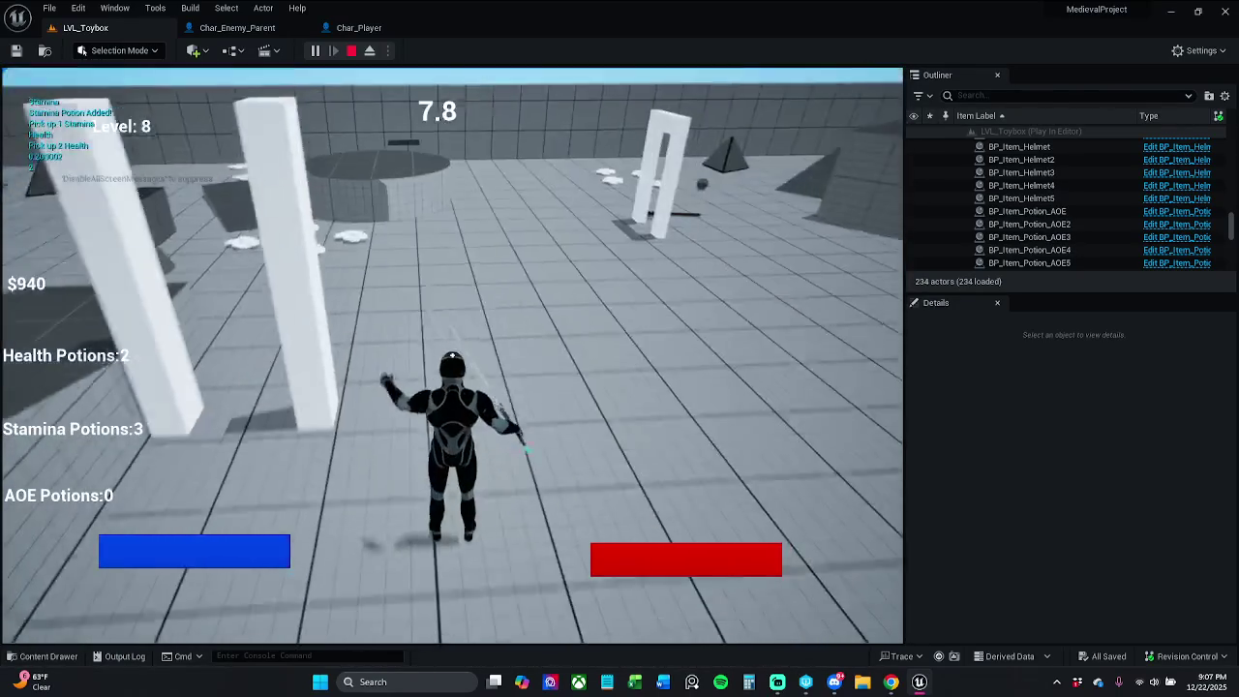
{"action": "key", "text": "w"}
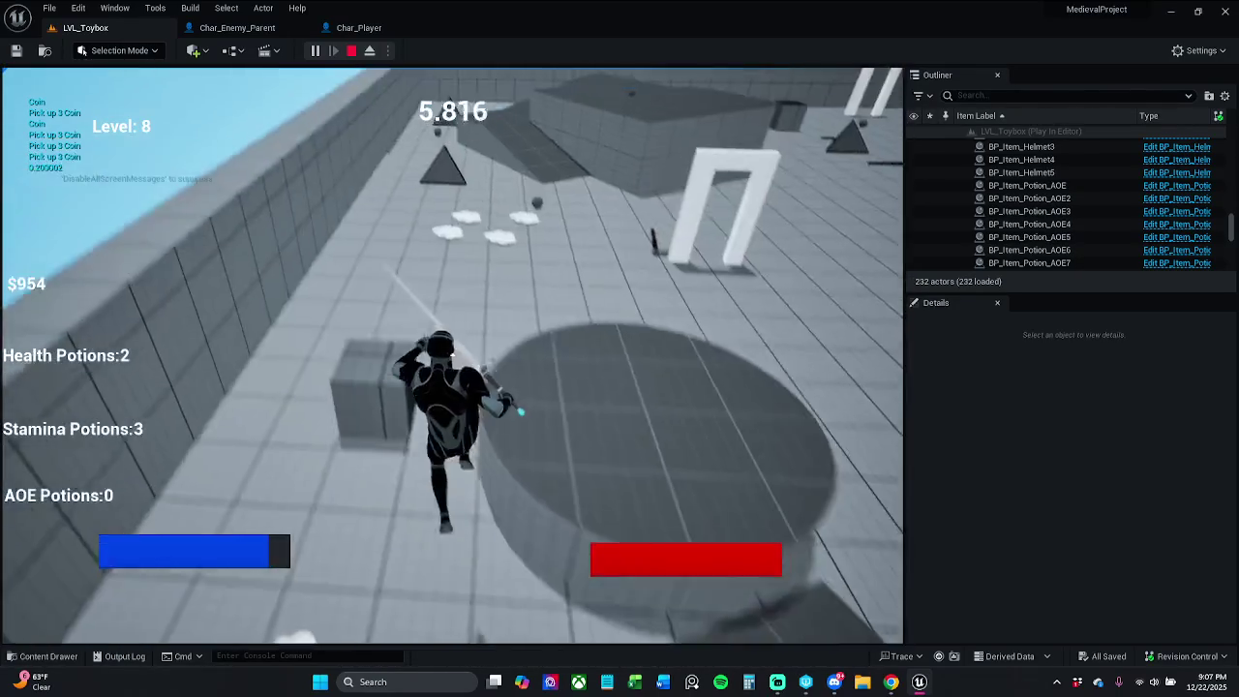
{"action": "key", "text": "w"}
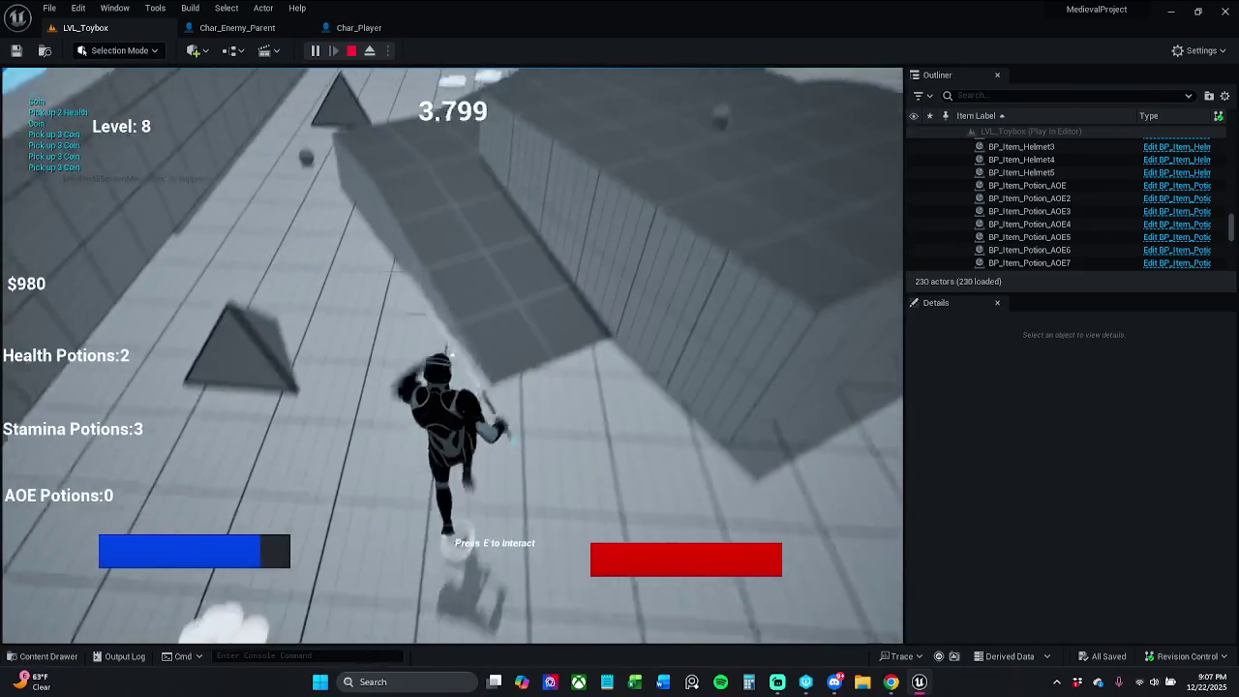
{"action": "key", "text": "w"}
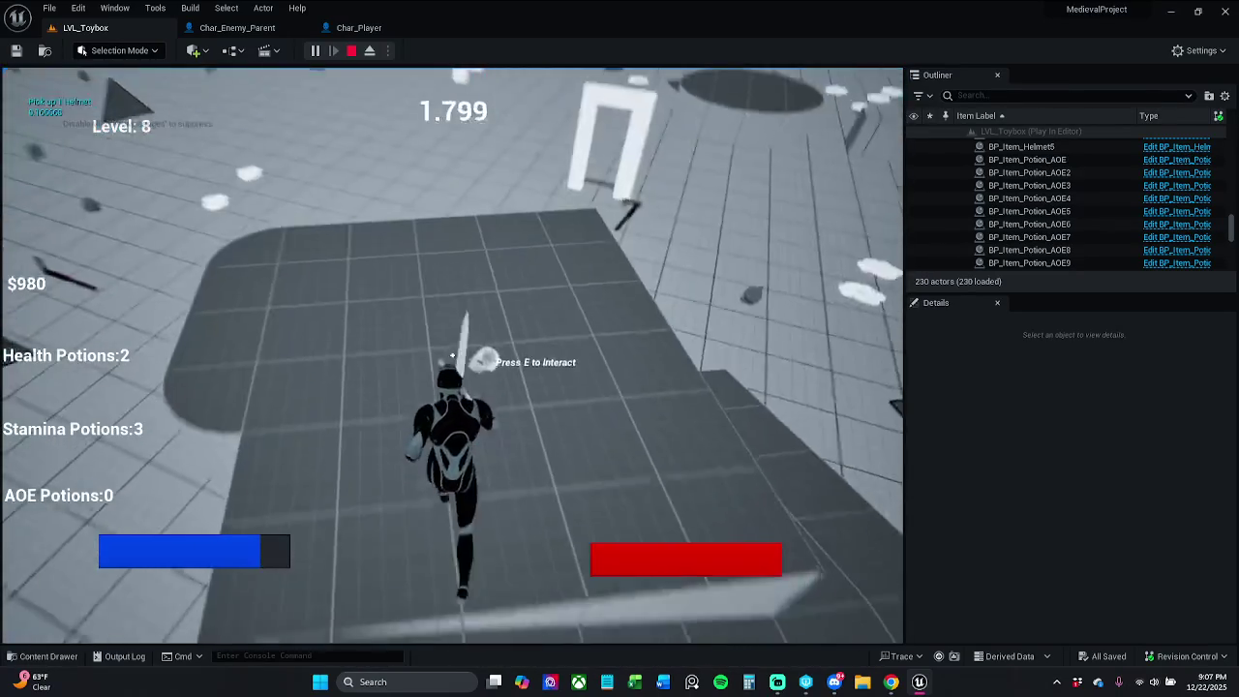
{"action": "key", "text": "w"}
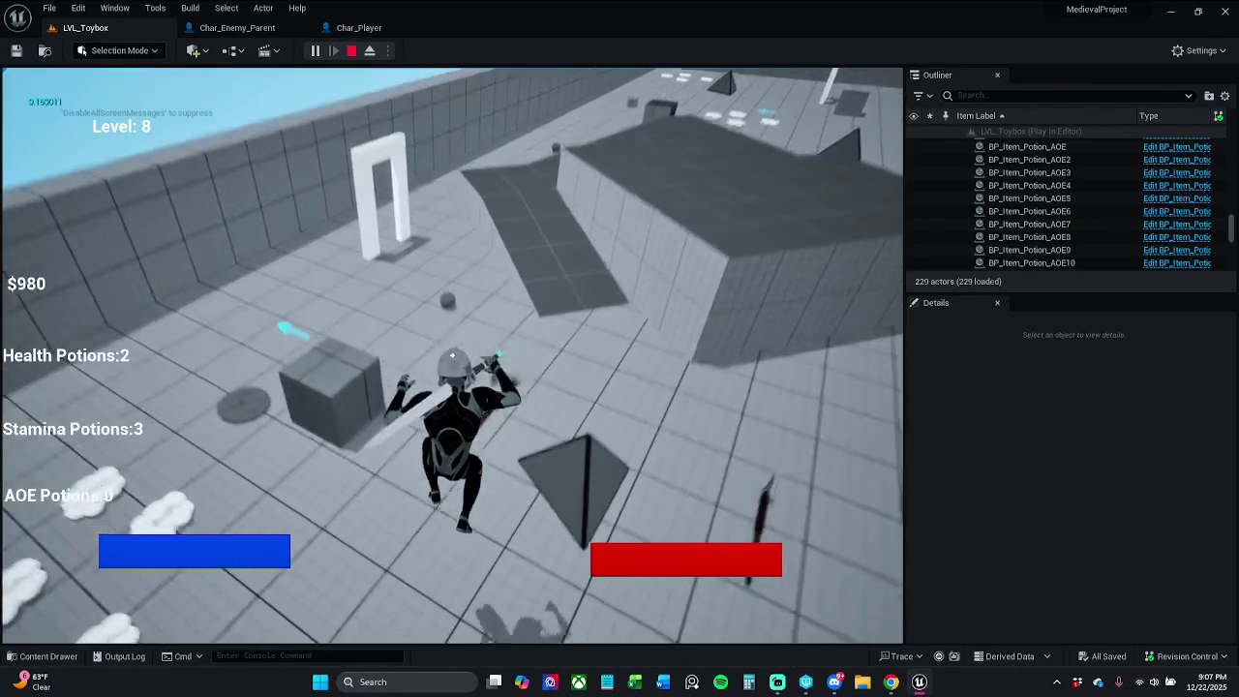
{"action": "key", "text": "Escape"}
{"action": "left_click", "coordinate": [357, 31]}
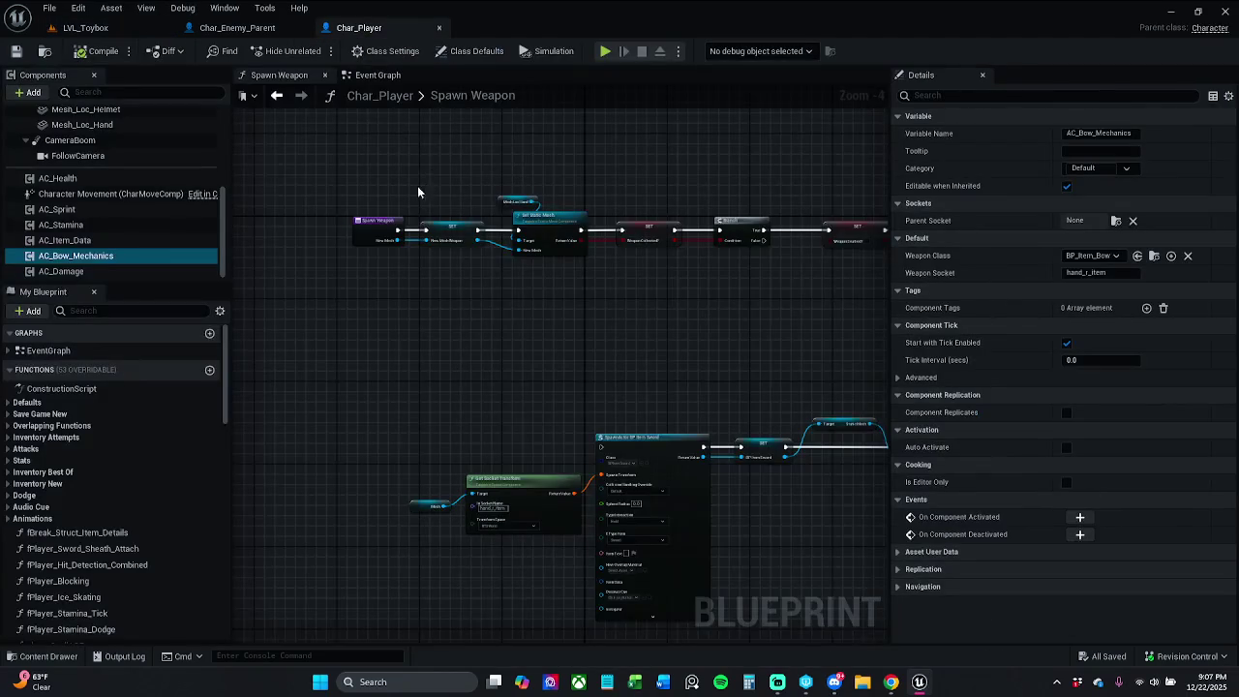
Close the Spawn Weapon graph and find the IA_Interaction nodes in Char_Player's Event Graph
{"action": "left_click", "coordinate": [325, 75]}
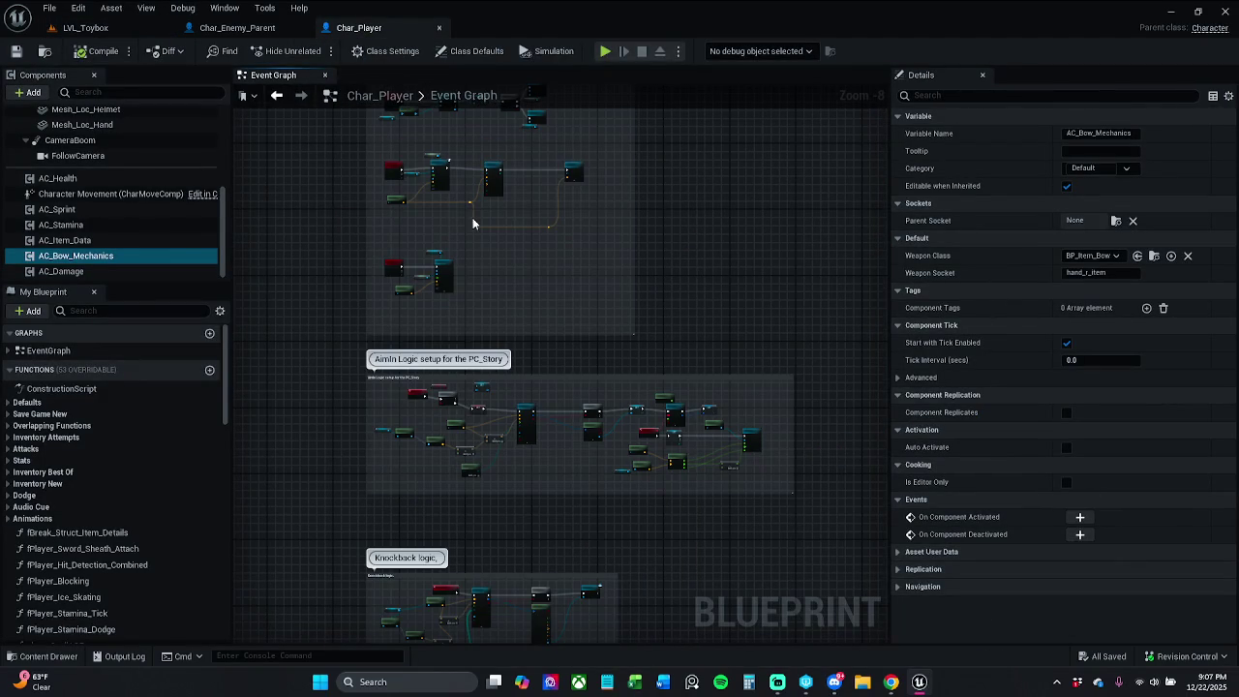
{"action": "scroll", "coordinate": [463, 324], "scroll_direction": "down", "scroll_amount": 2}
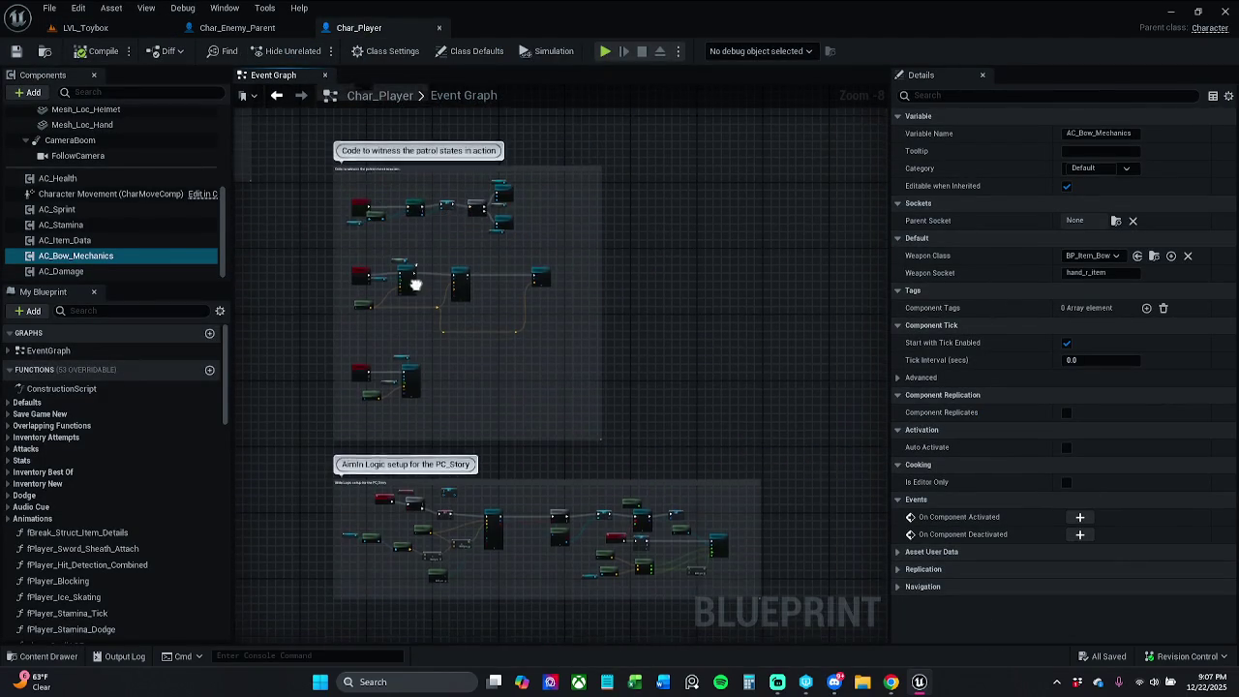
{"action": "scroll", "coordinate": [422, 320], "scroll_direction": "down", "scroll_amount": 2}
{"action": "mouse_move", "coordinate": [422, 319]}
{"action": "left_mouse_down"}
{"action": "mouse_move", "coordinate": [494, 191]}
{"action": "mouse_move", "coordinate": [470, 216]}
{"action": "mouse_move", "coordinate": [456, 183]}
{"action": "left_mouse_up"}
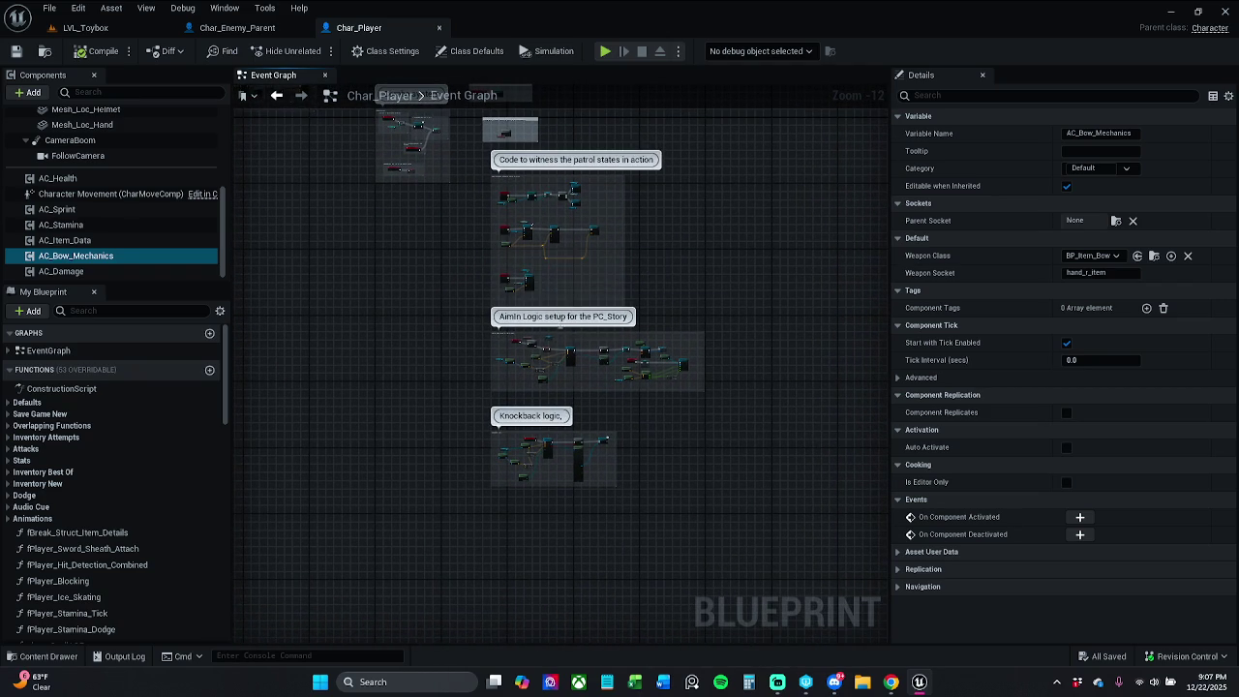
{"action": "scroll", "coordinate": [551, 363], "scroll_direction": "up", "scroll_amount": 8}
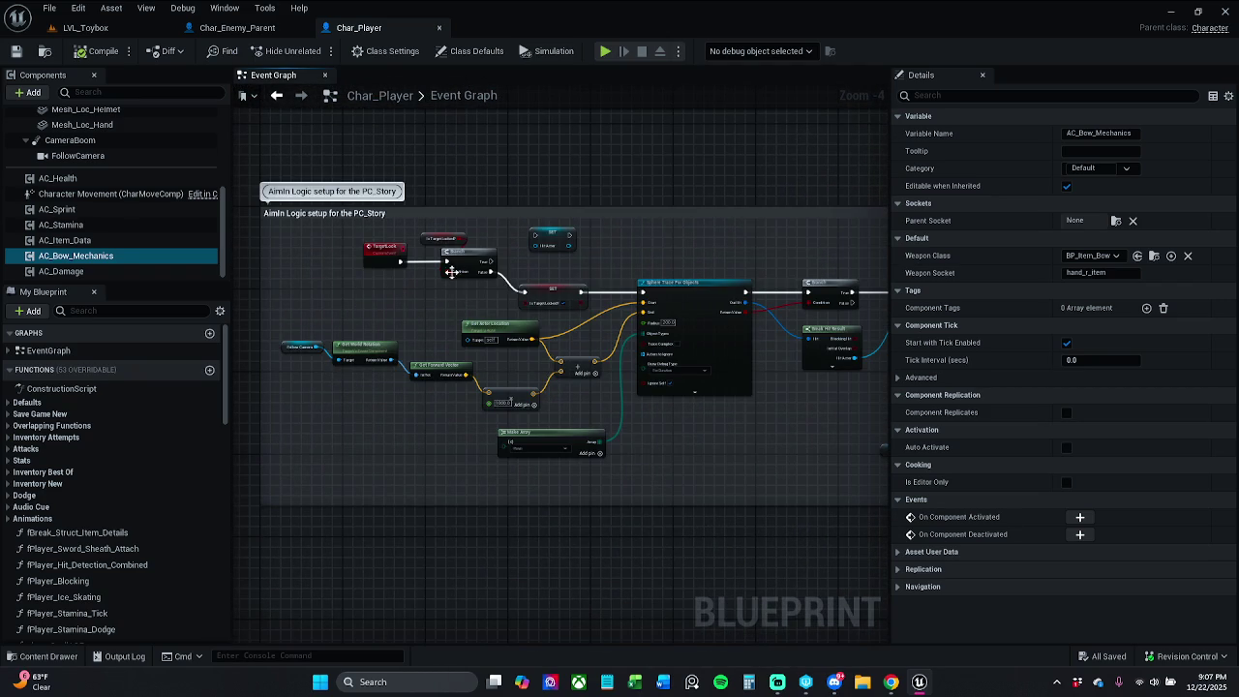
{"action": "scroll", "coordinate": [473, 191], "scroll_direction": "down", "scroll_amount": 7}
{"action": "left_click_drag", "start_coordinate": [473, 191], "coordinate": [507, 461]}
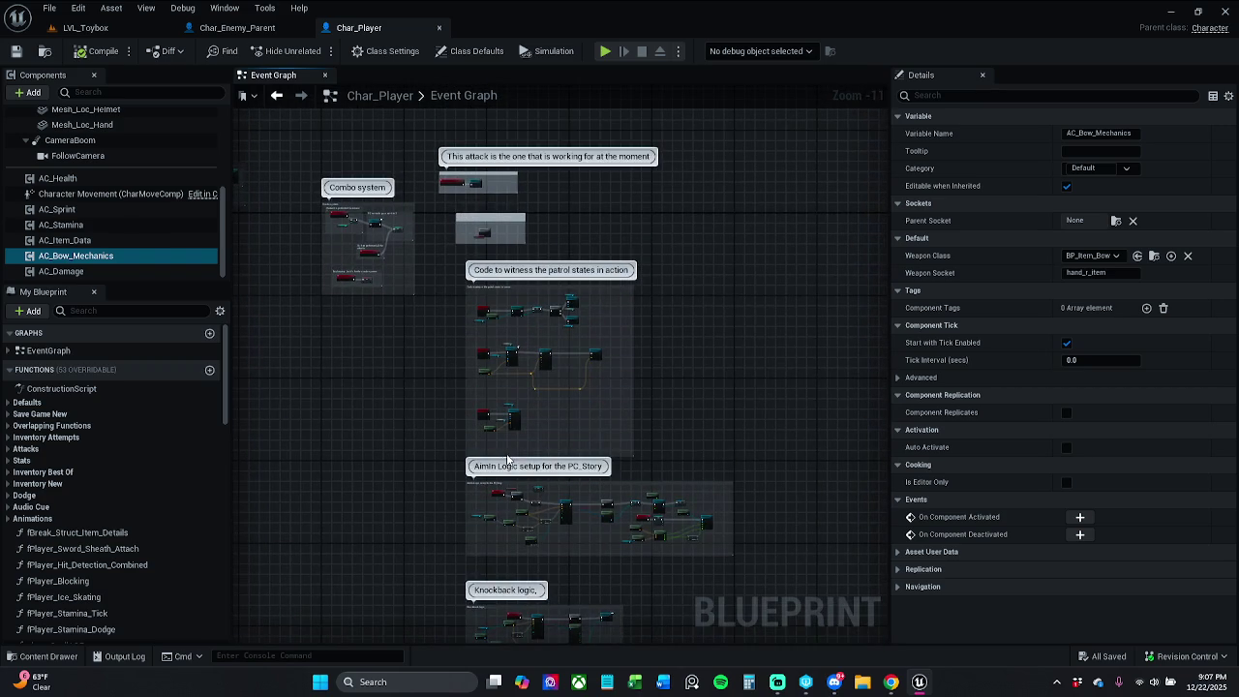
{"action": "scroll", "coordinate": [499, 383], "scroll_direction": "down", "scroll_amount": 1}
{"action": "mouse_move", "coordinate": [499, 382]}
{"action": "left_mouse_down"}
{"action": "mouse_move", "coordinate": [517, 412]}
{"action": "mouse_move", "coordinate": [551, 362]}
{"action": "left_mouse_up"}
{"action": "scroll", "coordinate": [538, 390], "scroll_direction": "up", "scroll_amount": 13}
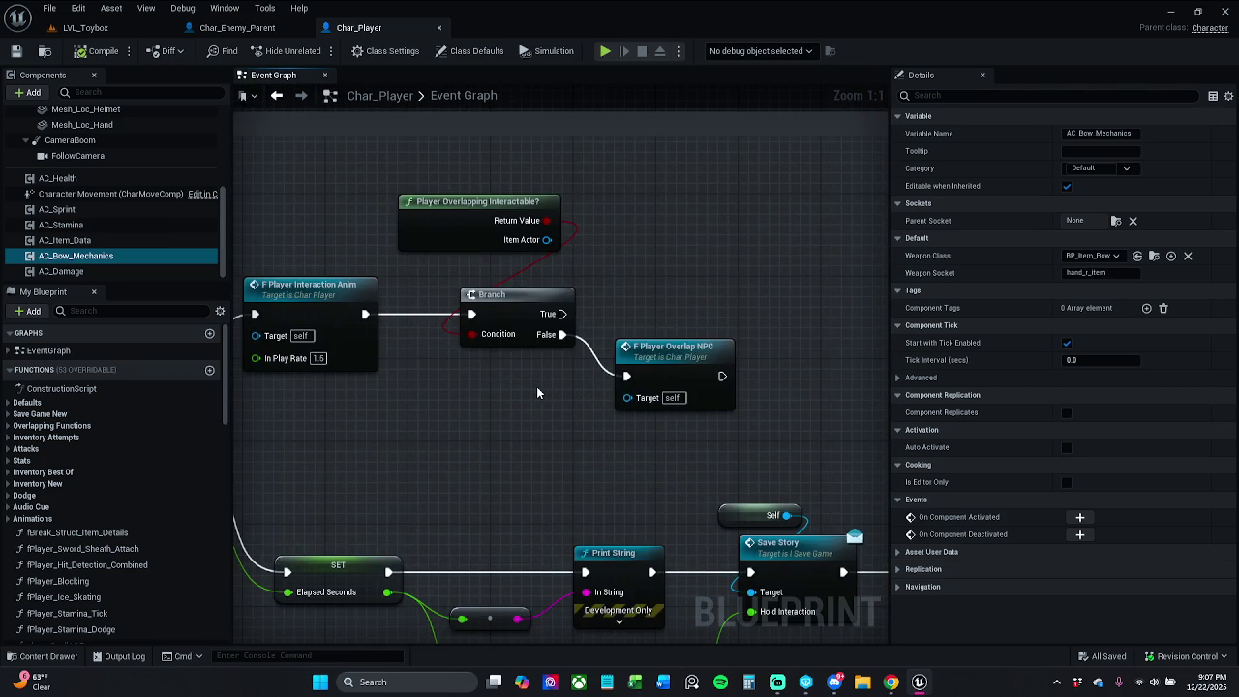
{"action": "left_click_drag", "start_coordinate": [518, 432], "coordinate": [670, 410]}
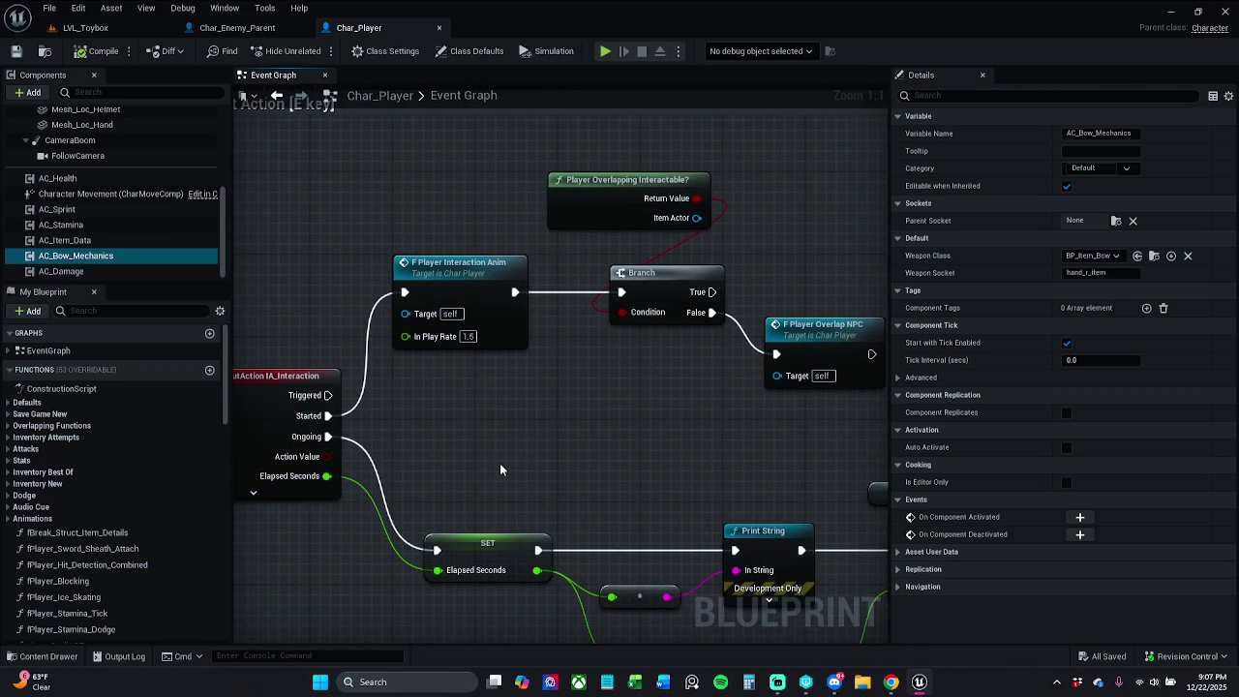
{"action": "left_click_drag", "start_coordinate": [485, 473], "coordinate": [442, 452]}
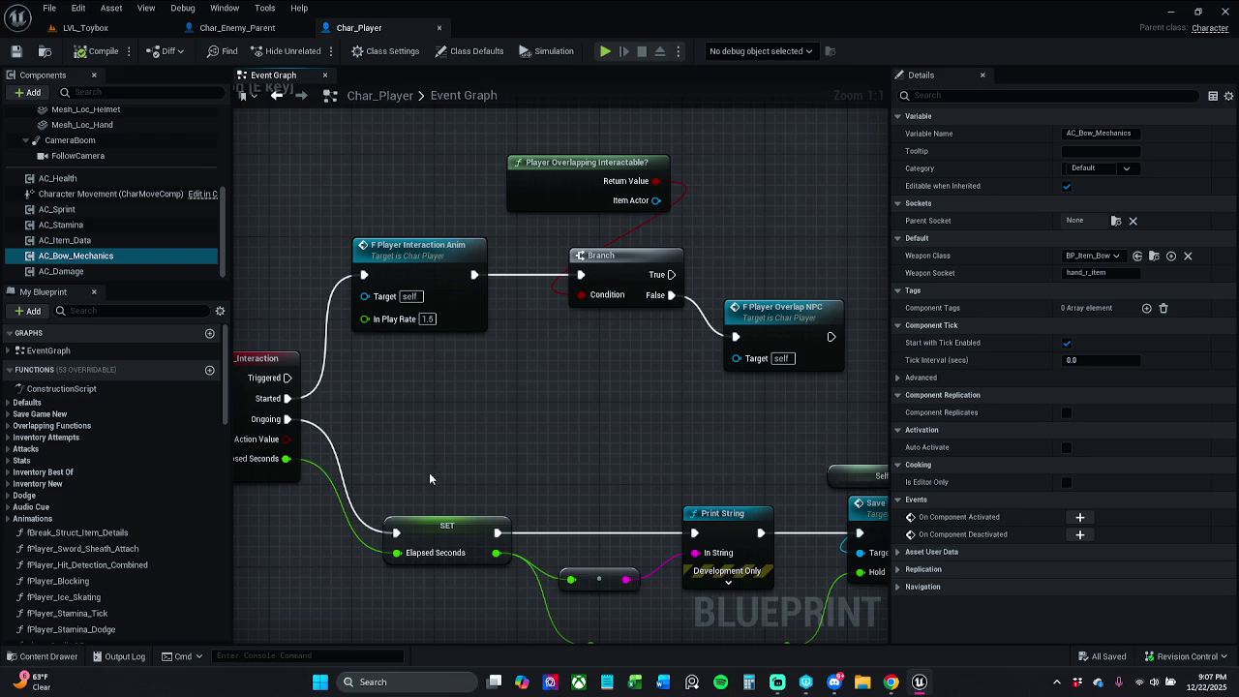
Select the Player Interaction Anim, Overlapping Interactable? and Branch nodes and cut them
{"action": "mouse_move", "coordinate": [435, 461]}
{"action": "left_mouse_down"}
{"action": "mouse_move", "coordinate": [545, 387]}
{"action": "mouse_move", "coordinate": [798, 173]}
{"action": "left_mouse_up"}
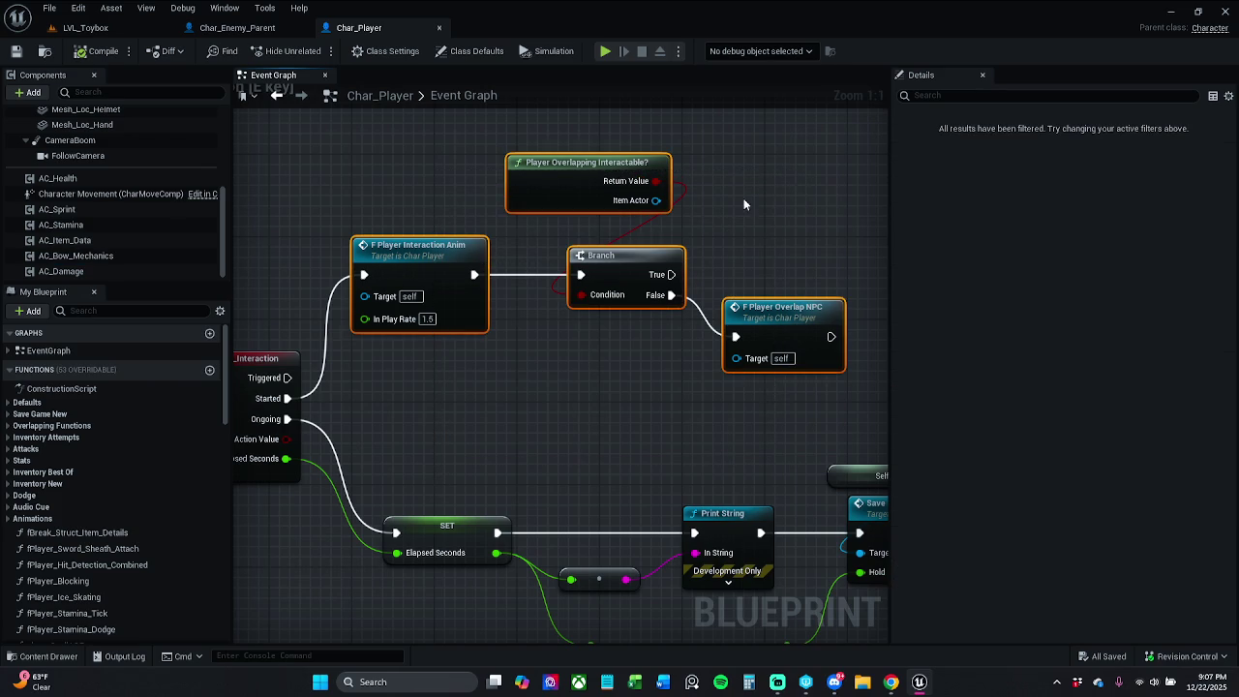
{"action": "left_click", "coordinate": [757, 237]}
{"action": "mouse_move", "coordinate": [418, 395]}
{"action": "left_mouse_down"}
{"action": "mouse_move", "coordinate": [672, 213]}
{"action": "mouse_move", "coordinate": [677, 163]}
{"action": "left_mouse_up"}
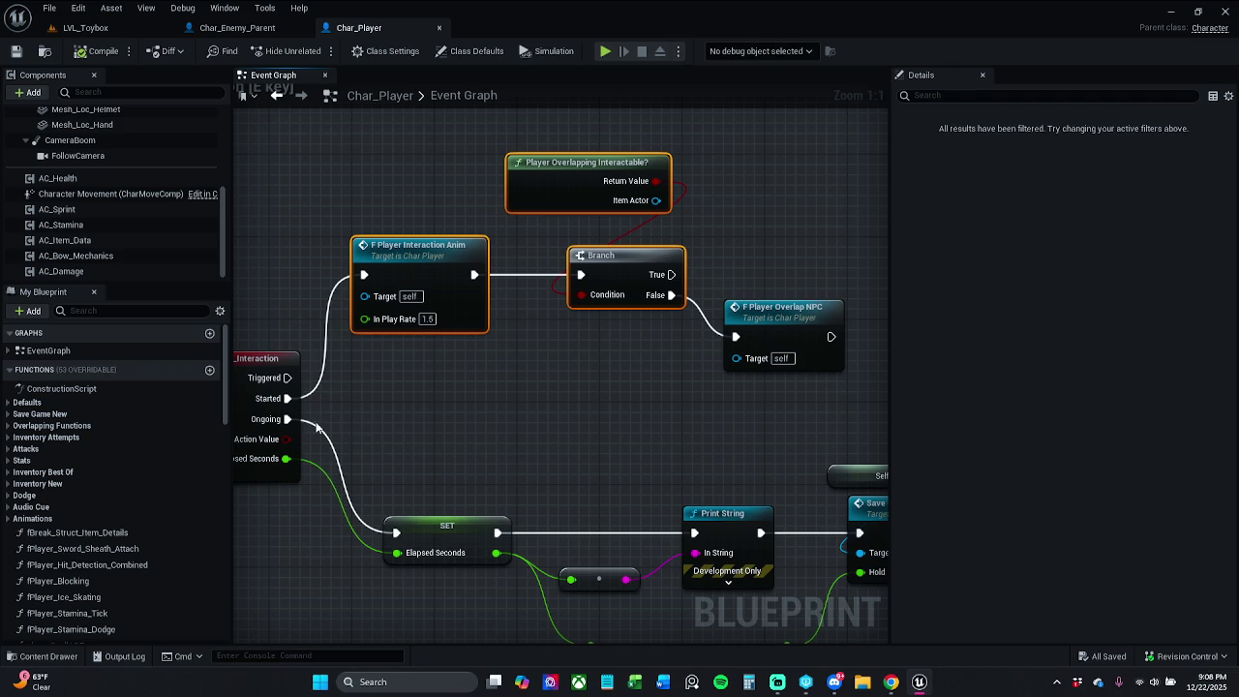
{"action": "key", "text": "Delete"}
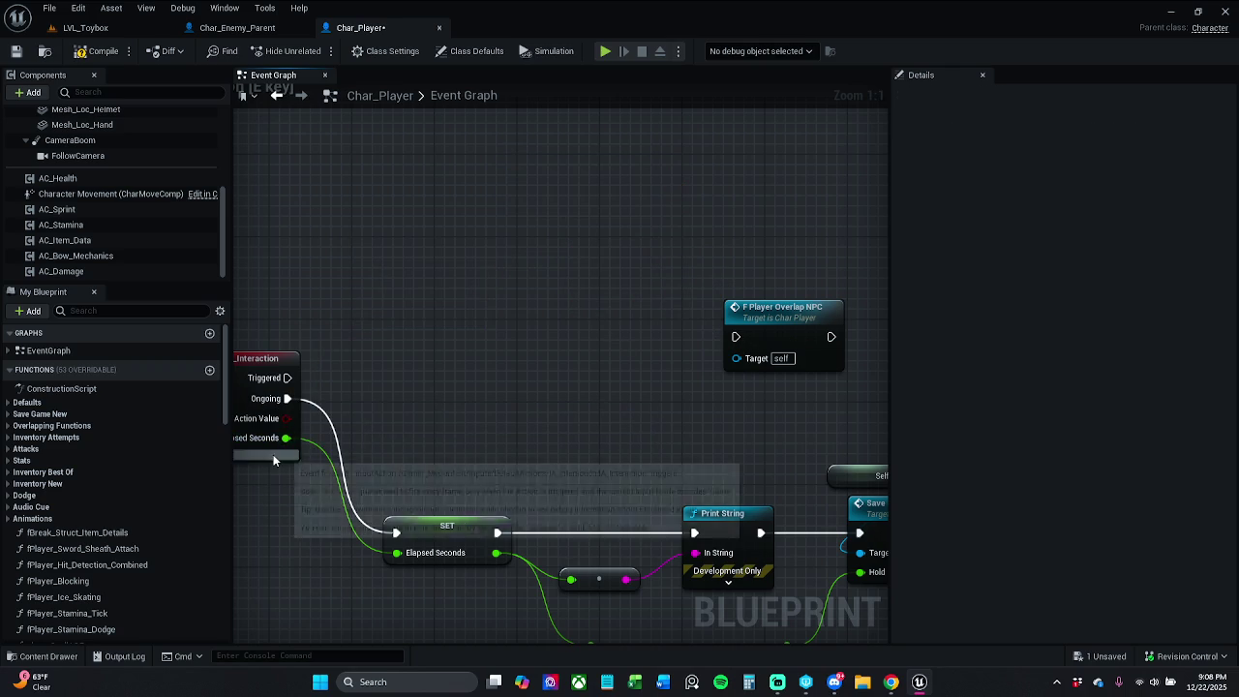
Wire IA_Interaction's Started pin directly into the Player Overlap NPC node and move it closer
{"action": "left_click", "coordinate": [271, 467]}
{"action": "mouse_move", "coordinate": [288, 398]}
{"action": "left_mouse_down"}
{"action": "mouse_move", "coordinate": [736, 339]}
{"action": "mouse_move", "coordinate": [288, 397]}
{"action": "left_mouse_up"}
{"action": "key", "text": "Escape"}
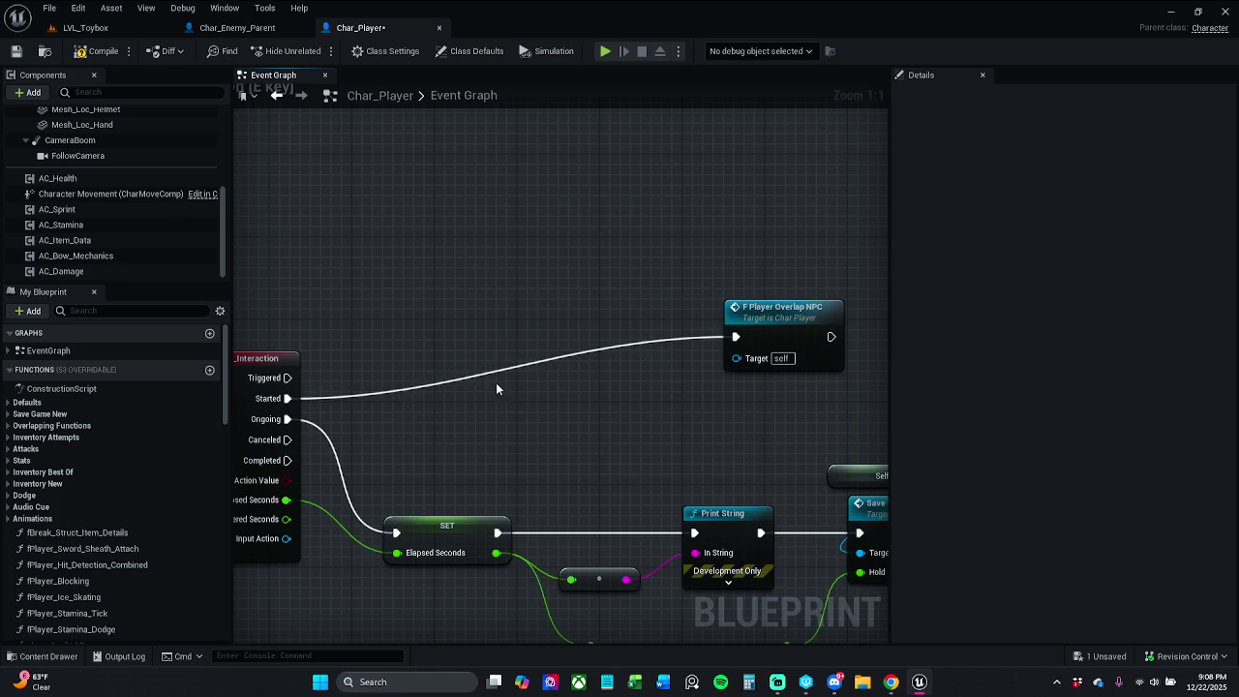
{"action": "mouse_move", "coordinate": [773, 321]}
{"action": "left_mouse_down"}
{"action": "mouse_move", "coordinate": [470, 321]}
{"action": "mouse_move", "coordinate": [485, 324]}
{"action": "left_mouse_up"}
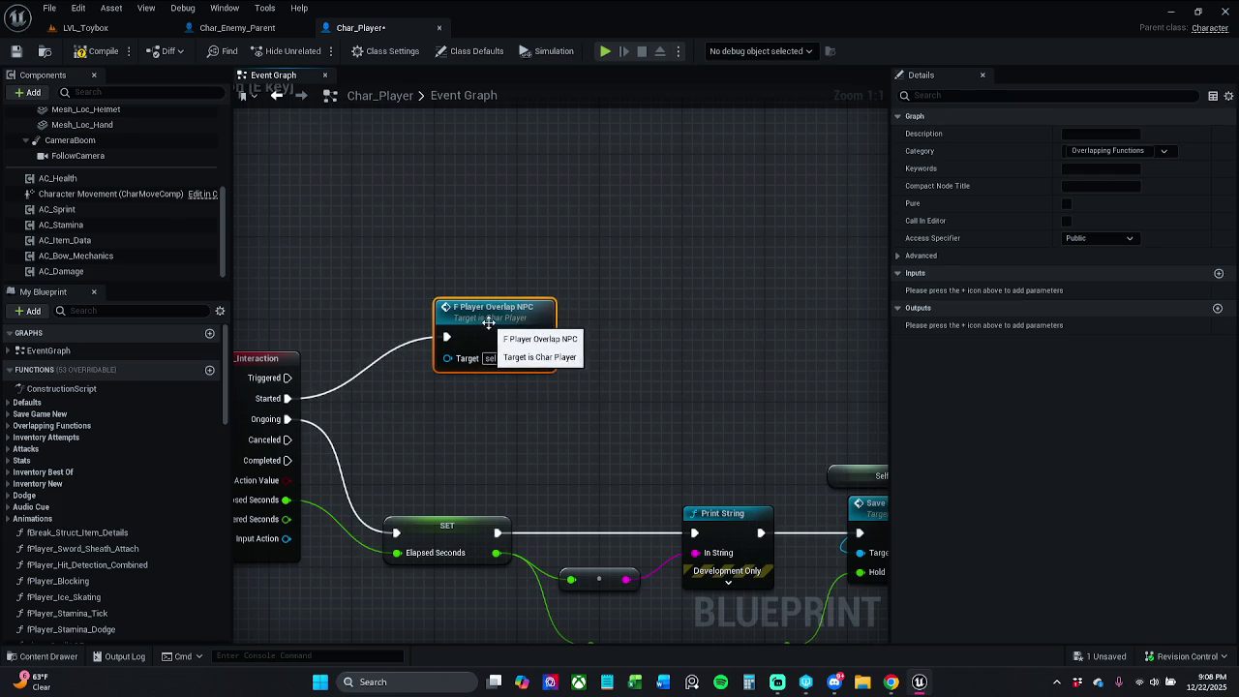
Inspect the Player Overlap NPC function, compile and save Char_Player, and return to LVL_Toybox
{"action": "double_click", "coordinate": [487, 325]}
{"action": "scroll", "coordinate": [487, 330], "scroll_direction": "up", "scroll_amount": 4}
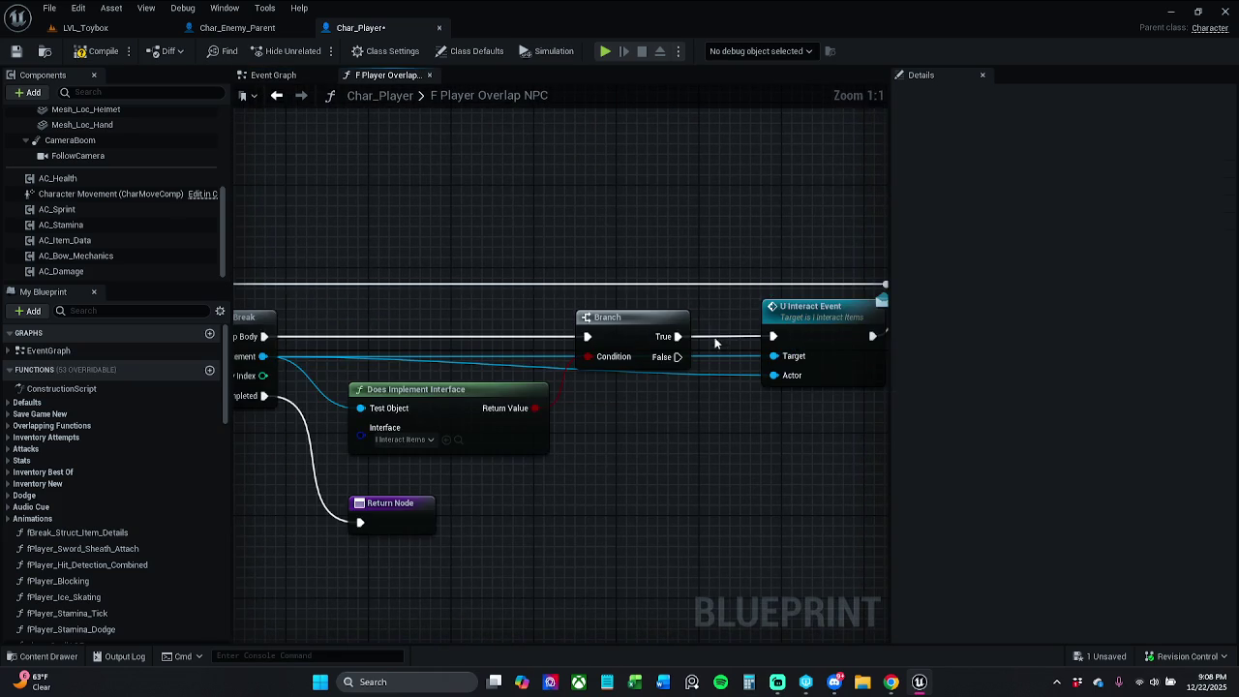
{"action": "scroll", "coordinate": [658, 297], "scroll_direction": "down", "scroll_amount": 2}
{"action": "mouse_move", "coordinate": [658, 297]}
{"action": "left_mouse_down"}
{"action": "mouse_move", "coordinate": [589, 274]}
{"action": "mouse_move", "coordinate": [620, 280]}
{"action": "left_mouse_up"}
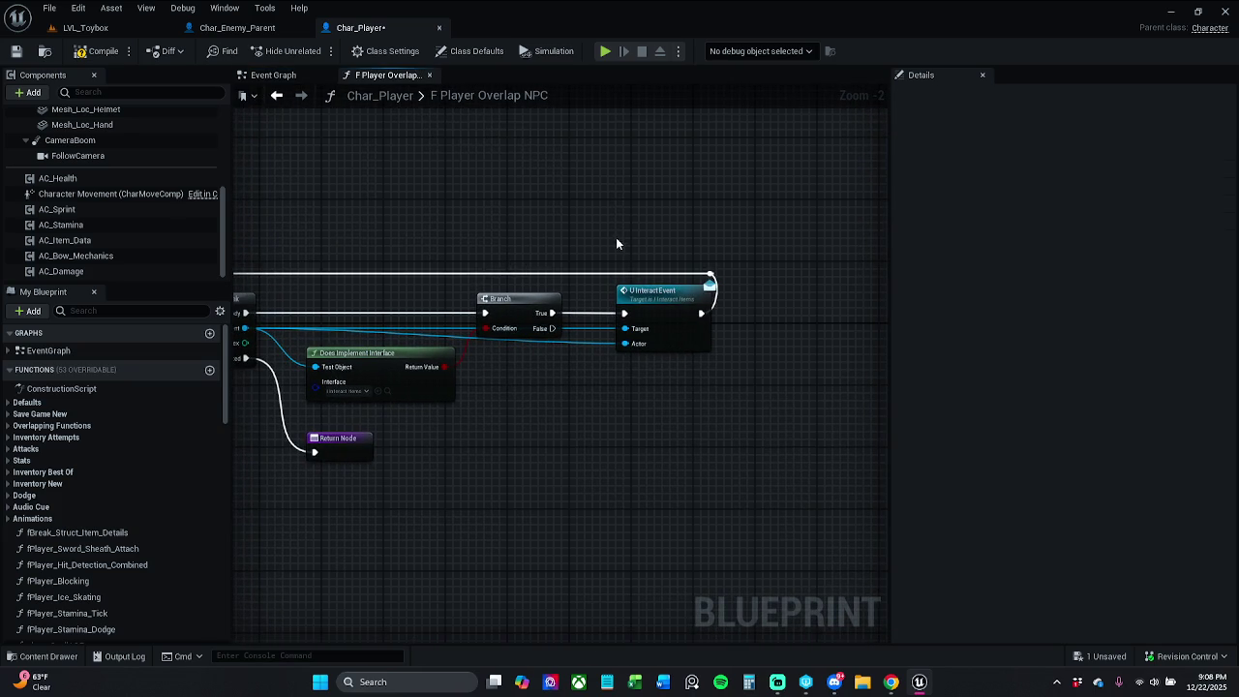
{"action": "left_click", "coordinate": [98, 54]}
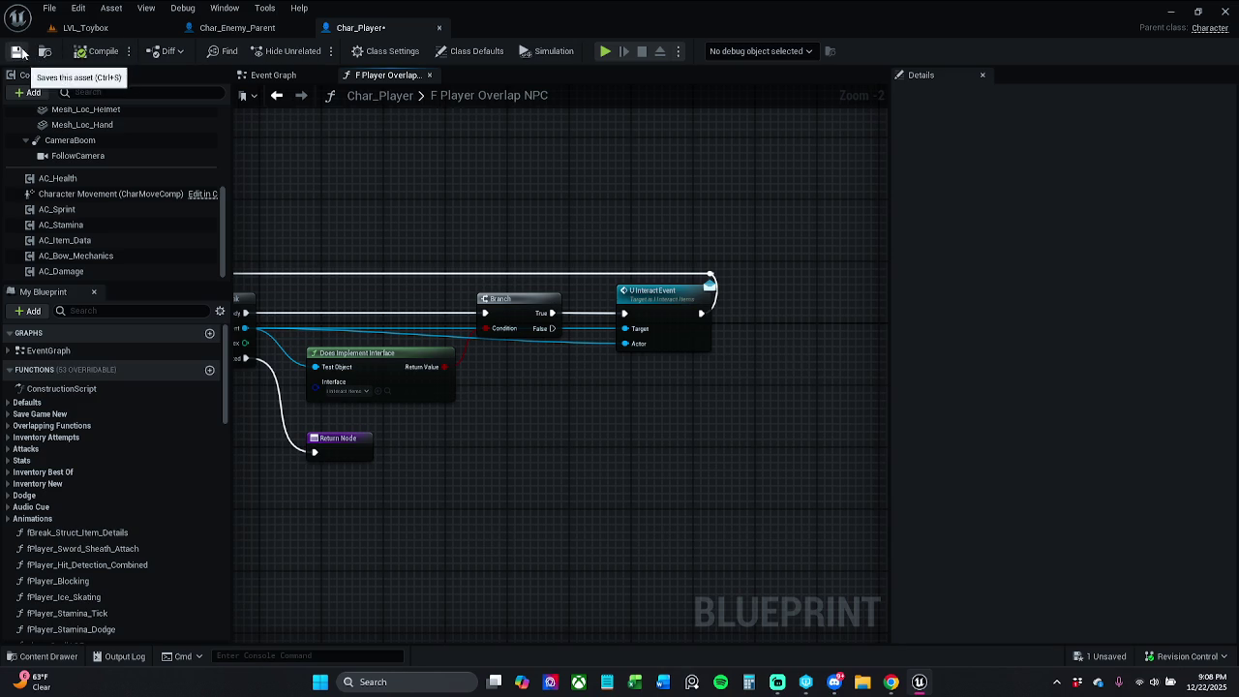
{"action": "left_click", "coordinate": [16, 51]}
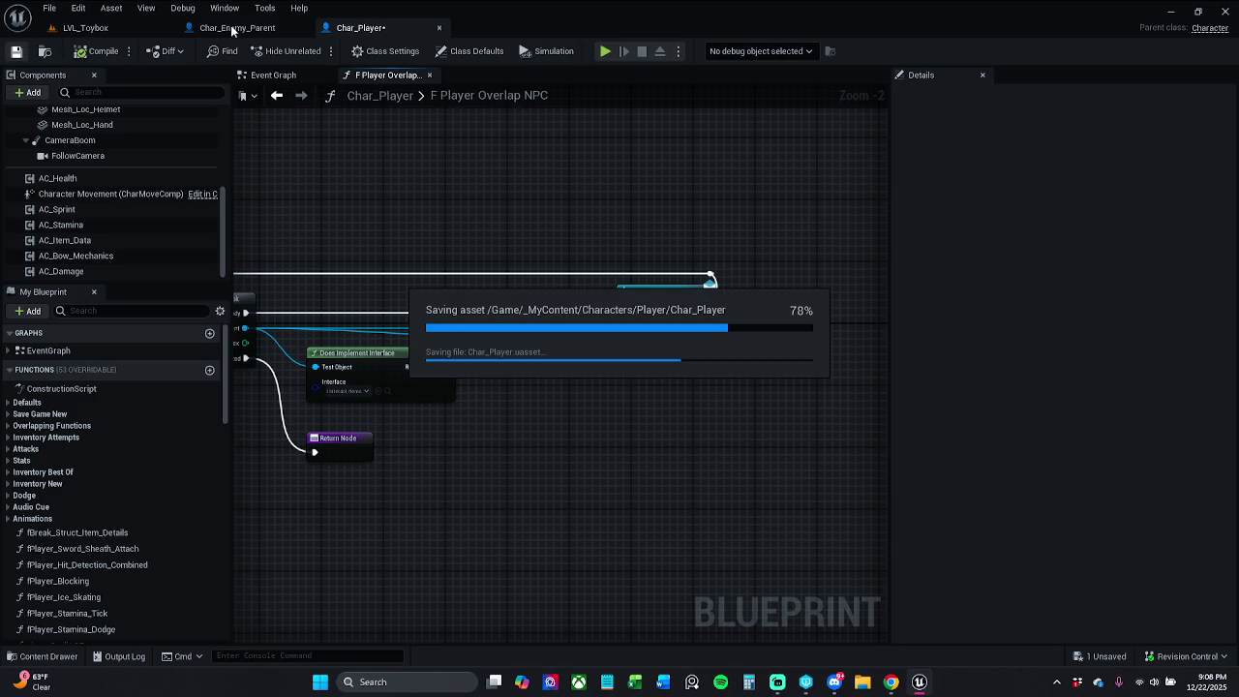
{"action": "left_click", "coordinate": [111, 31]}
{"action": "left_click", "coordinate": [56, 656]}
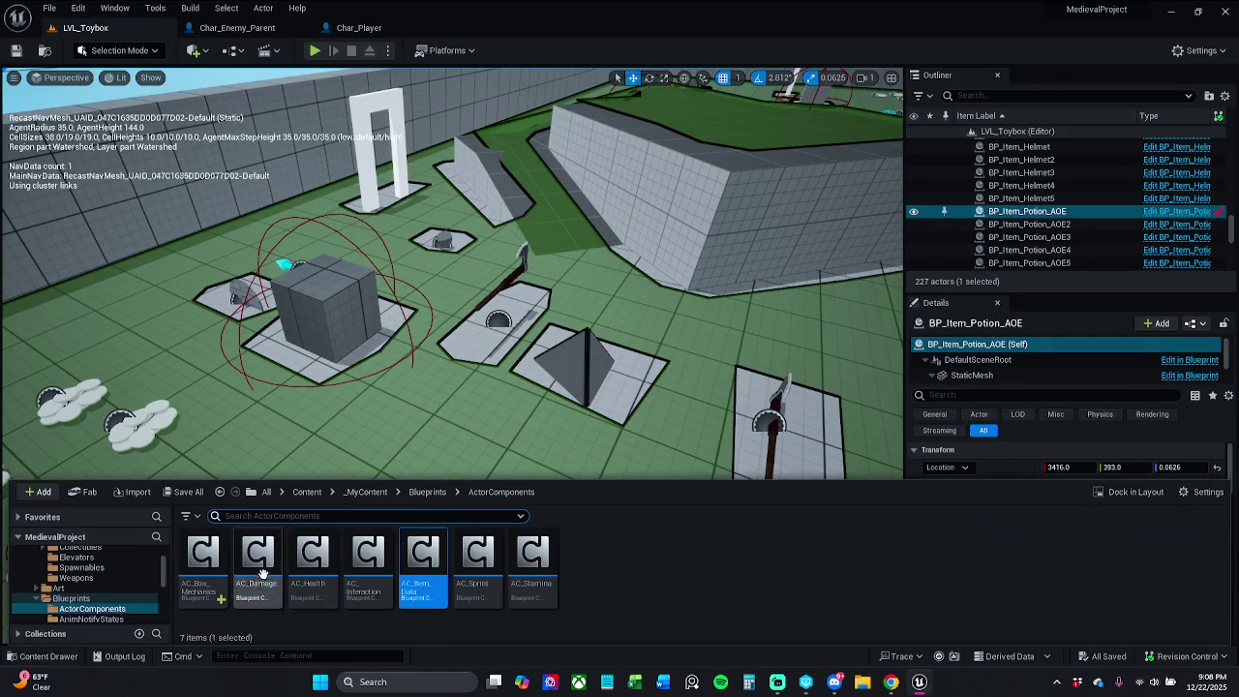
Open AC_Item_Data and paste the nodes, confirming the Fix Self Context function references
{"action": "double_click", "coordinate": [422, 571]}
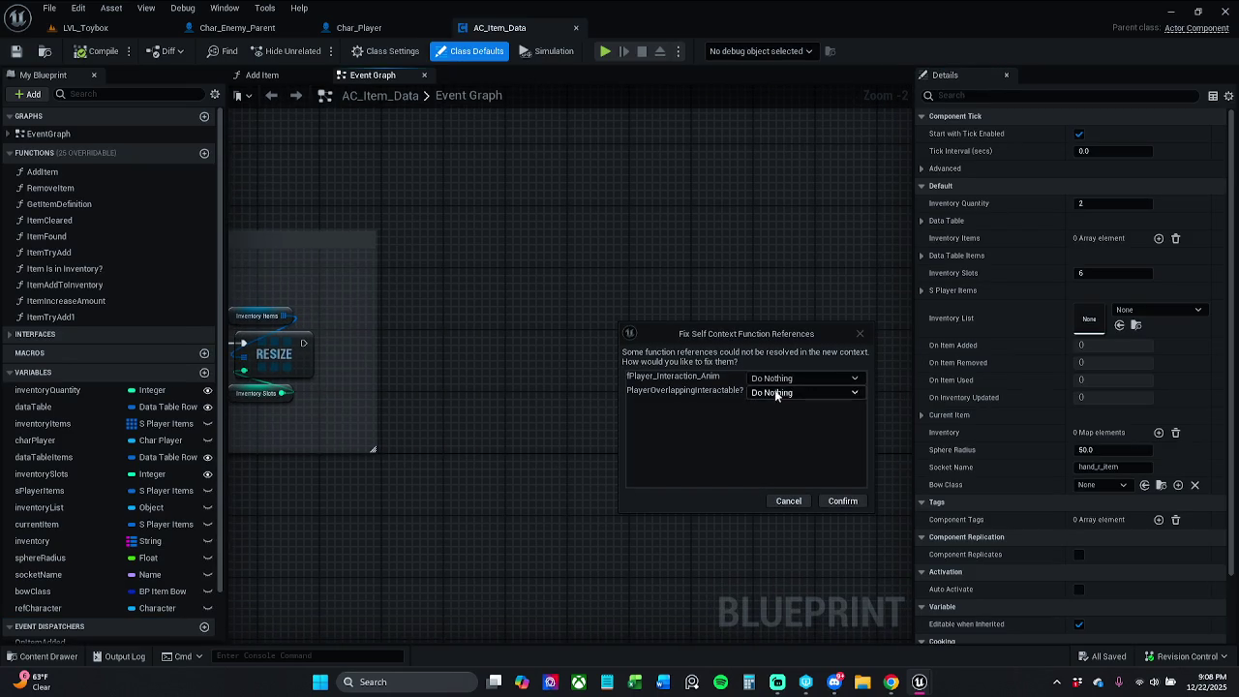
{"action": "left_click", "coordinate": [833, 504]}
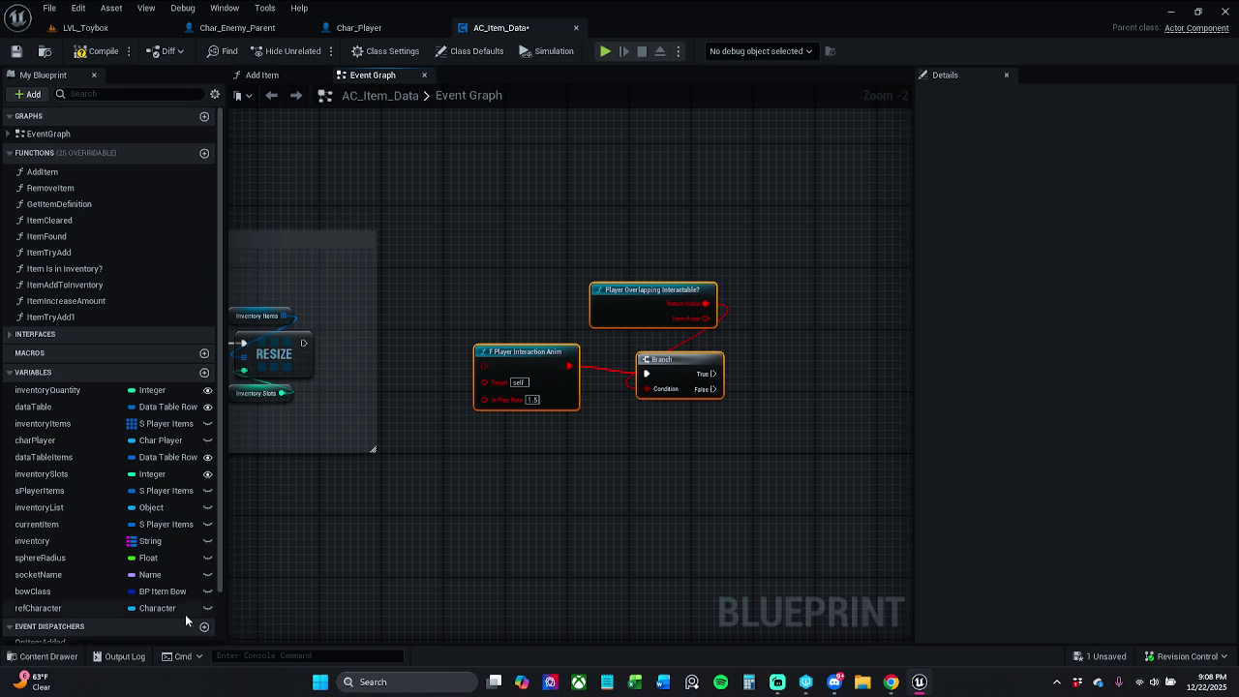
{"action": "left_click", "coordinate": [42, 656]}
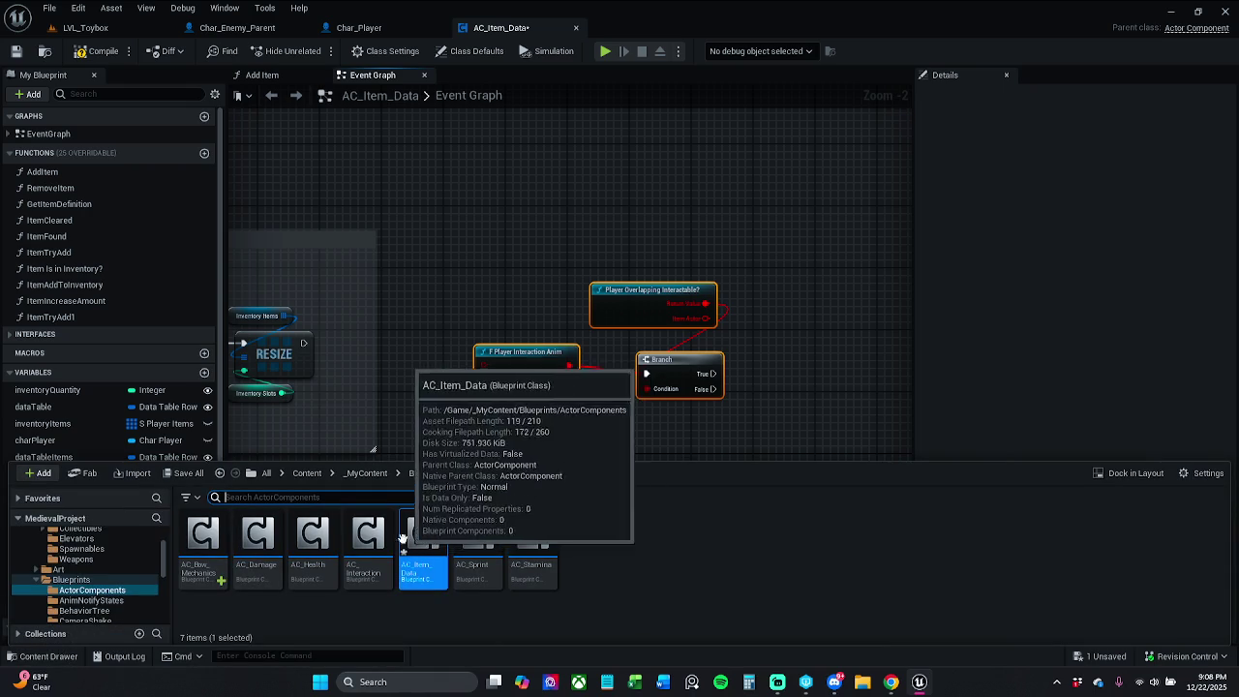
{"action": "left_click_drag", "start_coordinate": [396, 423], "coordinate": [554, 359]}
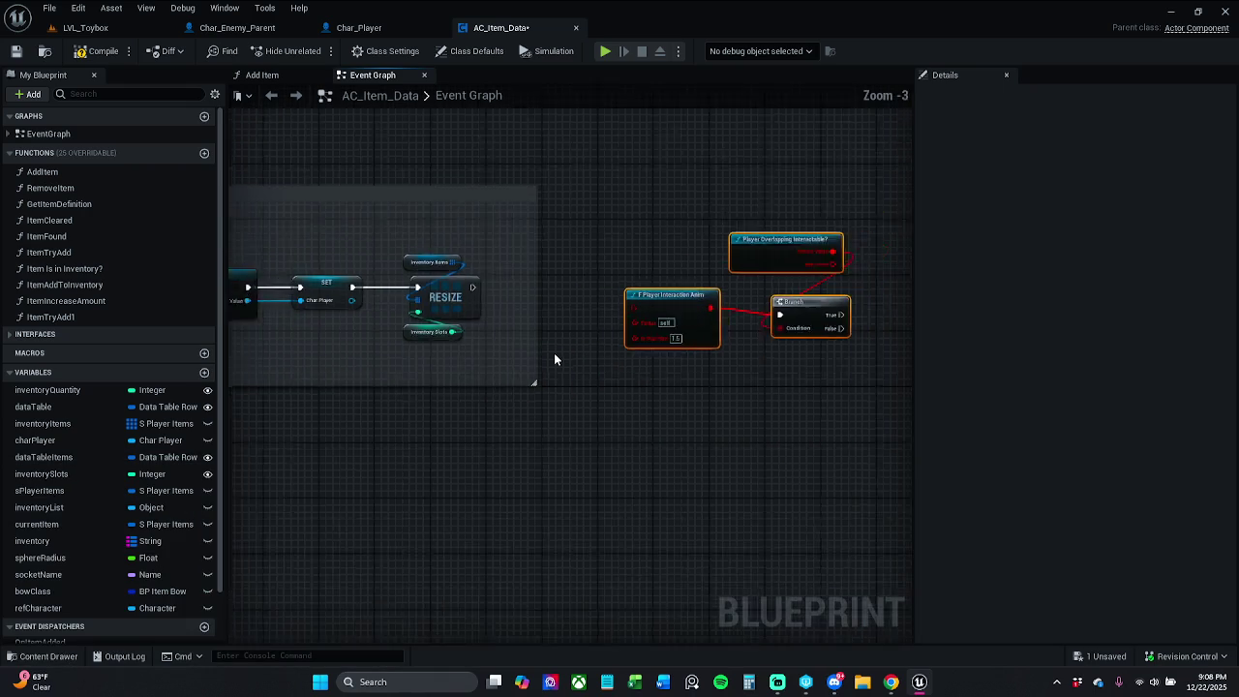
Locate the IA_Interaction event and select the three pasted nodes
{"action": "scroll", "coordinate": [554, 360], "scroll_direction": "down", "scroll_amount": 8}
{"action": "scroll", "coordinate": [589, 402], "scroll_direction": "down", "scroll_amount": 2}
{"action": "mouse_move", "coordinate": [614, 466]}
{"action": "left_mouse_down"}
{"action": "mouse_move", "coordinate": [633, 316]}
{"action": "mouse_move", "coordinate": [598, 430]}
{"action": "left_mouse_up"}
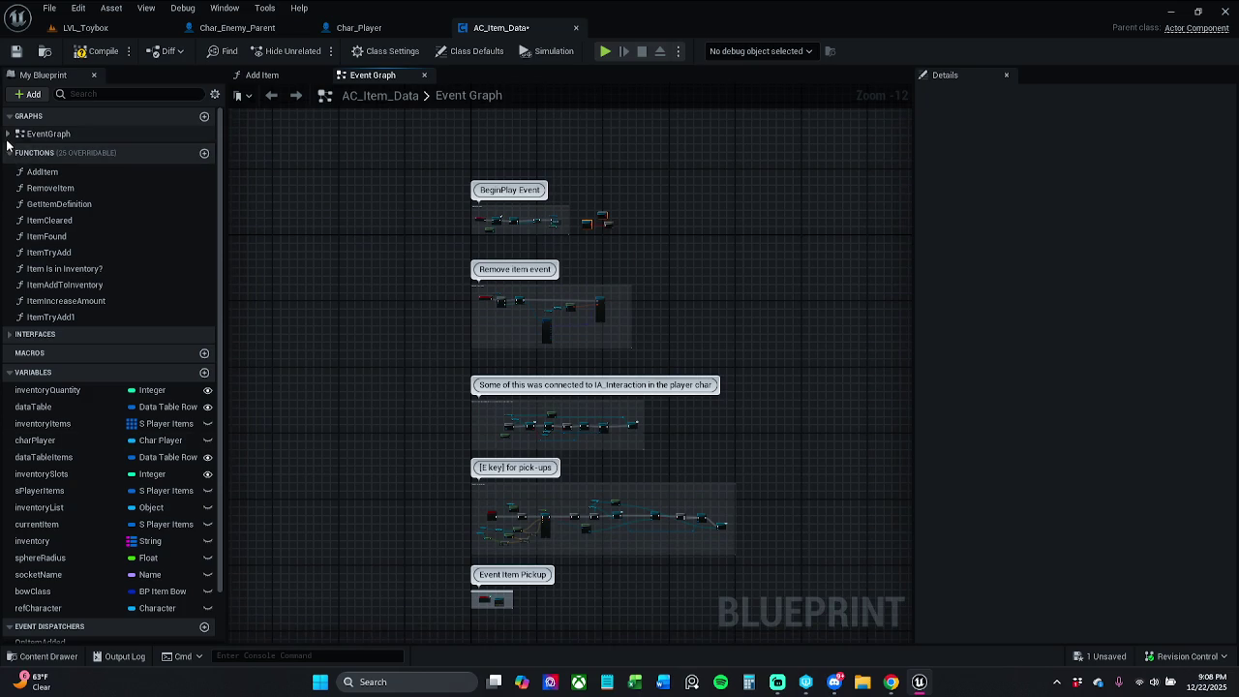
{"action": "left_click", "coordinate": [9, 133]}
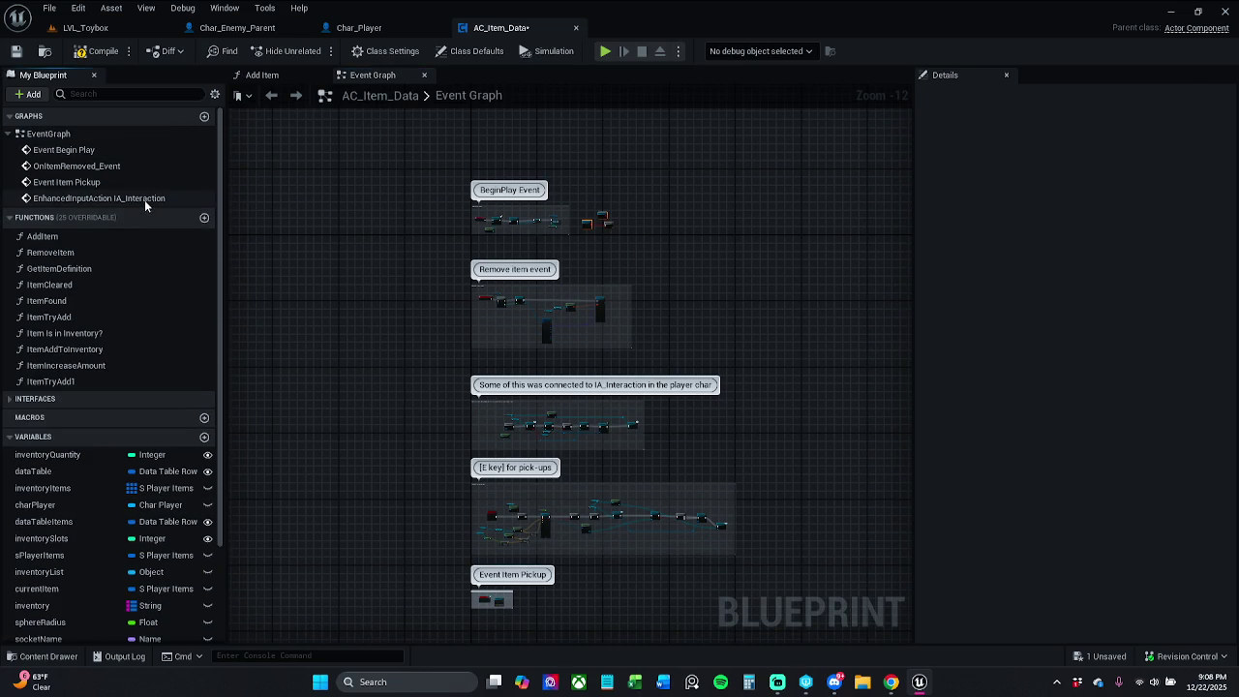
{"action": "double_click", "coordinate": [144, 199]}
{"action": "left_click_drag", "start_coordinate": [614, 375], "coordinate": [462, 362]}
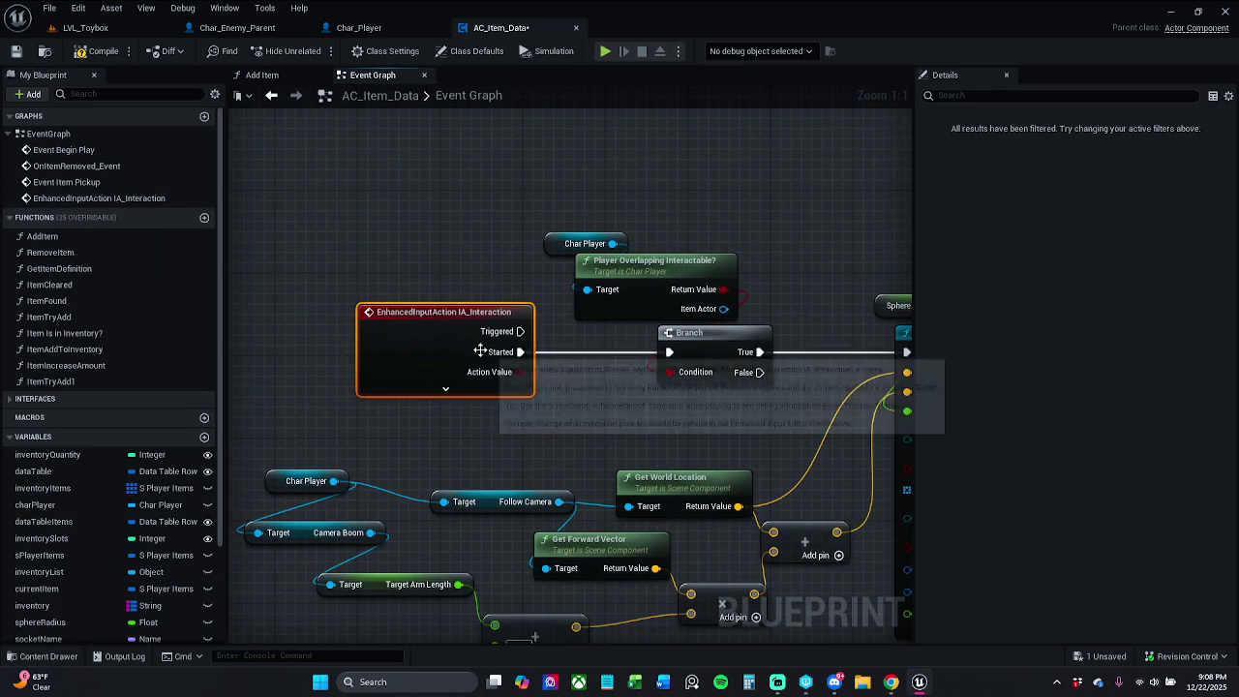
{"action": "left_click_drag", "start_coordinate": [647, 262], "coordinate": [490, 274]}
{"action": "scroll", "coordinate": [564, 268], "scroll_direction": "down", "scroll_amount": 10}
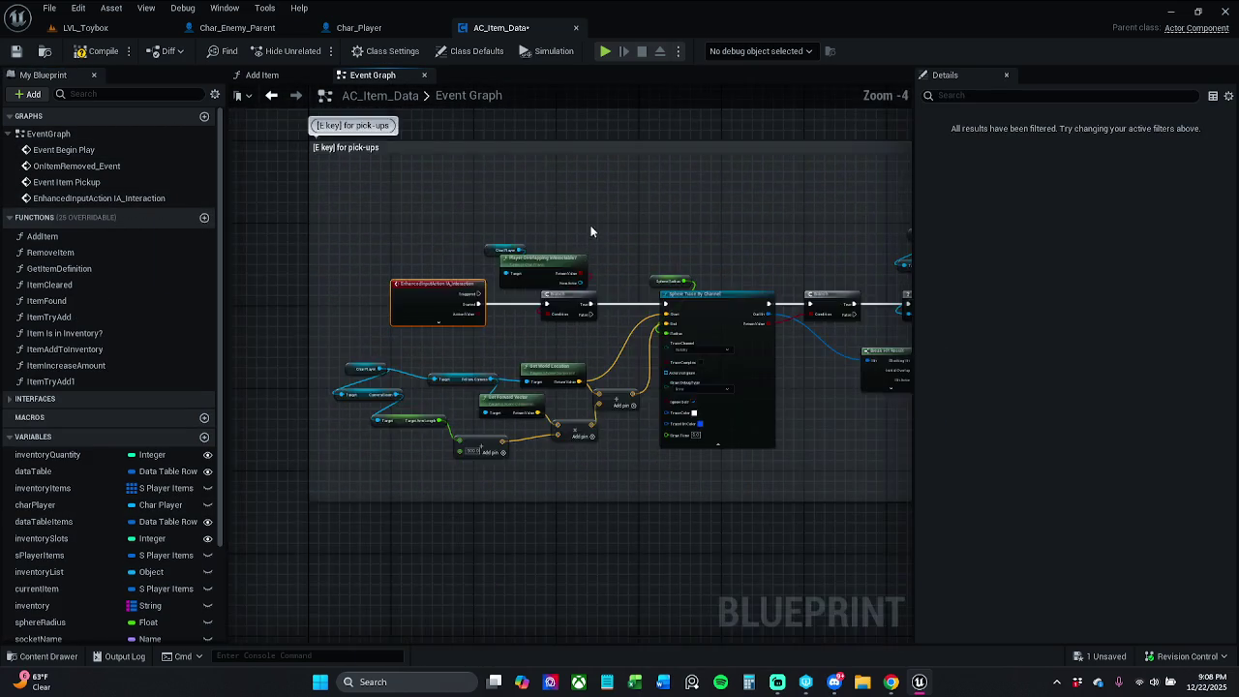
{"action": "left_click_drag", "start_coordinate": [531, 430], "coordinate": [538, 639]}
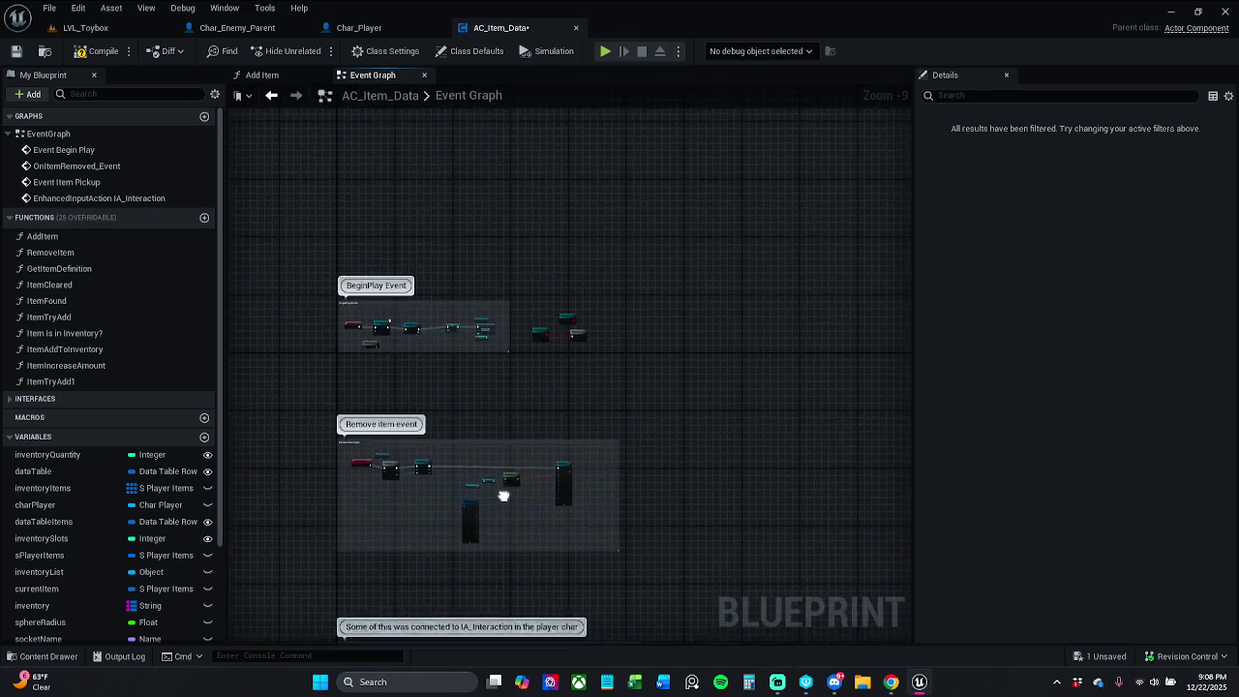
{"action": "scroll", "coordinate": [565, 360], "scroll_direction": "up", "scroll_amount": 6}
{"action": "left_click_drag", "start_coordinate": [441, 160], "coordinate": [664, 304]}
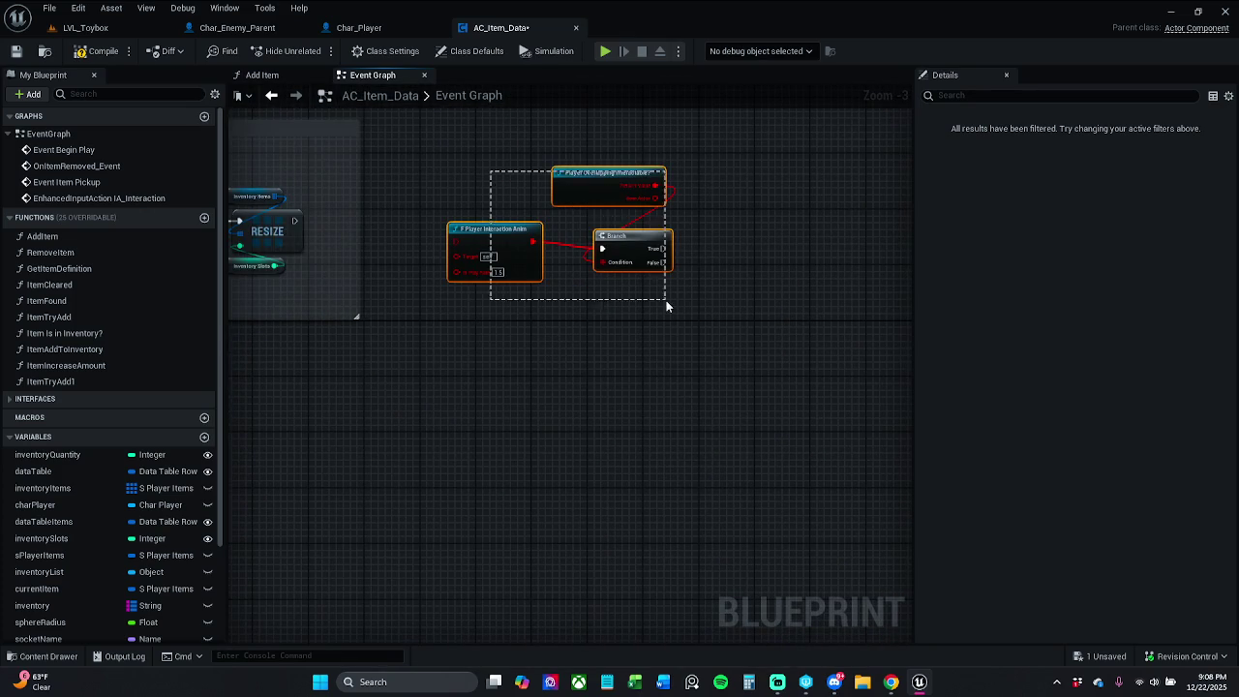
Move the three pasted nodes above the Sphere Trace in the interaction logic
{"action": "left_click_drag", "start_coordinate": [600, 175], "coordinate": [515, 624]}
{"action": "scroll", "coordinate": [511, 417], "scroll_direction": "down", "scroll_amount": 6}
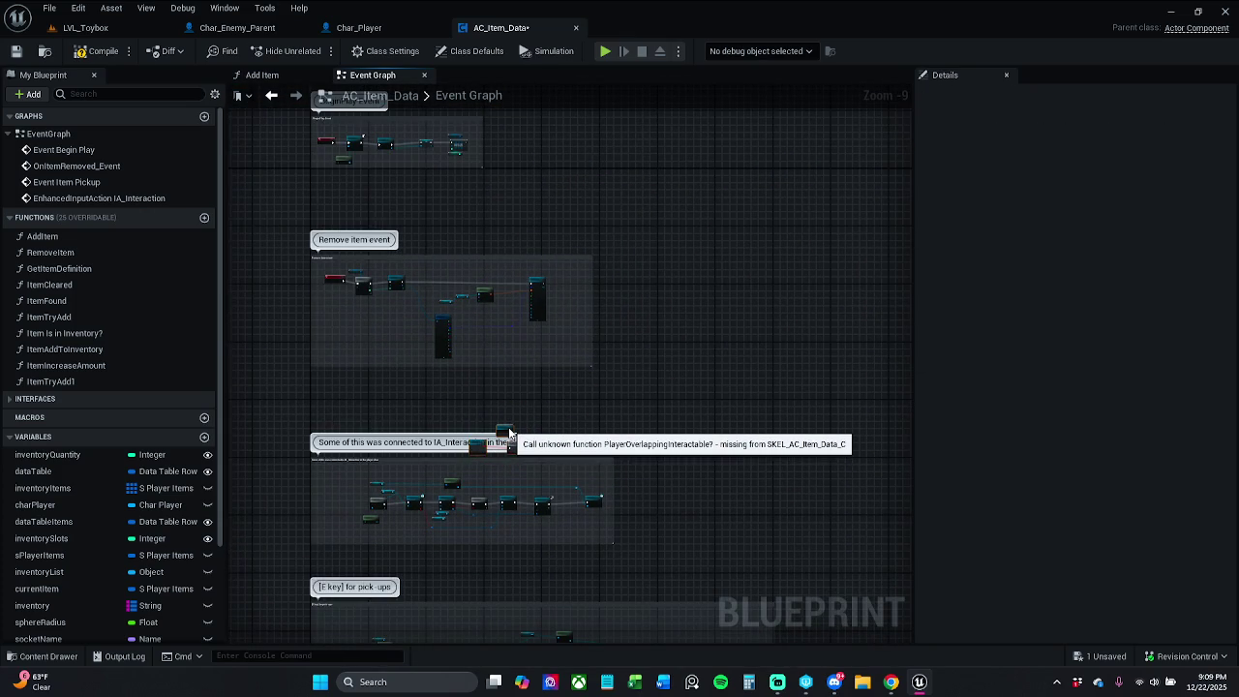
{"action": "mouse_move", "coordinate": [510, 433]}
{"action": "left_mouse_down"}
{"action": "mouse_move", "coordinate": [534, 604]}
{"action": "mouse_move", "coordinate": [489, 639]}
{"action": "mouse_move", "coordinate": [523, 474]}
{"action": "mouse_move", "coordinate": [484, 415]}
{"action": "left_mouse_up"}
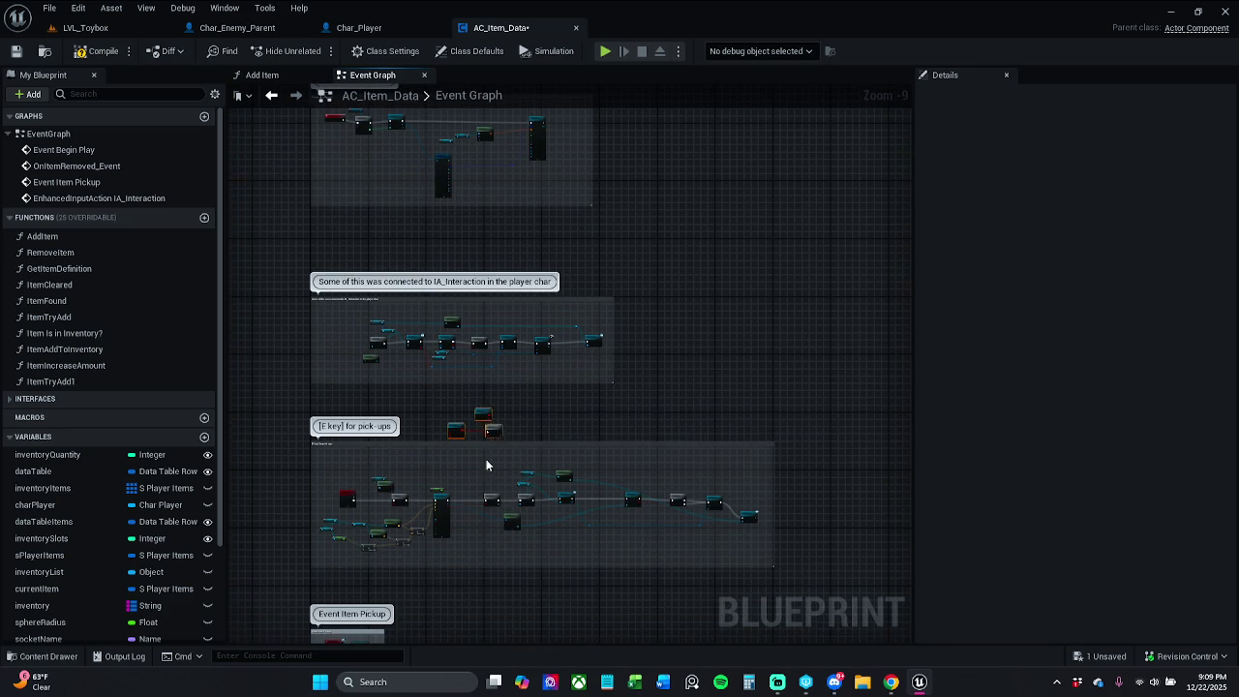
{"action": "scroll", "coordinate": [471, 444], "scroll_direction": "up", "scroll_amount": 6}
{"action": "mouse_move", "coordinate": [545, 171]}
{"action": "left_mouse_down"}
{"action": "mouse_move", "coordinate": [491, 355]}
{"action": "mouse_move", "coordinate": [544, 358]}
{"action": "mouse_move", "coordinate": [482, 306]}
{"action": "mouse_move", "coordinate": [521, 285]}
{"action": "left_mouse_up"}
{"action": "left_click_drag", "start_coordinate": [599, 275], "coordinate": [580, 254]}
{"action": "left_click_drag", "start_coordinate": [494, 317], "coordinate": [568, 308]}
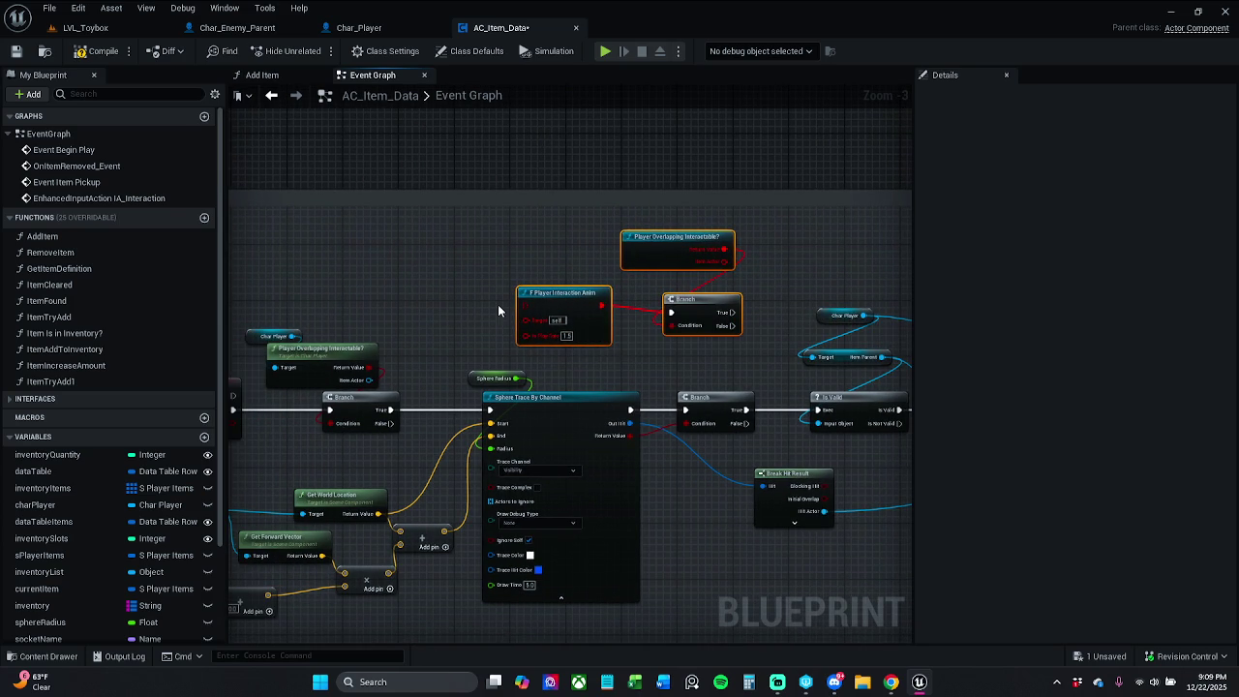
{"action": "left_click_drag", "start_coordinate": [498, 309], "coordinate": [449, 291]}
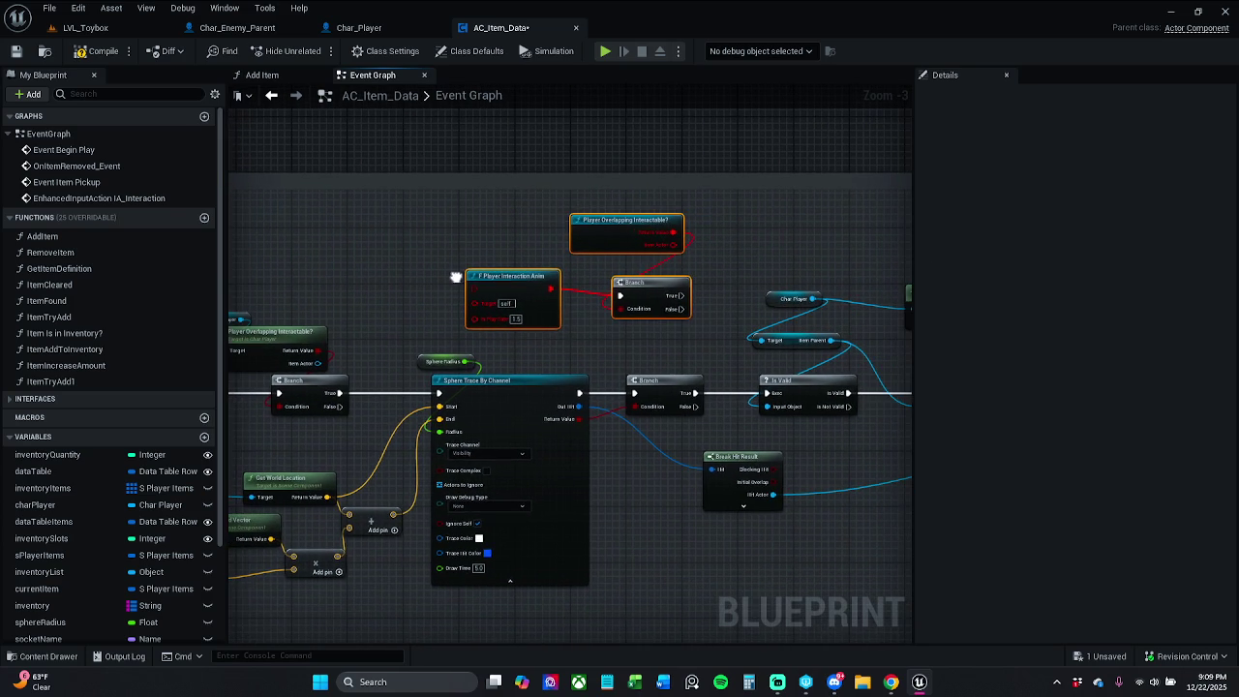
Delete the pasted Branch and overlap-check nodes
{"action": "left_click", "coordinate": [663, 340]}
{"action": "left_click_drag", "start_coordinate": [664, 340], "coordinate": [658, 242]}
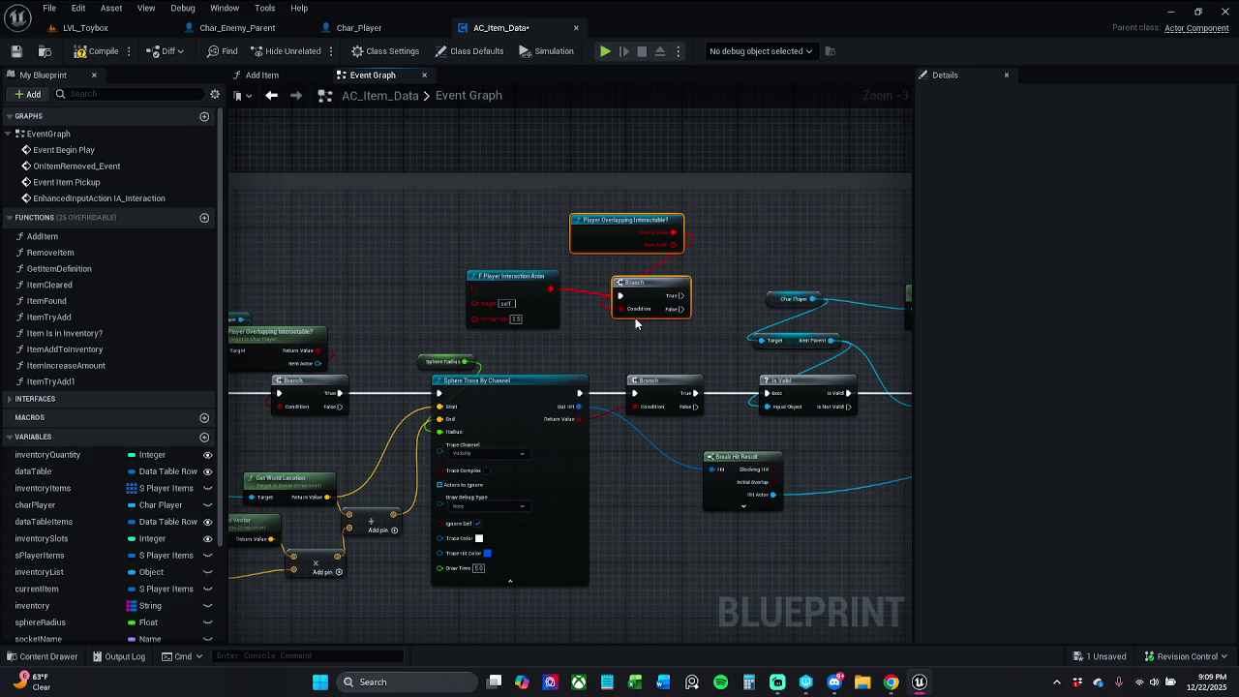
{"action": "key", "text": "Delete"}
Drag a wire from the Char Player getter's output to list its actions
{"action": "left_click_drag", "start_coordinate": [416, 308], "coordinate": [486, 308]}
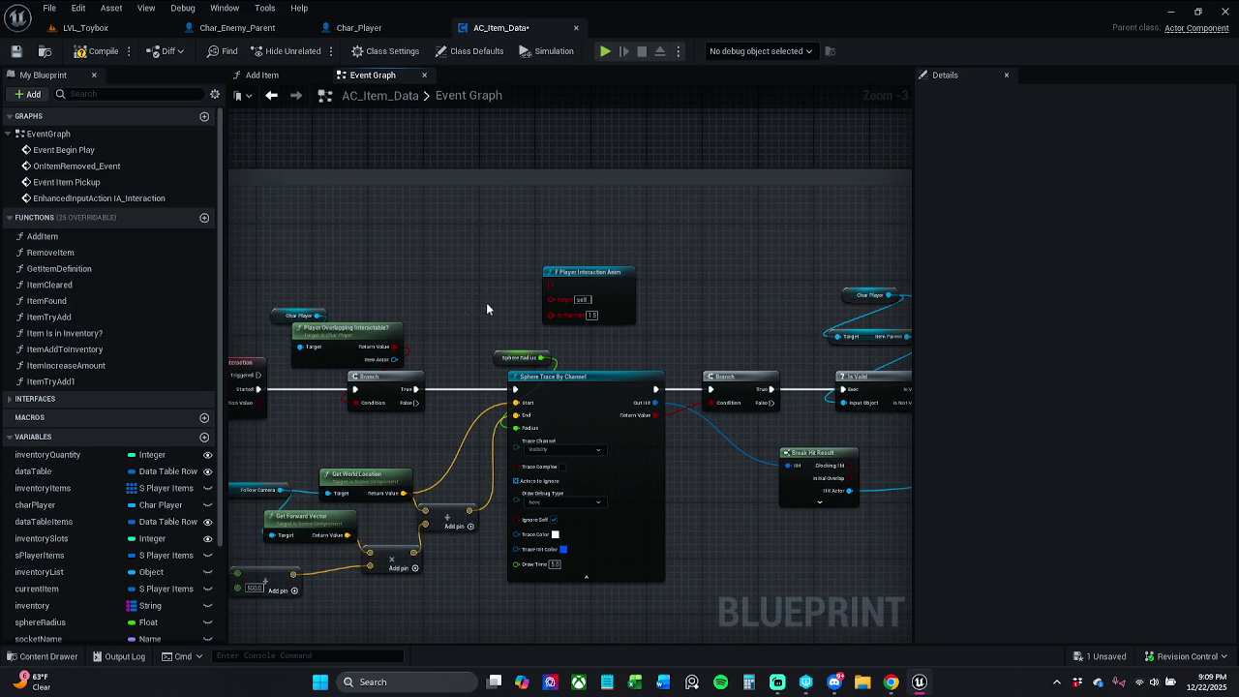
{"action": "left_click", "coordinate": [316, 317]}
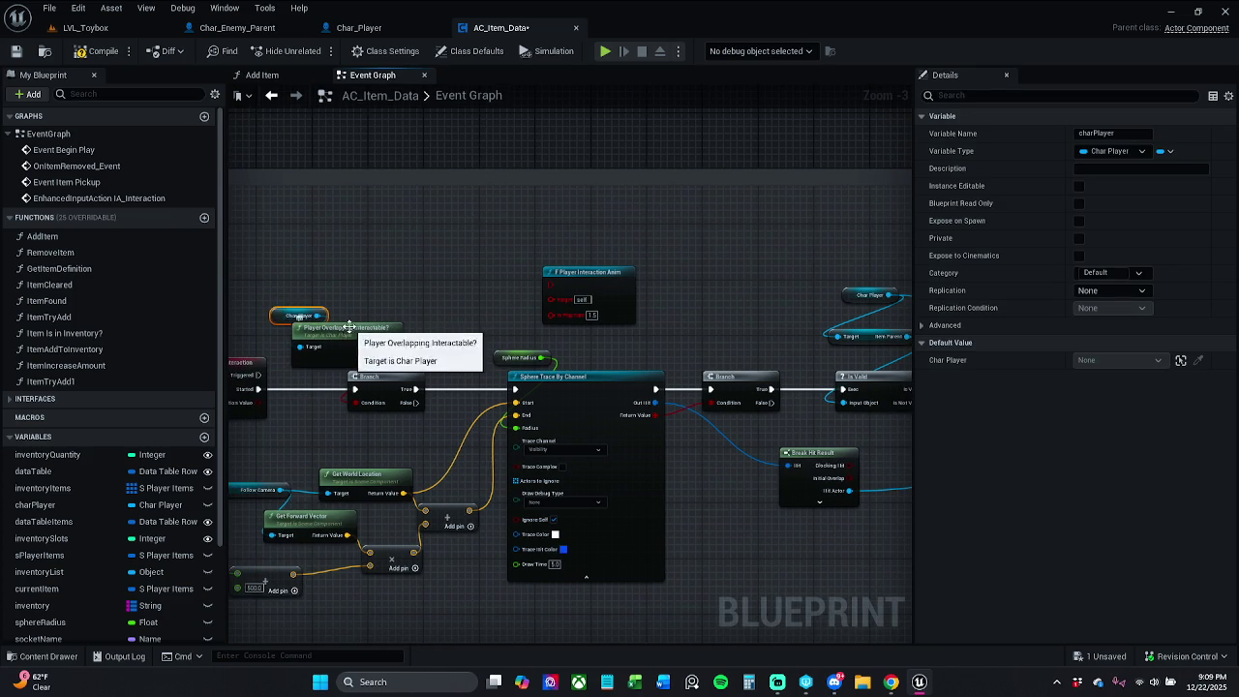
{"action": "mouse_move", "coordinate": [315, 317]}
{"action": "left_mouse_down"}
{"action": "mouse_move", "coordinate": [423, 318]}
{"action": "mouse_move", "coordinate": [433, 347]}
{"action": "mouse_move", "coordinate": [430, 334]}
{"action": "left_mouse_up"}
{"action": "left_click", "coordinate": [321, 315]}
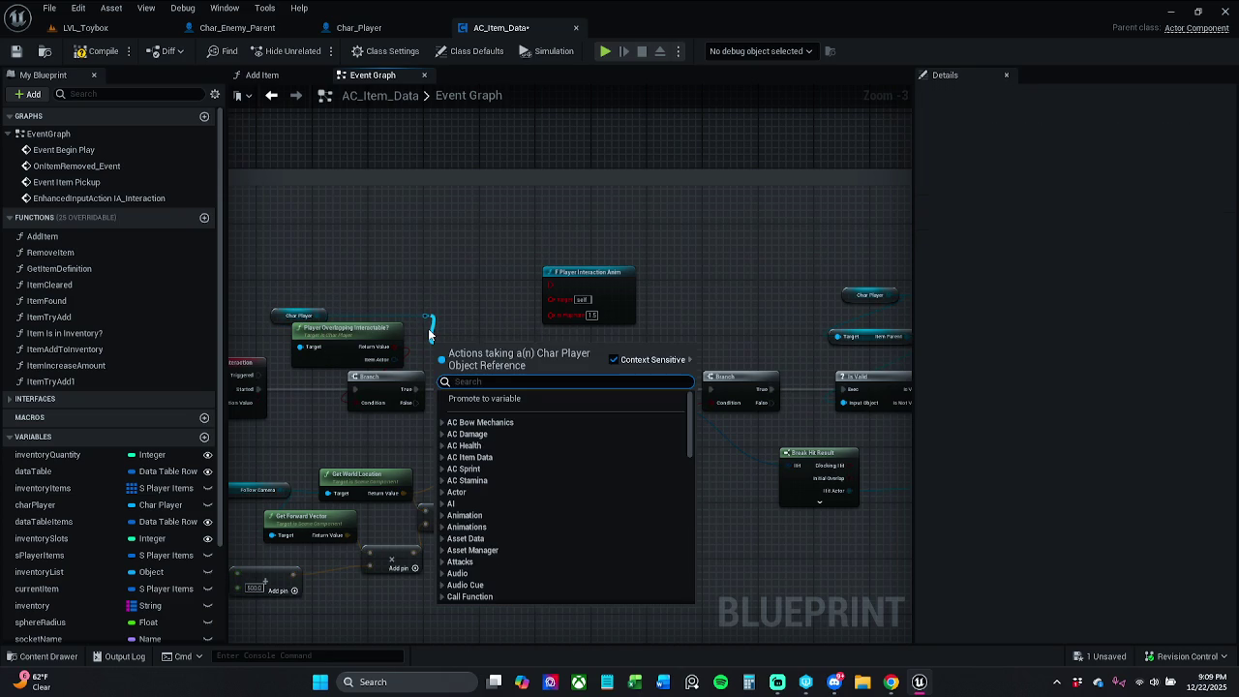
Add F Player Interaction Anim on Char Player via 'fPlayerInte' and delete the broken old node
{"action": "type", "text": "fPlayer"}
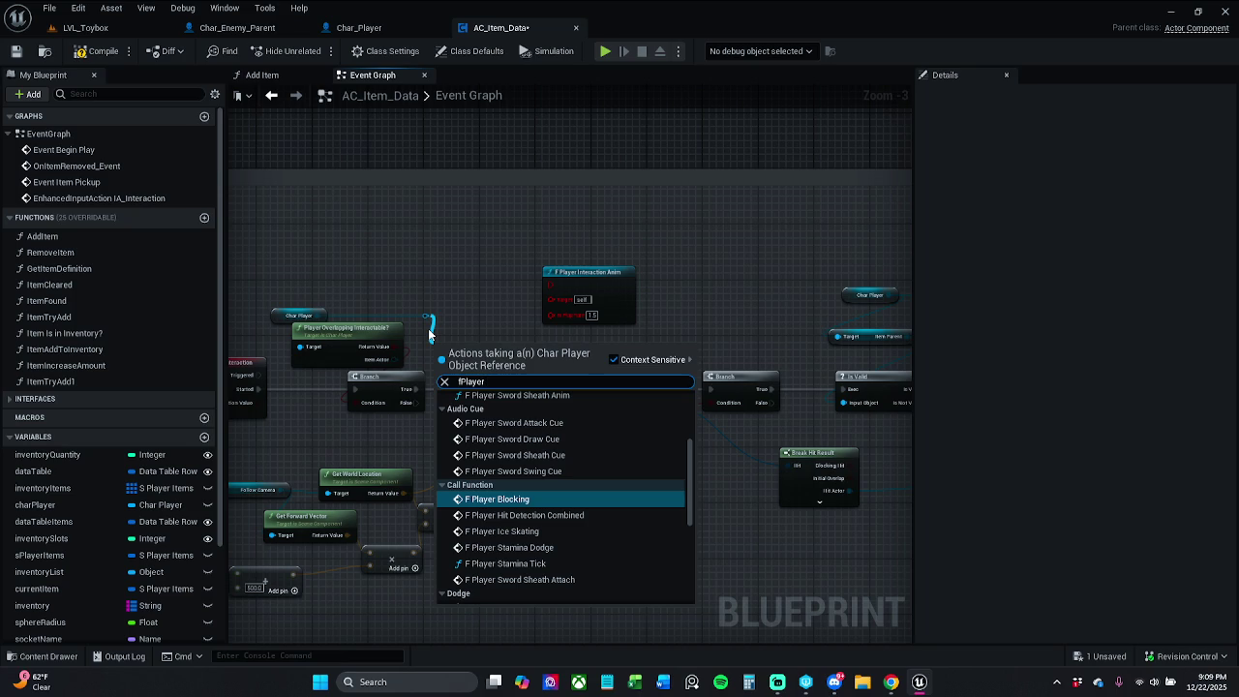
{"action": "type", "text": "Inter"}
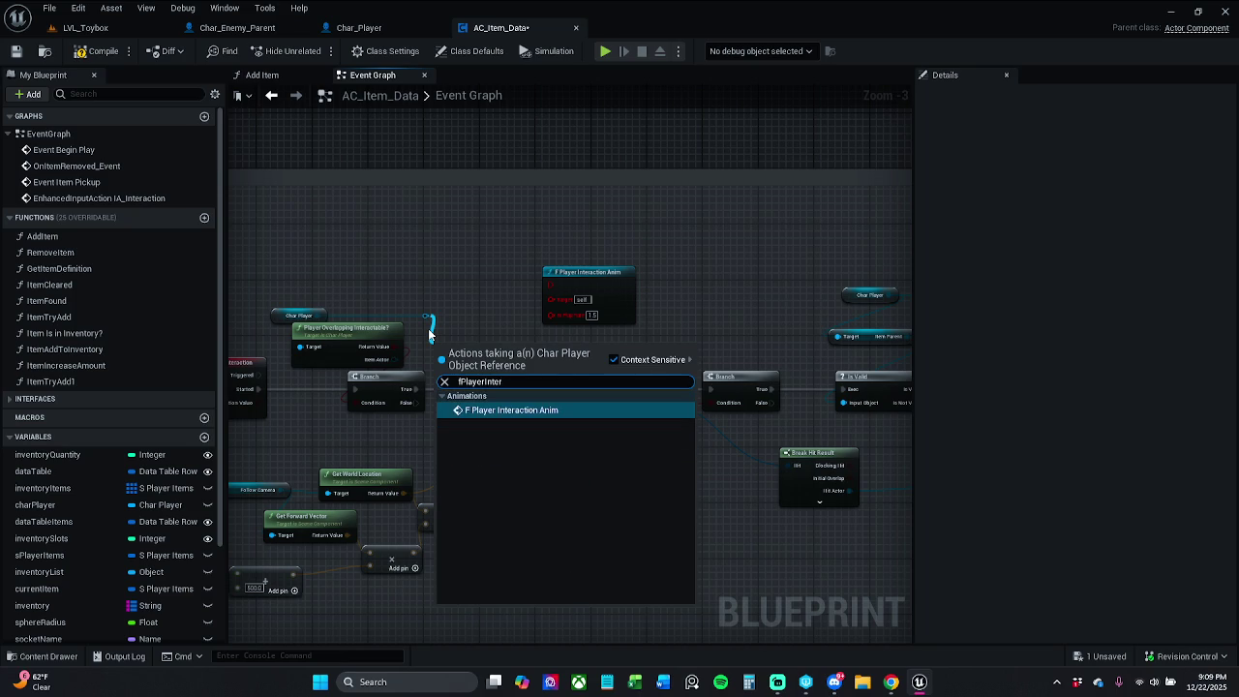
{"action": "key", "text": "Return"}
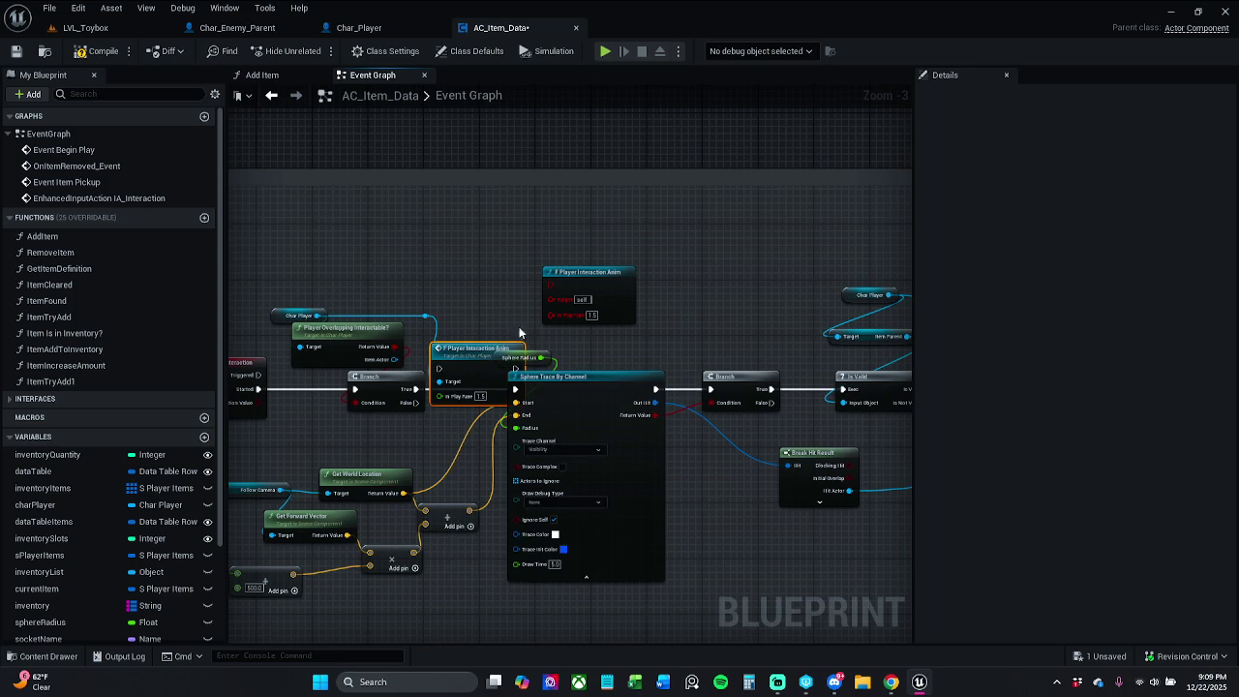
{"action": "left_click_drag", "start_coordinate": [610, 289], "coordinate": [588, 253]}
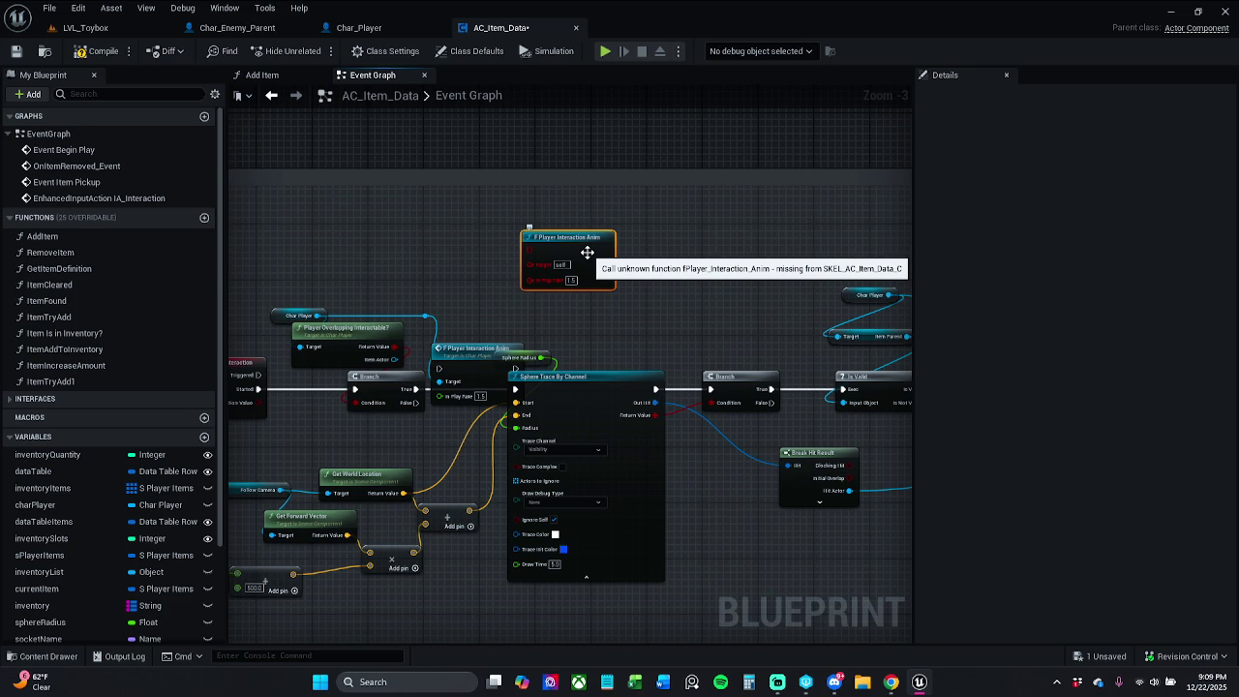
{"action": "key", "text": "Delete"}
{"action": "mouse_move", "coordinate": [538, 316]}
{"action": "left_mouse_down"}
{"action": "mouse_move", "coordinate": [885, 497]}
{"action": "mouse_move", "coordinate": [915, 542]}
{"action": "mouse_move", "coordinate": [954, 566]}
{"action": "mouse_move", "coordinate": [930, 581]}
{"action": "mouse_move", "coordinate": [910, 525]}
{"action": "left_mouse_up"}
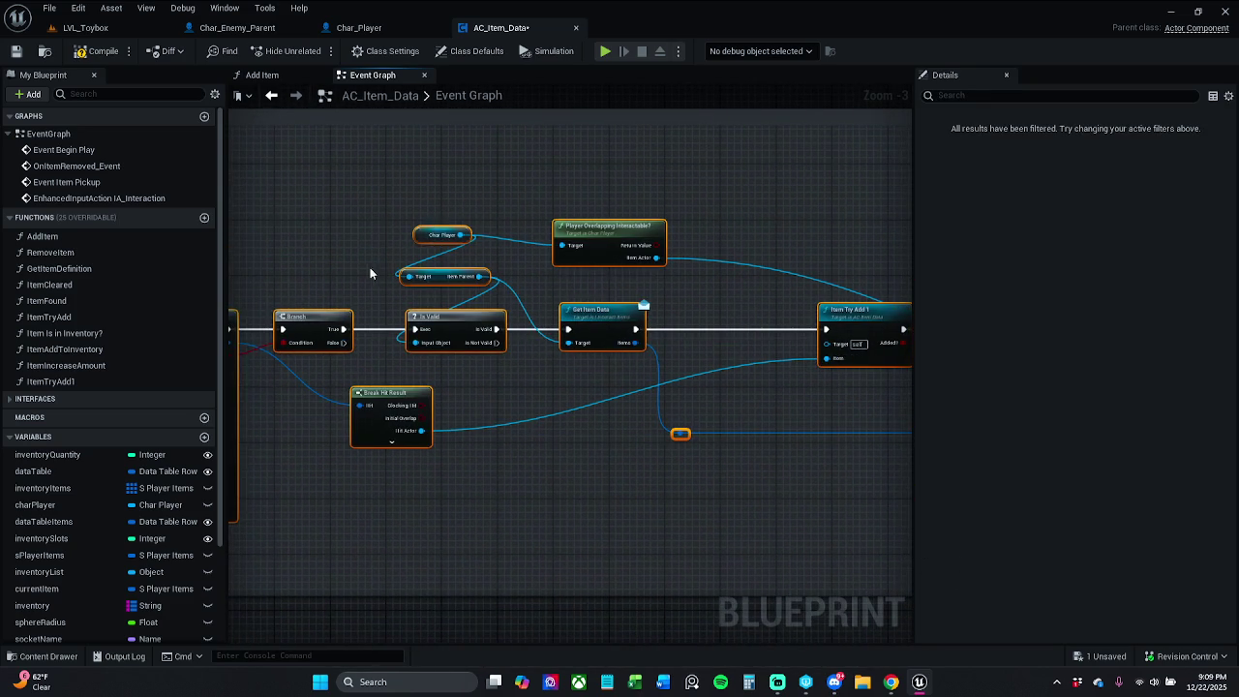
Wire Branch True into F Player Interaction Anim and then into Sphere Trace By Channel
{"action": "left_click_drag", "start_coordinate": [370, 274], "coordinate": [811, 267]}
{"action": "left_click_drag", "start_coordinate": [624, 326], "coordinate": [666, 332]}
{"action": "mouse_move", "coordinate": [507, 292]}
{"action": "left_mouse_down"}
{"action": "mouse_move", "coordinate": [524, 314]}
{"action": "mouse_move", "coordinate": [431, 322]}
{"action": "left_mouse_up"}
{"action": "left_click_drag", "start_coordinate": [550, 323], "coordinate": [614, 327]}
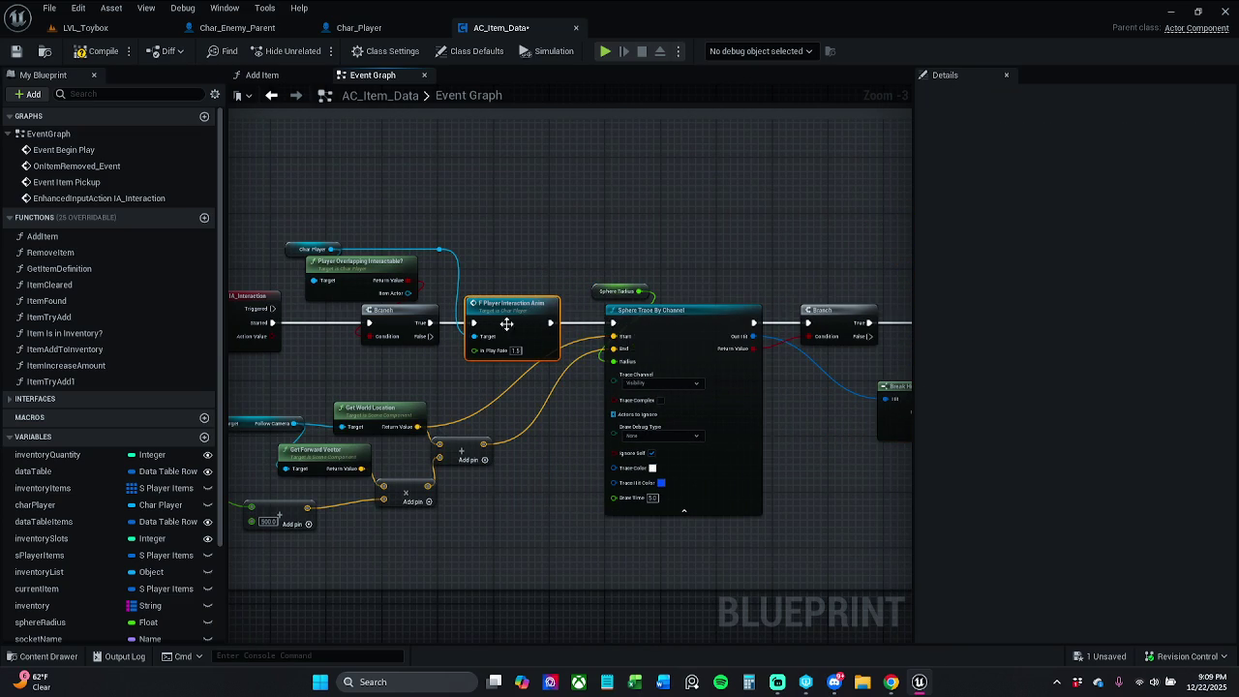
{"action": "left_click", "coordinate": [399, 320], "text": "shift"}
{"action": "left_click", "coordinate": [520, 258]}
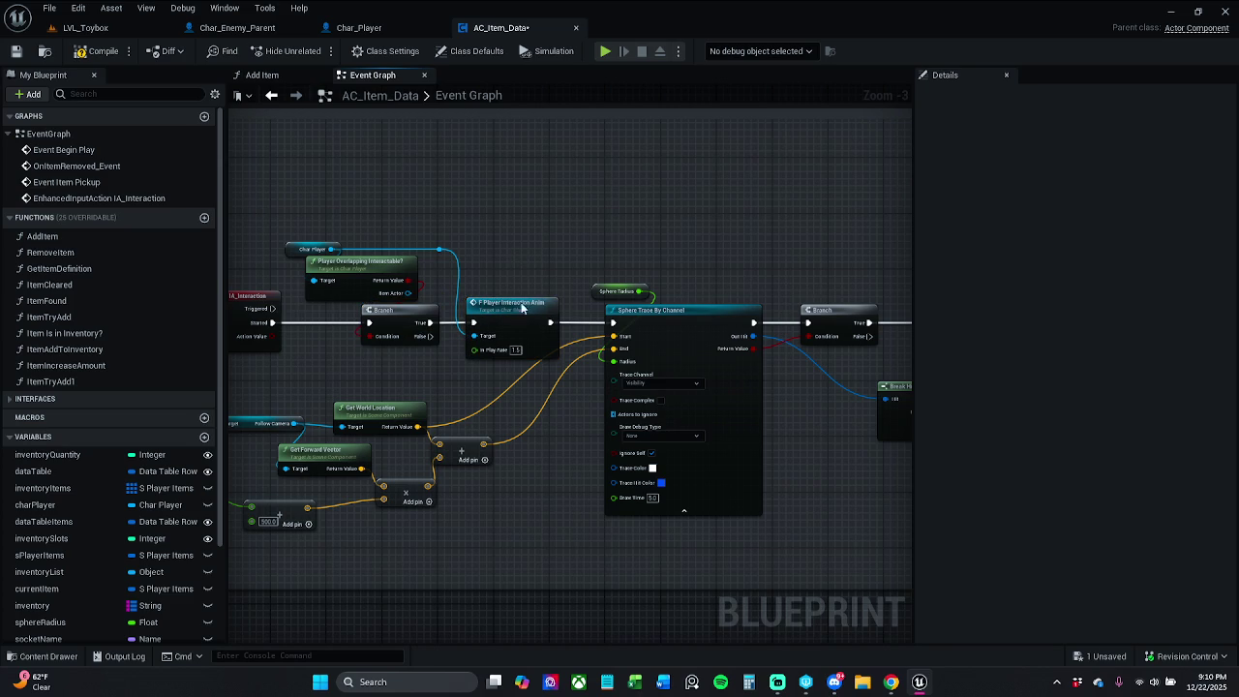
Shift the lower location nodes right to tidy the interaction chain
{"action": "mouse_move", "coordinate": [249, 420]}
{"action": "left_mouse_down"}
{"action": "mouse_move", "coordinate": [350, 399]}
{"action": "mouse_move", "coordinate": [482, 398]}
{"action": "left_mouse_up"}
{"action": "mouse_move", "coordinate": [315, 370]}
{"action": "left_mouse_down"}
{"action": "mouse_move", "coordinate": [385, 426]}
{"action": "mouse_move", "coordinate": [653, 521]}
{"action": "left_mouse_up"}
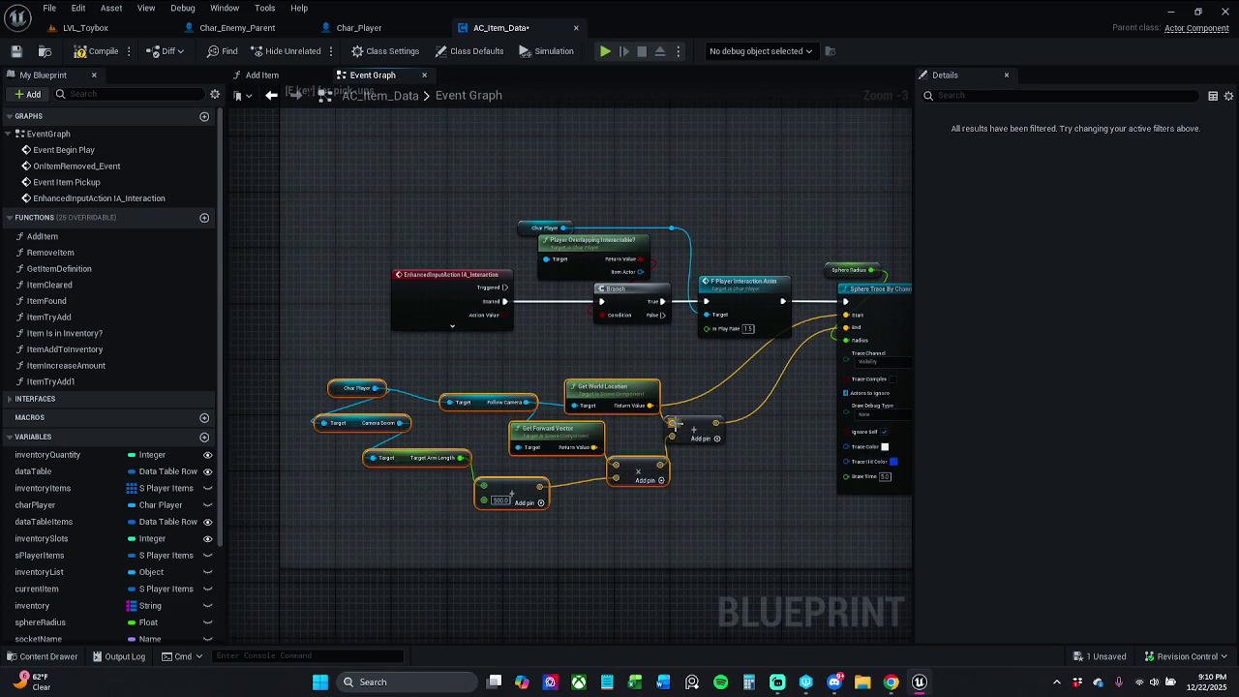
{"action": "left_click_drag", "start_coordinate": [633, 395], "coordinate": [716, 389]}
{"action": "left_click", "coordinate": [810, 526]}
{"action": "left_click_drag", "start_coordinate": [811, 527], "coordinate": [681, 499]}
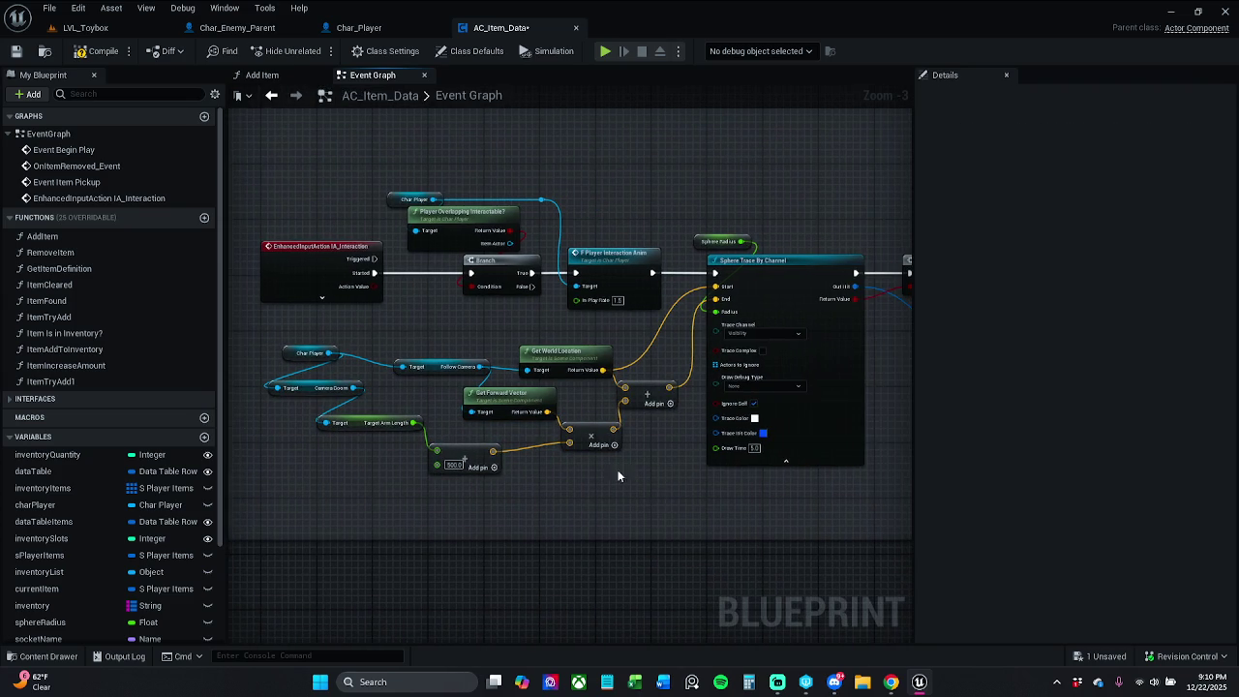
{"action": "left_click", "coordinate": [291, 362]}
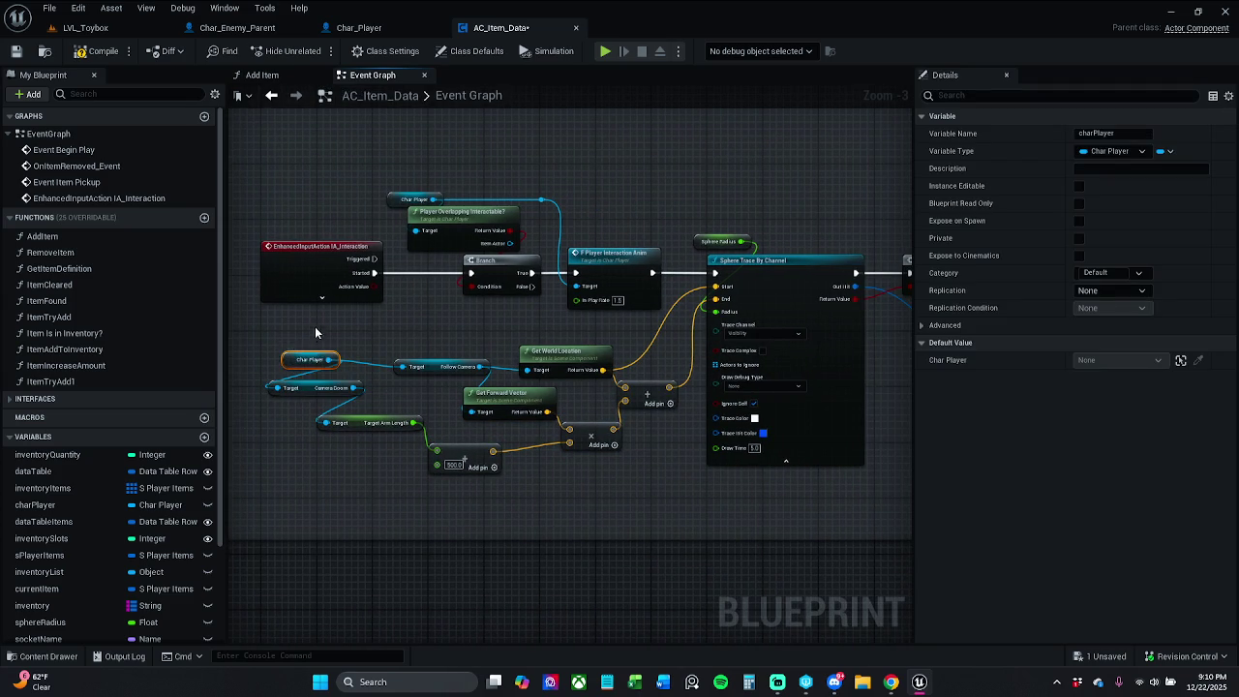
{"action": "left_click", "coordinate": [317, 339]}
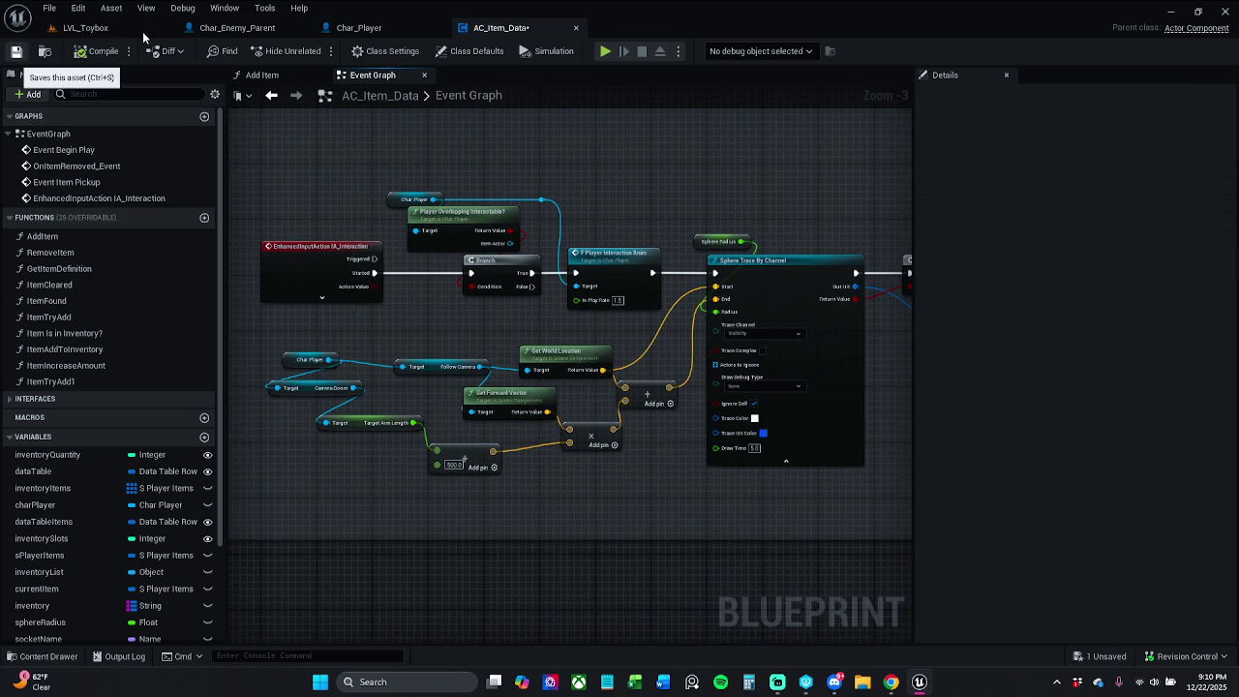
Save AC_Item_Data, checking out the asset, and return to LVL_Toybox
{"action": "key", "text": "ctrl+s"}
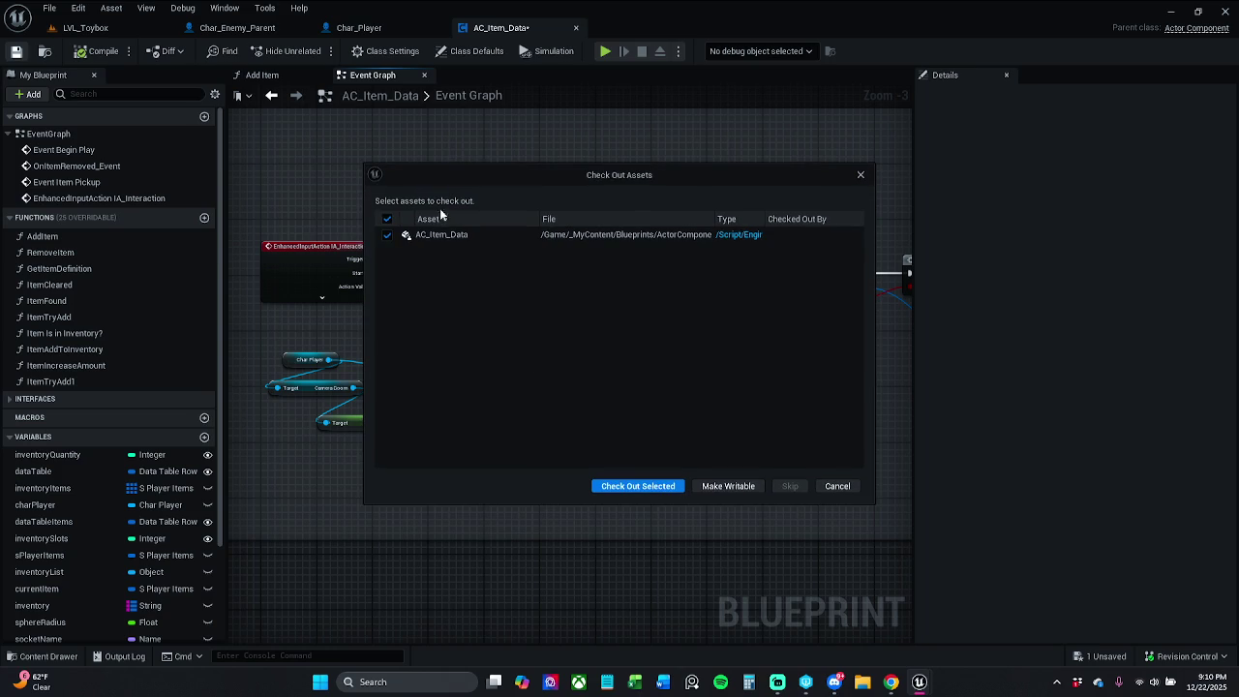
{"action": "left_click", "coordinate": [636, 486]}
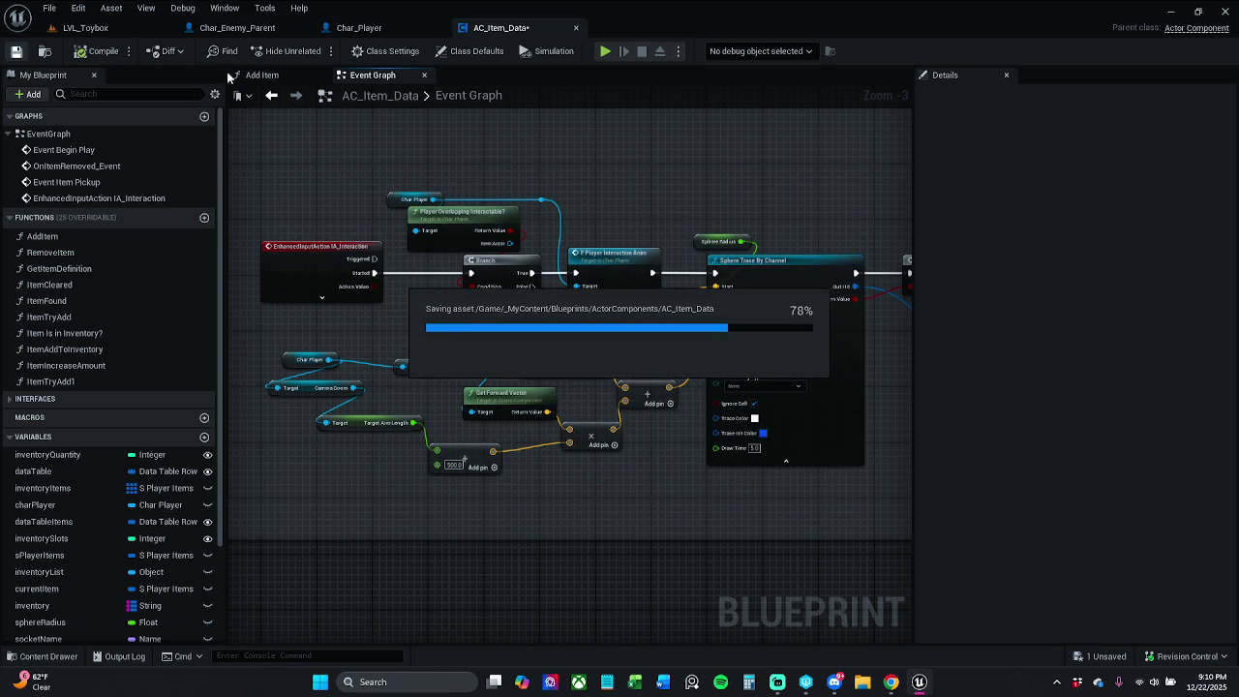
{"action": "left_click", "coordinate": [124, 29]}
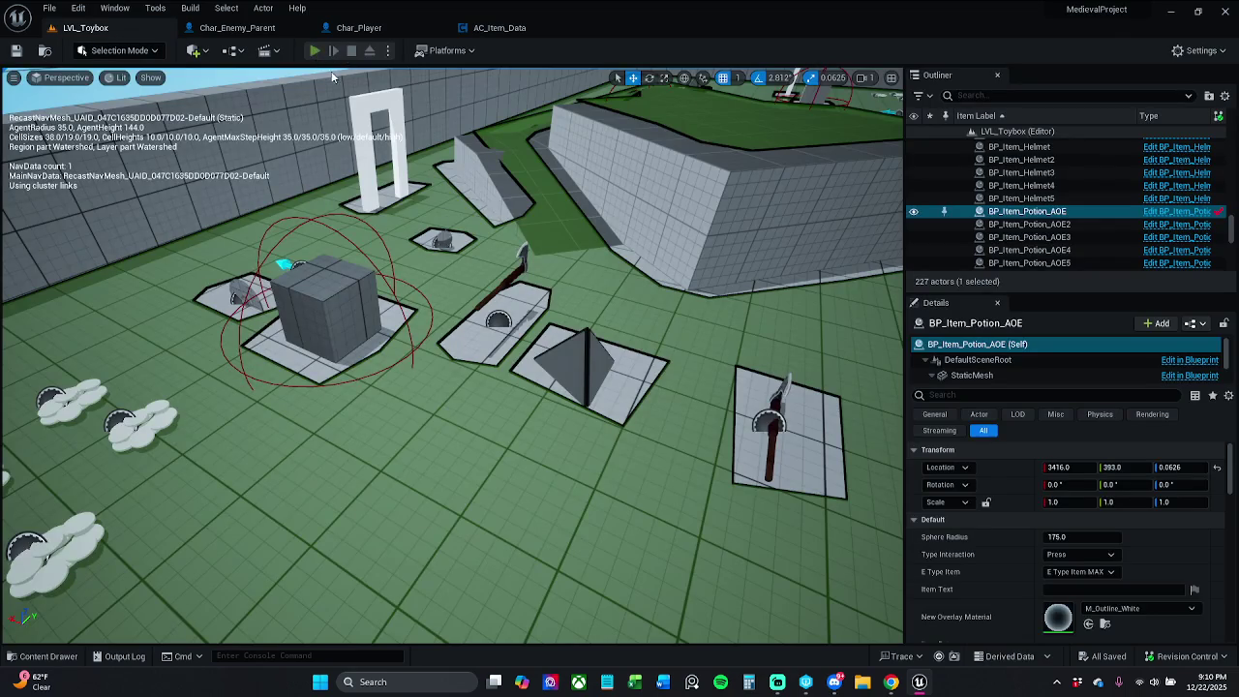
Play LVL_Toybox, running and jumping to collect the helmet and coins, then stop the session
{"action": "left_click", "coordinate": [315, 51]}
{"action": "key", "text": "w"}
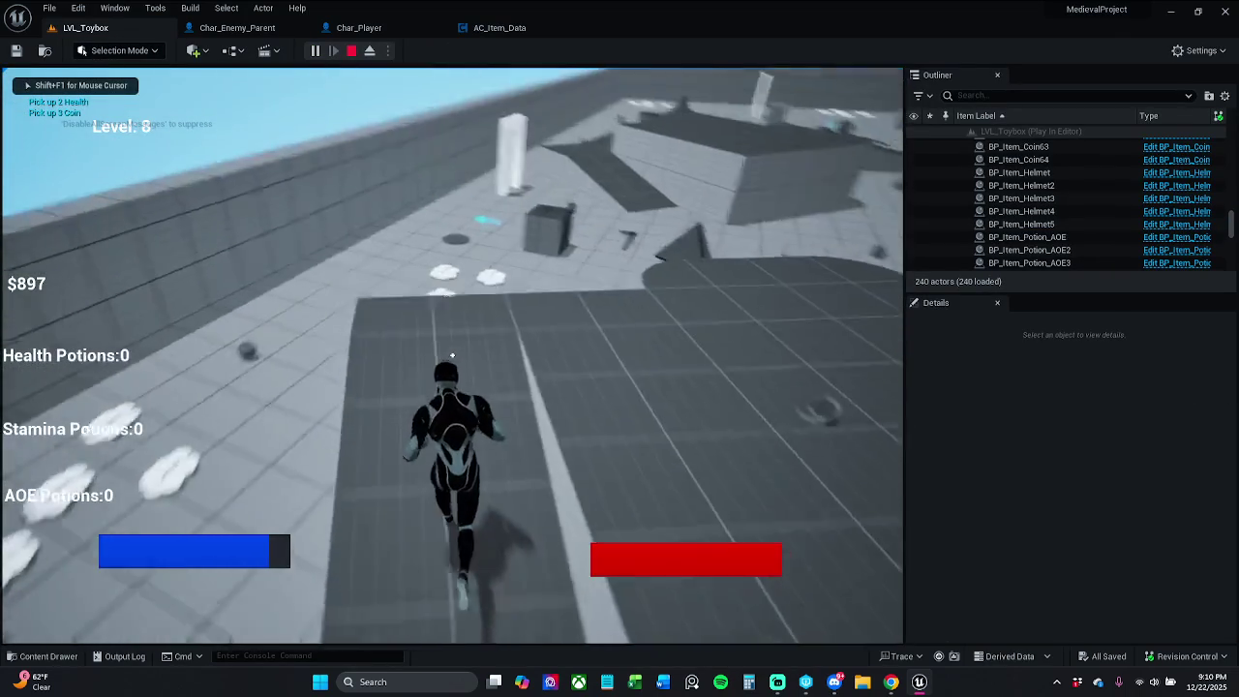
{"action": "key", "text": "w"}
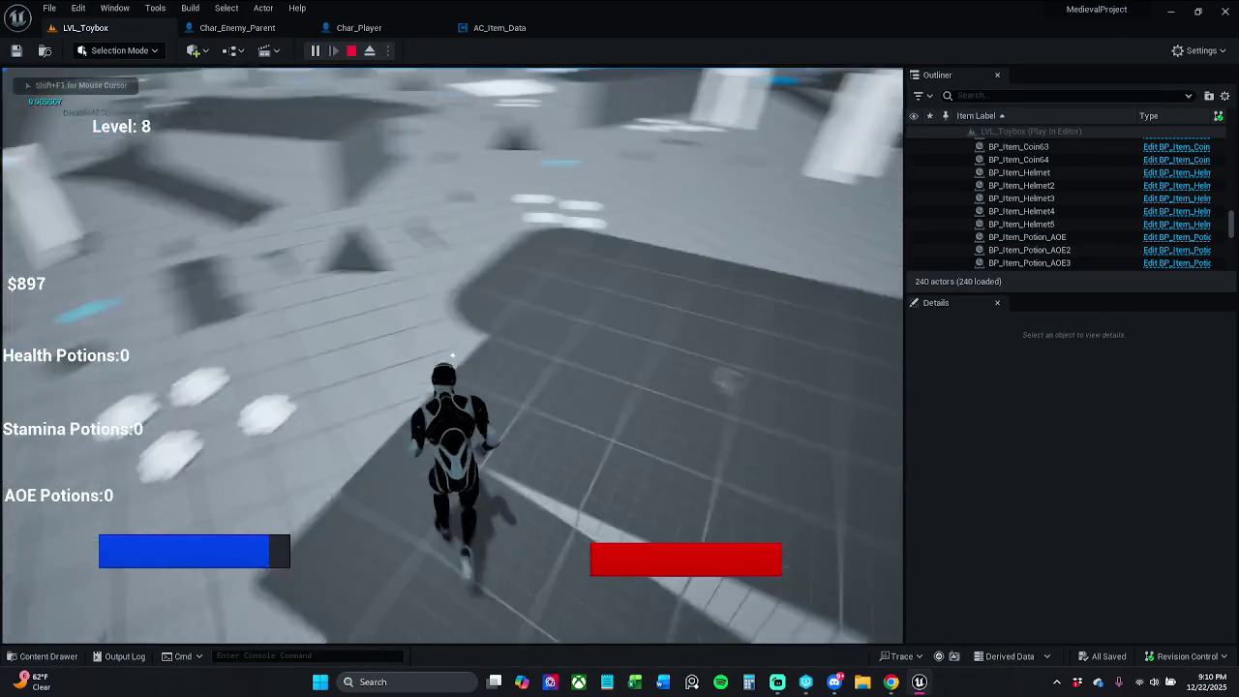
{"action": "key", "text": "w"}
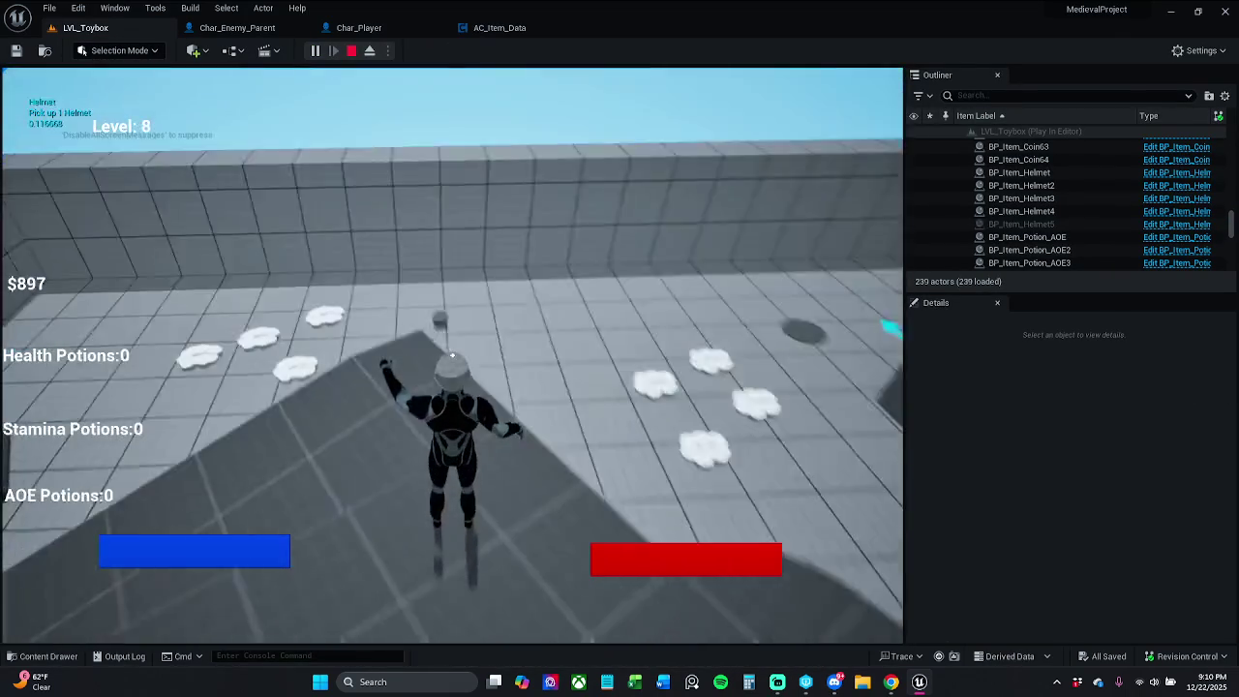
{"action": "key", "text": "w"}
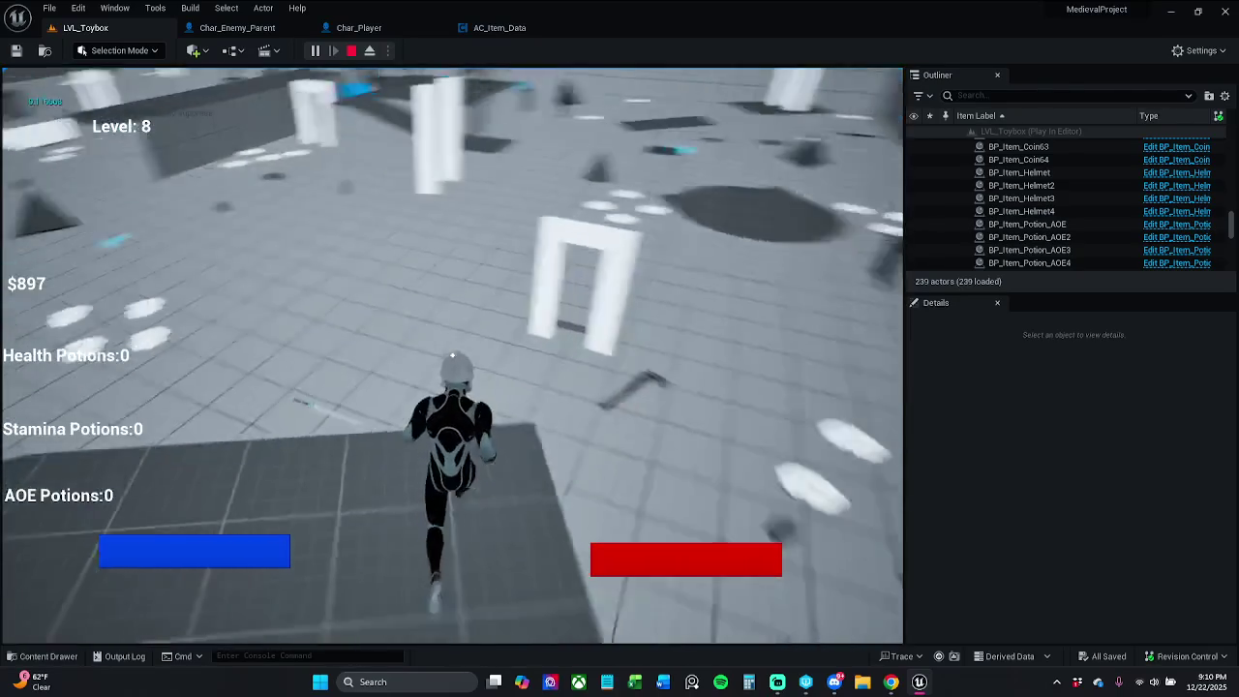
{"action": "key", "text": "space"}
{"action": "key", "text": "w"}
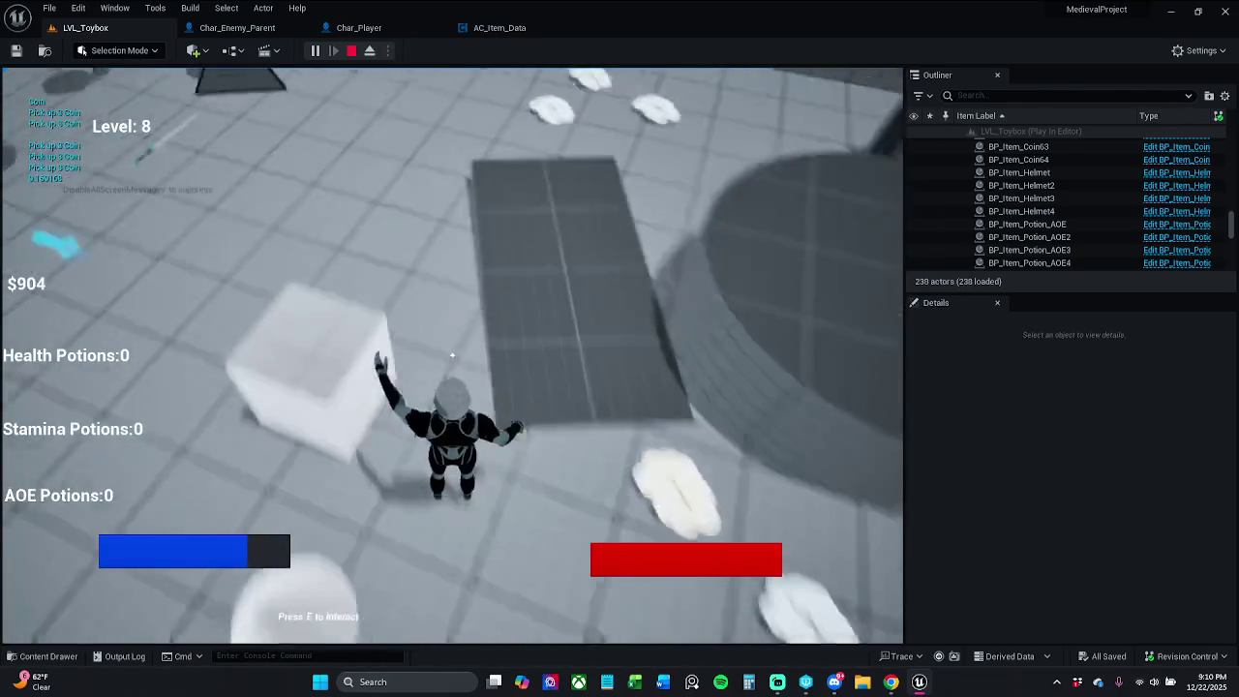
{"action": "key", "text": "w"}
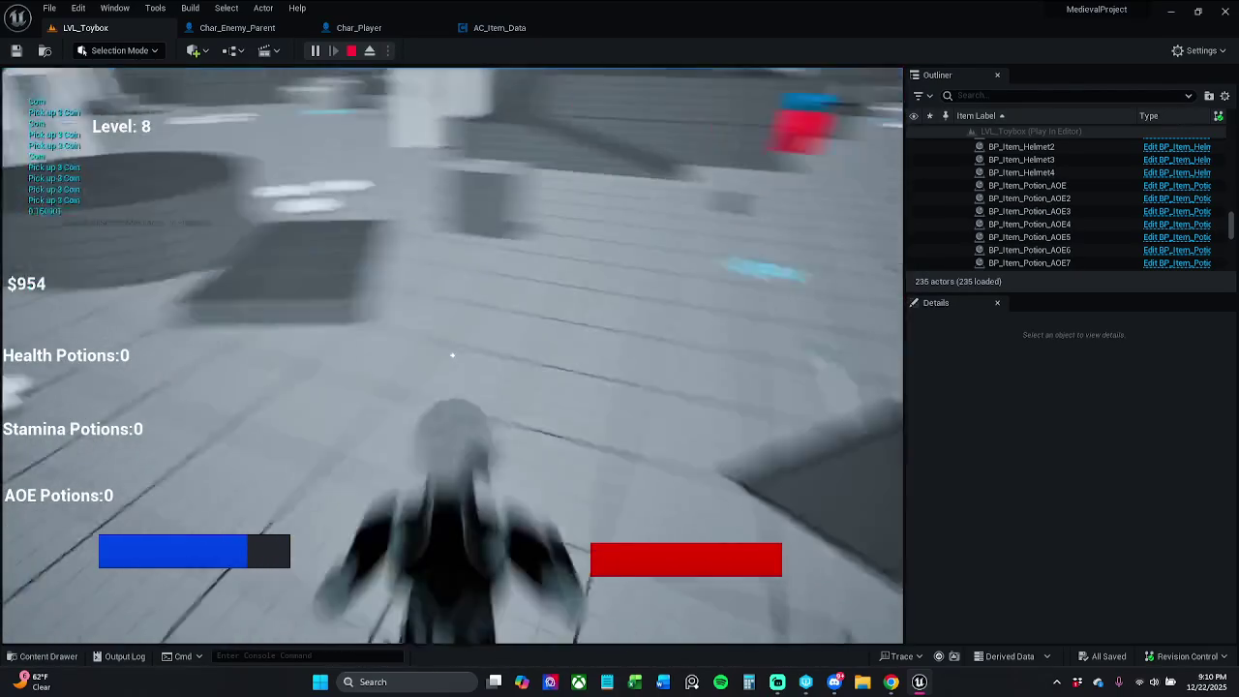
{"action": "key", "text": "w"}
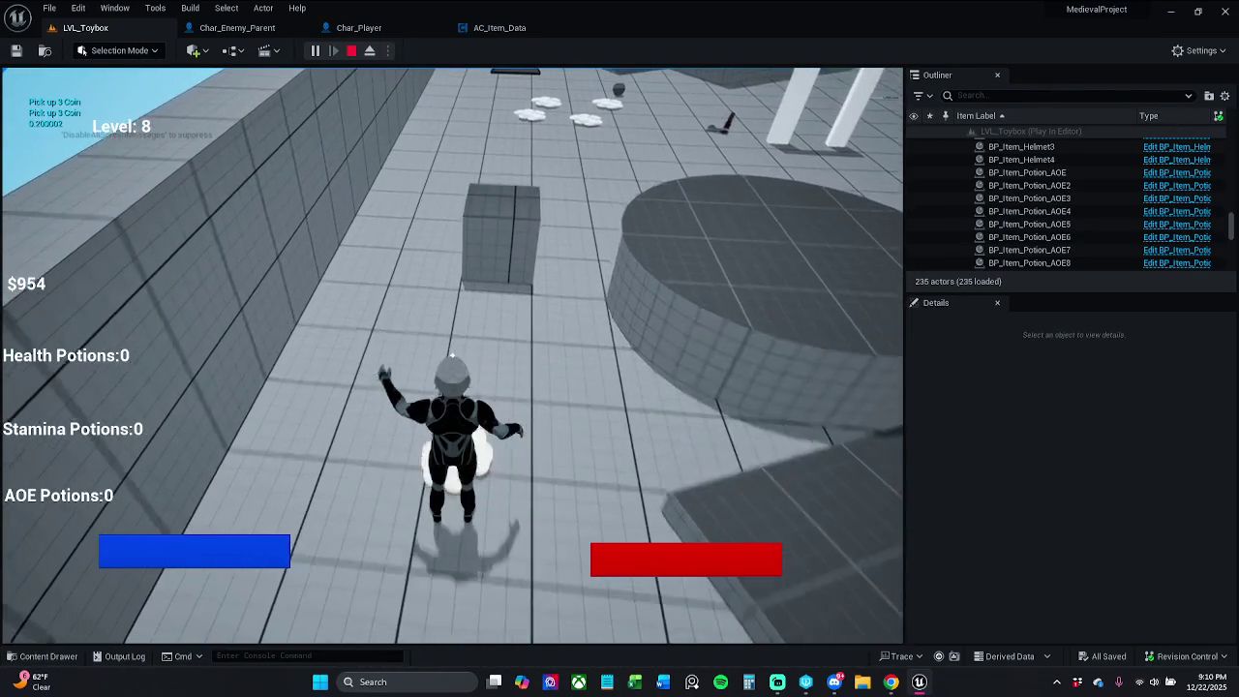
{"action": "key", "text": "Escape"}
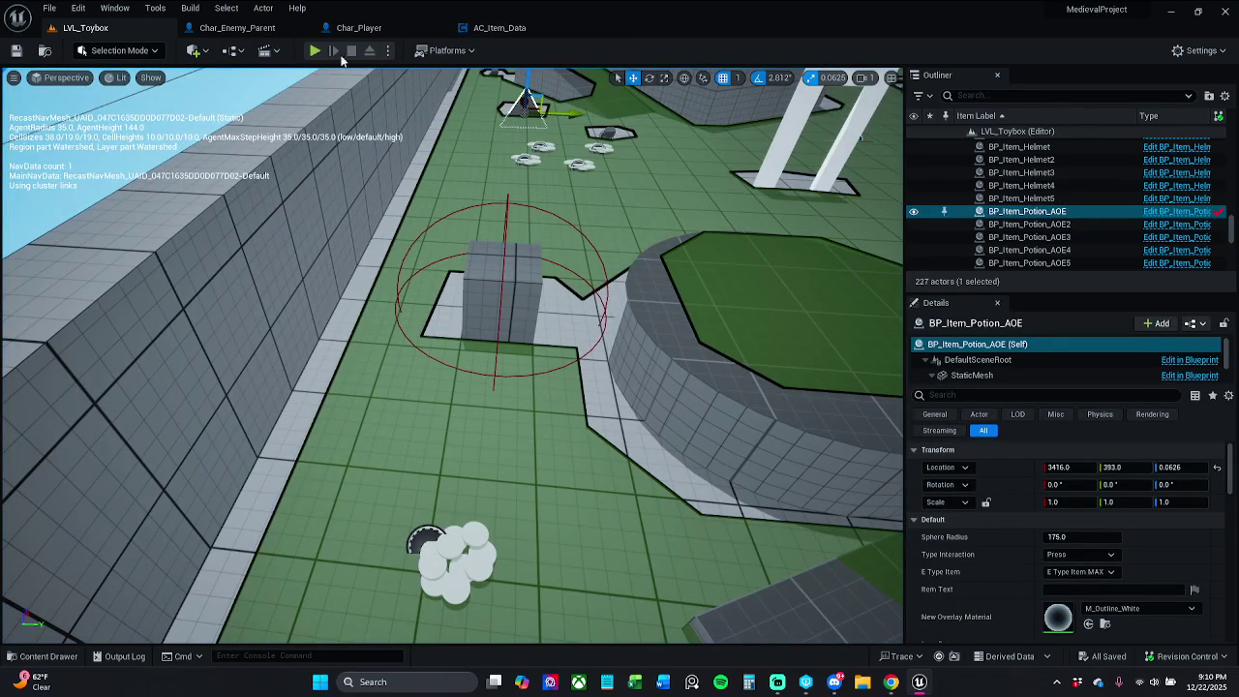
{"action": "left_click", "coordinate": [1164, 655]}
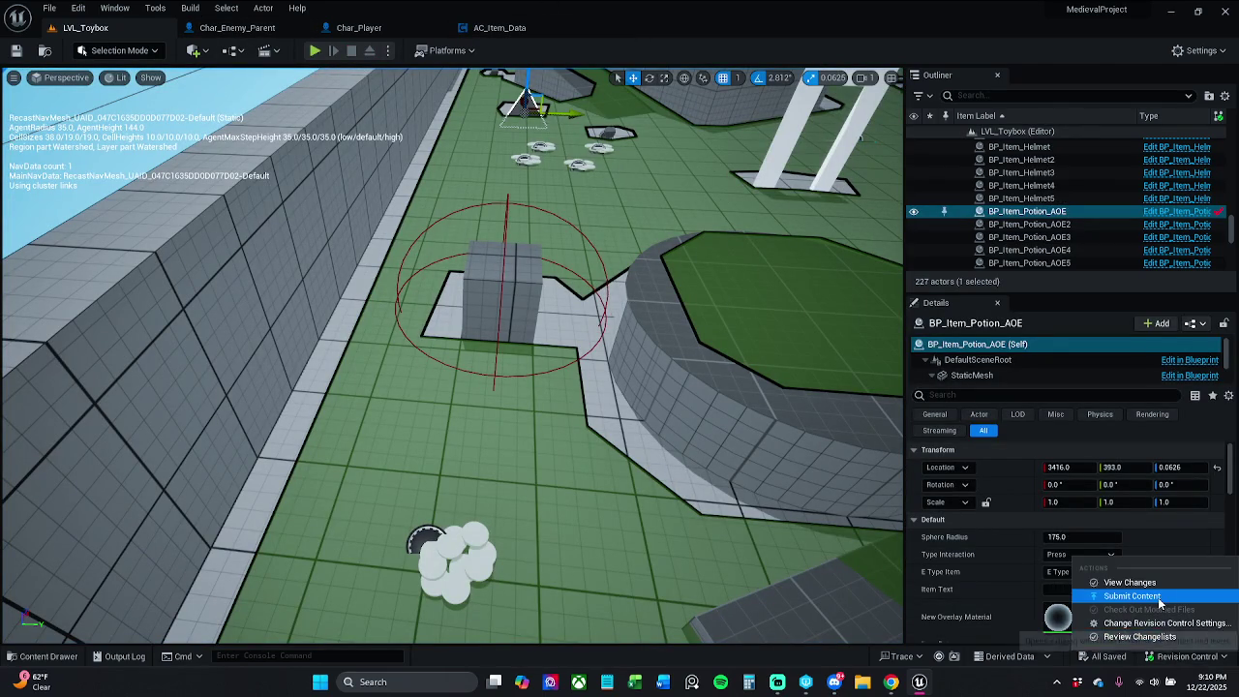
{"action": "left_click", "coordinate": [1086, 610]}
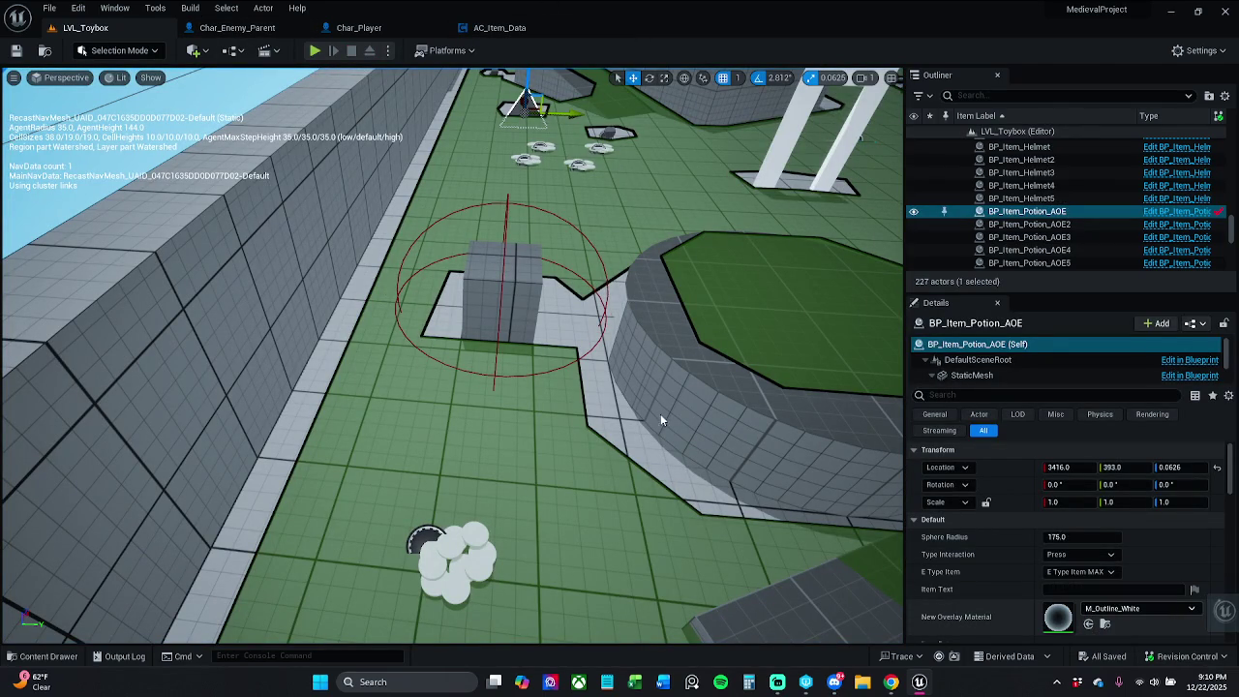
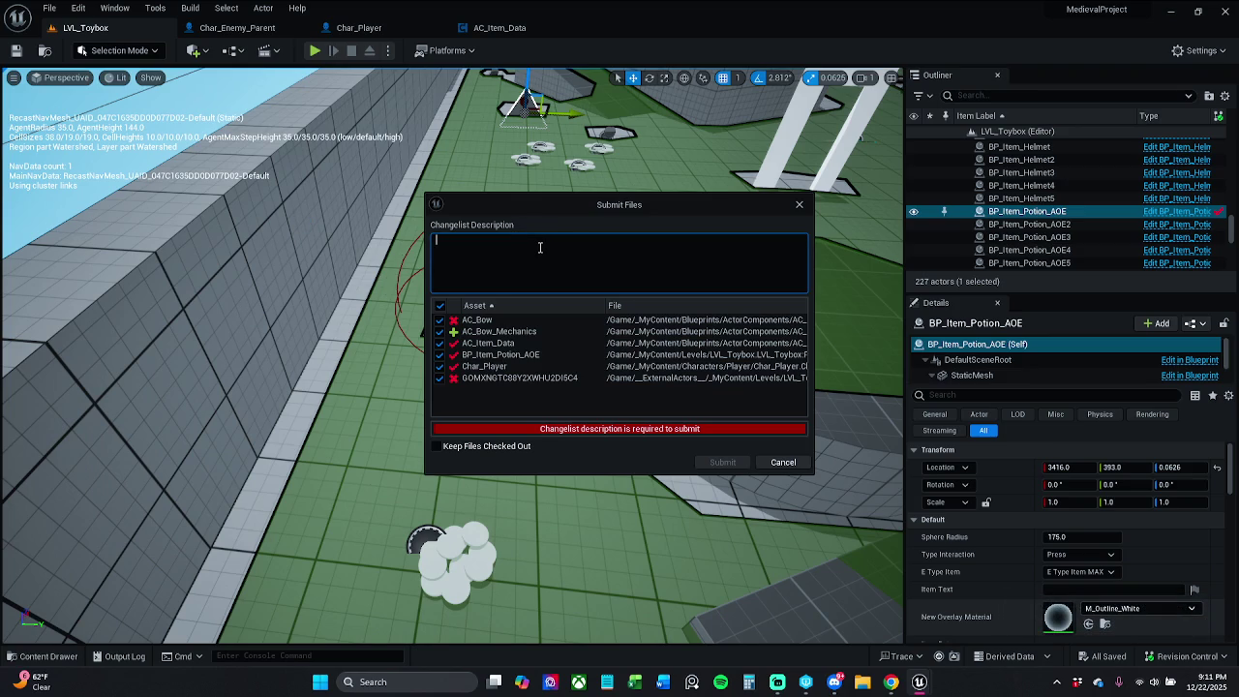
In Submit Files, exclude Char_Player, briefly untick then re-include BP_Item_Potion_AOE and AC_Item_Data
{"action": "left_click", "coordinate": [442, 366]}
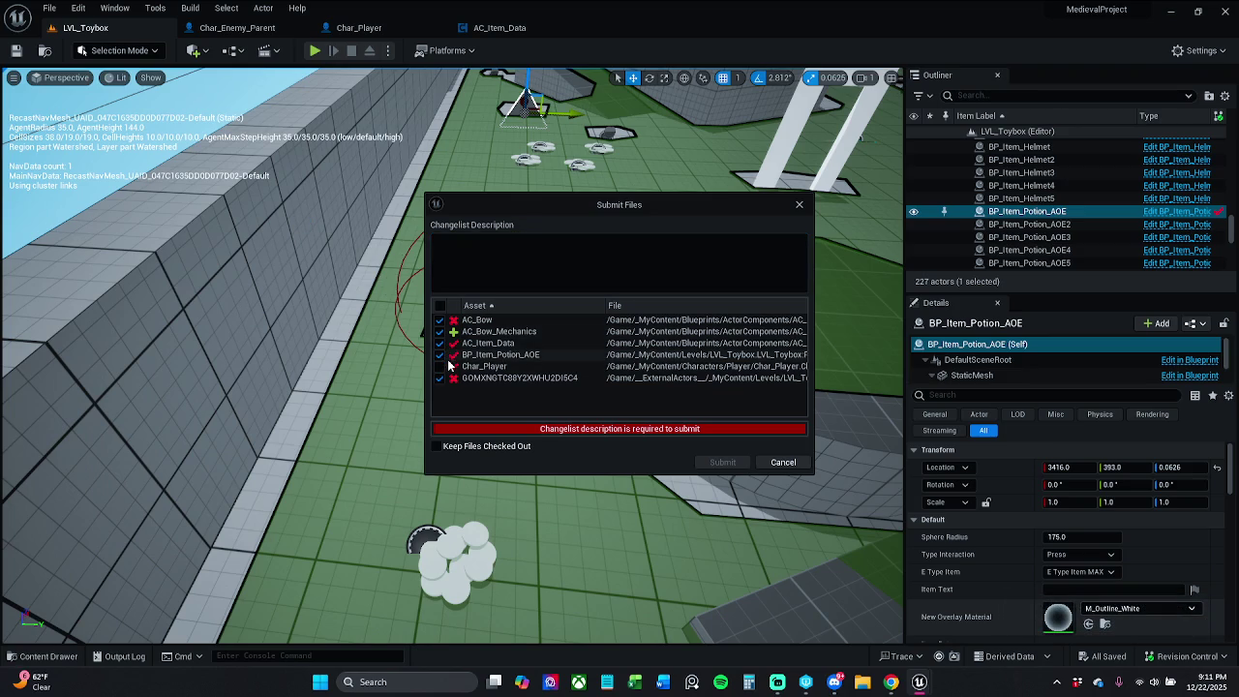
{"action": "left_click", "coordinate": [515, 251]}
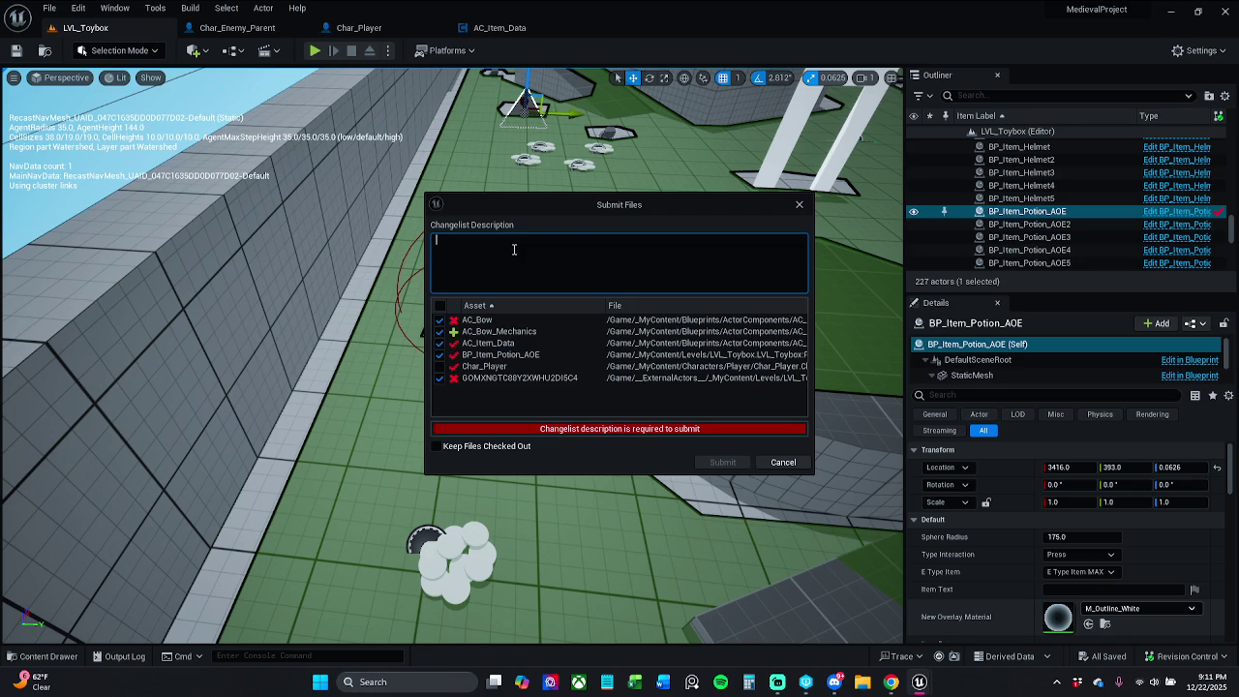
{"action": "left_click", "coordinate": [441, 354]}
{"action": "left_click", "coordinate": [441, 342]}
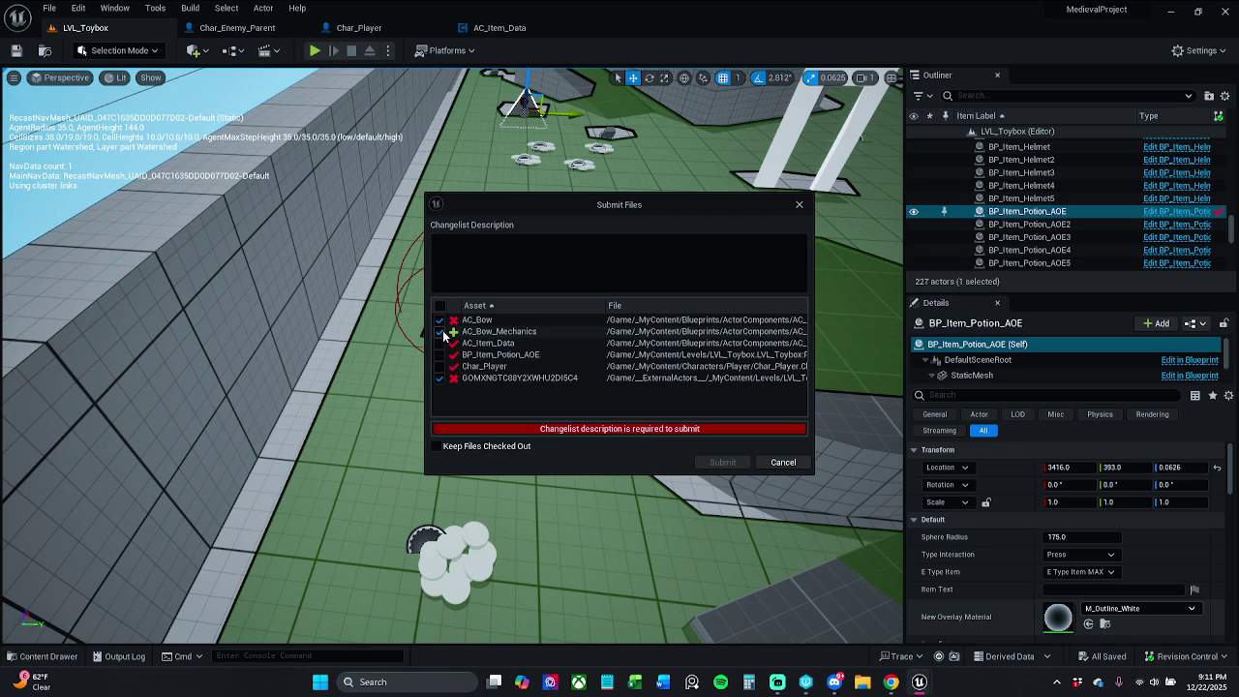
{"action": "left_click", "coordinate": [609, 267]}
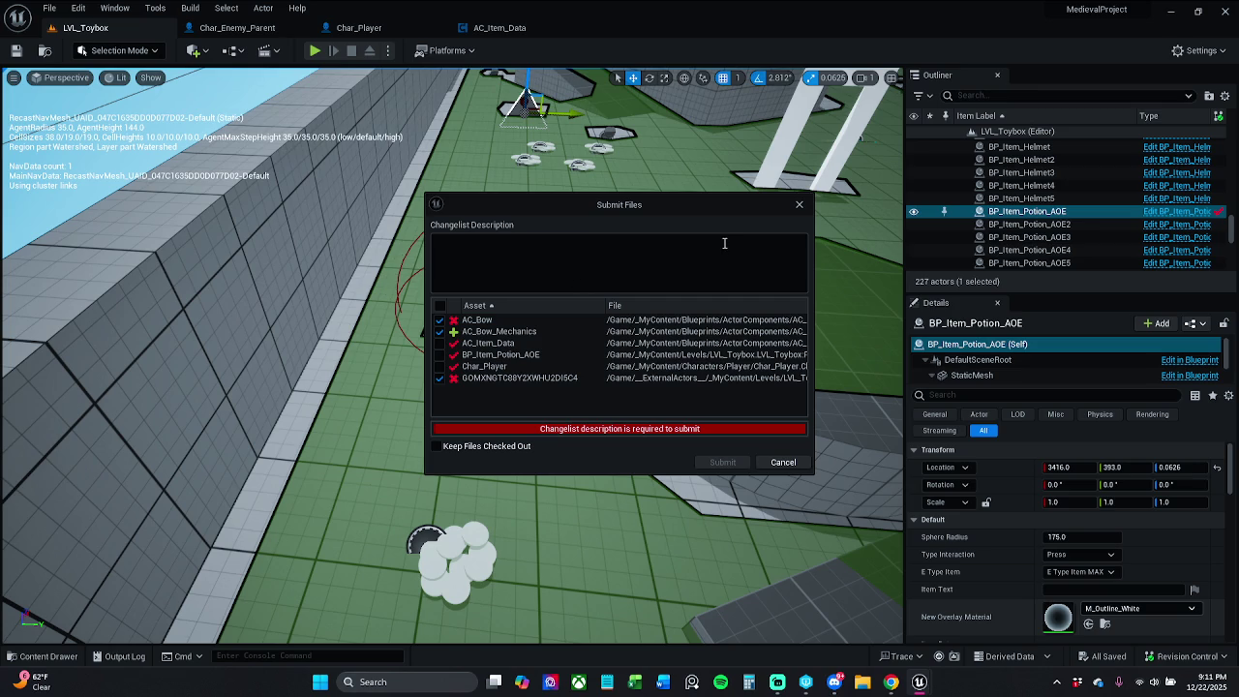
{"action": "left_click", "coordinate": [440, 355]}
{"action": "left_click", "coordinate": [441, 344]}
Cancel the submission, visit AC_Item_Data, return to LVL_Toybox and reopen Check In Changes
{"action": "left_click", "coordinate": [799, 204]}
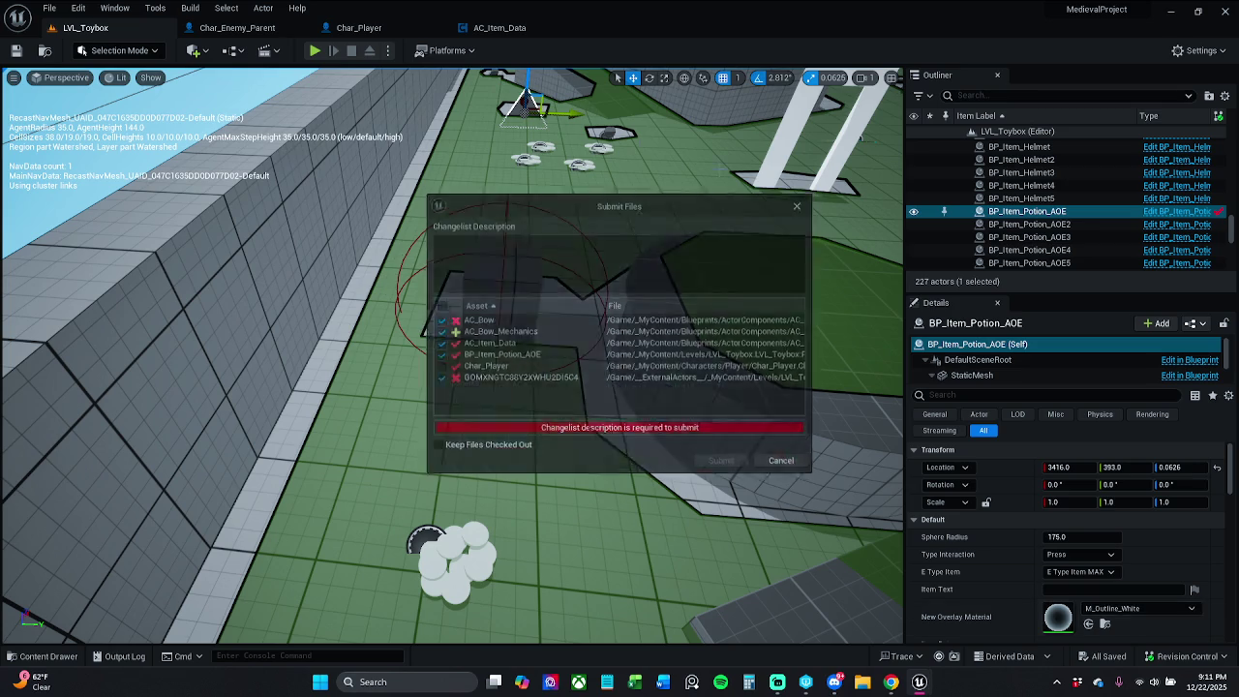
{"action": "left_click", "coordinate": [500, 27]}
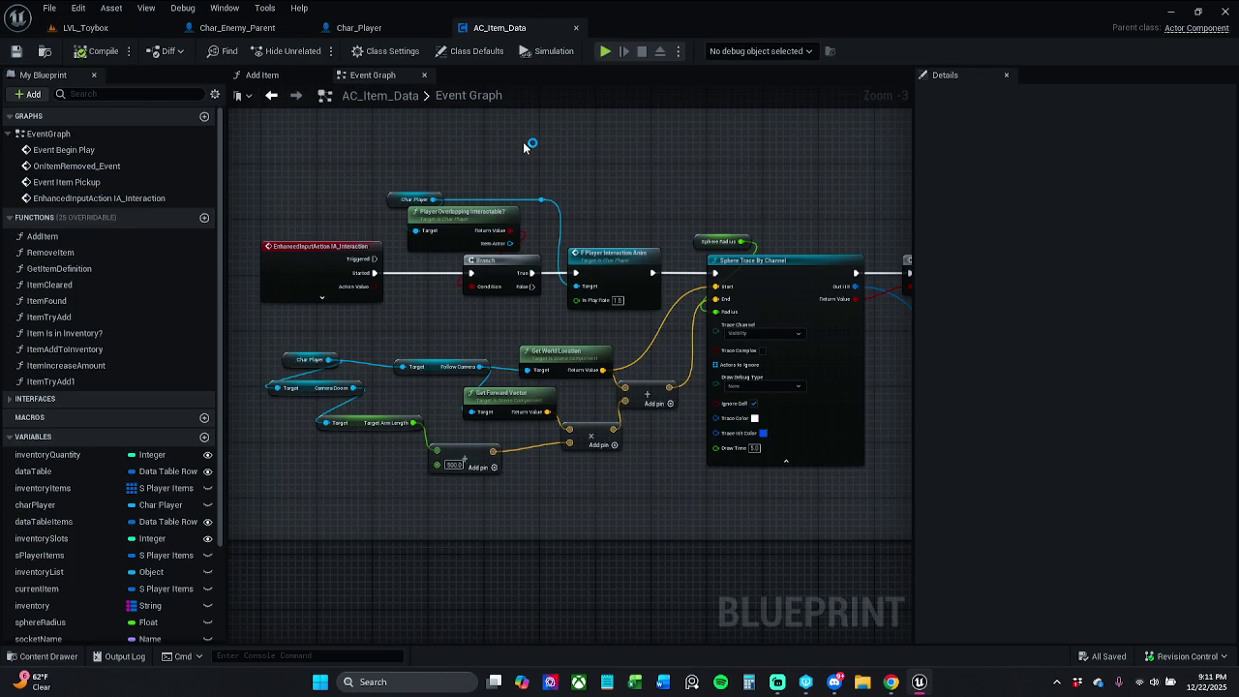
{"action": "left_click", "coordinate": [86, 28]}
{"action": "left_click", "coordinate": [1192, 659]}
{"action": "left_click", "coordinate": [1084, 573]}
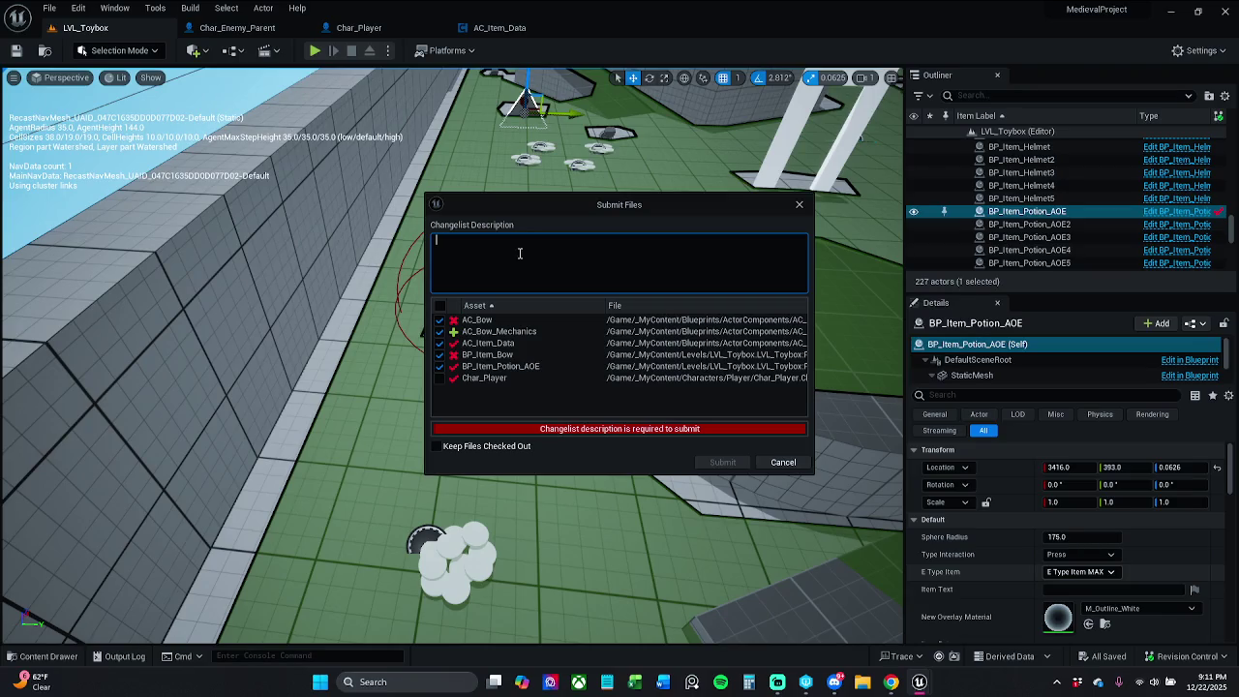
Exclude AC_Bow and AC_Bow_Mechanics and describe the player animating only when overlapping an item's sphere collision
{"action": "left_click", "coordinate": [438, 332]}
{"action": "left_click", "coordinate": [440, 321]}
{"action": "left_click", "coordinate": [476, 260]}
{"action": "type", "text": "The player o"}
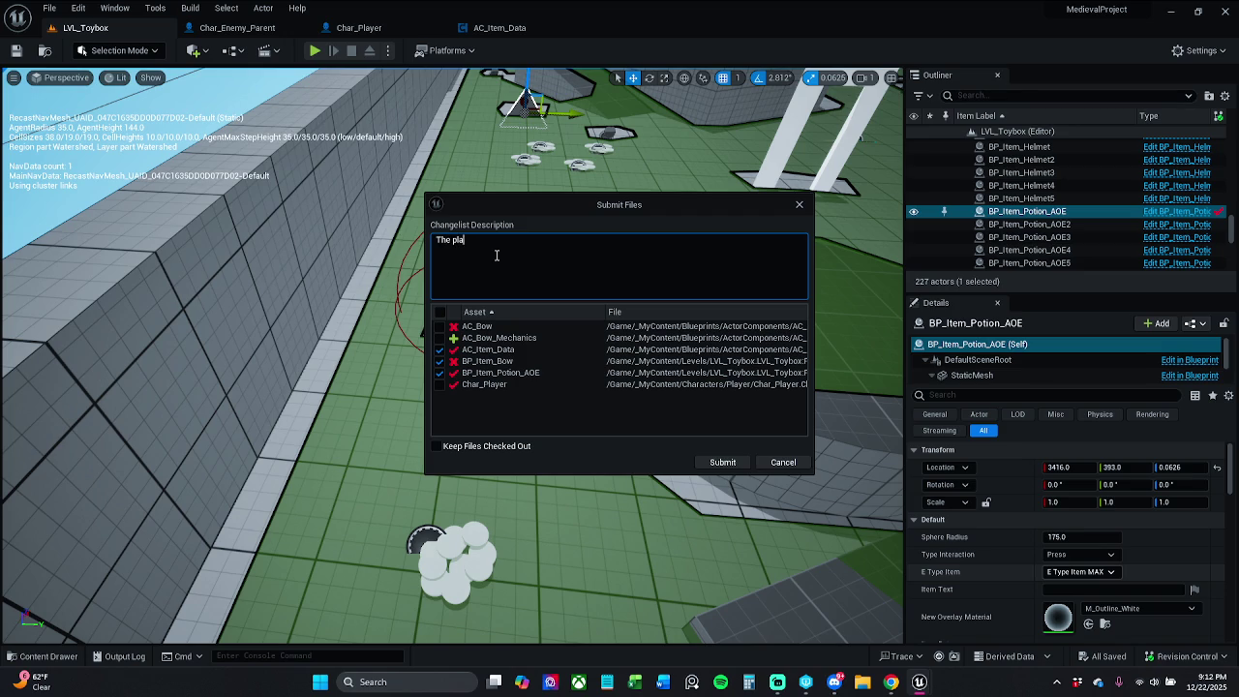
{"action": "type", "text": "nly ani"}
{"action": "type", "text": "mates "}
{"action": "type", "text": "once ov"}
{"action": "type", "text": "erlappin"}
{"action": "type", "text": "g a"}
{"action": "type", "text": "n items "}
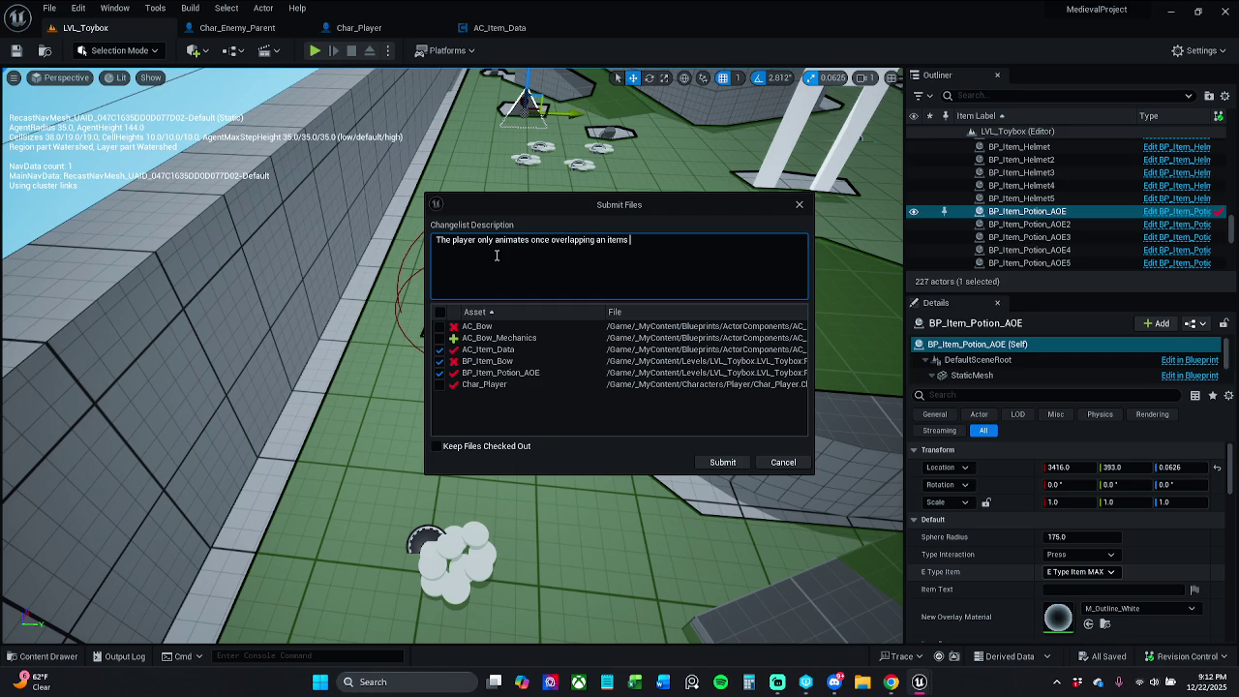
{"action": "type", "text": "sphere collicion"}
Change the description's opening to 'Now the player only animates…' and submit the changelist
{"action": "double_click", "coordinate": [484, 241]}
{"action": "left_click", "coordinate": [451, 240]}
{"action": "key", "text": "BackSpace"}
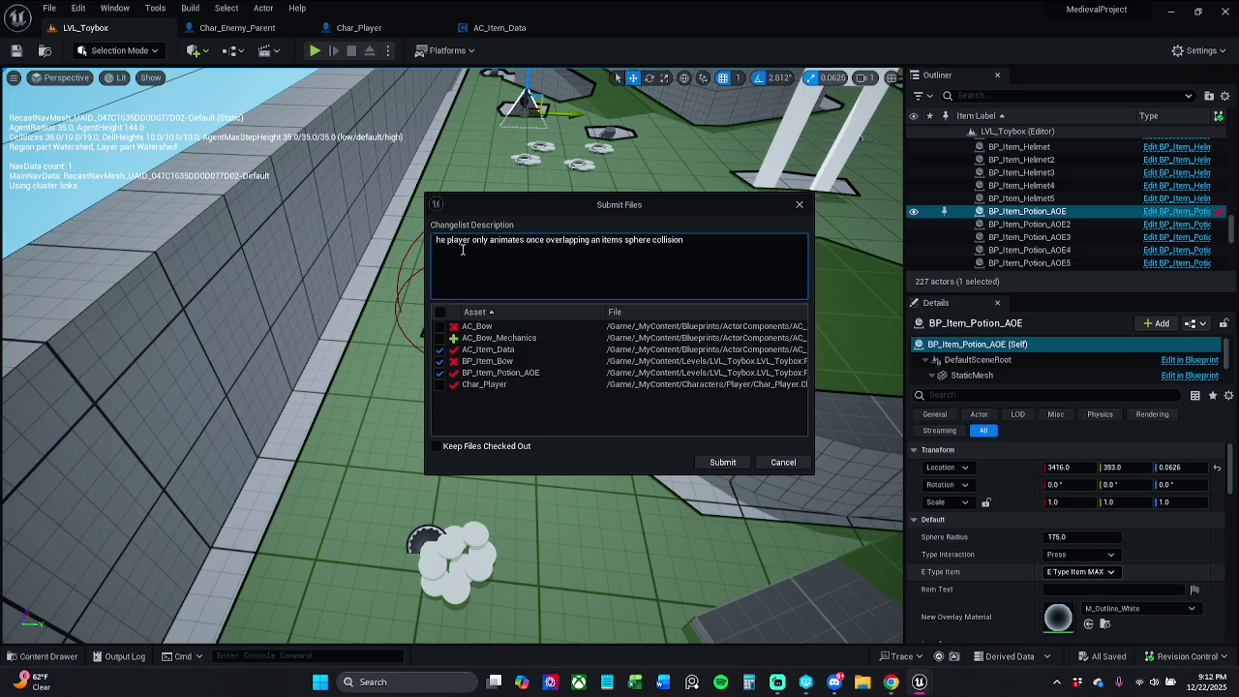
{"action": "type", "text": "Now t"}
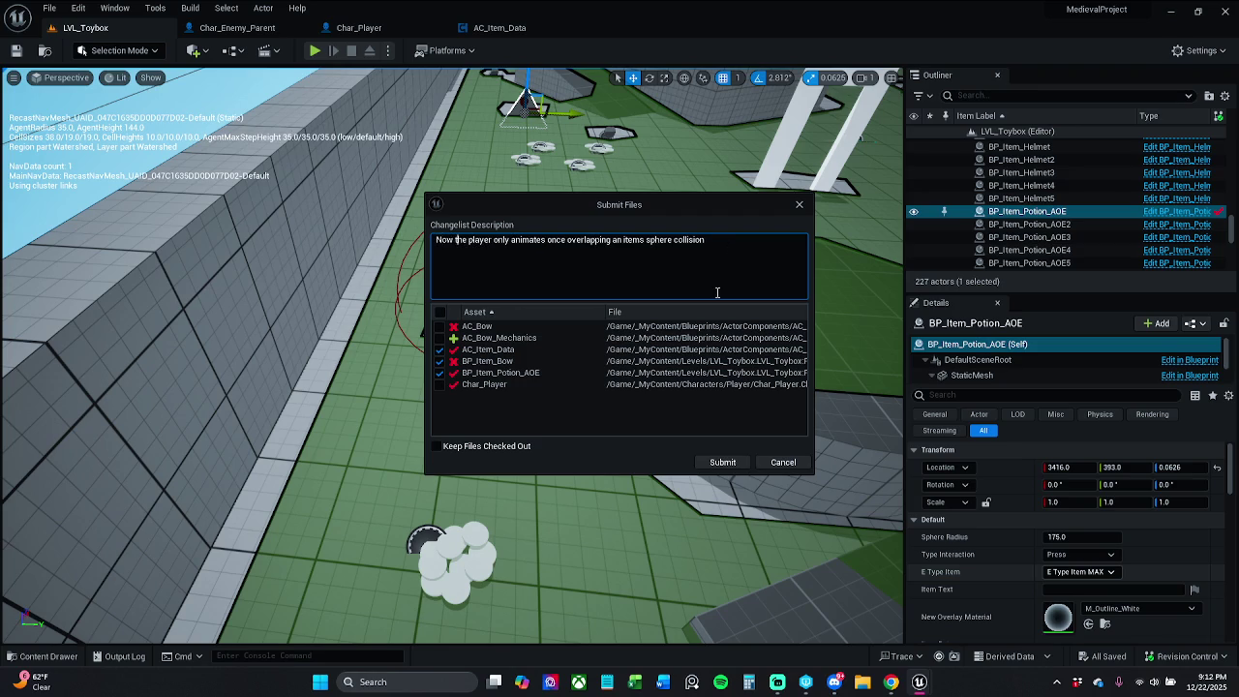
{"action": "left_click", "coordinate": [724, 462]}
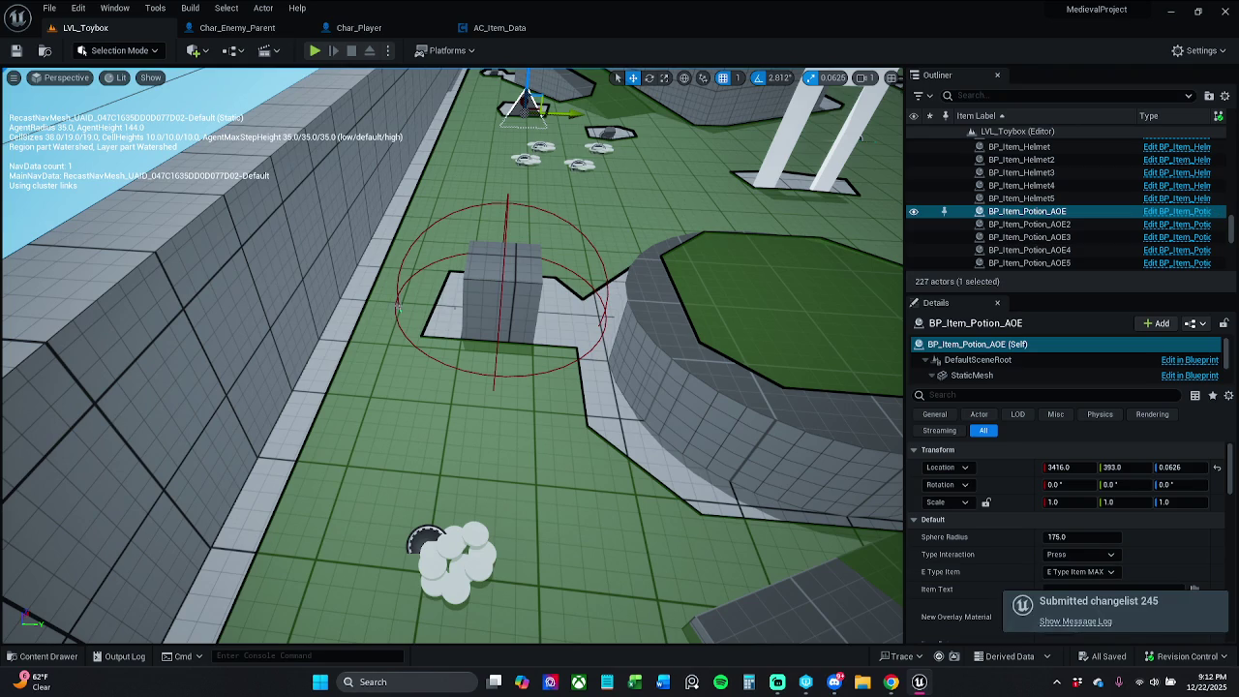
{"action": "scroll", "coordinate": [507, 325], "scroll_direction": "down", "scroll_amount": 3}
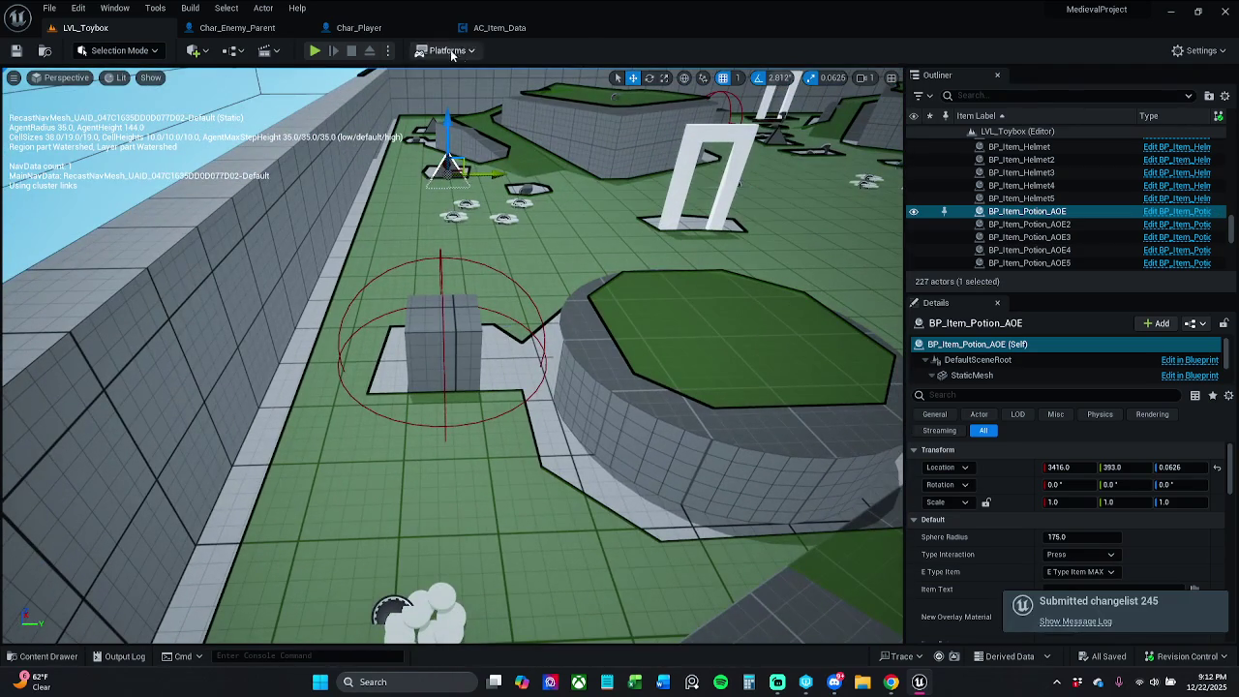
Shift AC_Item_Data's overlap-check and Branch nodes slightly left
{"action": "left_click", "coordinate": [500, 27]}
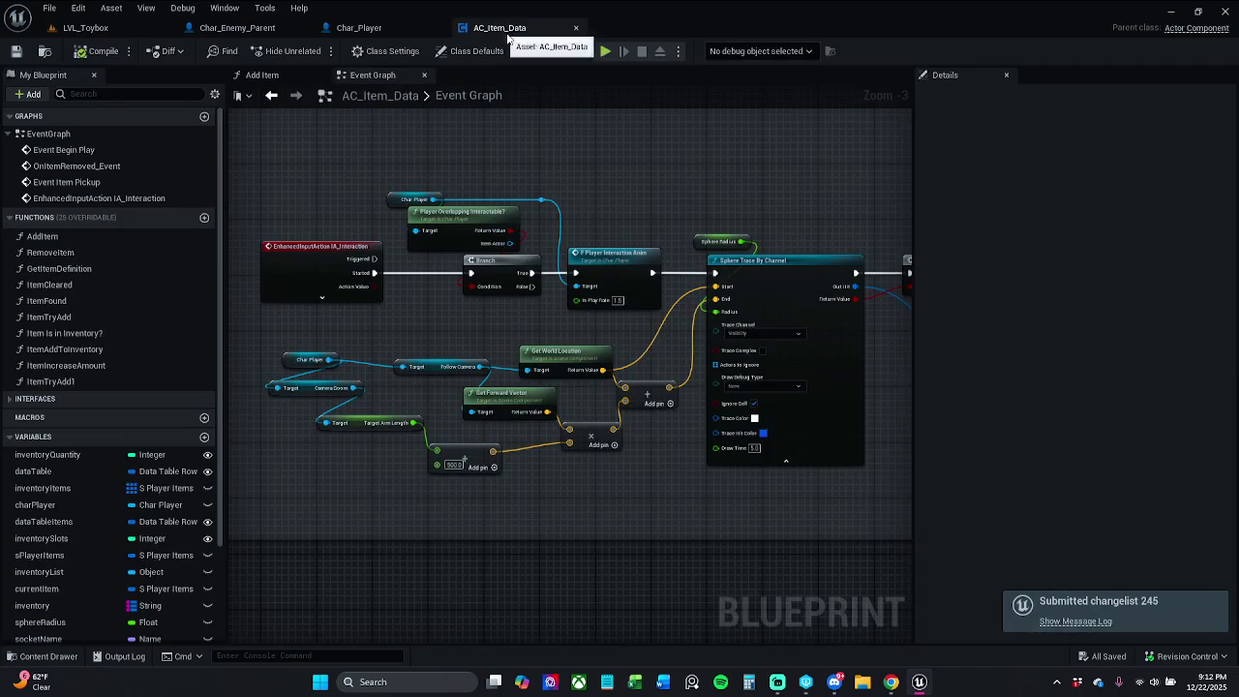
{"action": "left_click", "coordinate": [583, 254]}
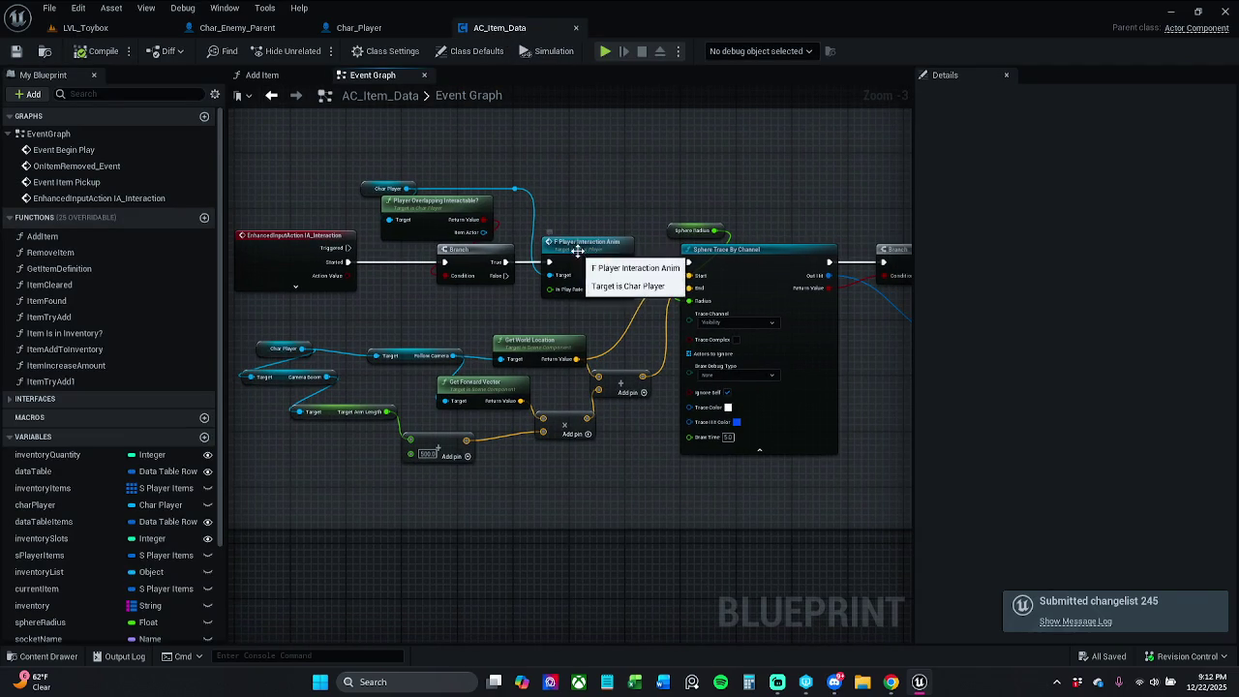
{"action": "left_click", "coordinate": [404, 140]}
{"action": "left_click_drag", "start_coordinate": [404, 140], "coordinate": [482, 263]}
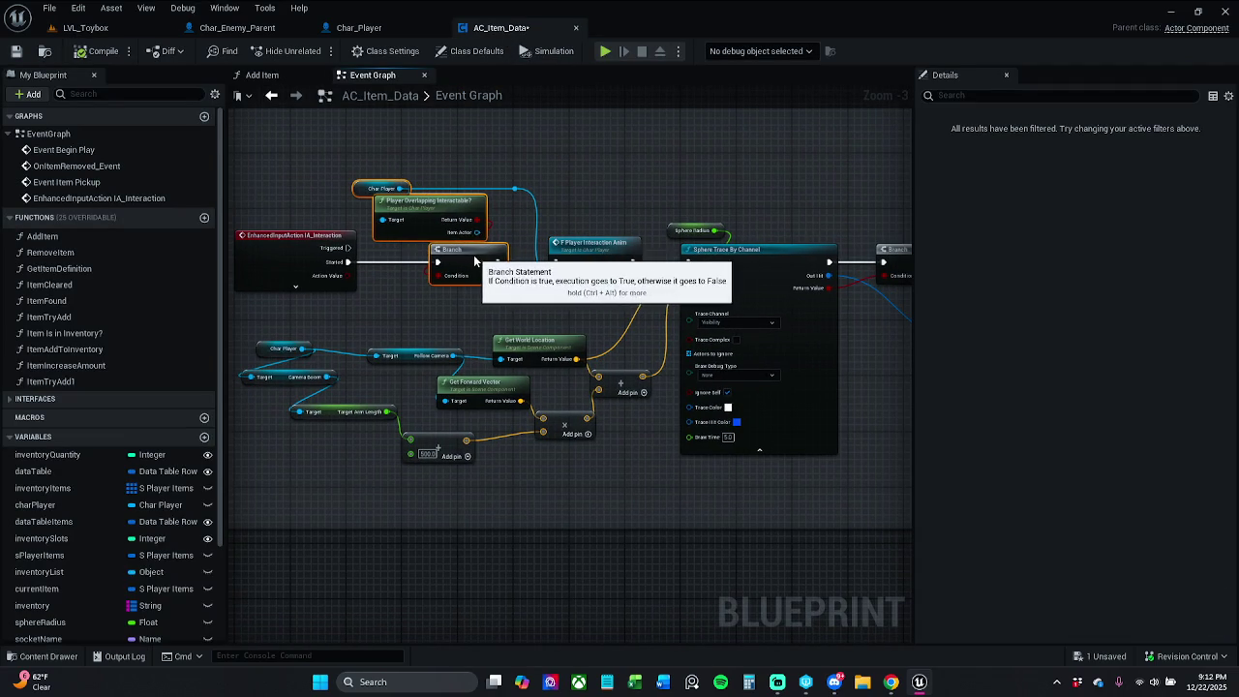
Save AC_Item_Data using Check Out, close it, and start Check In Changes
{"action": "left_click", "coordinate": [16, 51]}
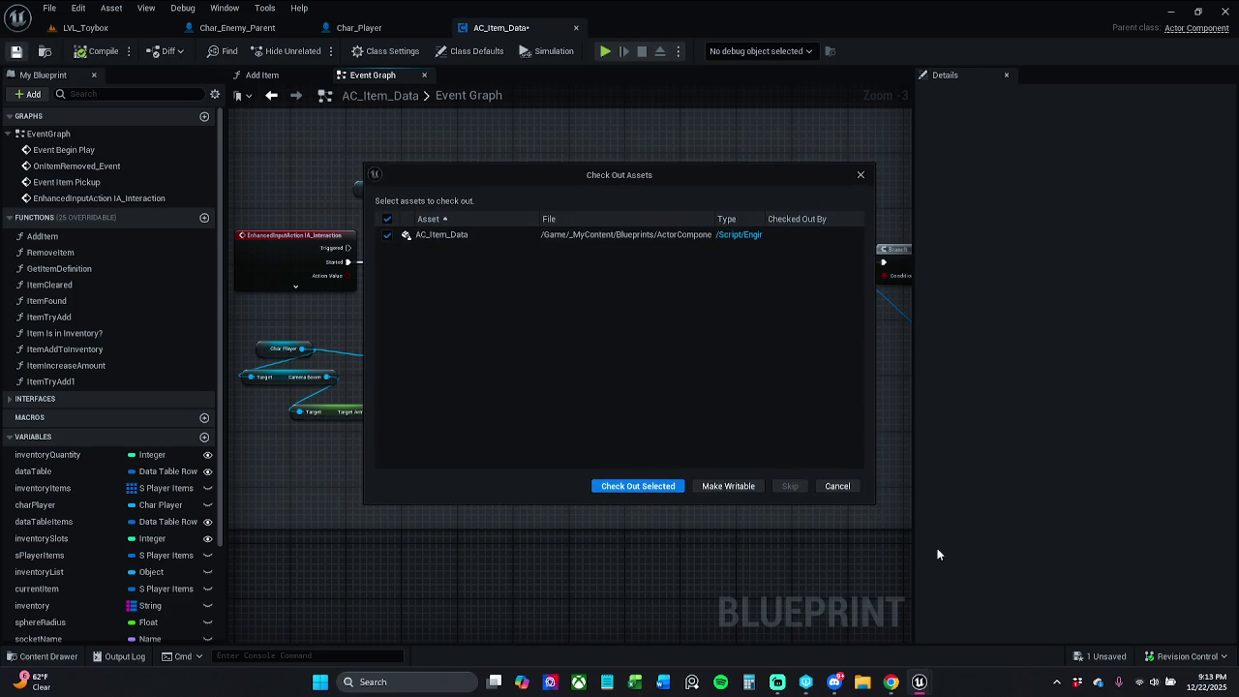
{"action": "left_click", "coordinate": [674, 491]}
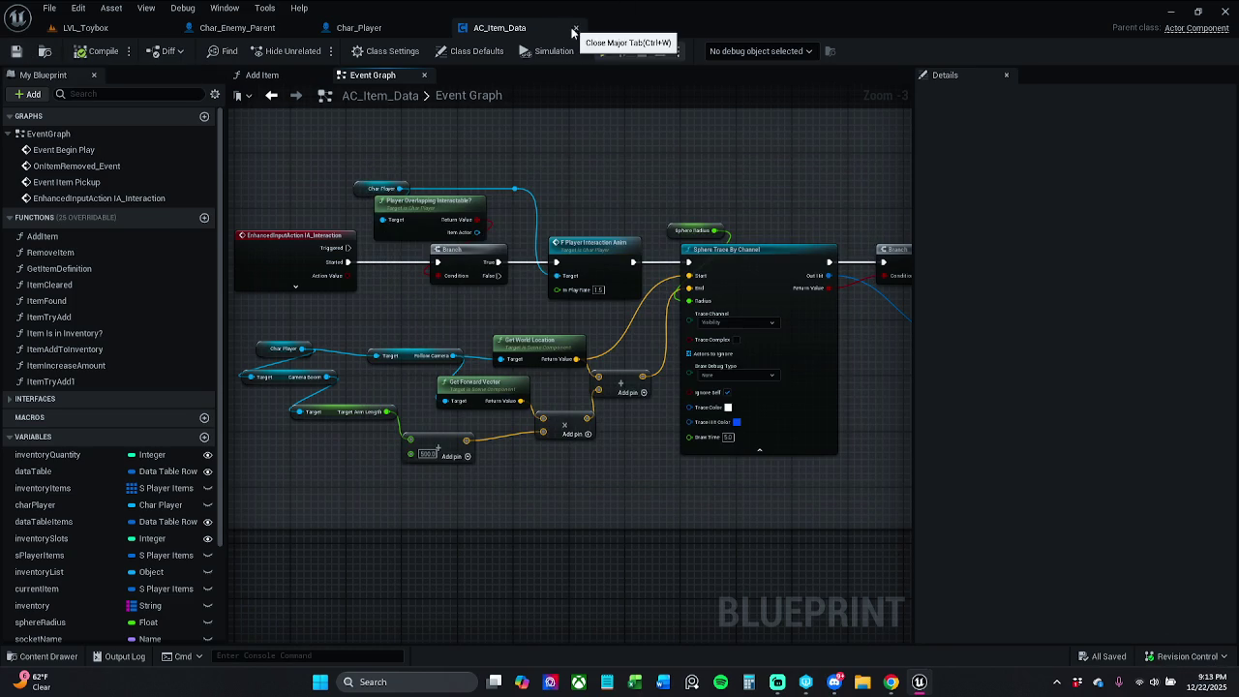
{"action": "left_click", "coordinate": [576, 27]}
{"action": "left_click", "coordinate": [1187, 657]}
{"action": "left_click", "coordinate": [1186, 601]}
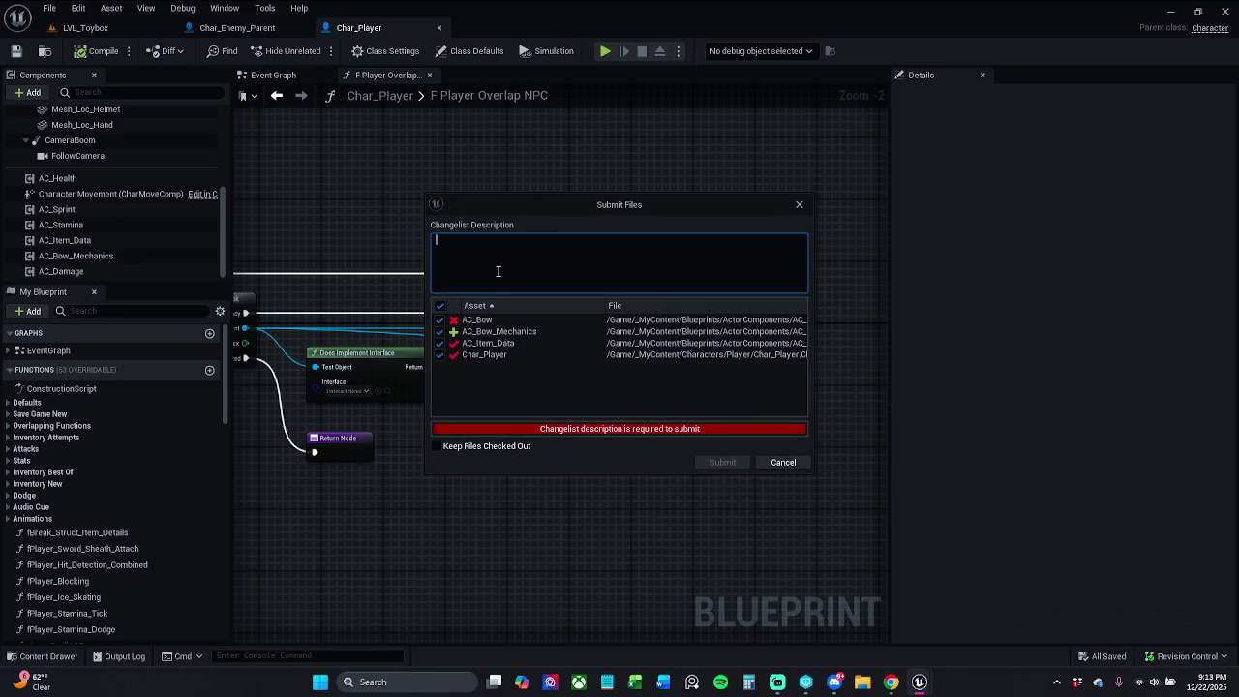
Submit only AC_Item_Data with the description 'Moved a node'
{"action": "left_click", "coordinate": [440, 306]}
{"action": "left_click", "coordinate": [441, 342]}
{"action": "left_click", "coordinate": [503, 288]}
{"action": "type", "text": "Moved"}
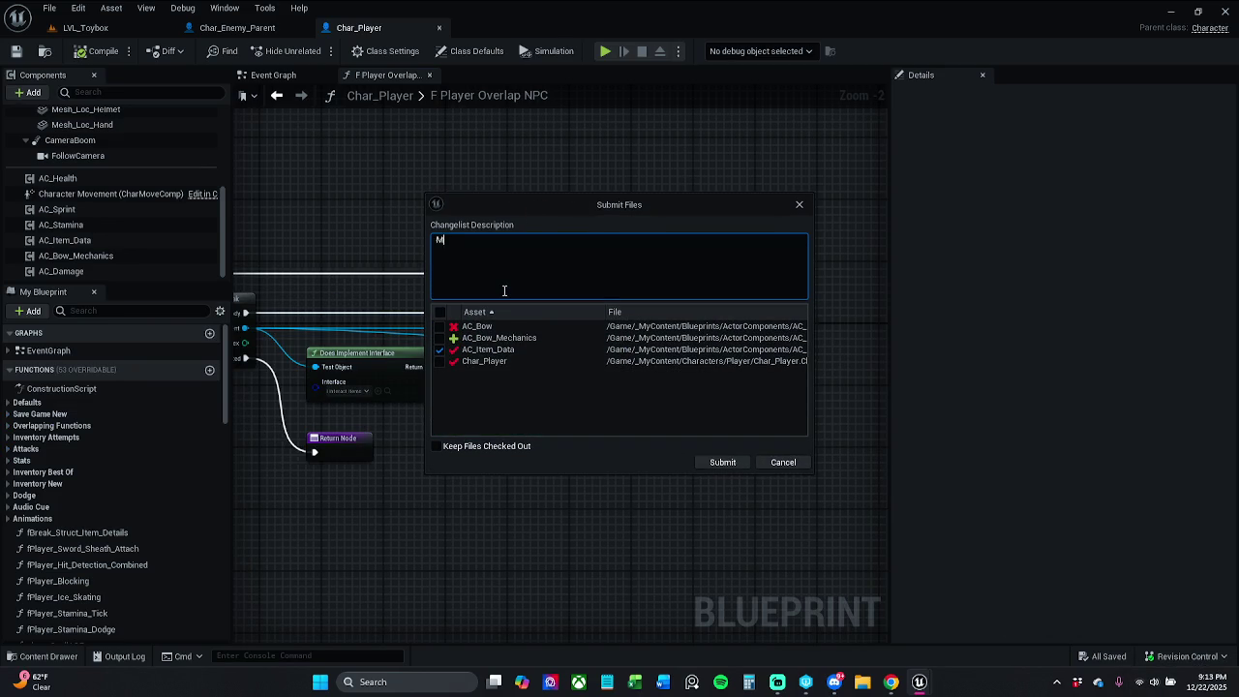
{"action": "type", "text": "a node"}
{"action": "left_click", "coordinate": [724, 462]}
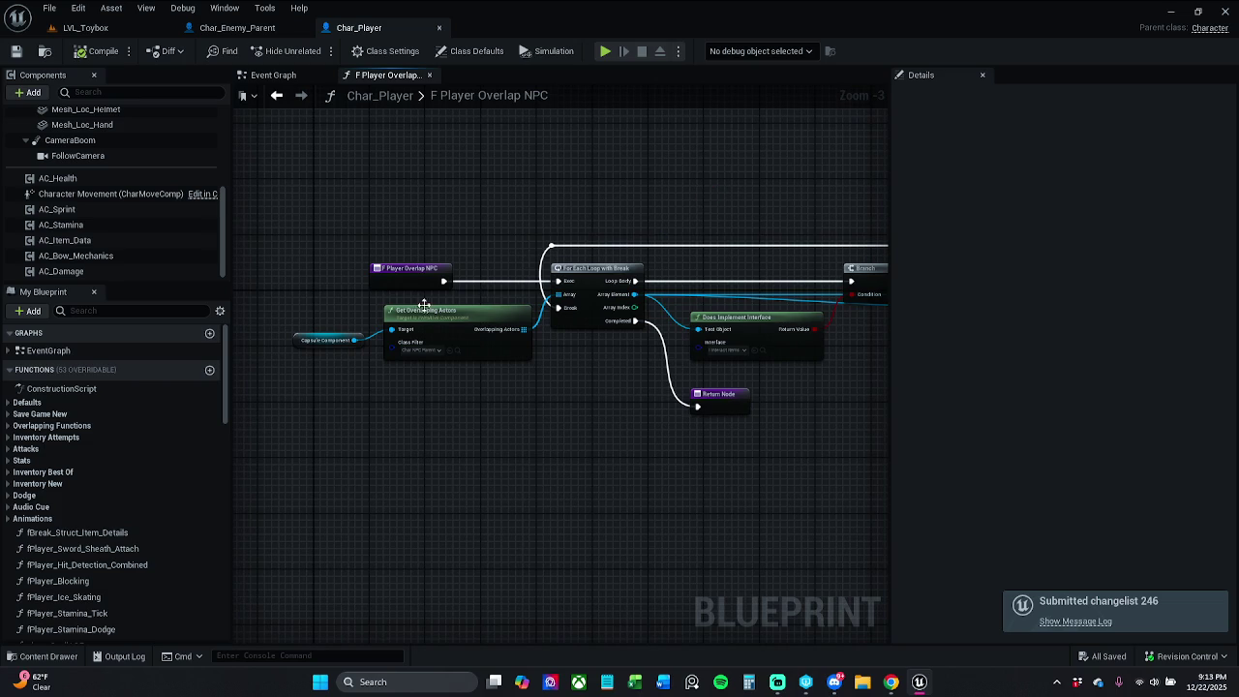
Nudge Char_Player's Capsule Component and Get Overlapping Actors nodes and save the blueprint
{"action": "mouse_move", "coordinate": [352, 379]}
{"action": "left_mouse_down"}
{"action": "mouse_move", "coordinate": [463, 320]}
{"action": "mouse_move", "coordinate": [444, 321]}
{"action": "left_mouse_up"}
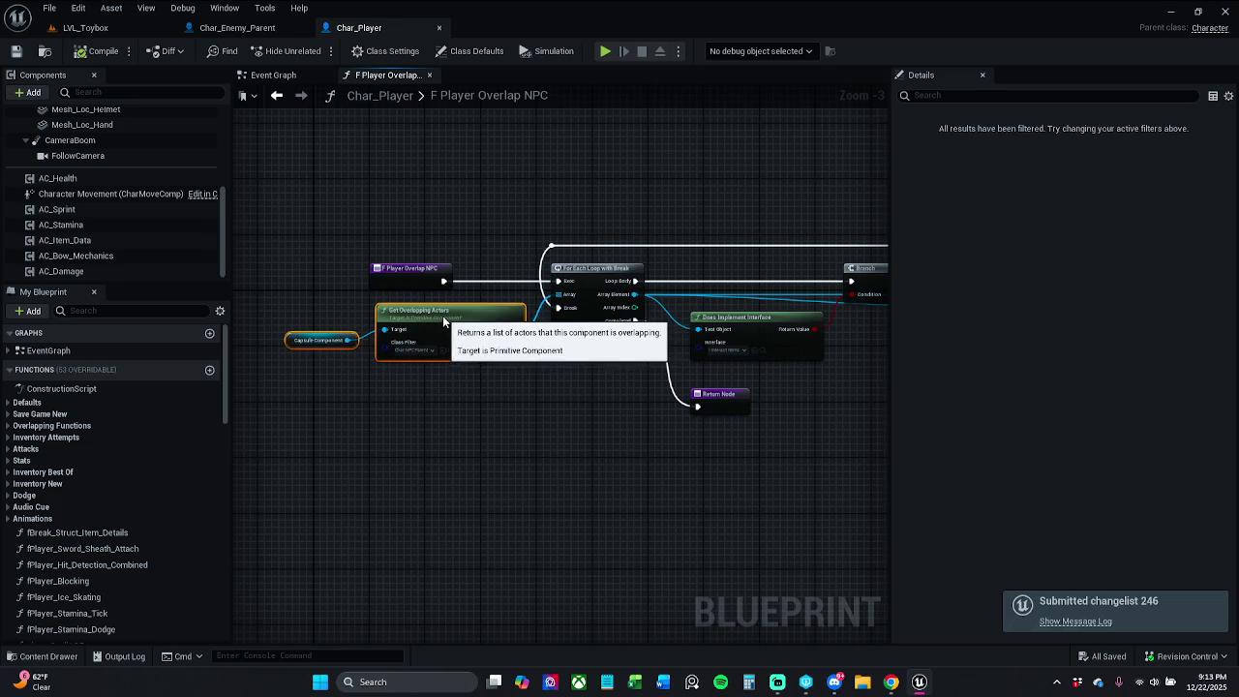
{"action": "mouse_move", "coordinate": [317, 343]}
{"action": "left_mouse_down"}
{"action": "mouse_move", "coordinate": [325, 336]}
{"action": "mouse_move", "coordinate": [318, 347]}
{"action": "left_mouse_up"}
{"action": "left_click", "coordinate": [262, 290]}
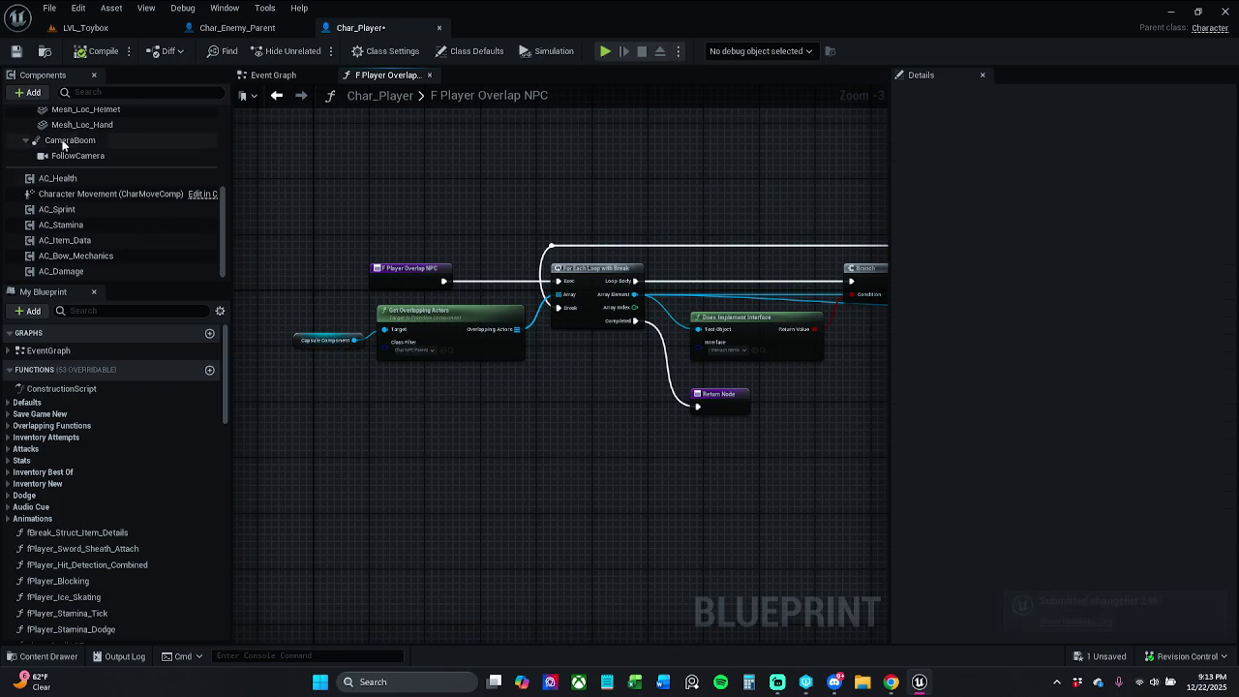
{"action": "left_click", "coordinate": [16, 54]}
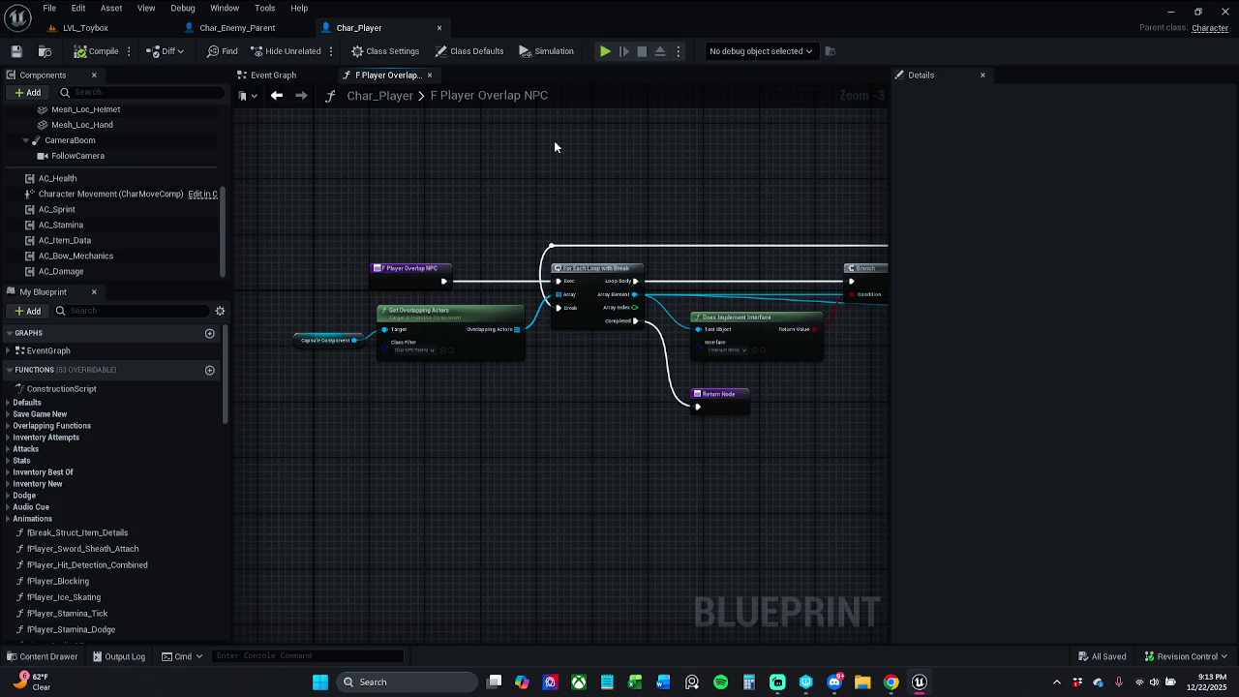
{"action": "left_click", "coordinate": [428, 75]}
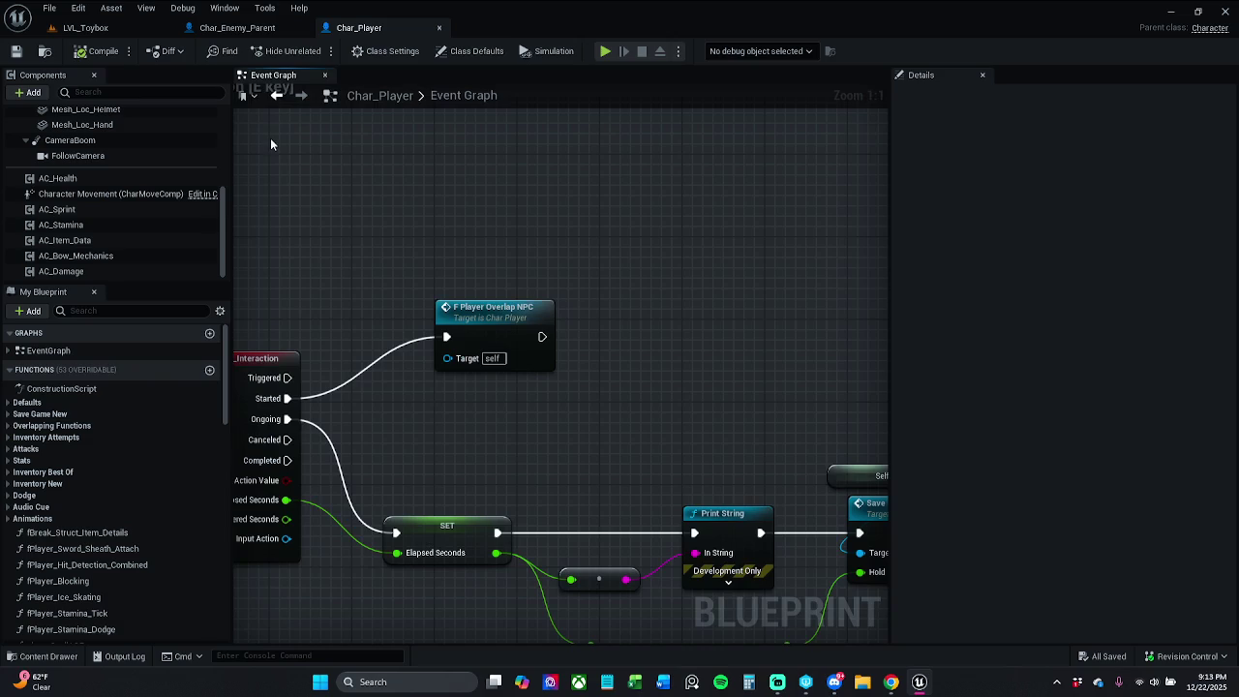
In Char_Enemy_Parent, frame the Knockback comment and move the Set State Attacking nodes down-left
{"action": "left_click", "coordinate": [240, 27]}
{"action": "scroll", "coordinate": [445, 339], "scroll_direction": "down", "scroll_amount": 8}
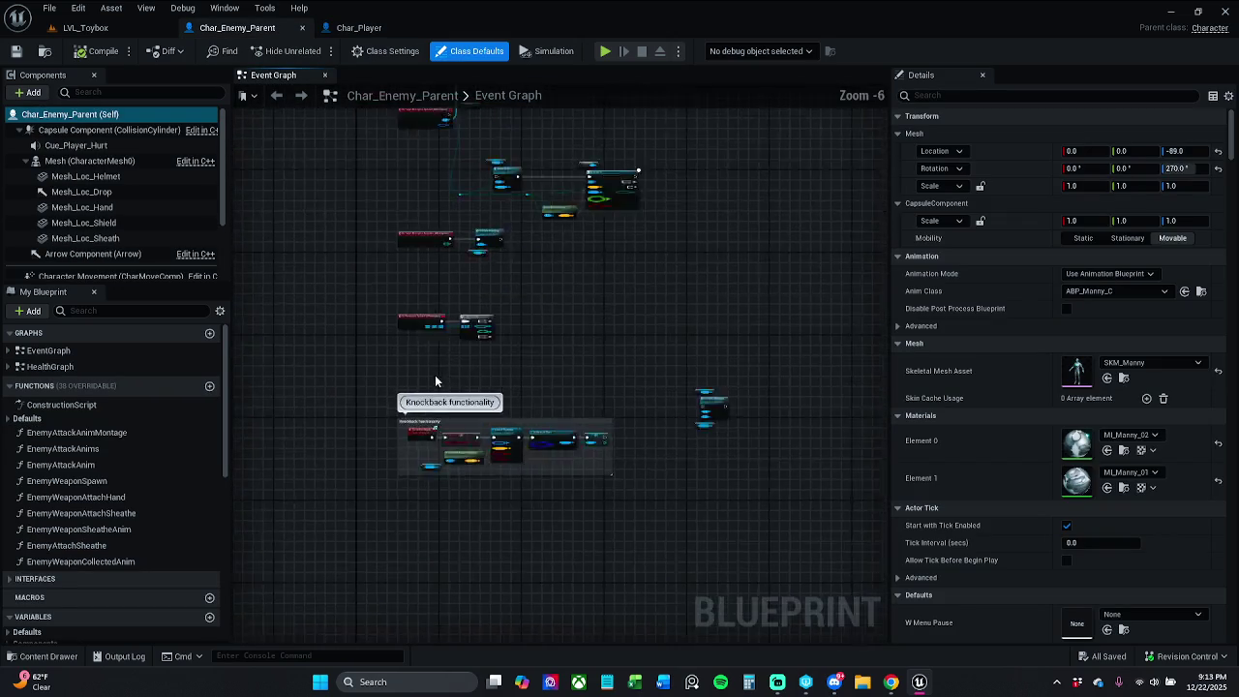
{"action": "scroll", "coordinate": [573, 401], "scroll_direction": "up", "scroll_amount": 6}
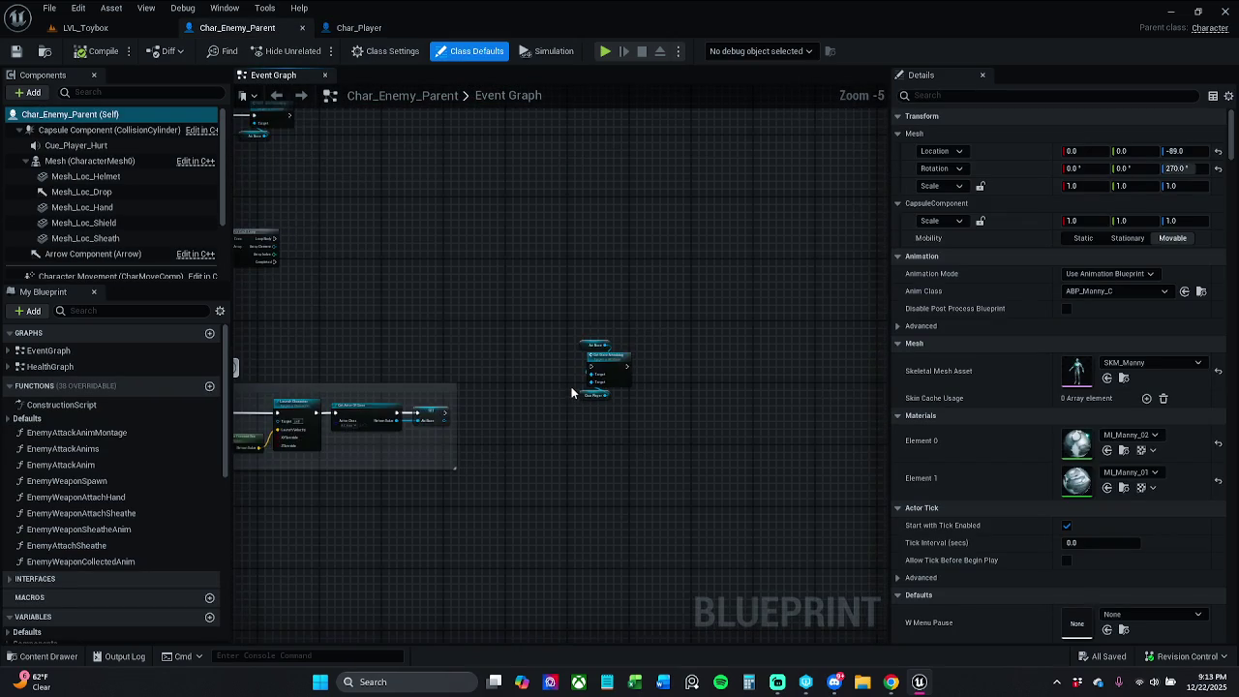
{"action": "scroll", "coordinate": [572, 387], "scroll_direction": "up", "scroll_amount": 5}
{"action": "scroll", "coordinate": [542, 381], "scroll_direction": "down", "scroll_amount": 4}
{"action": "left_click_drag", "start_coordinate": [514, 379], "coordinate": [685, 350]}
{"action": "left_click_drag", "start_coordinate": [775, 366], "coordinate": [858, 244]}
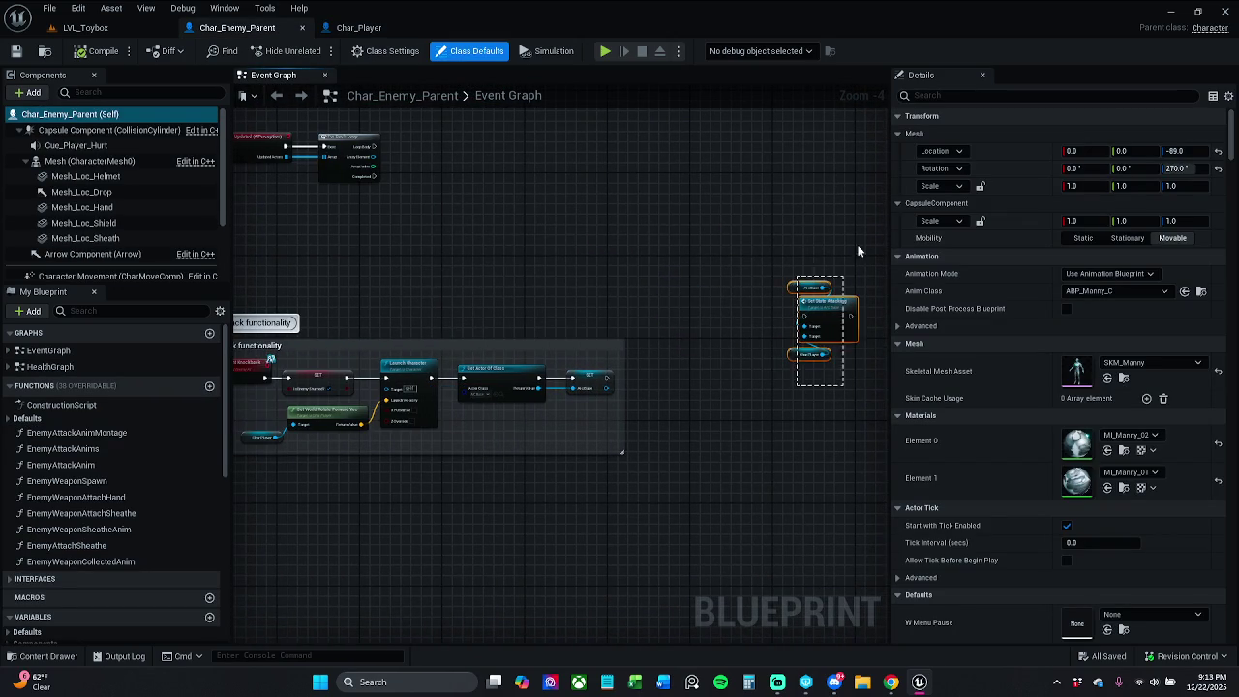
{"action": "left_click_drag", "start_coordinate": [832, 309], "coordinate": [718, 369]}
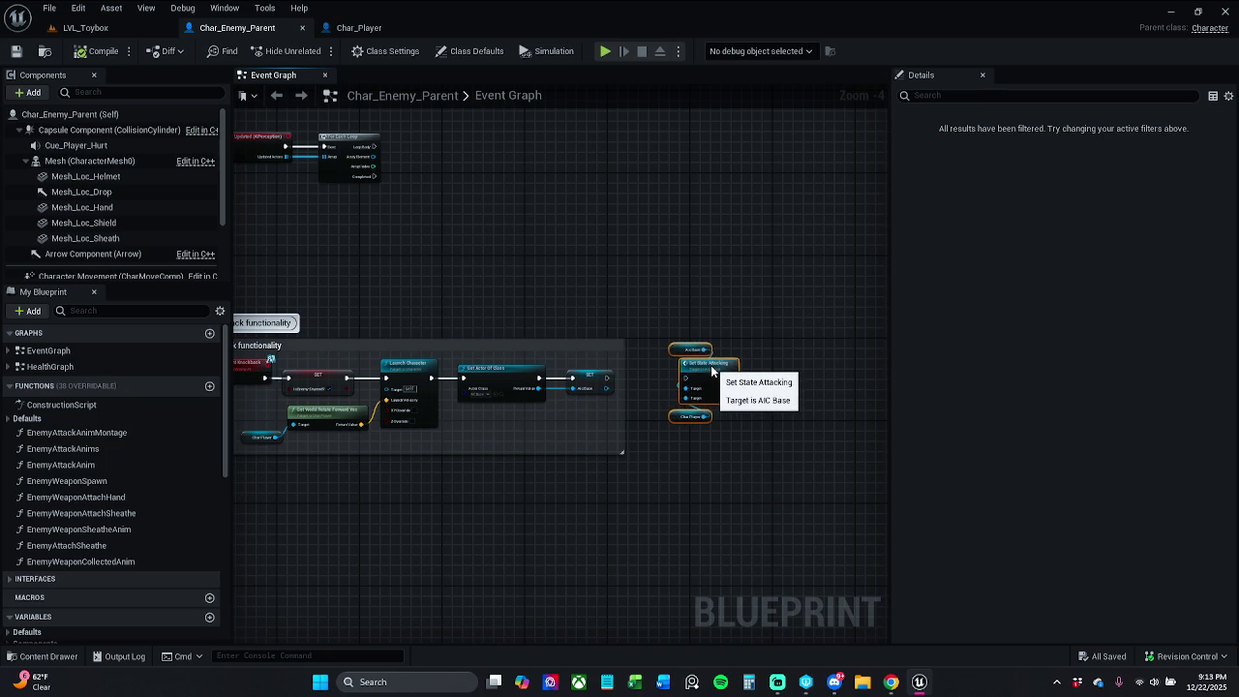
{"action": "left_click", "coordinate": [646, 367]}
Wire the Aic Base SET node to Set State Attacking and open that function's graph
{"action": "scroll", "coordinate": [664, 376], "scroll_direction": "up", "scroll_amount": 4}
{"action": "left_click_drag", "start_coordinate": [547, 380], "coordinate": [704, 381]}
{"action": "left_click", "coordinate": [728, 364]}
{"action": "double_click", "coordinate": [728, 364]}
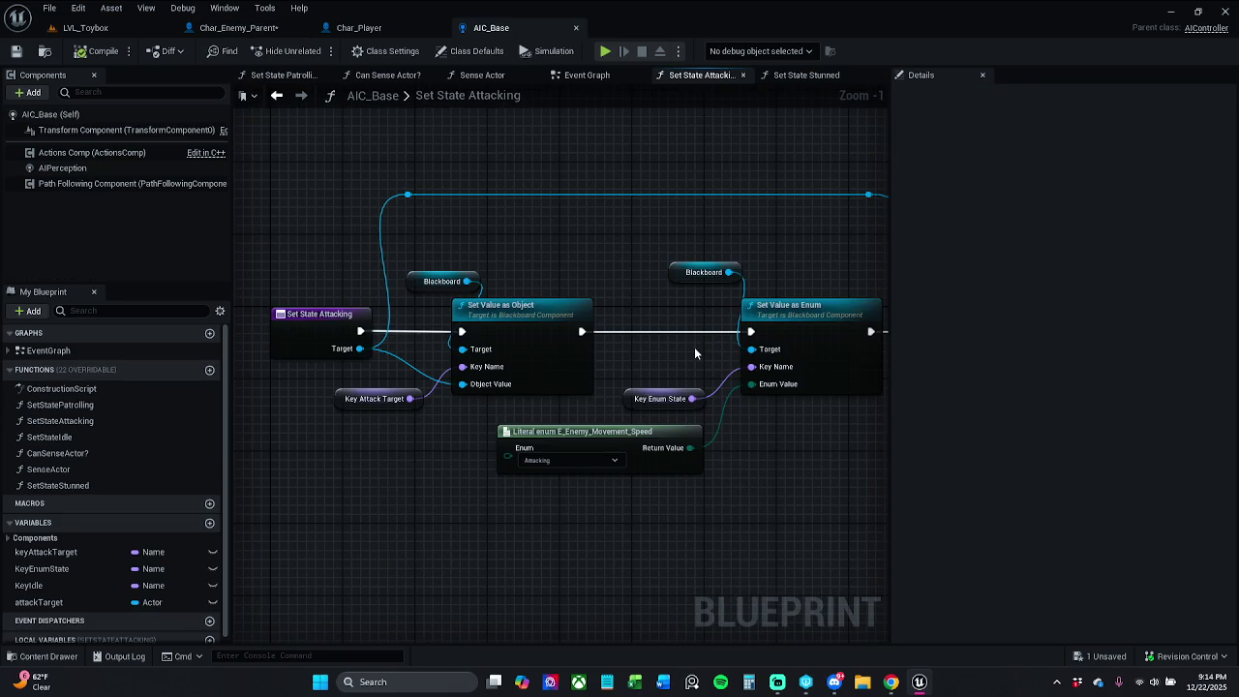
{"action": "scroll", "coordinate": [522, 339], "scroll_direction": "up", "scroll_amount": 1}
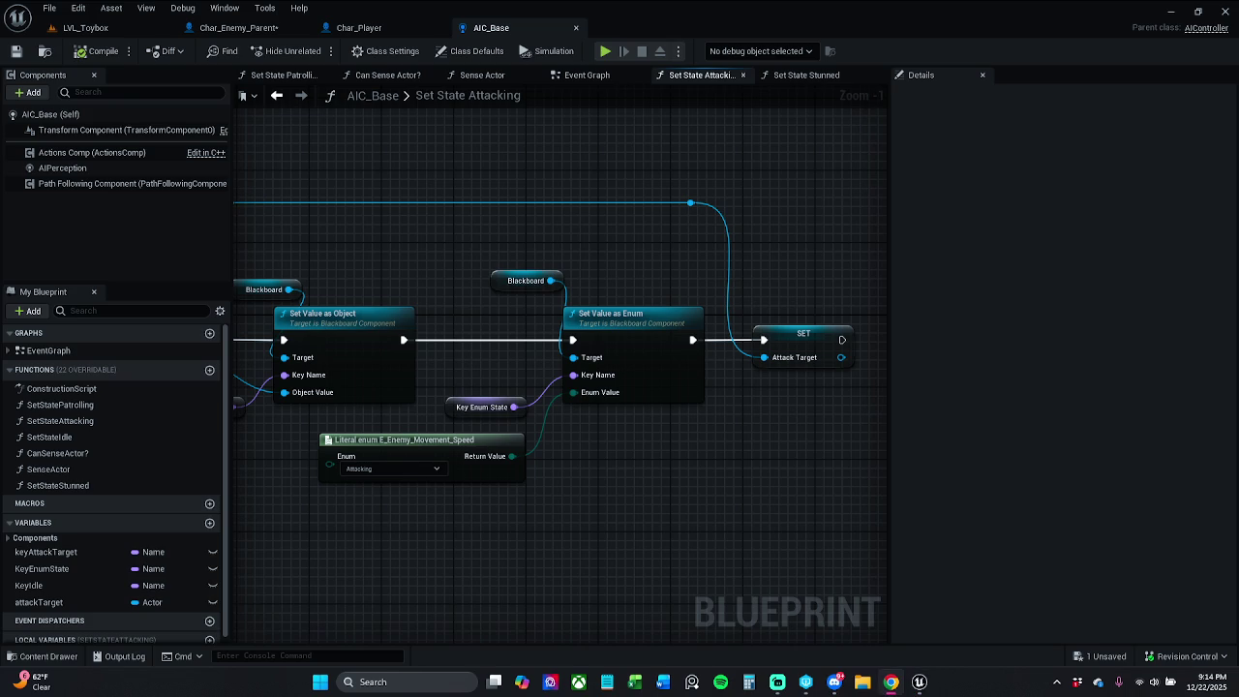
{"action": "left_click_drag", "start_coordinate": [517, 475], "coordinate": [578, 468]}
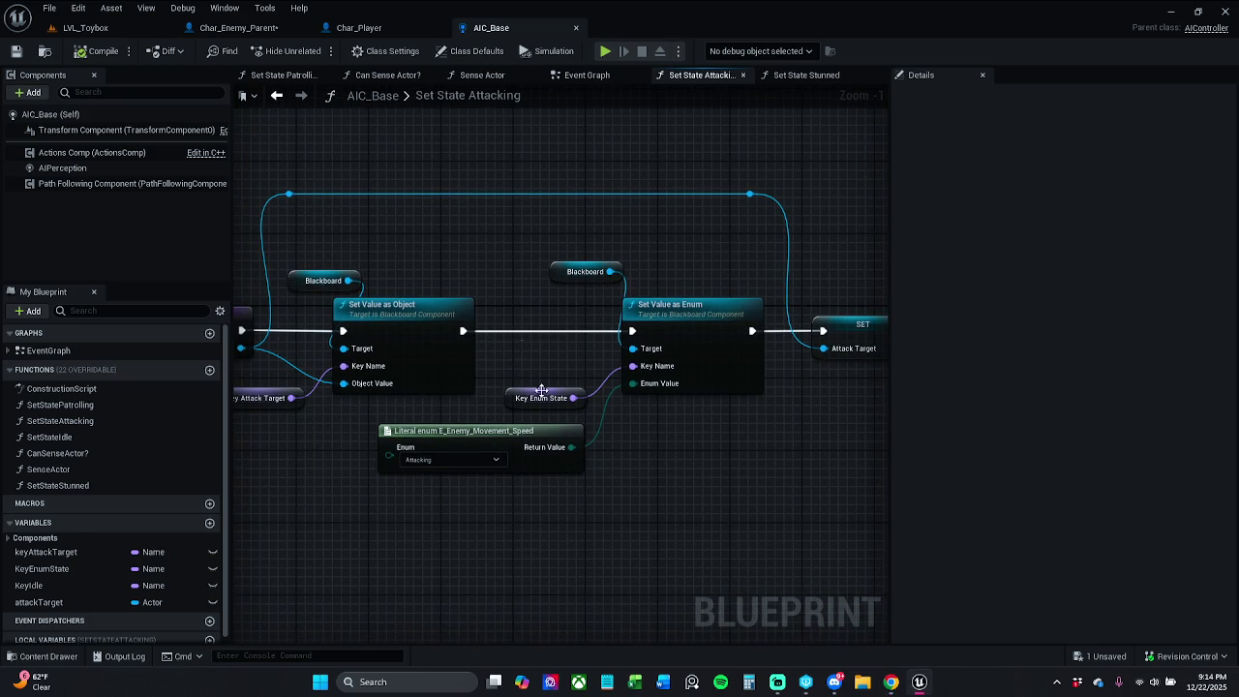
Check the Launch Character node in Char_Enemy_Parent, then return to LVL_Toybox
{"action": "left_click", "coordinate": [276, 29]}
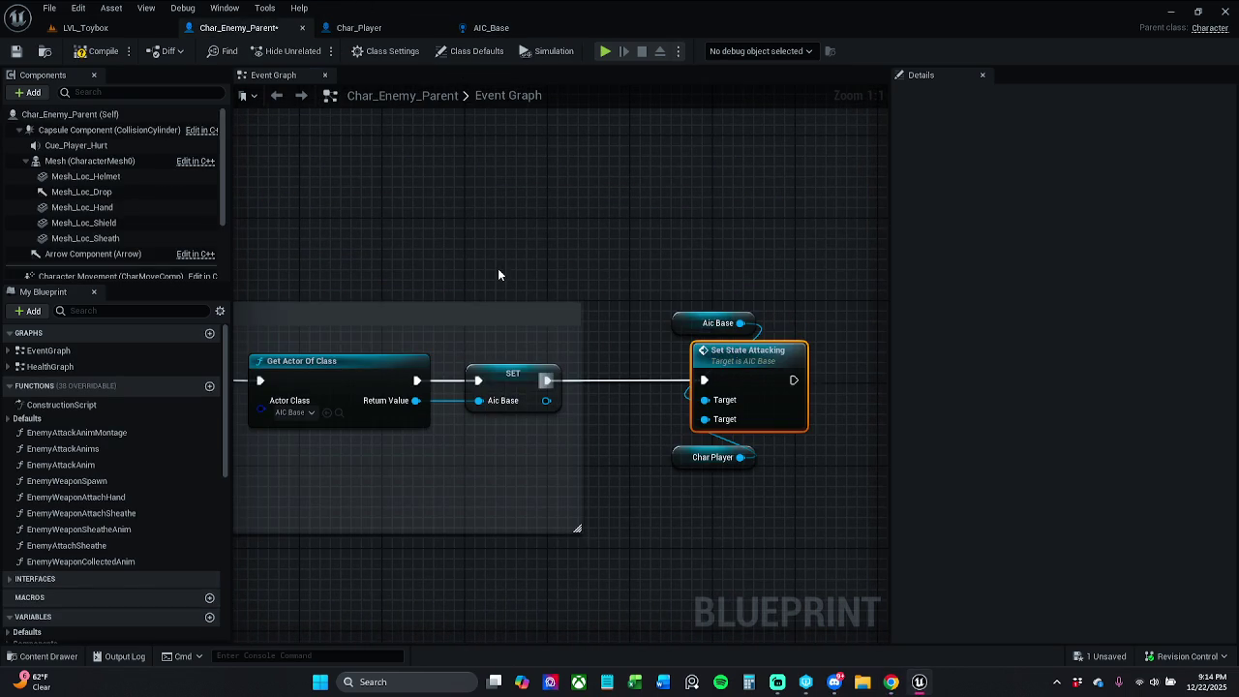
{"action": "mouse_move", "coordinate": [429, 197]}
{"action": "left_mouse_down"}
{"action": "mouse_move", "coordinate": [644, 192]}
{"action": "mouse_move", "coordinate": [481, 172]}
{"action": "mouse_move", "coordinate": [945, 170]}
{"action": "mouse_move", "coordinate": [404, 159]}
{"action": "left_mouse_up"}
{"action": "left_click", "coordinate": [87, 27]}
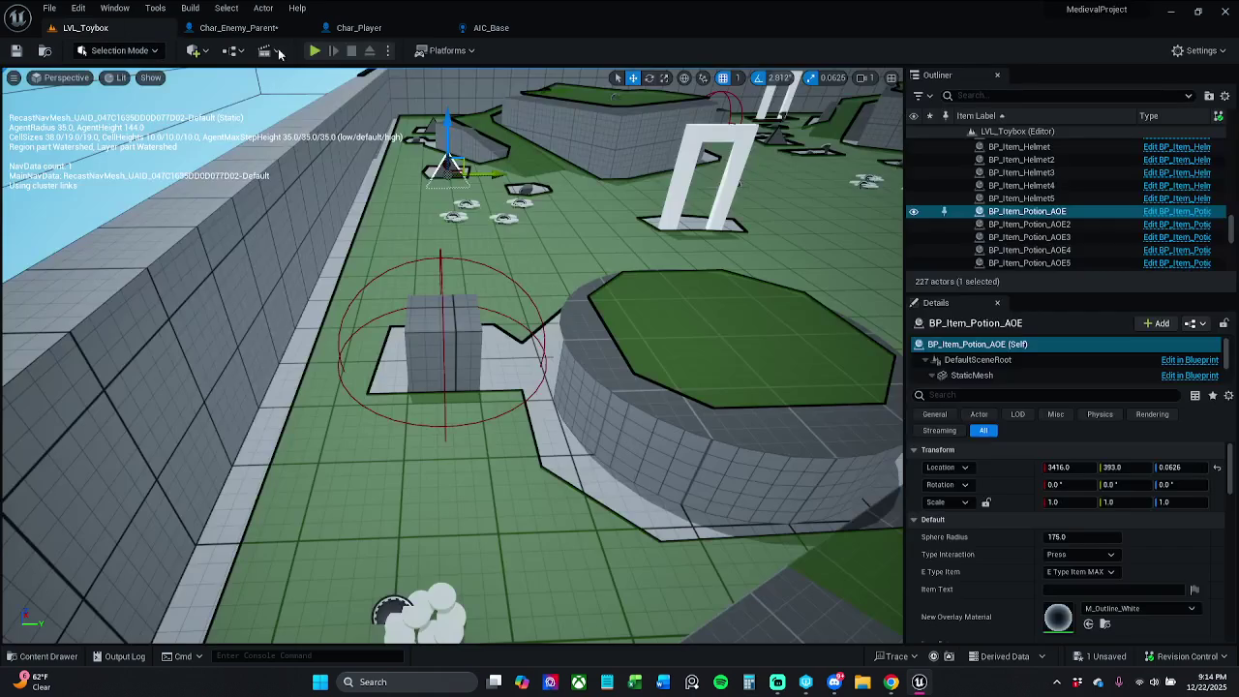
{"action": "left_click", "coordinate": [314, 52]}
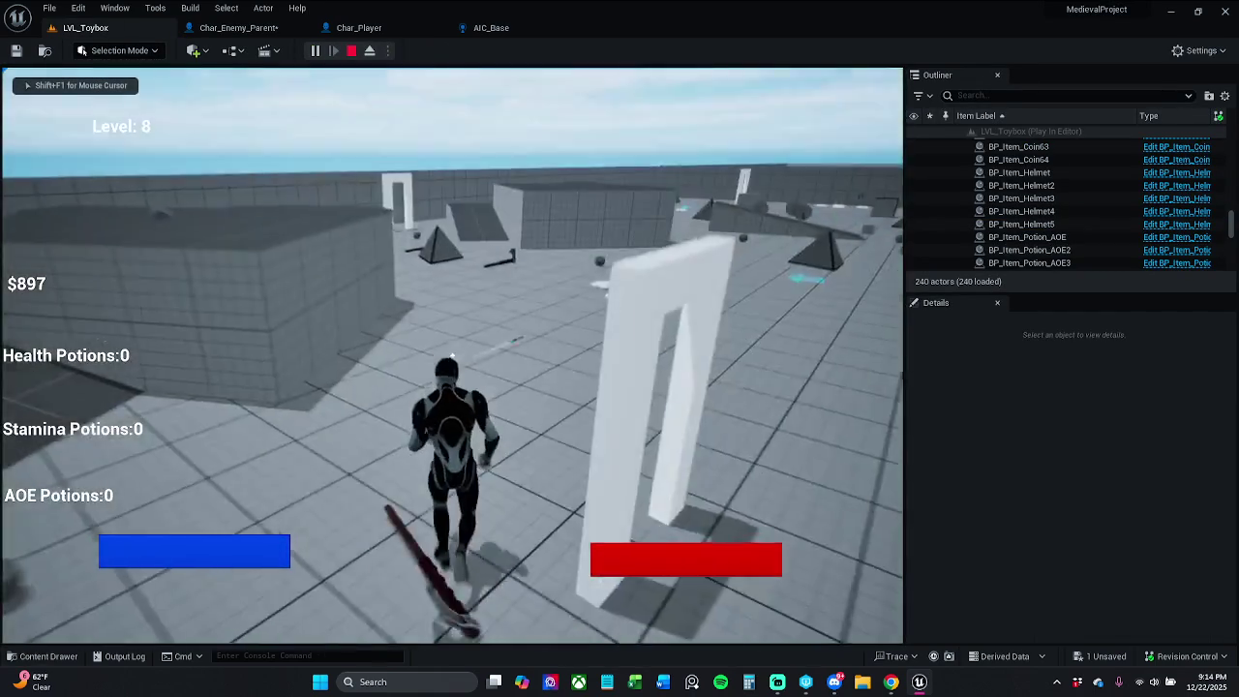
{"action": "key", "text": "shift"}
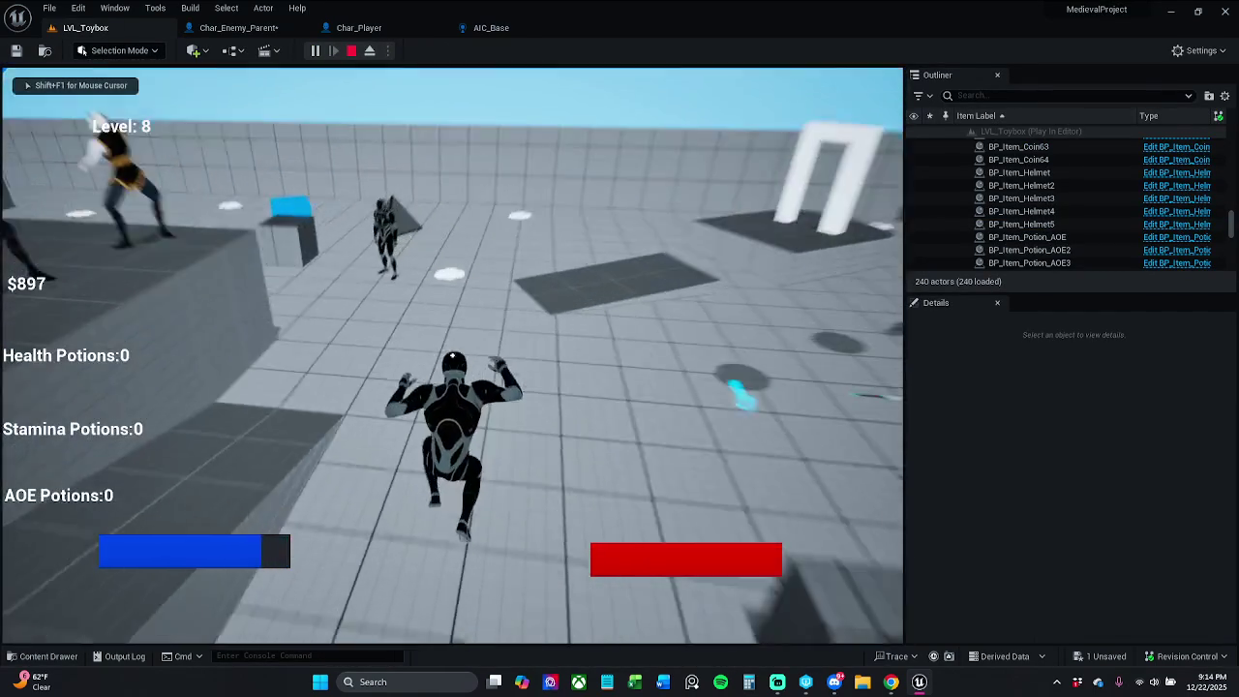
{"action": "key", "text": "w"}
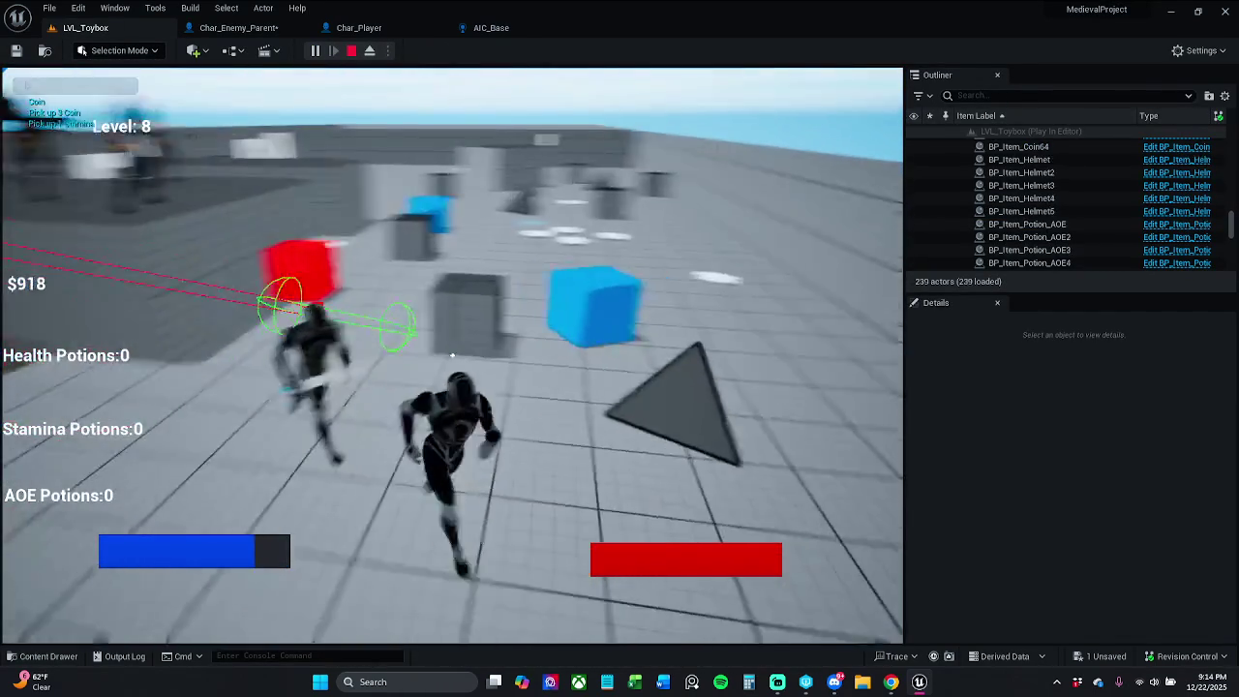
{"action": "key", "text": "space"}
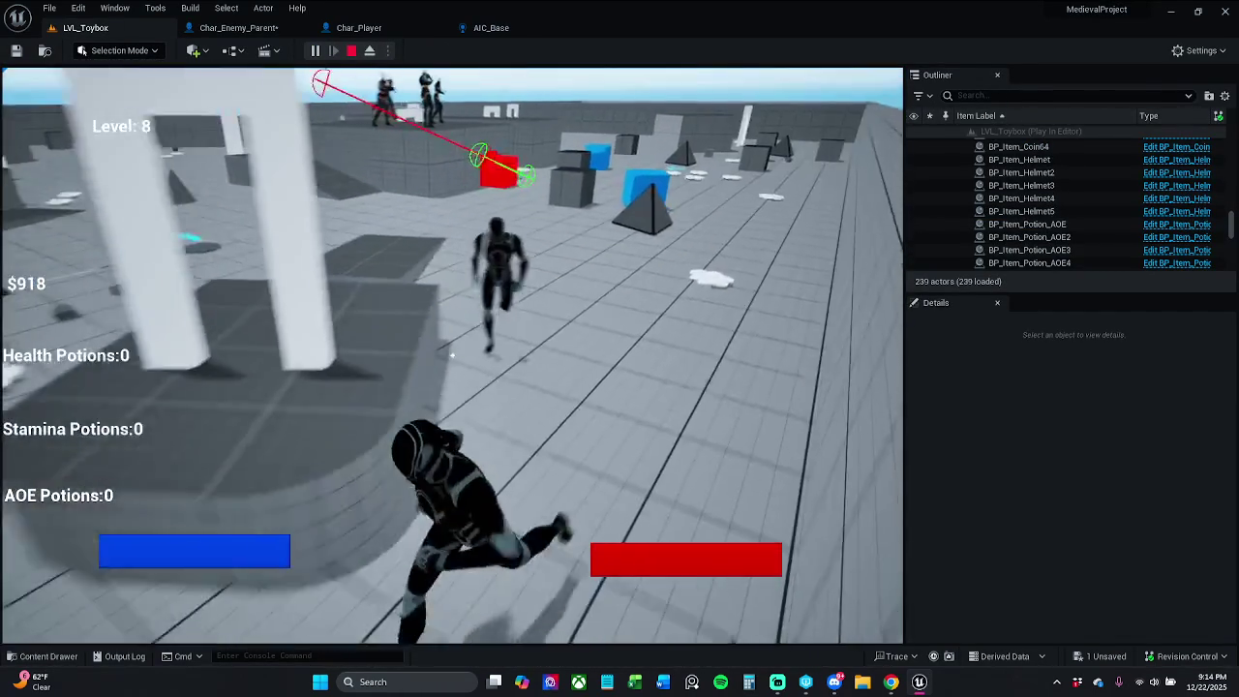
{"action": "key", "text": "w"}
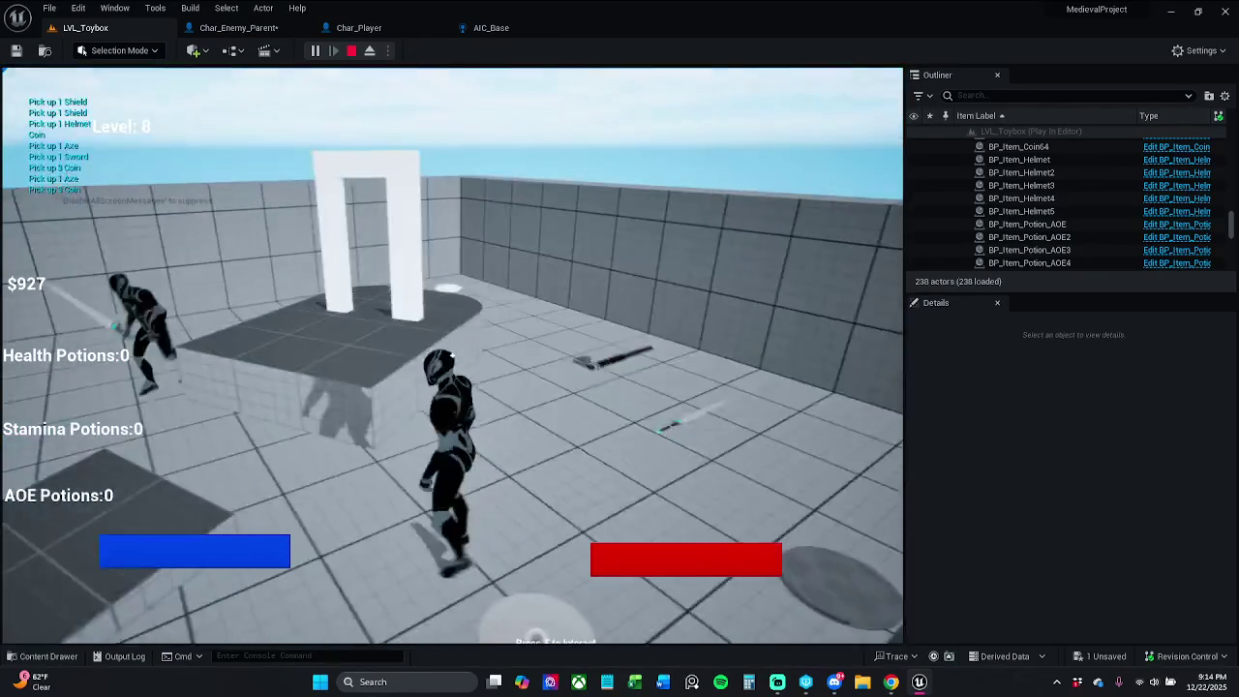
{"action": "key", "text": "w"}
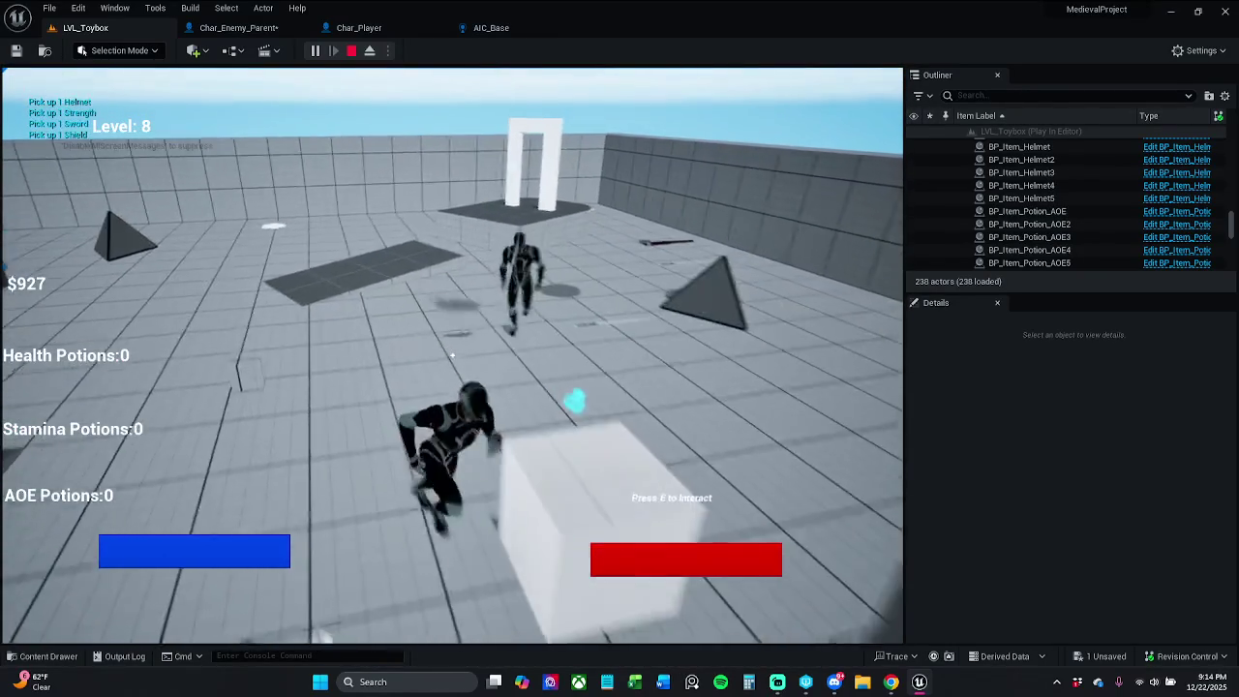
{"action": "key", "text": "w"}
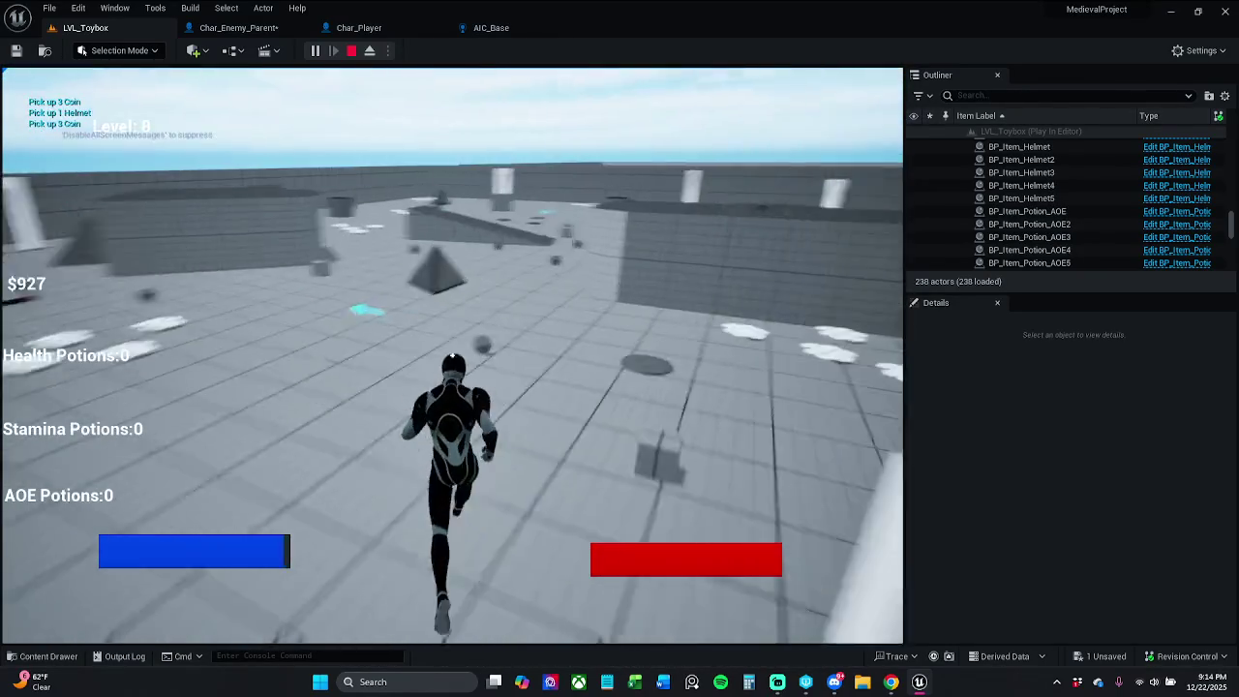
{"action": "key", "text": "w"}
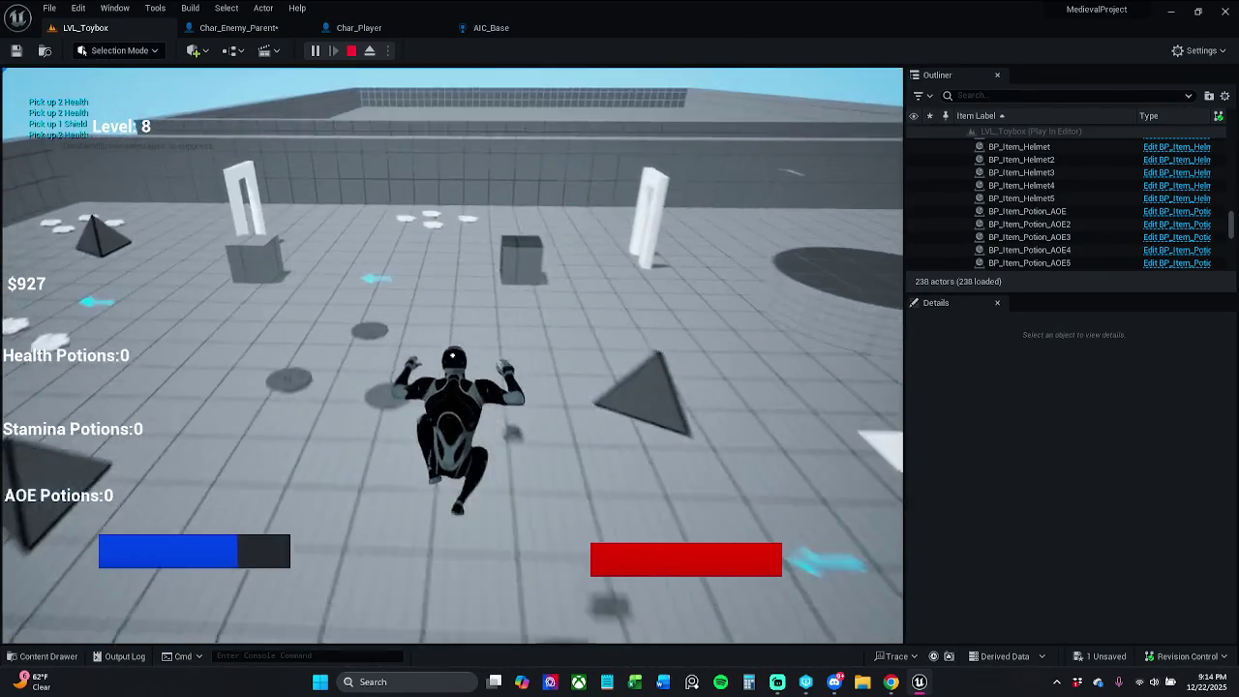
{"action": "key", "text": "w"}
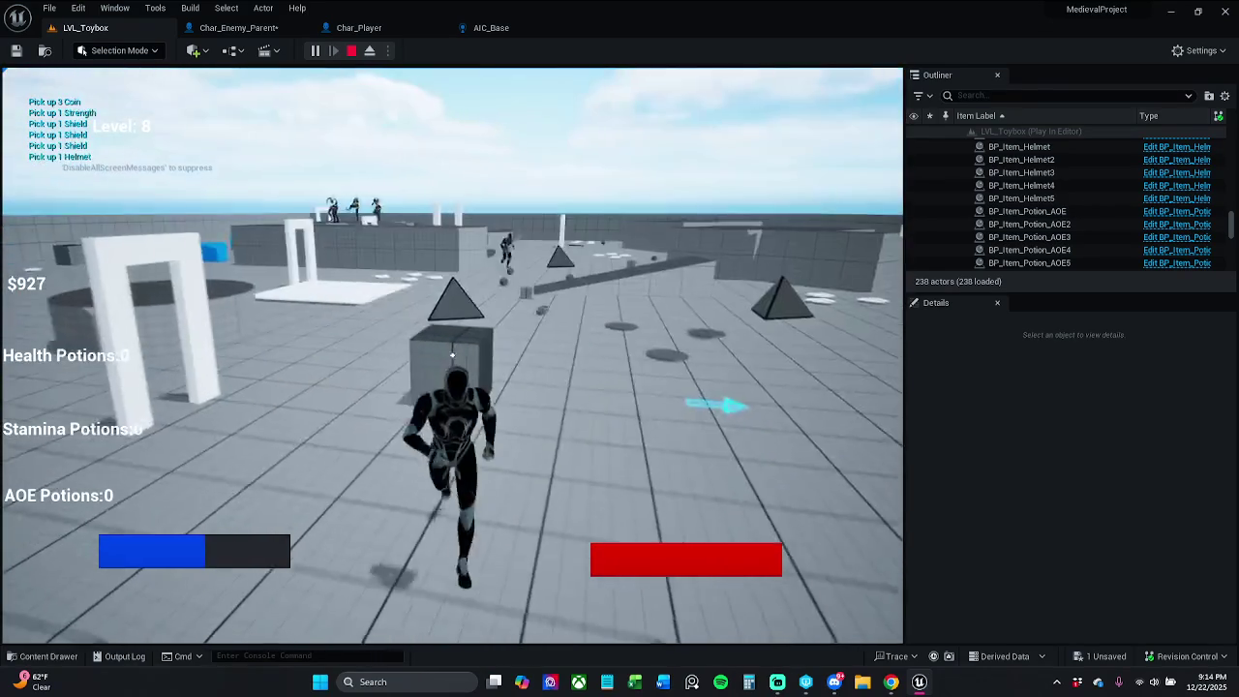
{"action": "key", "text": "Escape"}
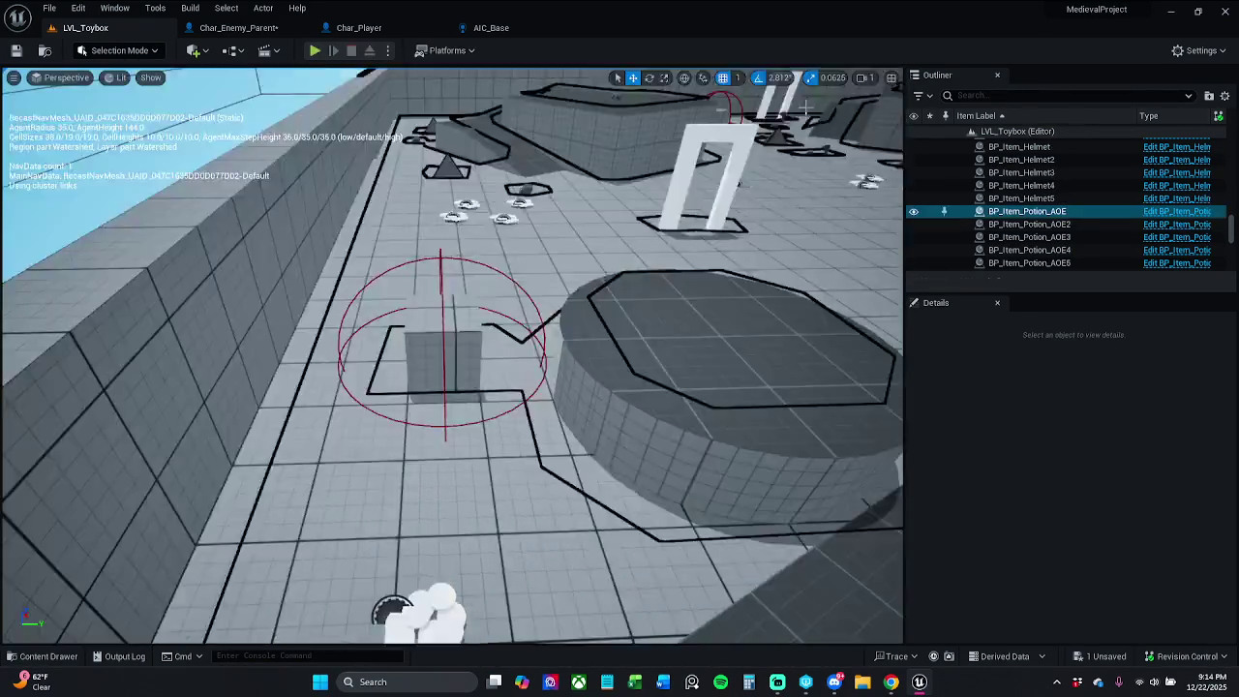
{"action": "left_click", "coordinate": [238, 27]}
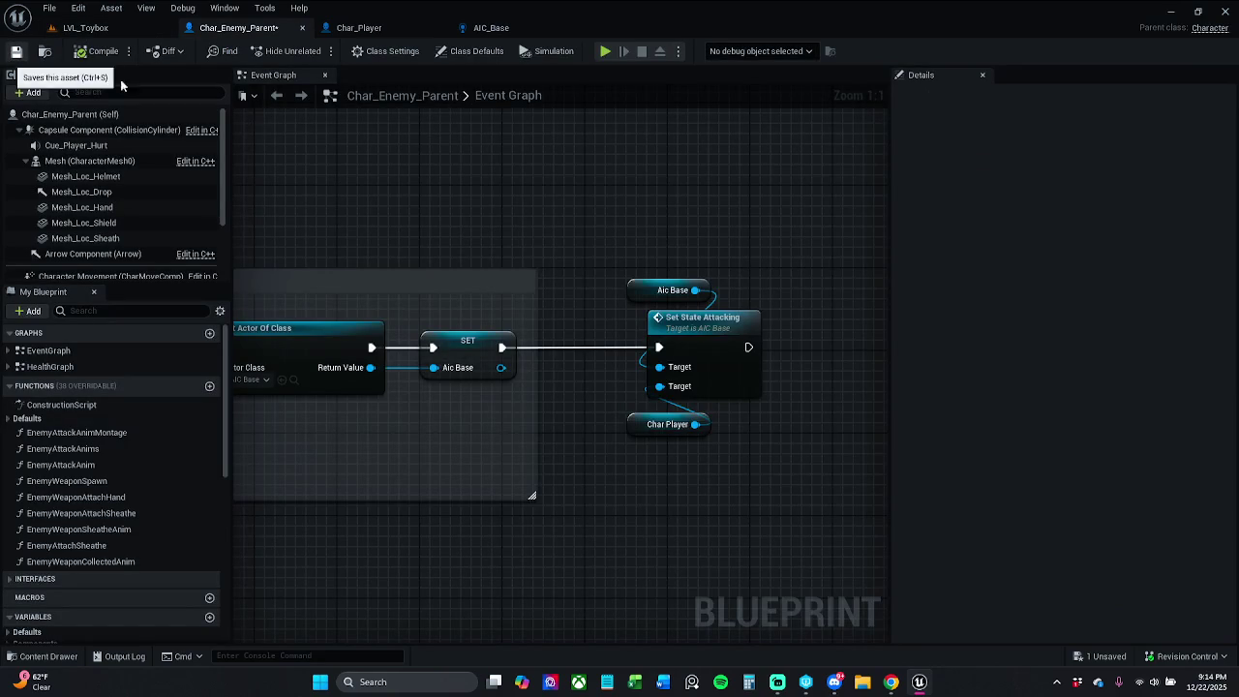
Make Char_Enemy_Parent writable, nudge the Aic Base, Set State Attacking and Char Player nodes left, and save
{"action": "left_click", "coordinate": [15, 50]}
{"action": "left_click", "coordinate": [727, 486]}
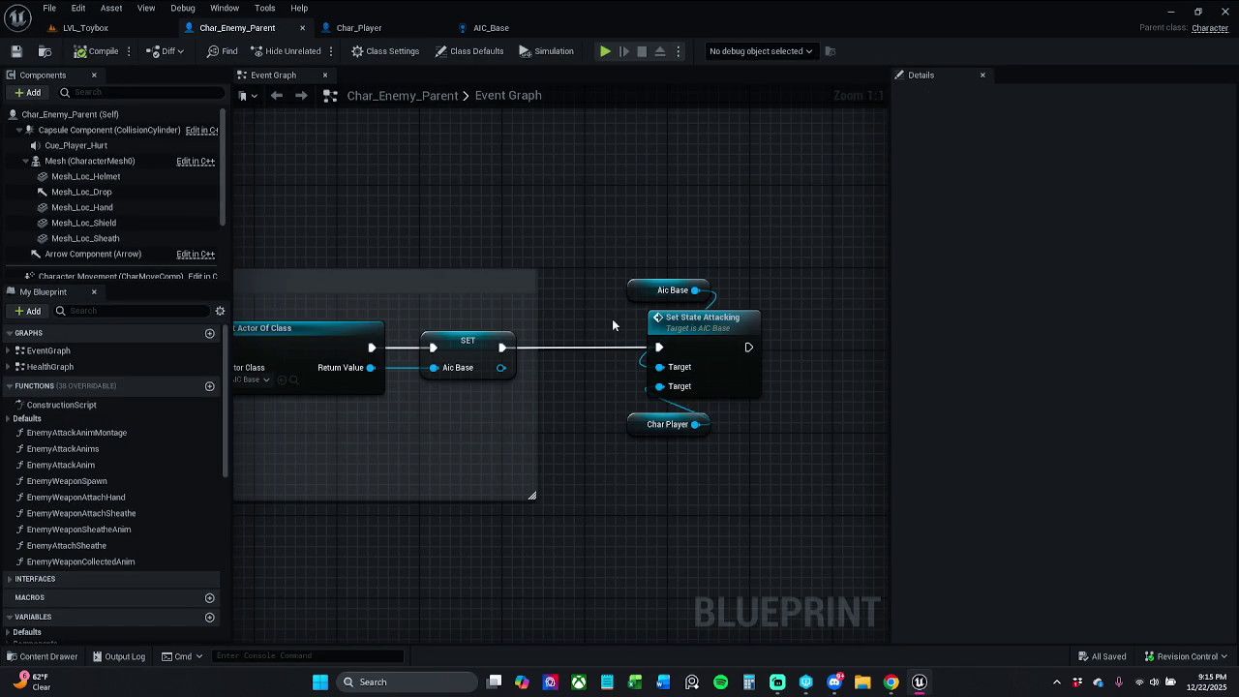
{"action": "scroll", "coordinate": [605, 319], "scroll_direction": "down", "scroll_amount": 1}
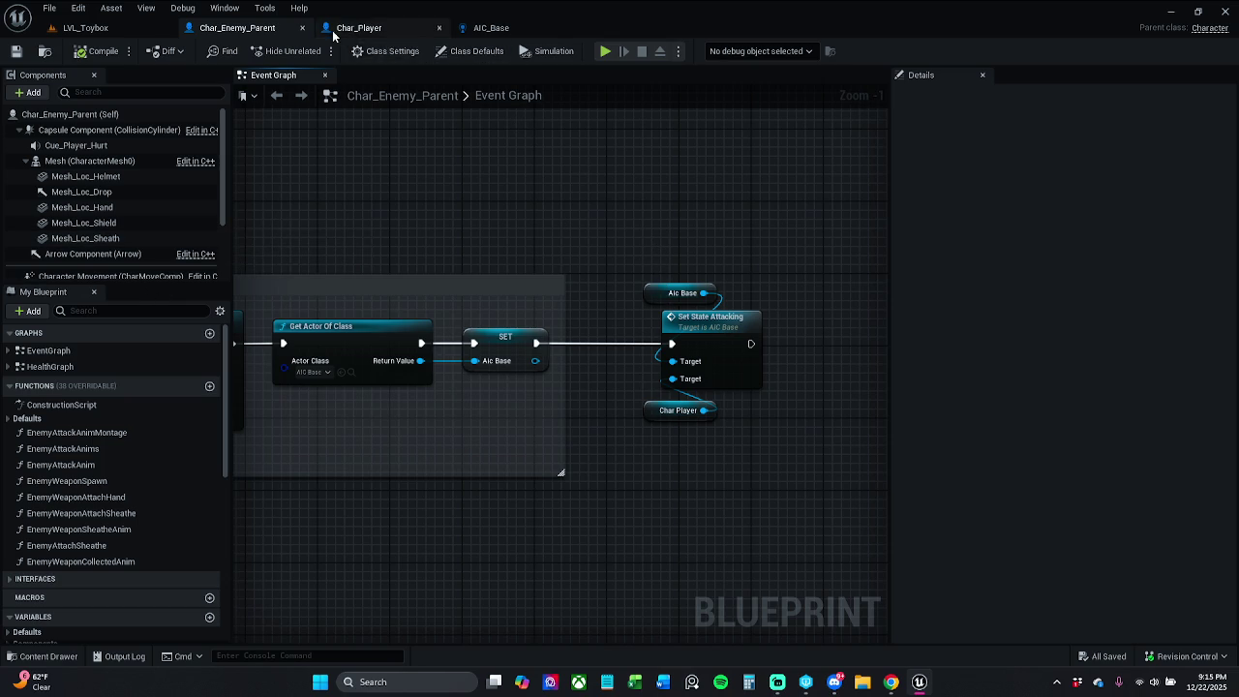
{"action": "mouse_move", "coordinate": [523, 168]}
{"action": "left_mouse_down"}
{"action": "mouse_move", "coordinate": [808, 194]}
{"action": "mouse_move", "coordinate": [736, 213]}
{"action": "mouse_move", "coordinate": [803, 222]}
{"action": "mouse_move", "coordinate": [559, 198]}
{"action": "mouse_move", "coordinate": [426, 206]}
{"action": "left_mouse_up"}
{"action": "scroll", "coordinate": [736, 213], "scroll_direction": "down", "scroll_amount": 1}
{"action": "mouse_move", "coordinate": [653, 220]}
{"action": "left_mouse_down"}
{"action": "mouse_move", "coordinate": [741, 267]}
{"action": "mouse_move", "coordinate": [742, 366]}
{"action": "left_mouse_up"}
{"action": "left_click_drag", "start_coordinate": [738, 303], "coordinate": [730, 303]}
{"action": "left_click", "coordinate": [752, 226]}
{"action": "left_click", "coordinate": [17, 52]}
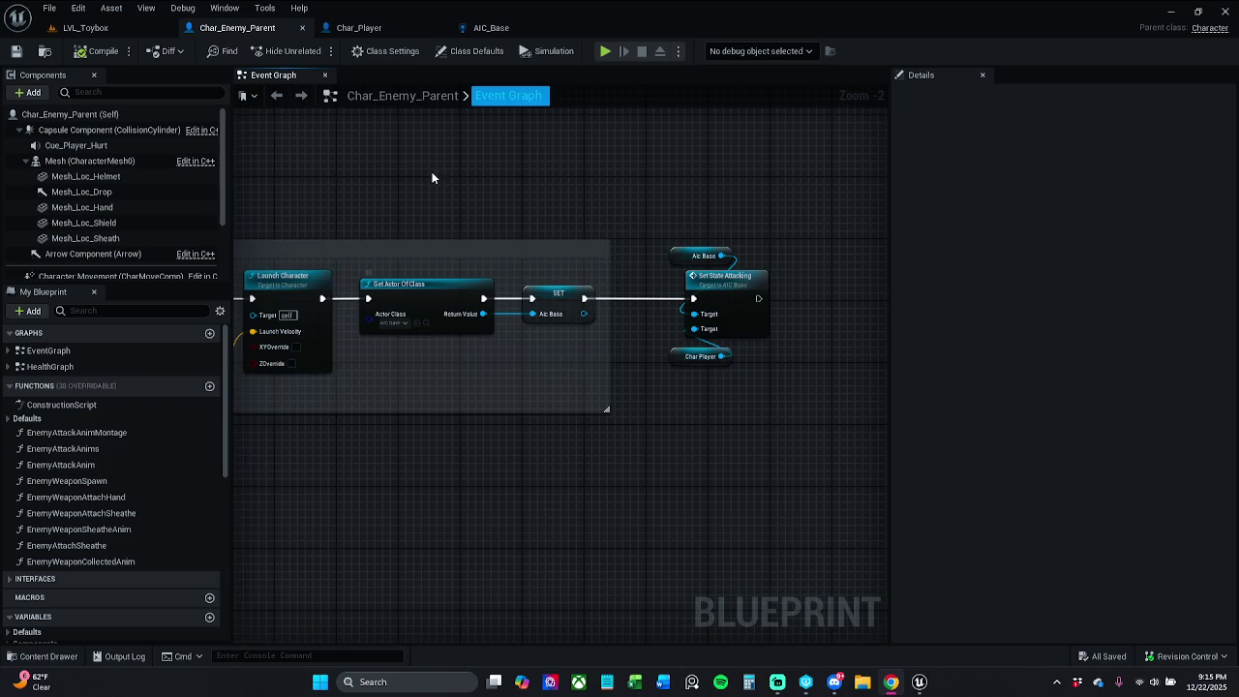
Pan the event graph to On Target Perception Updated feeding Sense Actor and AI MoveTo
{"action": "left_click_drag", "start_coordinate": [432, 172], "coordinate": [570, 176]}
{"action": "scroll", "coordinate": [452, 241], "scroll_direction": "down", "scroll_amount": 7}
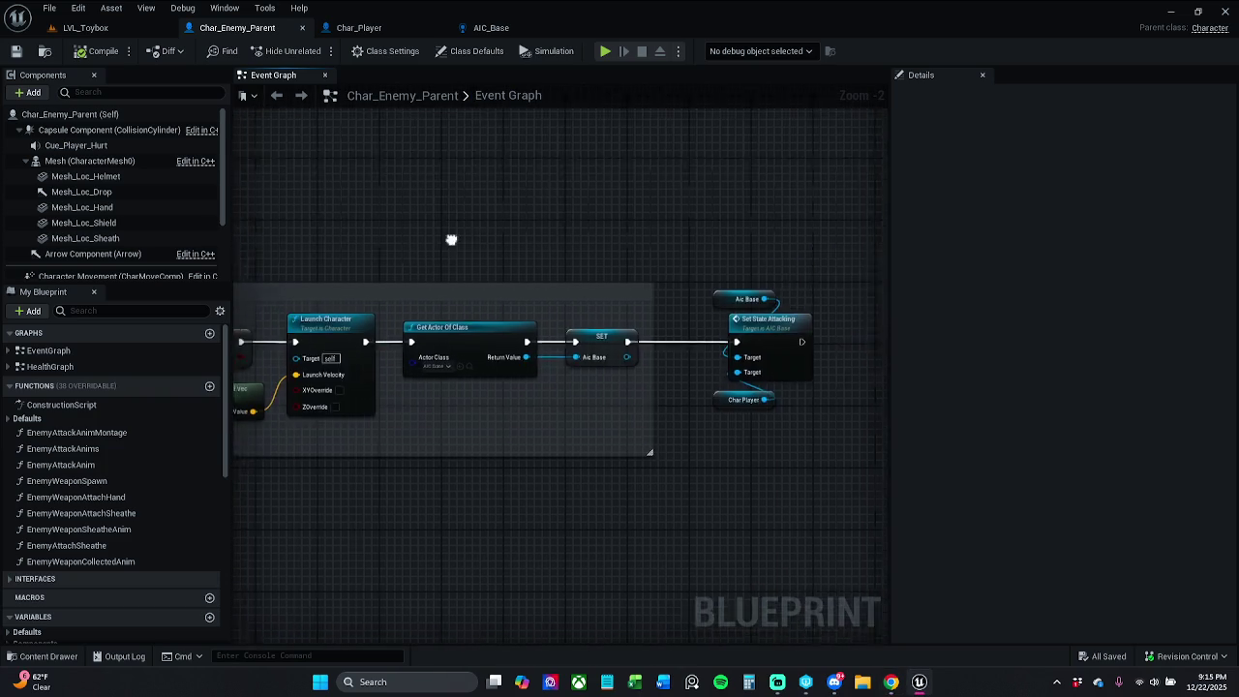
{"action": "mouse_move", "coordinate": [429, 252]}
{"action": "left_mouse_down"}
{"action": "mouse_move", "coordinate": [504, 345]}
{"action": "mouse_move", "coordinate": [505, 598]}
{"action": "left_mouse_up"}
{"action": "scroll", "coordinate": [558, 472], "scroll_direction": "up", "scroll_amount": 5}
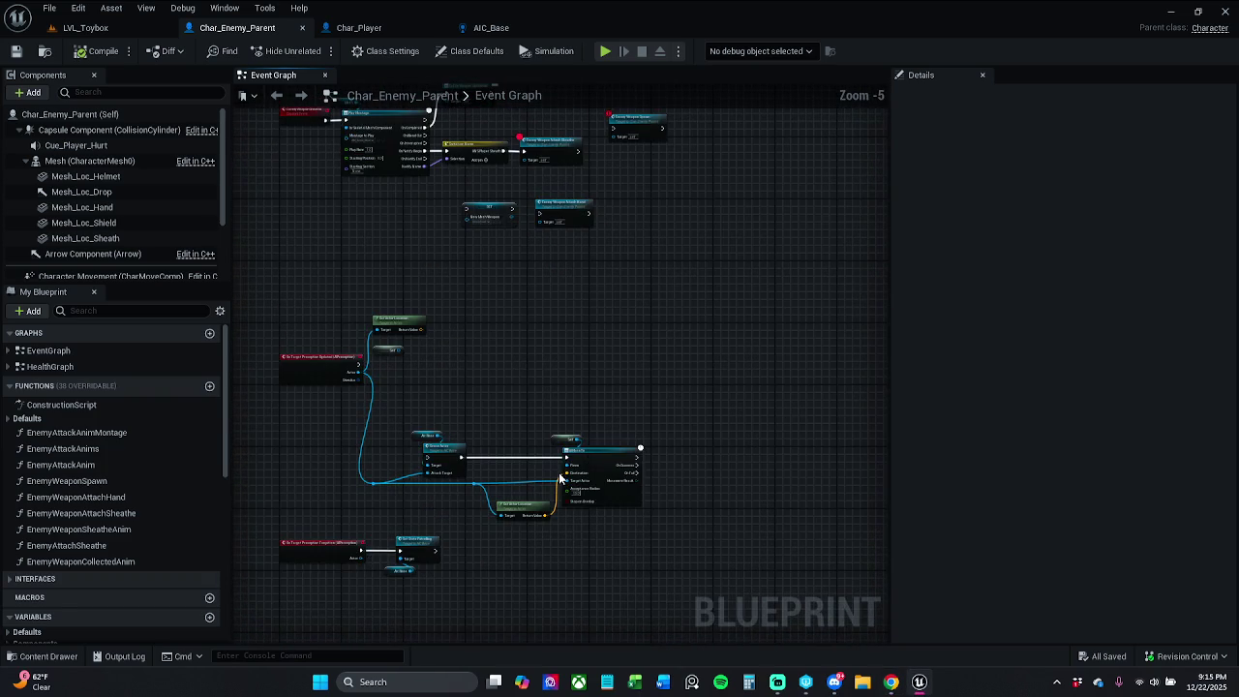
{"action": "scroll", "coordinate": [475, 466], "scroll_direction": "up", "scroll_amount": 3}
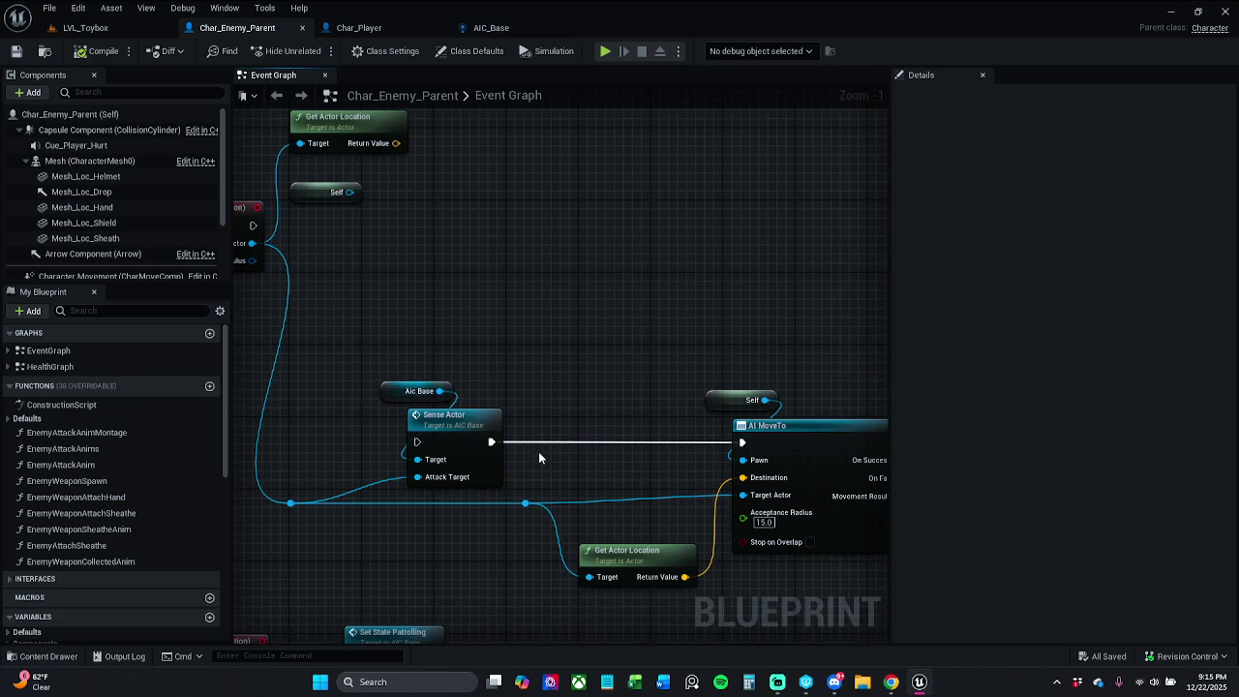
{"action": "left_click_drag", "start_coordinate": [538, 451], "coordinate": [639, 419]}
{"action": "mouse_move", "coordinate": [381, 530]}
{"action": "left_mouse_down"}
{"action": "mouse_move", "coordinate": [567, 461]}
{"action": "mouse_move", "coordinate": [808, 299]}
{"action": "mouse_move", "coordinate": [877, 286]}
{"action": "left_mouse_up"}
{"action": "left_click", "coordinate": [709, 332]}
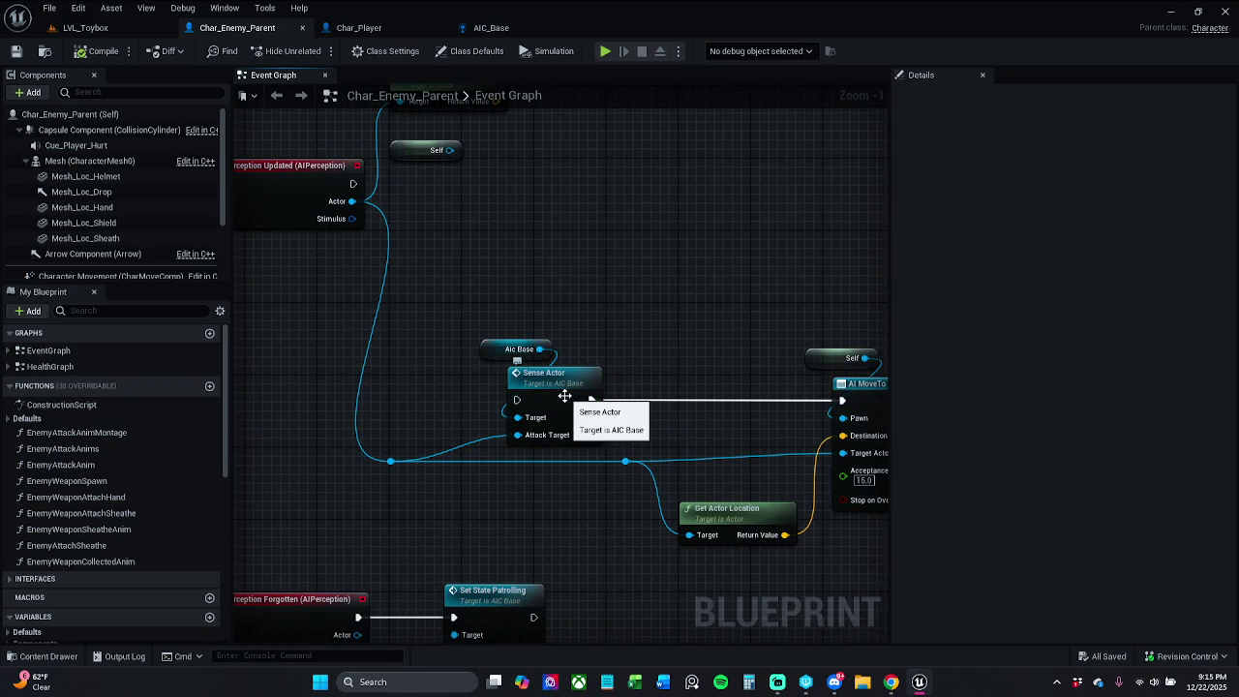
Look over AIC_Base's Sense Actor graph, then open Set State Patrolling from the Event Graph
{"action": "double_click", "coordinate": [563, 397]}
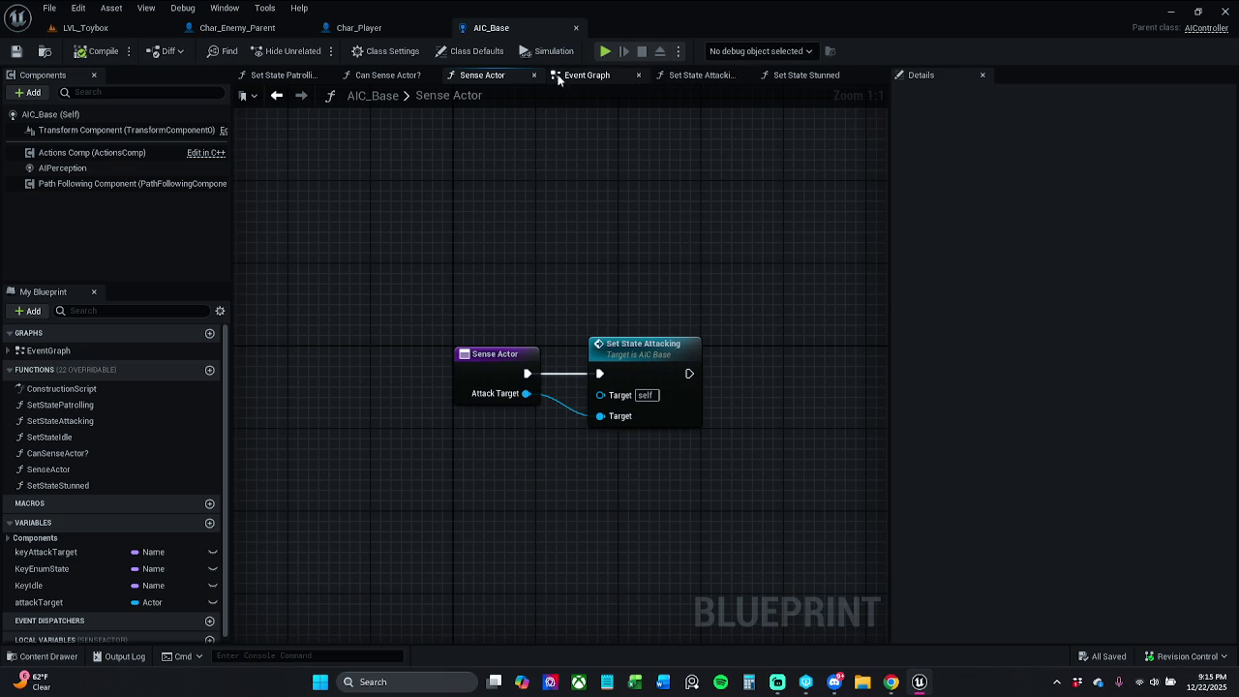
{"action": "left_click", "coordinate": [586, 74]}
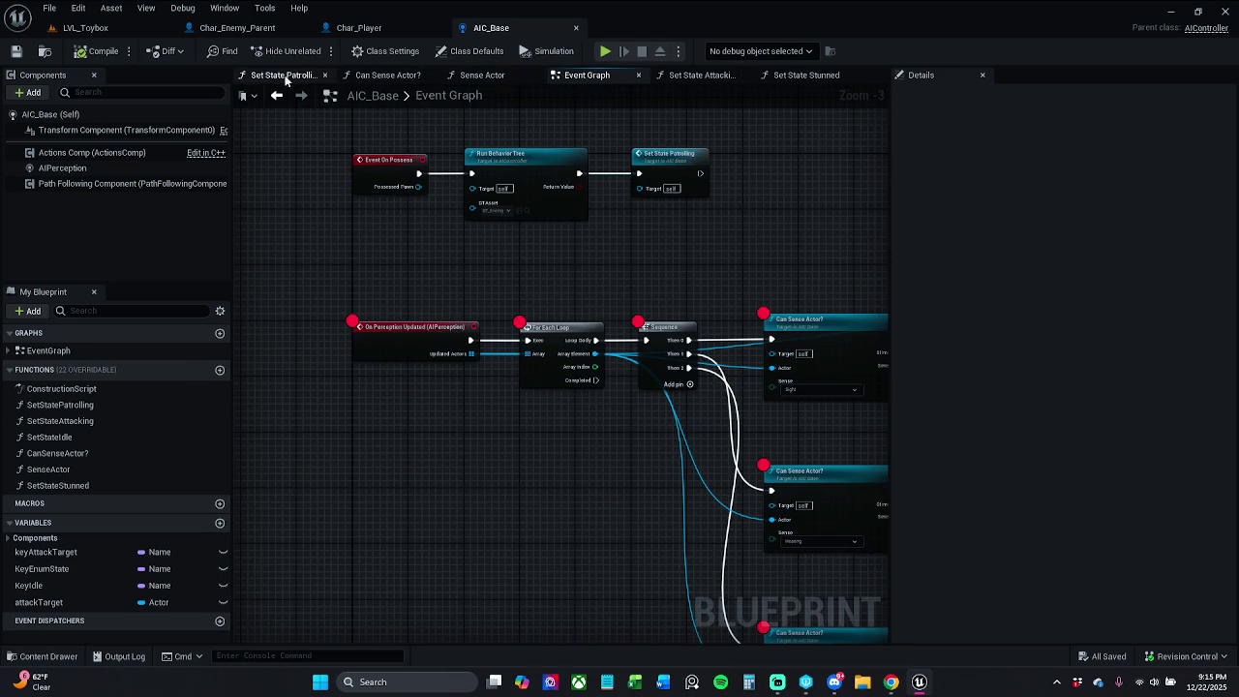
{"action": "left_click", "coordinate": [489, 74]}
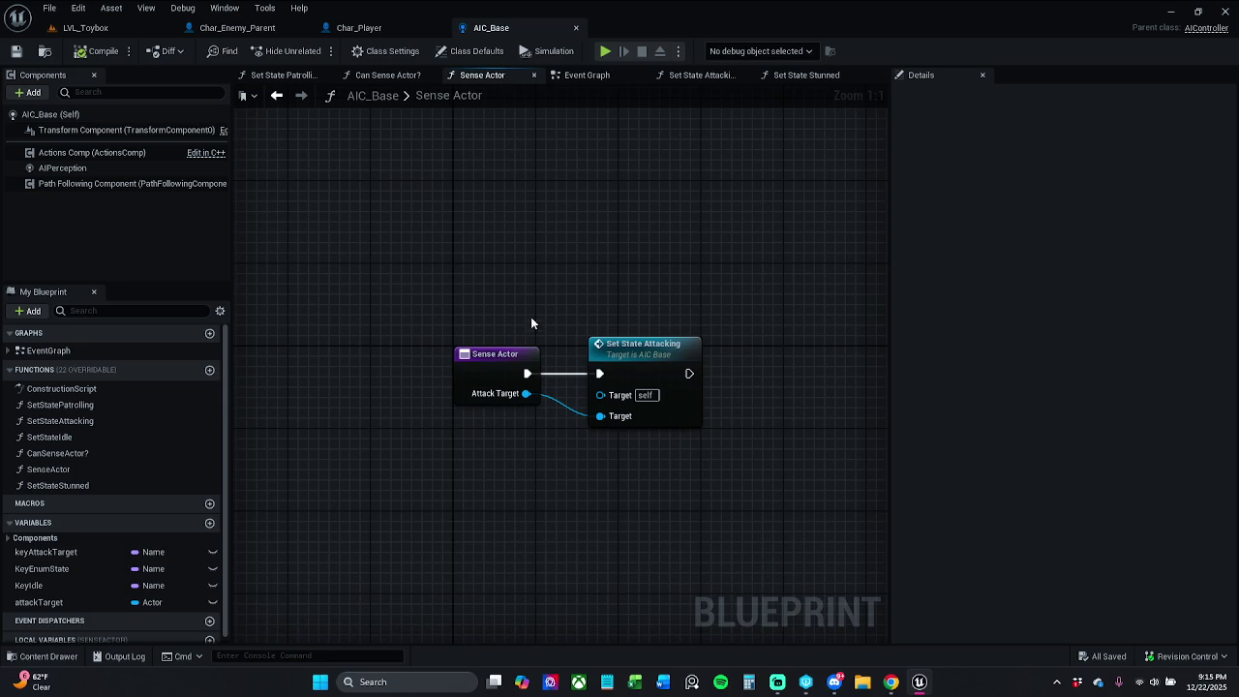
{"action": "left_click", "coordinate": [586, 74]}
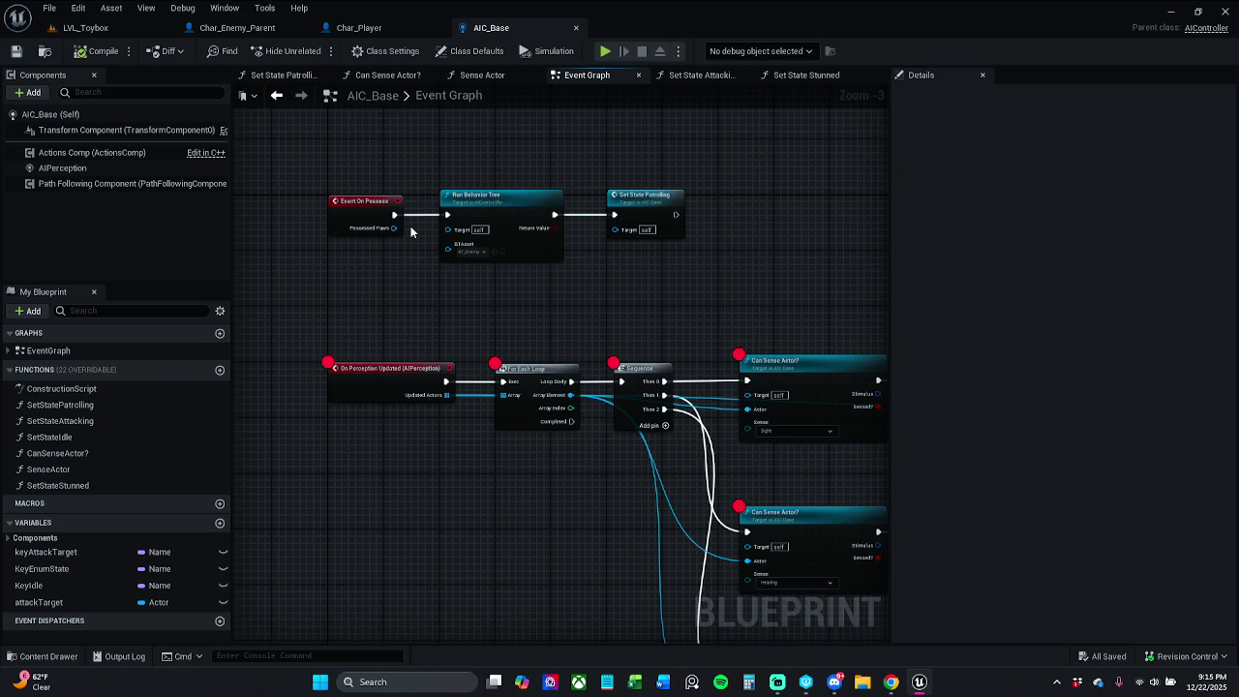
{"action": "scroll", "coordinate": [410, 225], "scroll_direction": "up", "scroll_amount": 2}
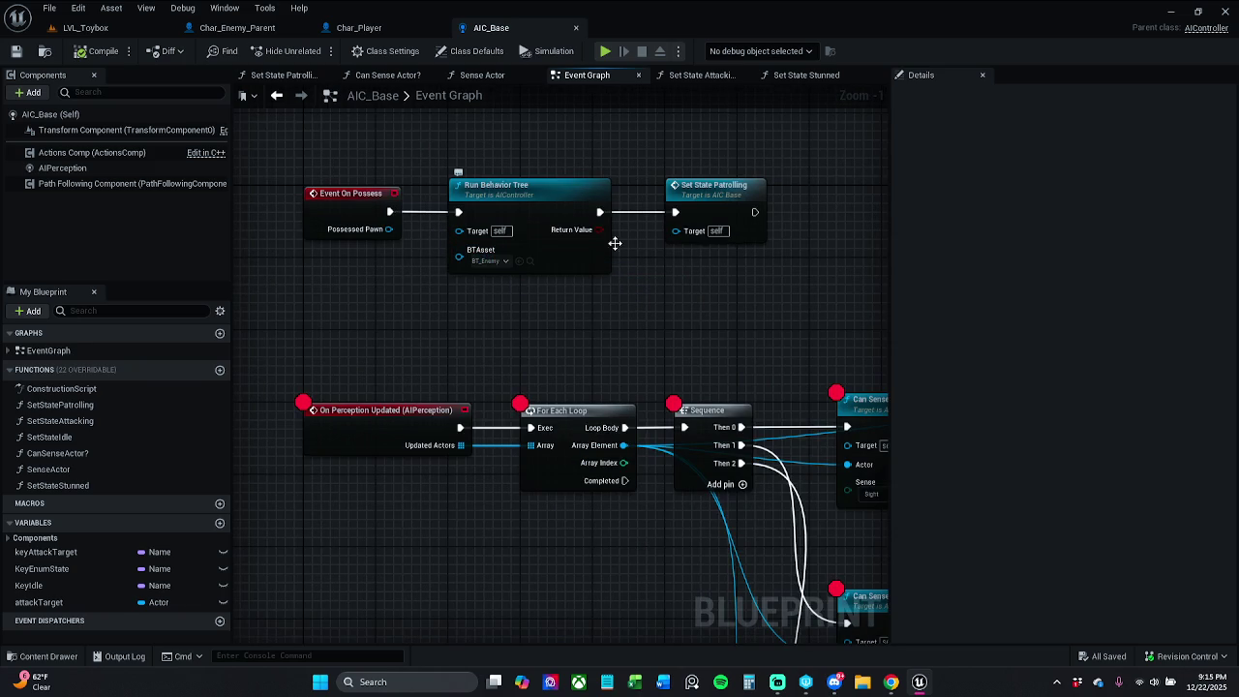
{"action": "left_click", "coordinate": [699, 209]}
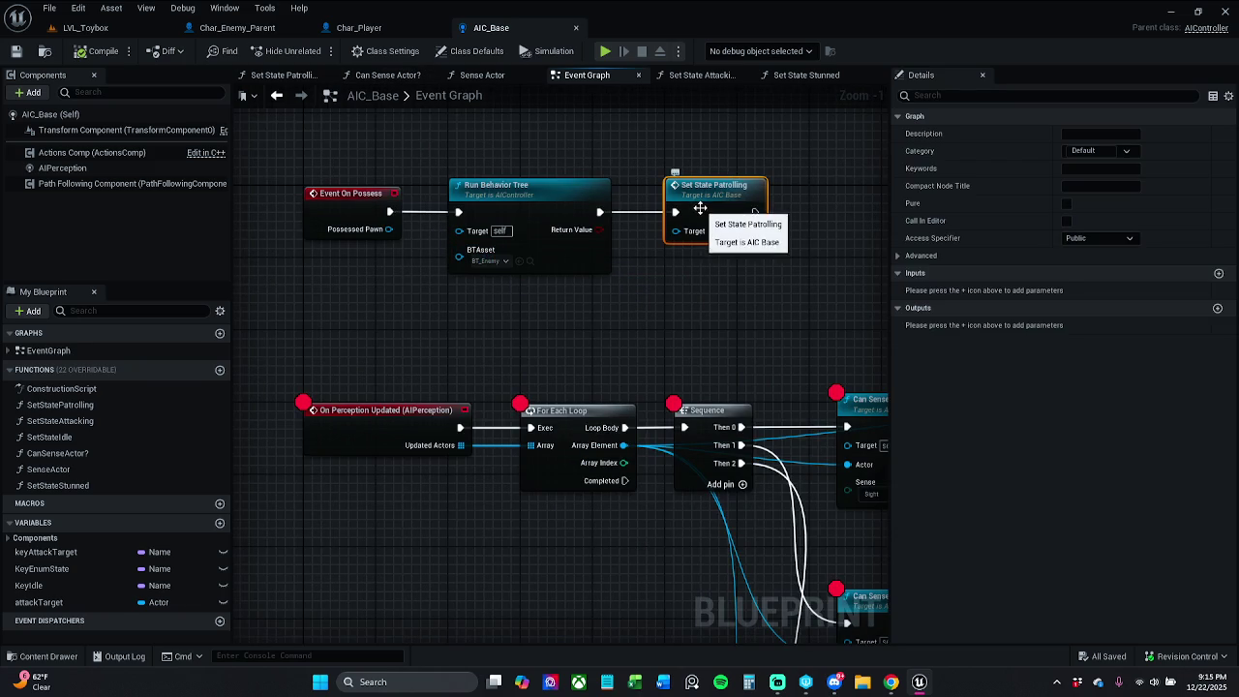
{"action": "double_click", "coordinate": [699, 209]}
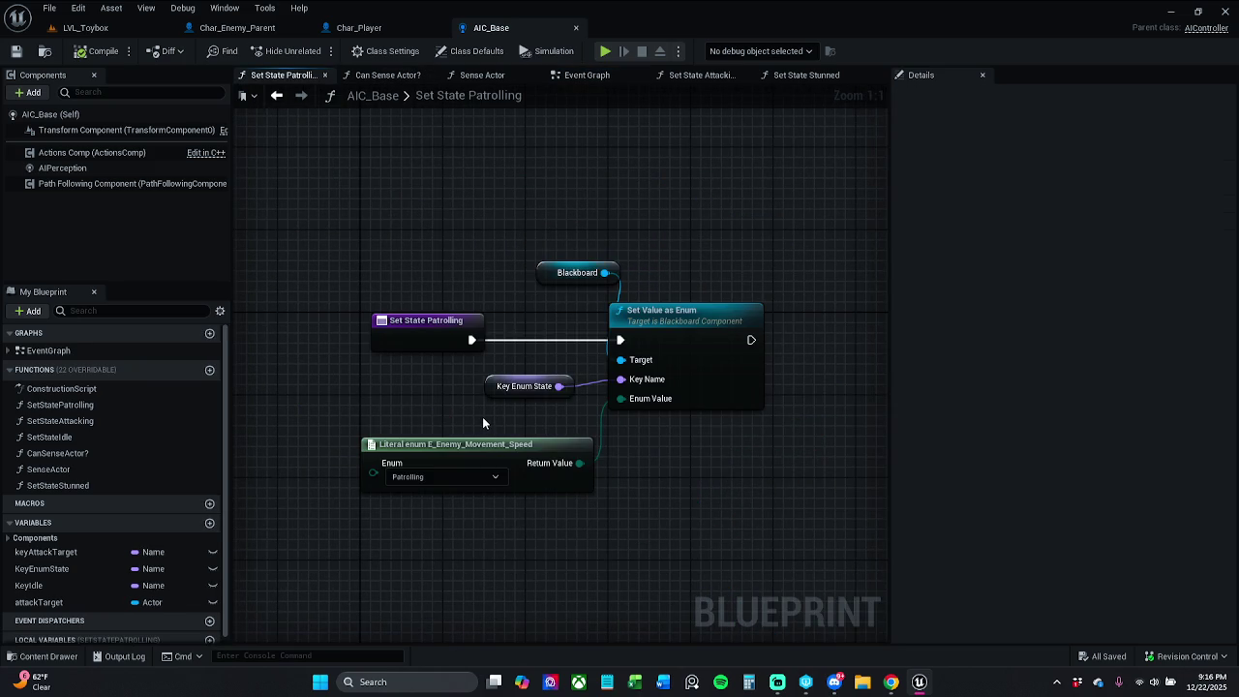
Inspect the Key Enum State variable and Blackboard component in Set State Patrolling's Details
{"action": "scroll", "coordinate": [82, 502], "scroll_direction": "down", "scroll_amount": 1}
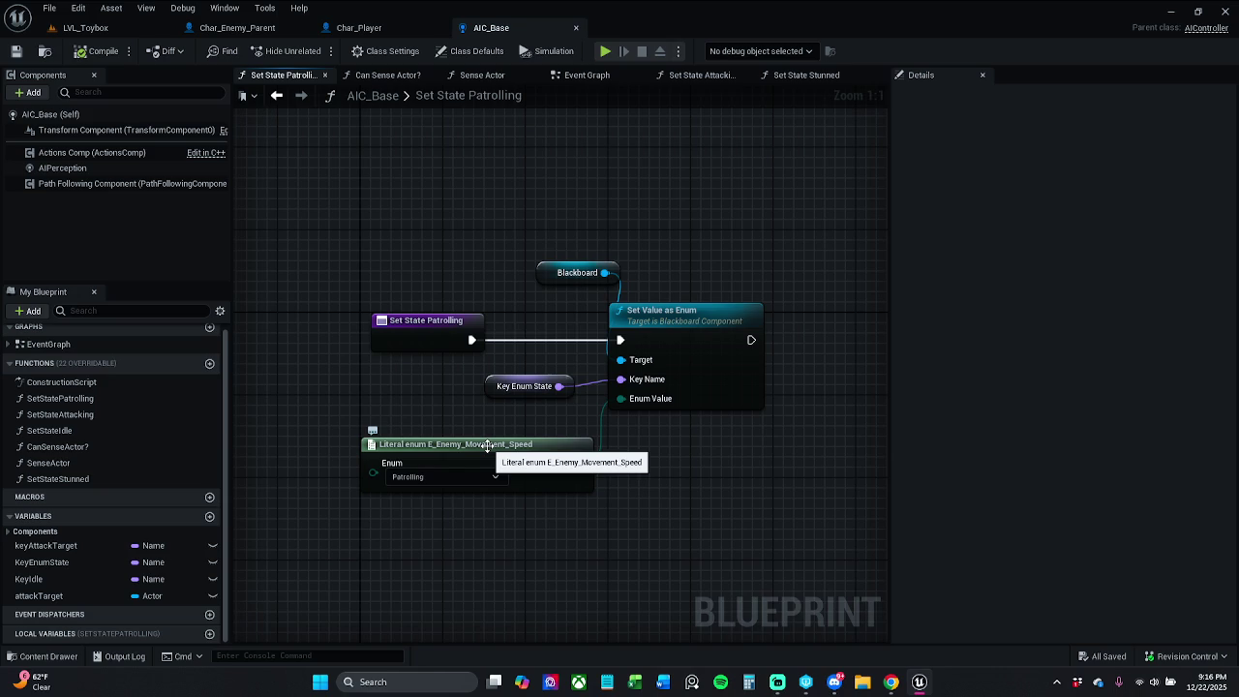
{"action": "left_click", "coordinate": [540, 385]}
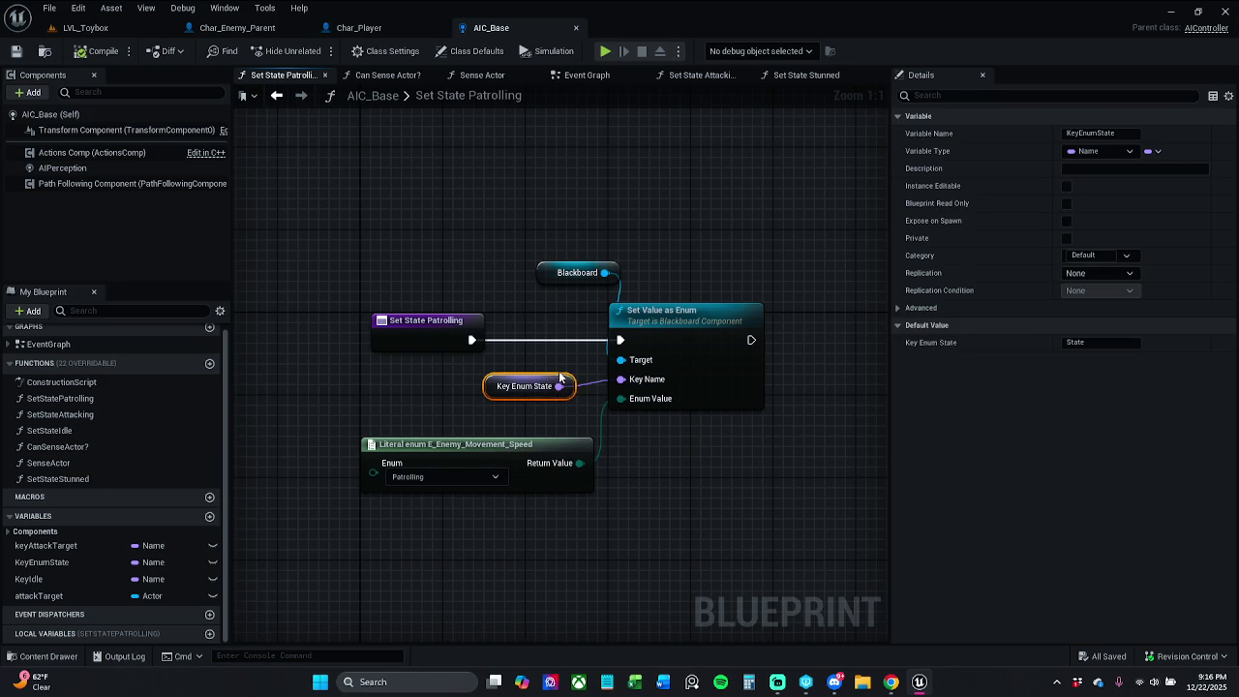
{"action": "left_click", "coordinate": [561, 273]}
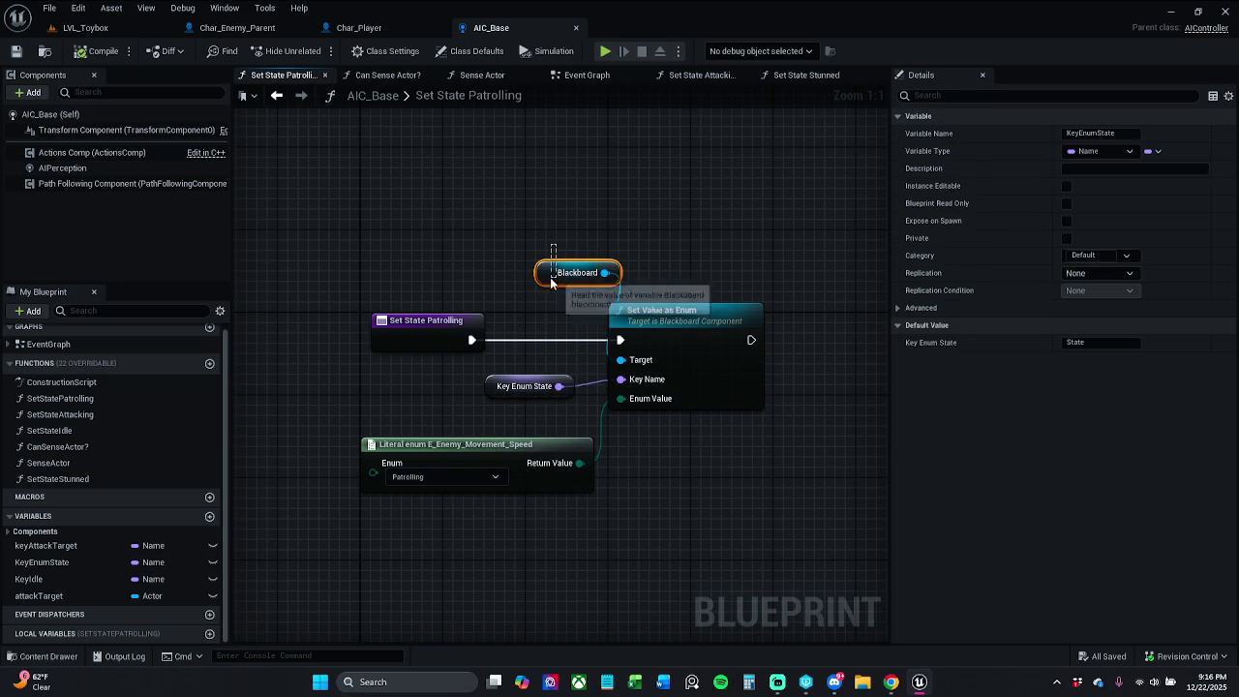
{"action": "left_click", "coordinate": [1094, 221]}
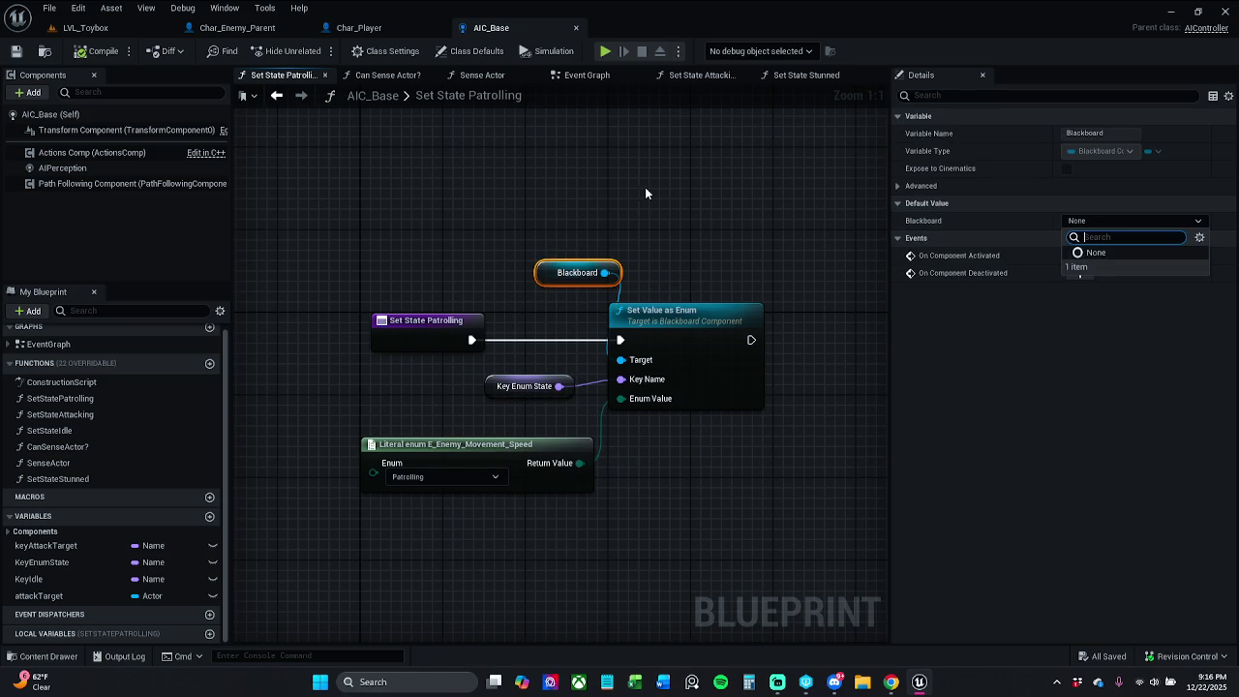
{"action": "left_click", "coordinate": [645, 186]}
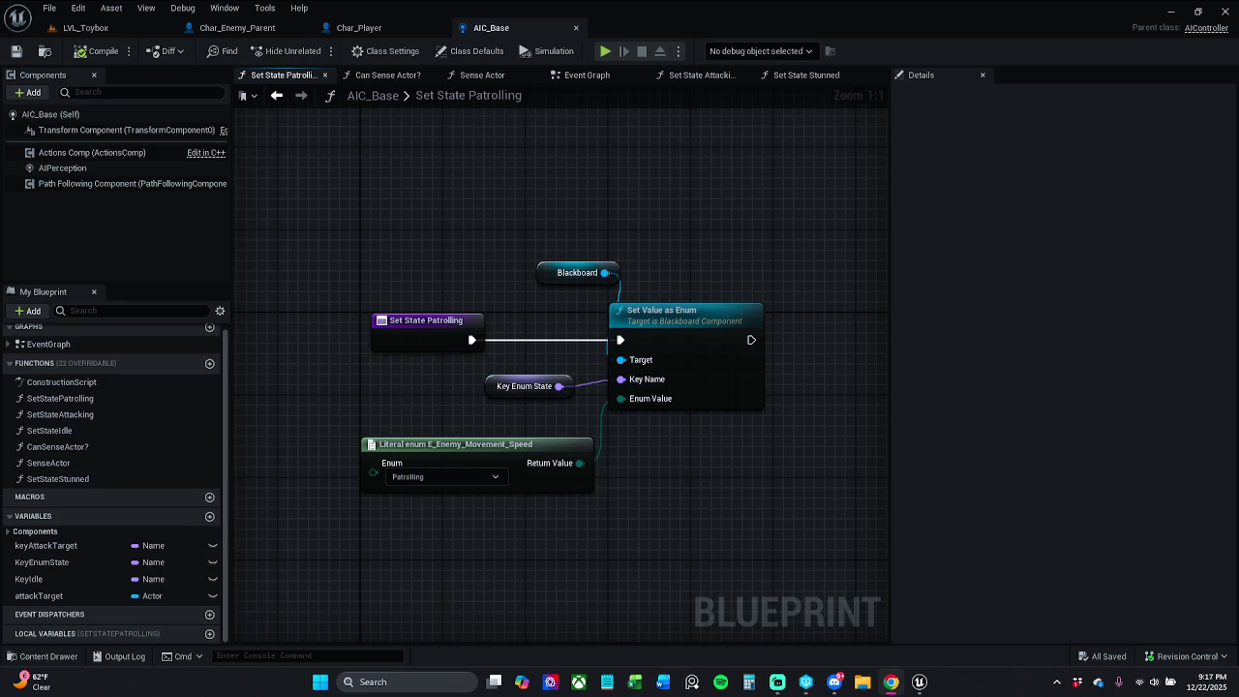
{"action": "left_click_drag", "start_coordinate": [561, 256], "coordinate": [508, 218]}
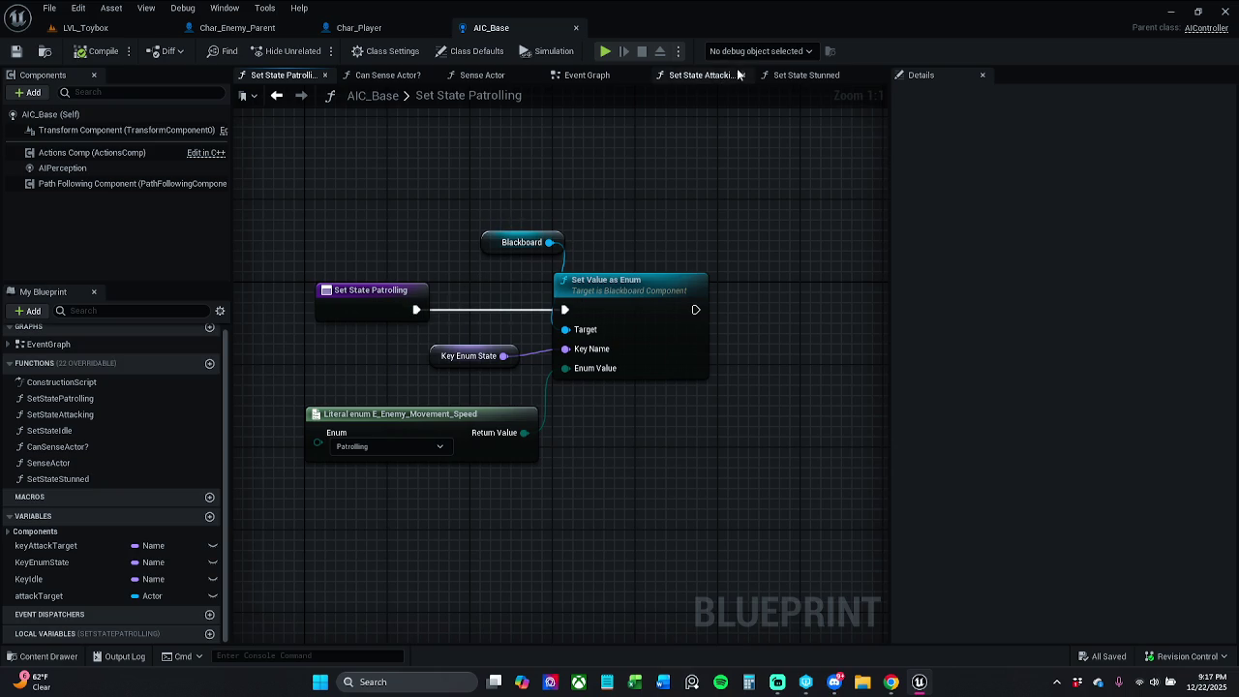
Close the Can Sense Actor?, Set State Patrolling, Sense Actor and Set State Stunned graph tabs
{"action": "left_click", "coordinate": [429, 74]}
{"action": "left_click", "coordinate": [325, 76]}
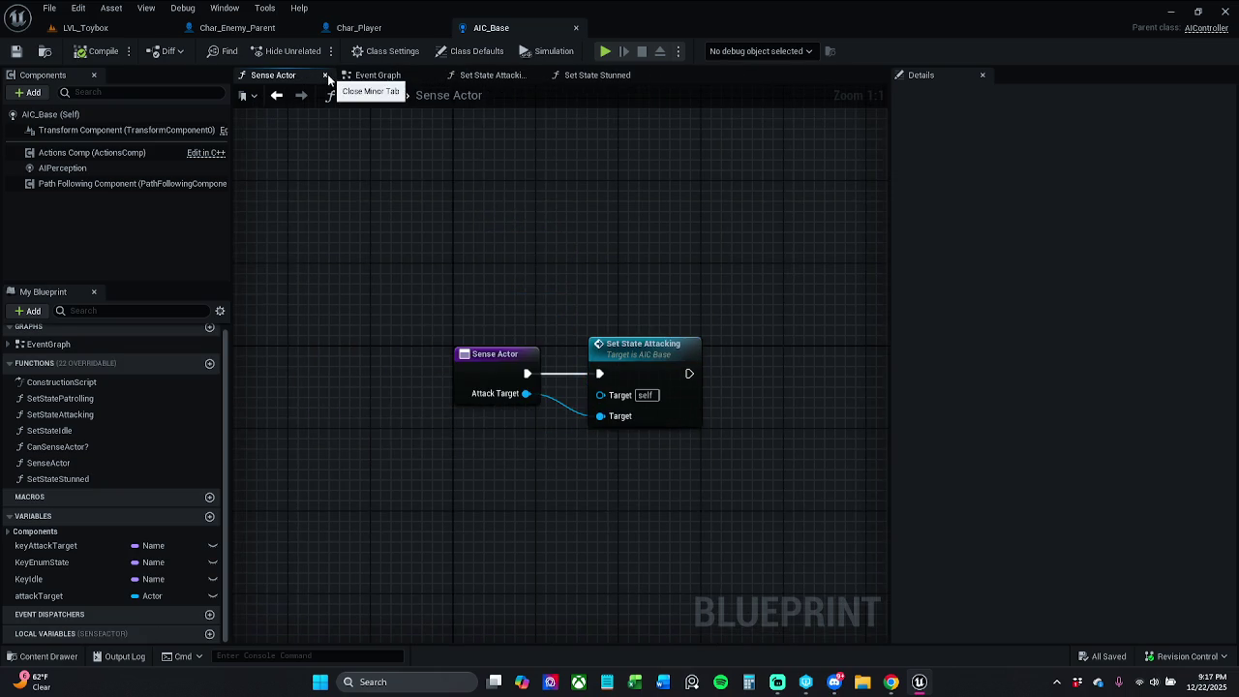
{"action": "left_click", "coordinate": [326, 76]}
{"action": "left_click", "coordinate": [378, 75]}
{"action": "left_click", "coordinate": [489, 76]}
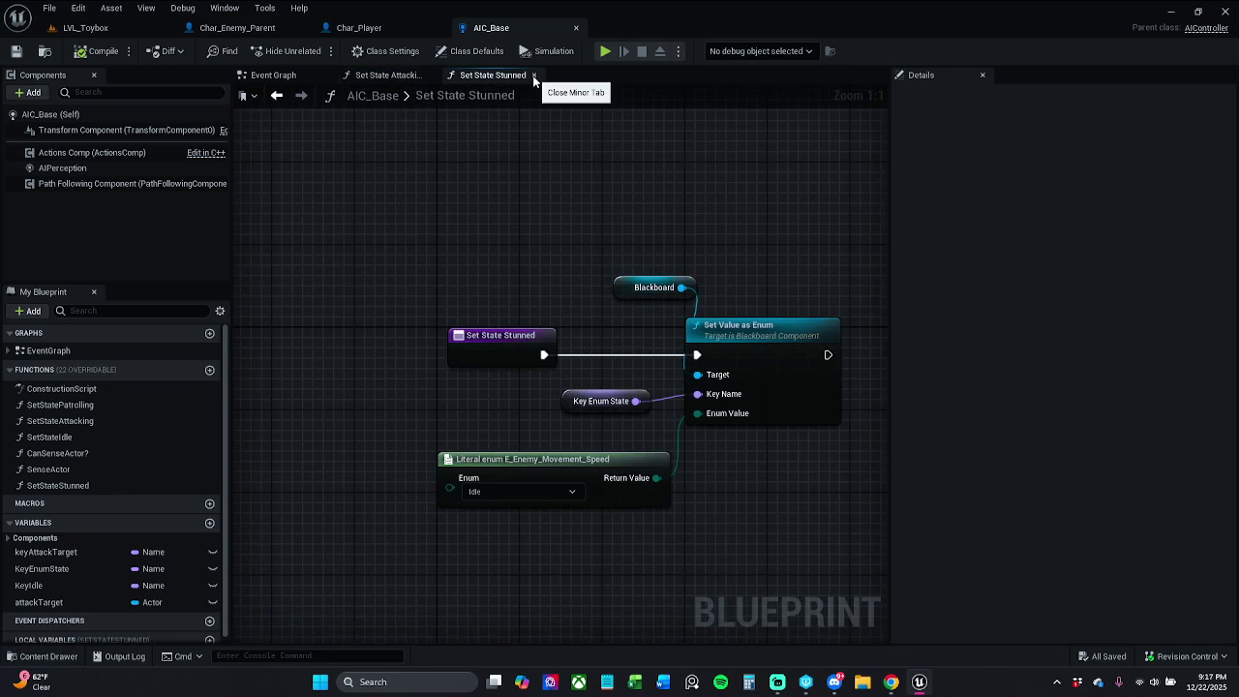
{"action": "left_click", "coordinate": [534, 75]}
Pan Set State Attacking to show Set Value as Enum feeding SET Attack Target
{"action": "left_click_drag", "start_coordinate": [556, 178], "coordinate": [398, 171]}
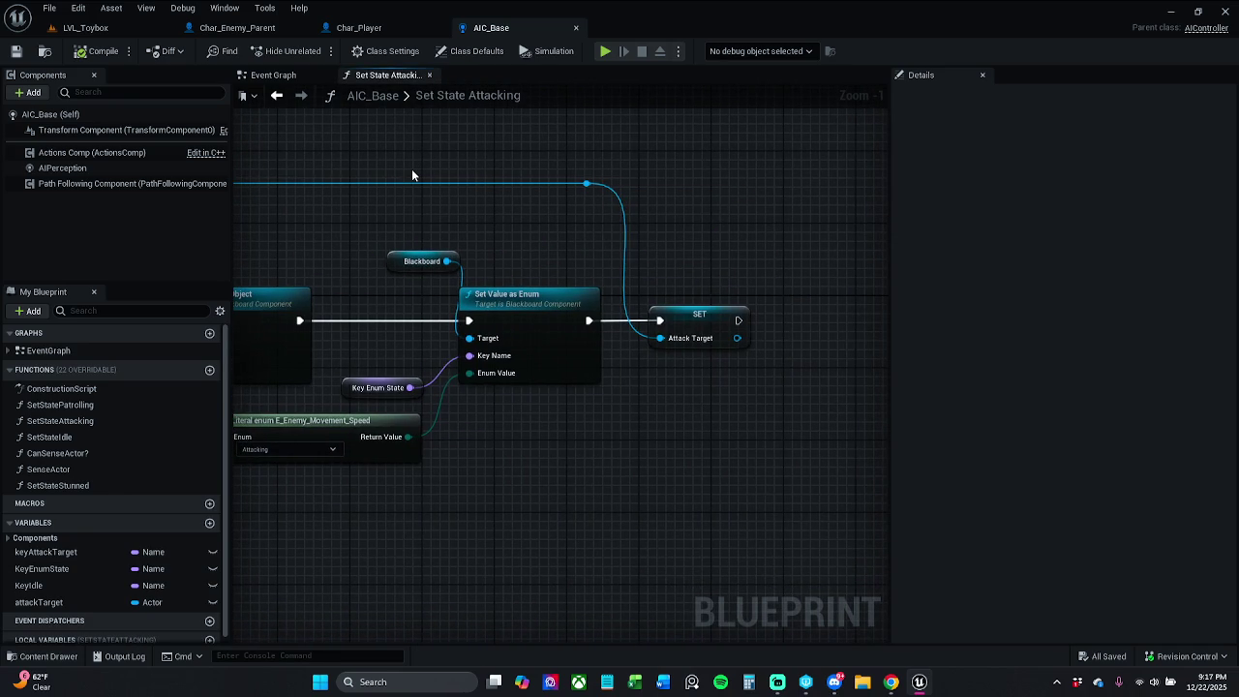
{"action": "mouse_move", "coordinate": [363, 220]}
{"action": "left_mouse_down"}
{"action": "mouse_move", "coordinate": [711, 245]}
{"action": "mouse_move", "coordinate": [433, 226]}
{"action": "mouse_move", "coordinate": [590, 242]}
{"action": "mouse_move", "coordinate": [417, 248]}
{"action": "left_mouse_up"}
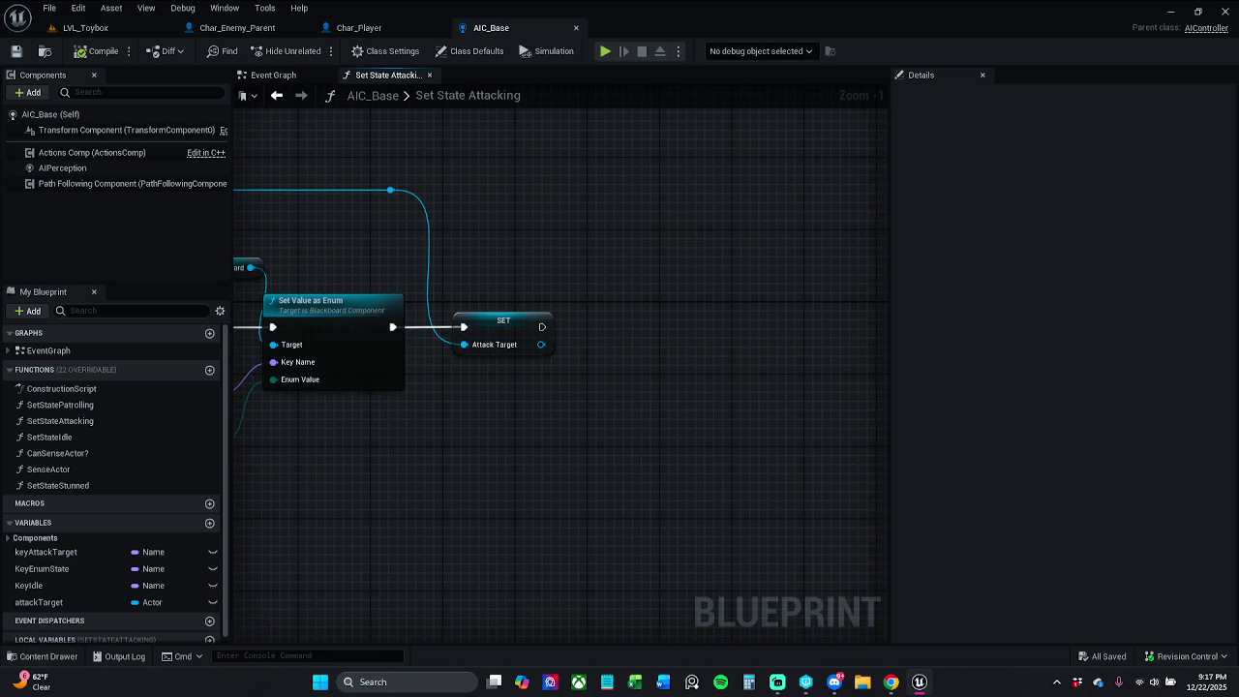
{"action": "key", "text": "alt+Tab"}
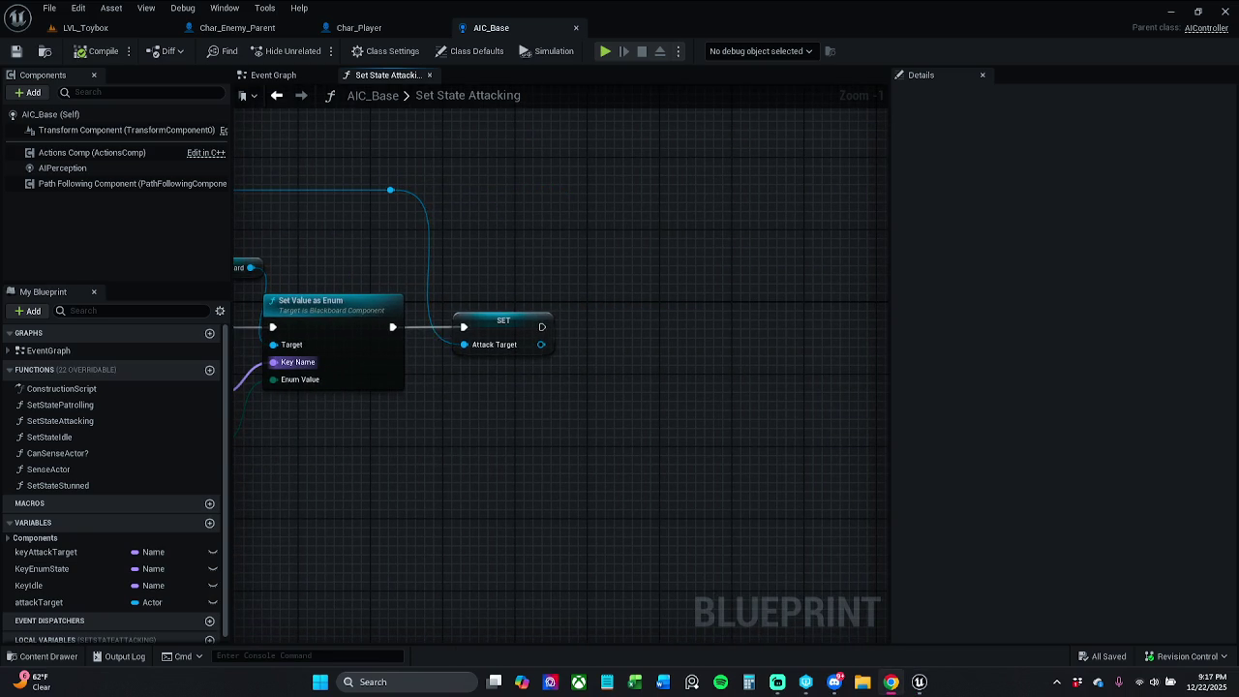
{"action": "mouse_move", "coordinate": [453, 430]}
{"action": "left_mouse_down"}
{"action": "mouse_move", "coordinate": [521, 439]}
{"action": "mouse_move", "coordinate": [463, 405]}
{"action": "left_mouse_up"}
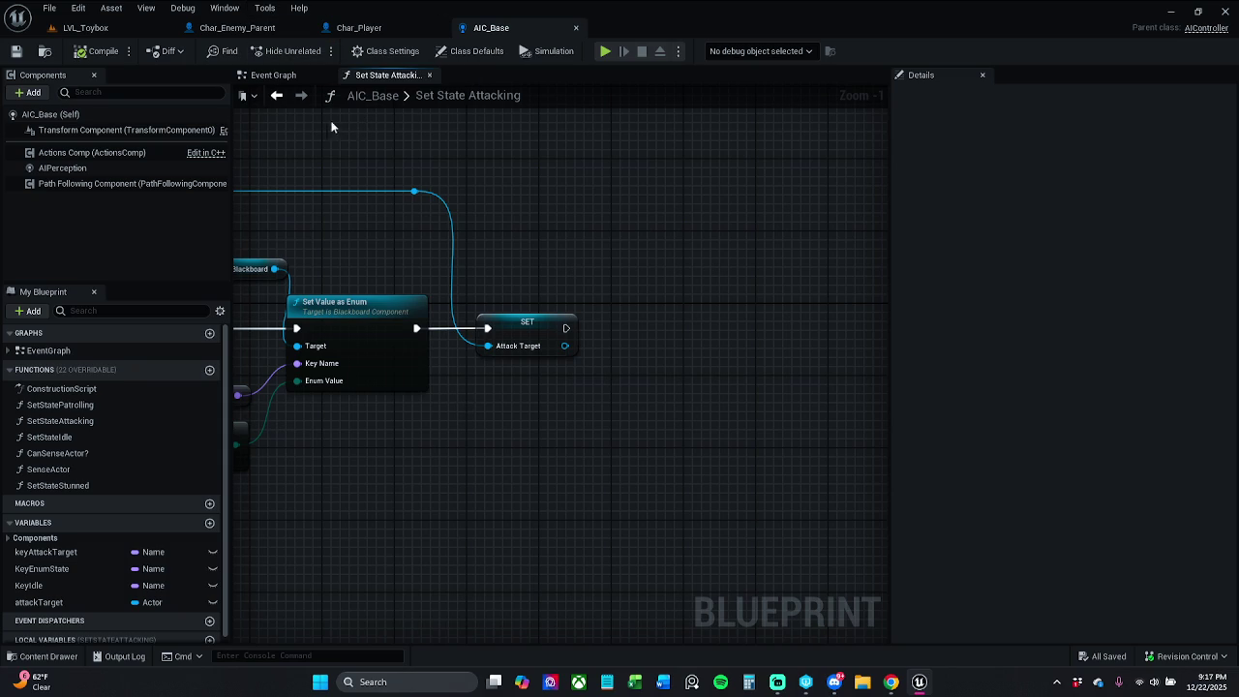
{"action": "left_click", "coordinate": [61, 661]}
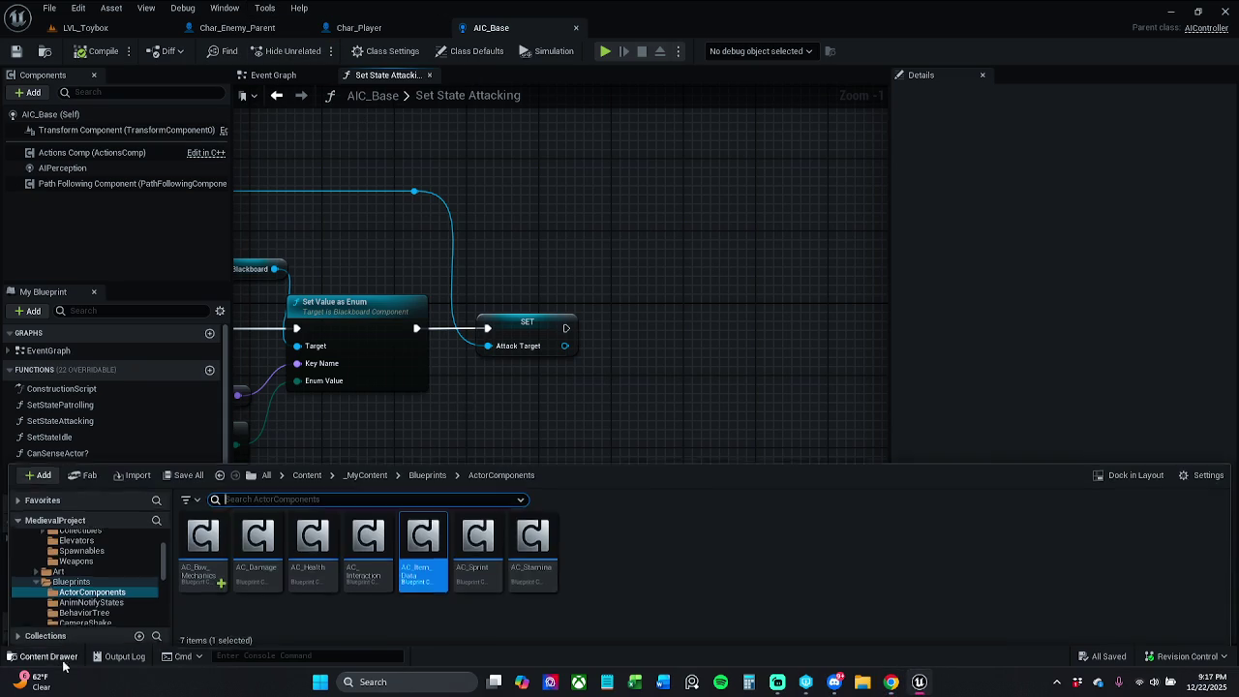
Browse _MyContent > Characters > Enemy > EQS and open EQC_Context_AttackTarget
{"action": "left_click", "coordinate": [366, 475]}
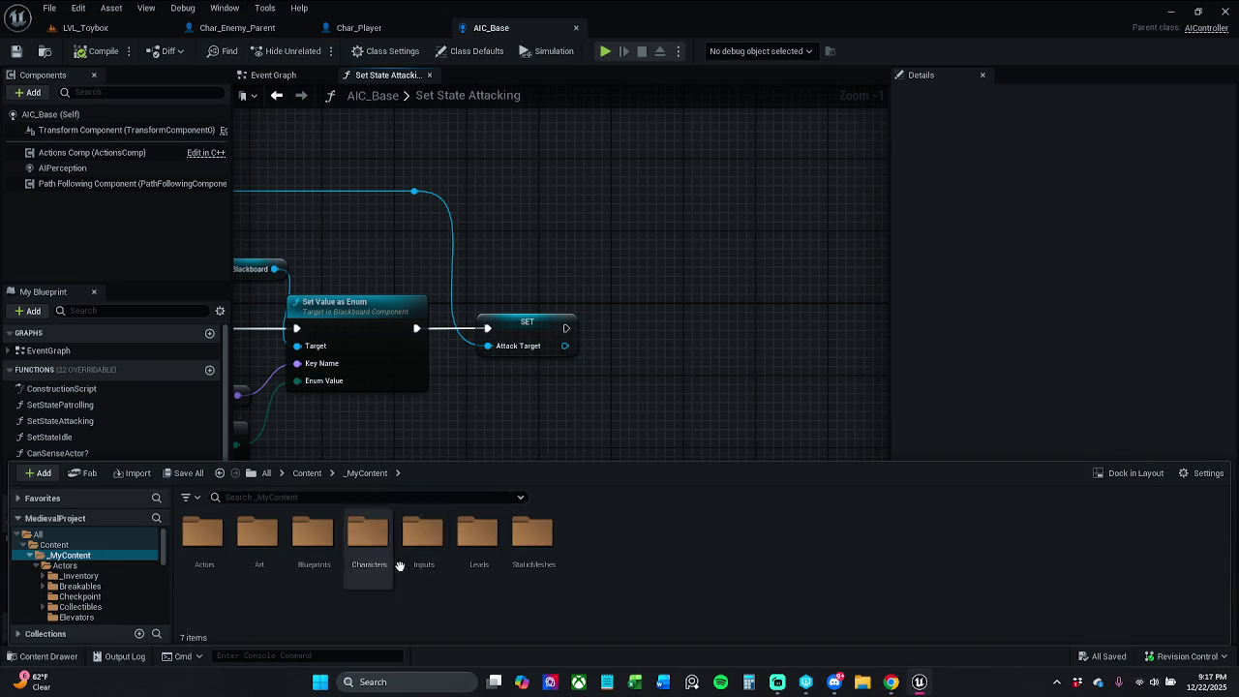
{"action": "double_click", "coordinate": [368, 540]}
{"action": "left_click", "coordinate": [205, 548]}
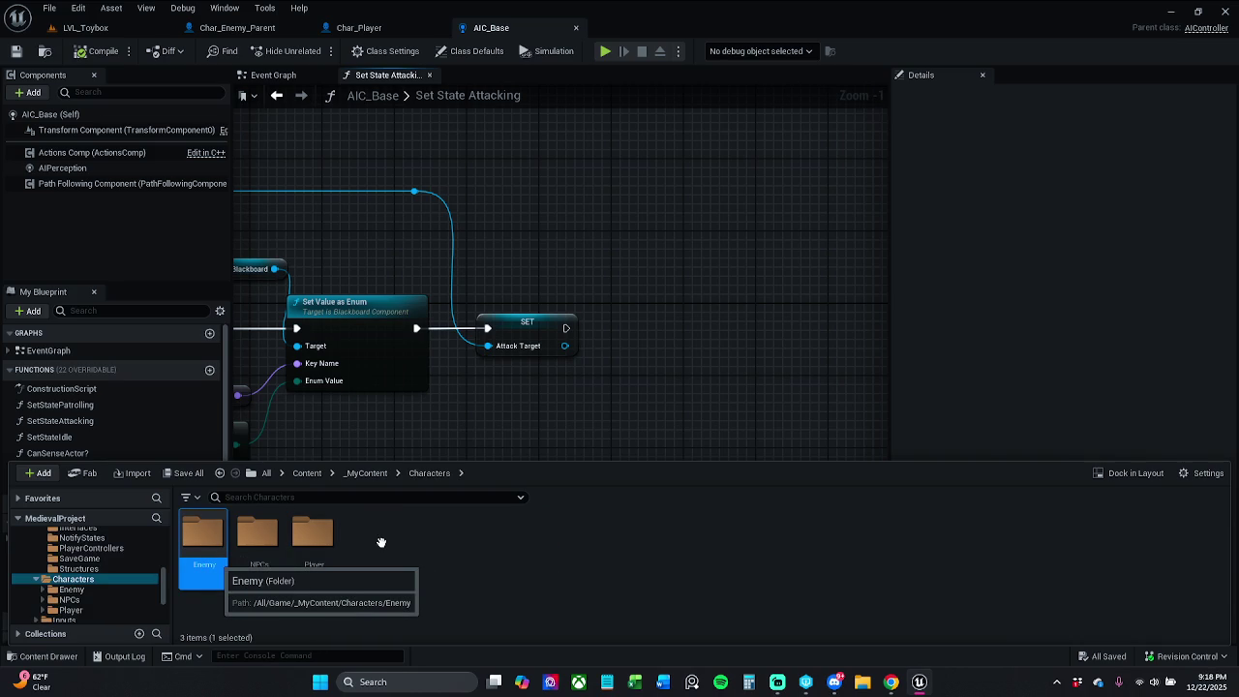
{"action": "key", "text": "Return"}
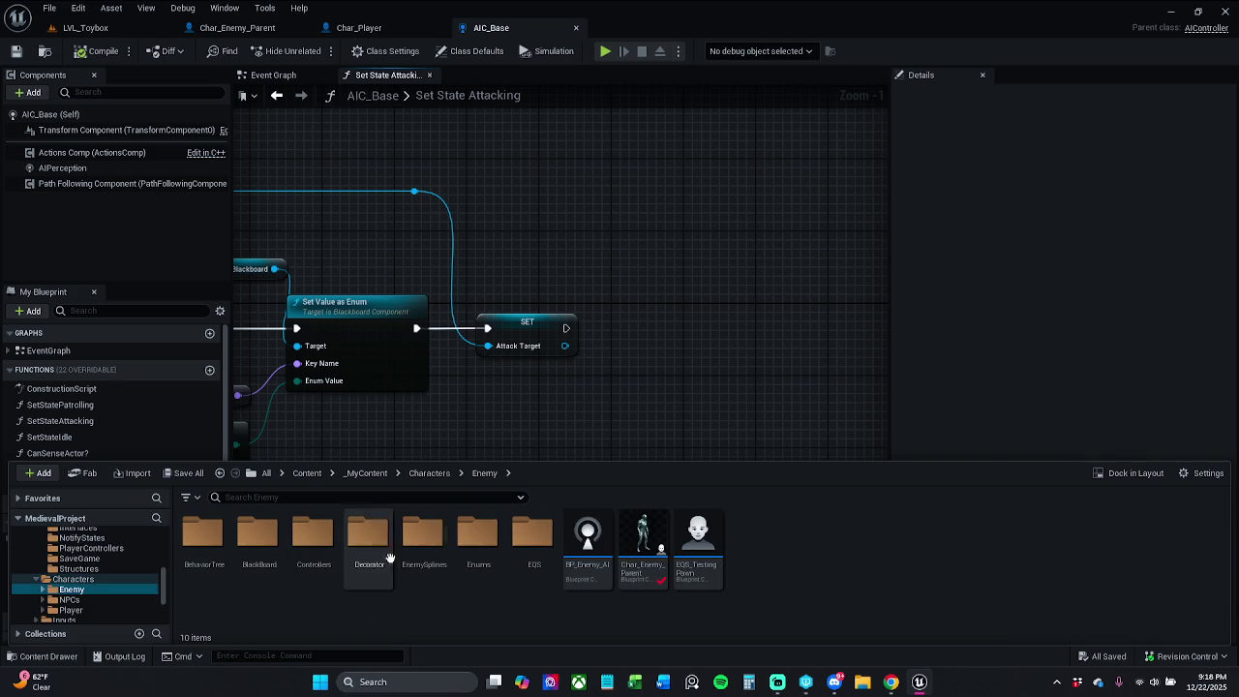
{"action": "left_click", "coordinate": [525, 568]}
{"action": "double_click", "coordinate": [522, 568]}
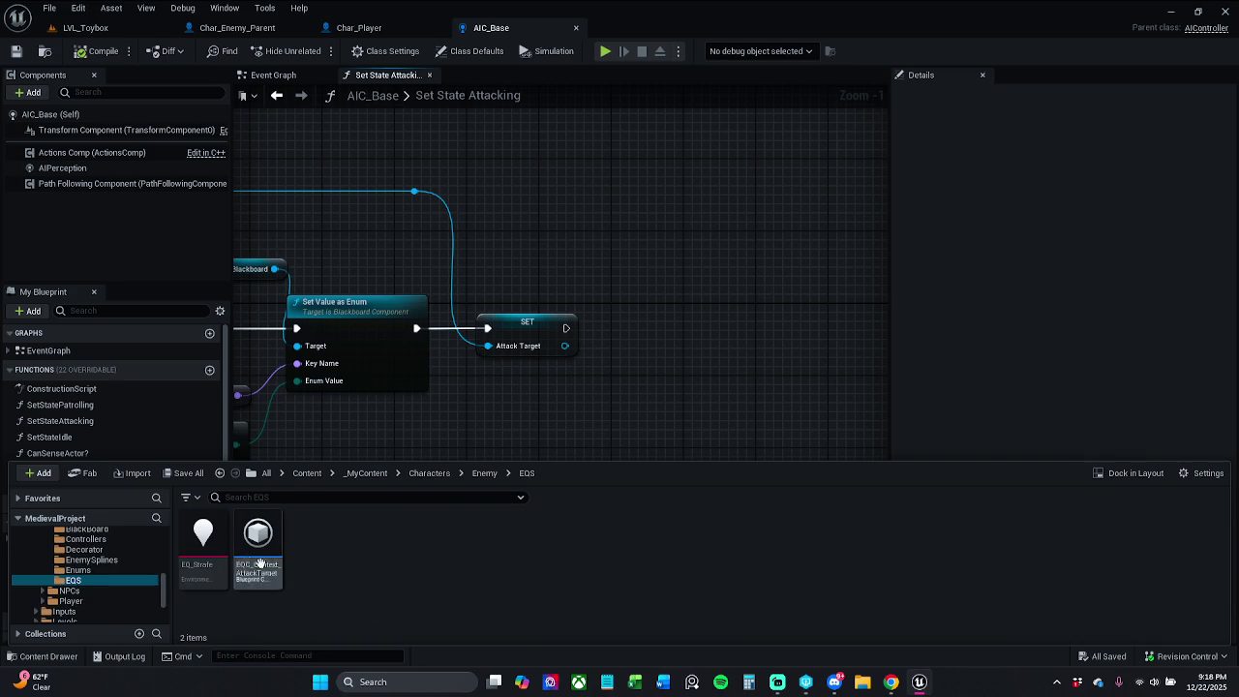
{"action": "left_click", "coordinate": [242, 554]}
{"action": "double_click", "coordinate": [242, 554]}
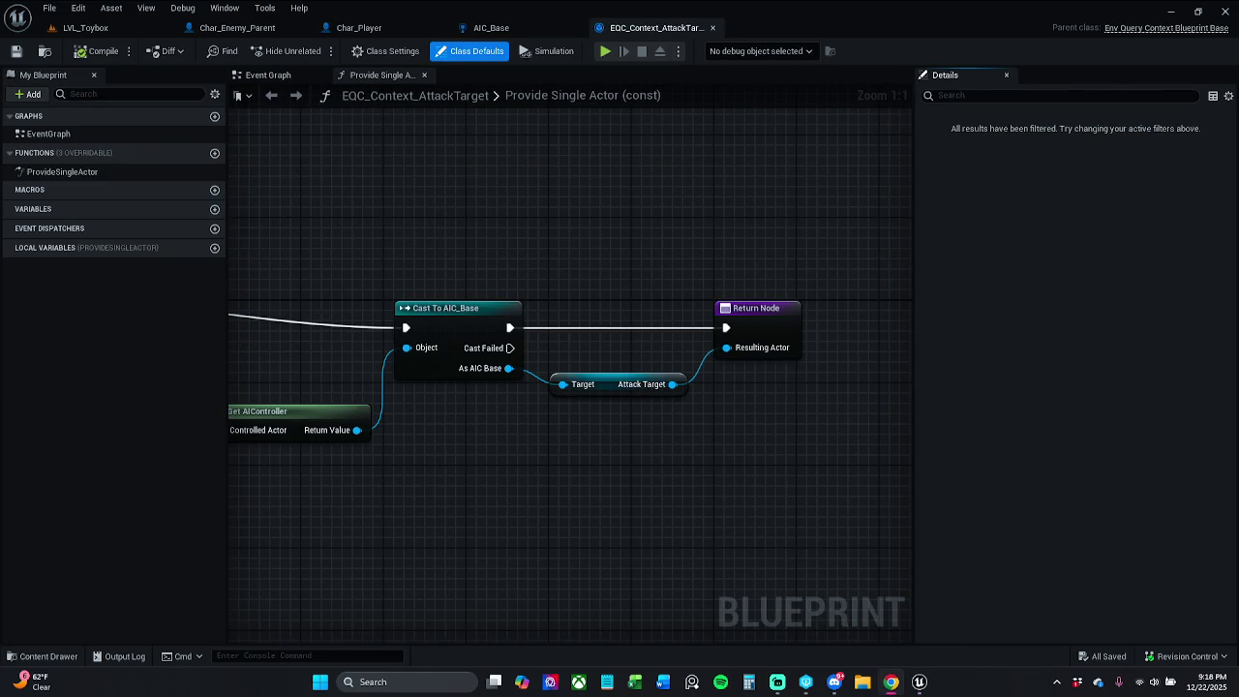
Shift the Provide Single Actor graph view, then check out and save EQC_Context_AttackTarget
{"action": "scroll", "coordinate": [638, 407], "scroll_direction": "down", "scroll_amount": 1}
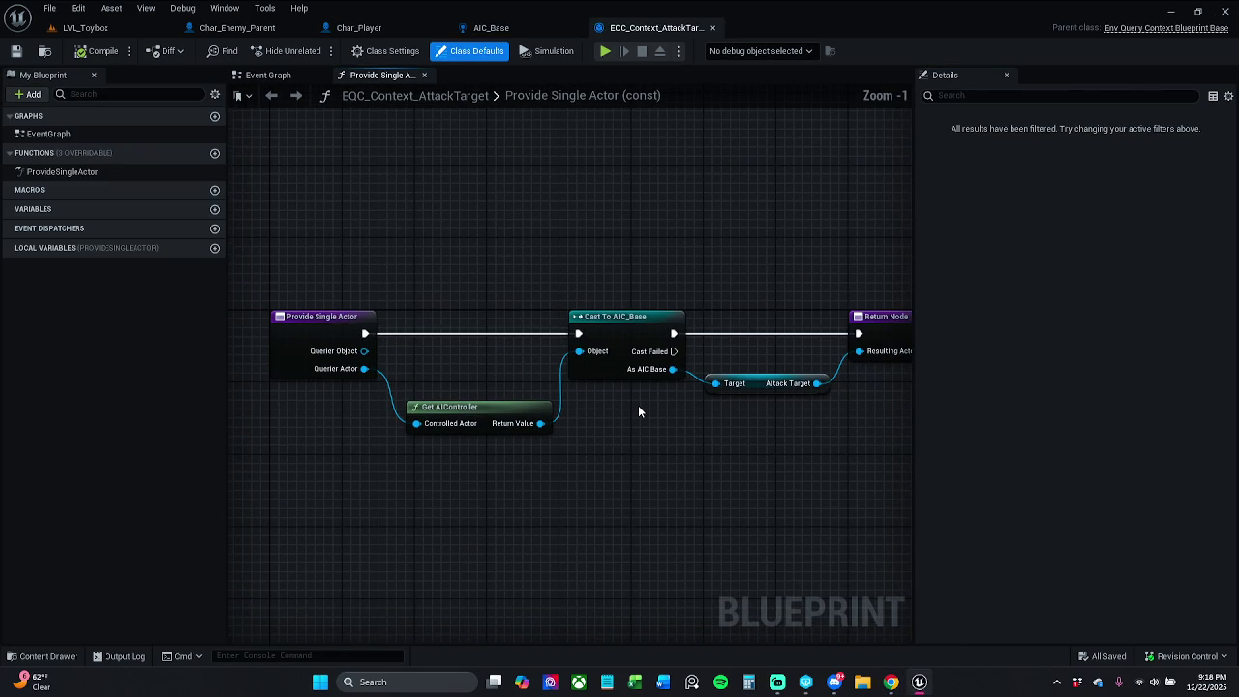
{"action": "mouse_move", "coordinate": [559, 427]}
{"action": "left_mouse_down"}
{"action": "mouse_move", "coordinate": [570, 425]}
{"action": "mouse_move", "coordinate": [484, 421]}
{"action": "left_mouse_up"}
{"action": "left_click_drag", "start_coordinate": [604, 435], "coordinate": [518, 424]}
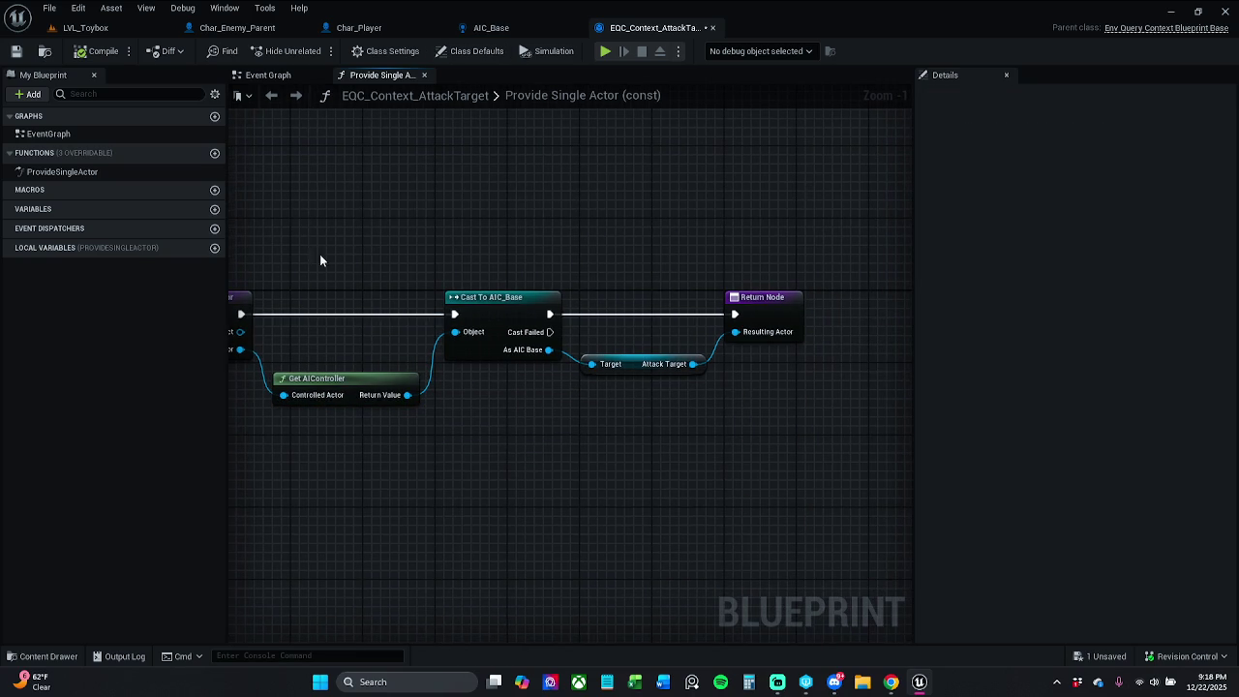
{"action": "left_click", "coordinate": [17, 50]}
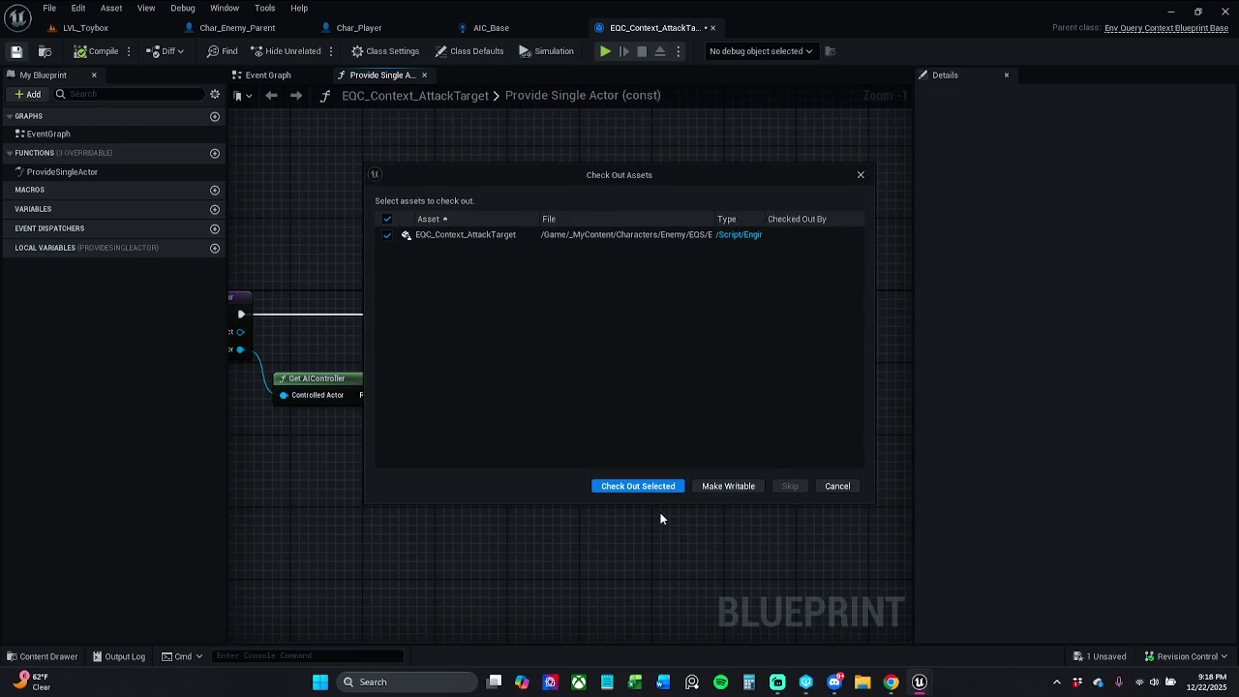
{"action": "left_click", "coordinate": [638, 486]}
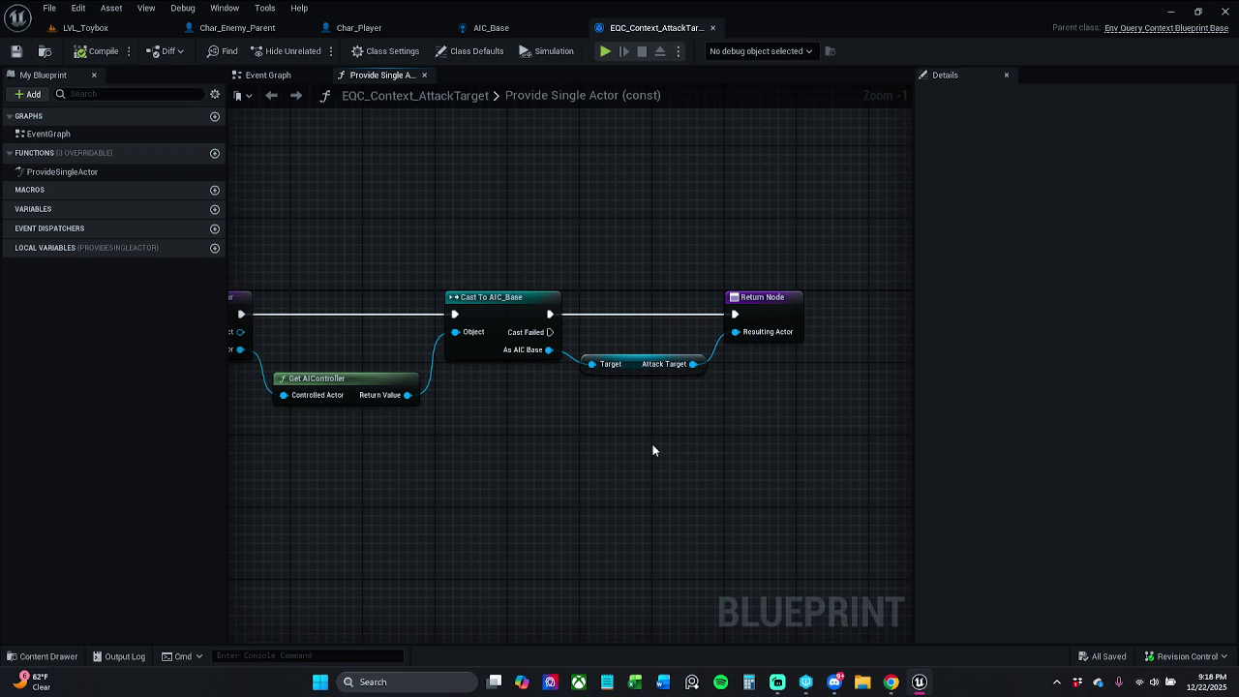
Look over the AIC_Base and context graphs, then open the EQ_Strafe environment query from the EQS folder
{"action": "left_click", "coordinate": [522, 29]}
{"action": "left_click", "coordinate": [641, 31]}
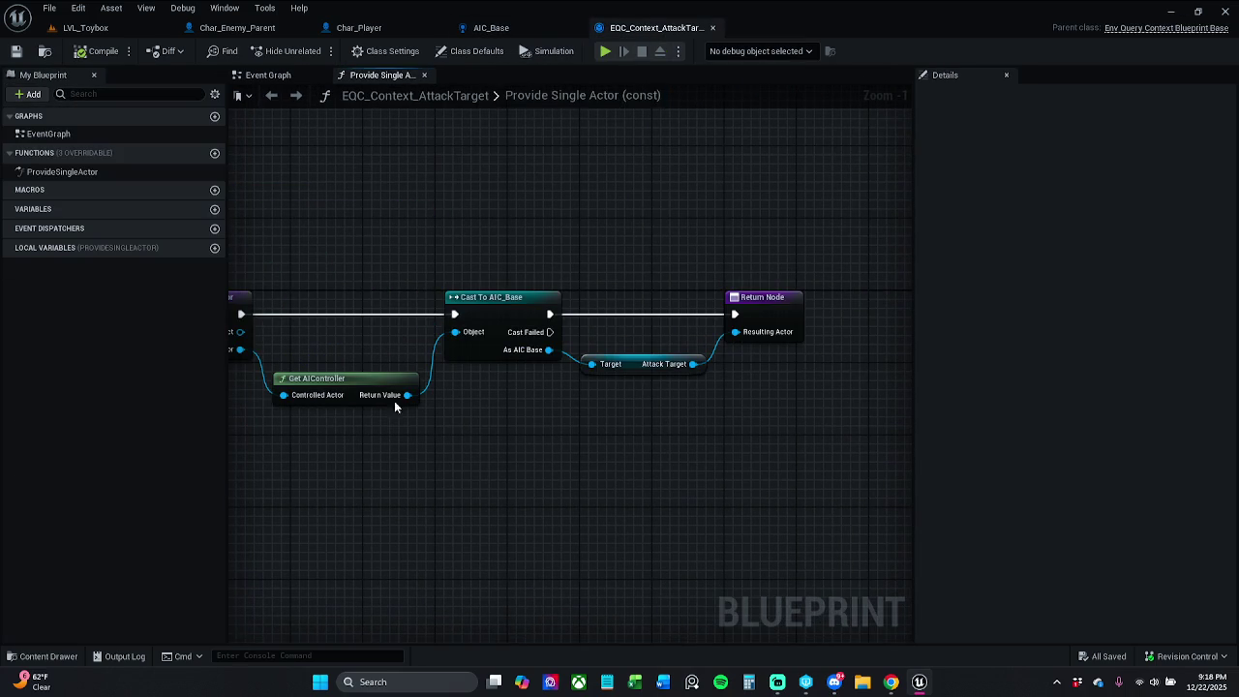
{"action": "left_click", "coordinate": [45, 661]}
{"action": "left_click", "coordinate": [205, 570]}
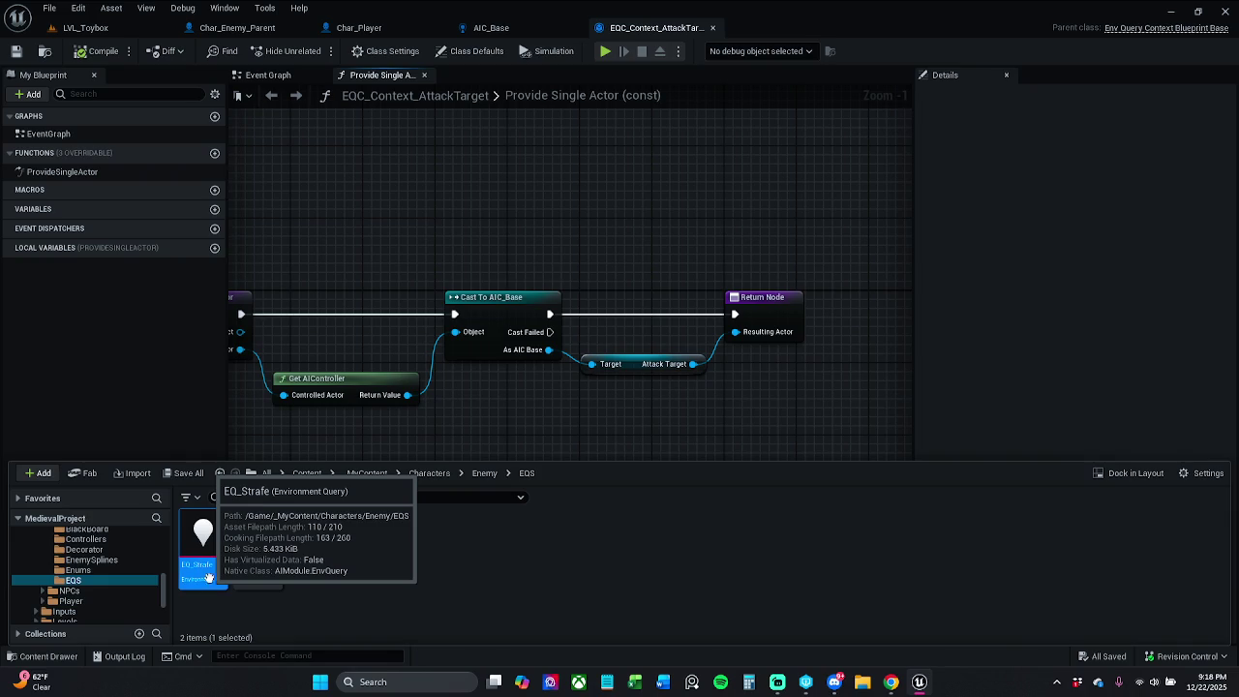
{"action": "double_click", "coordinate": [209, 579]}
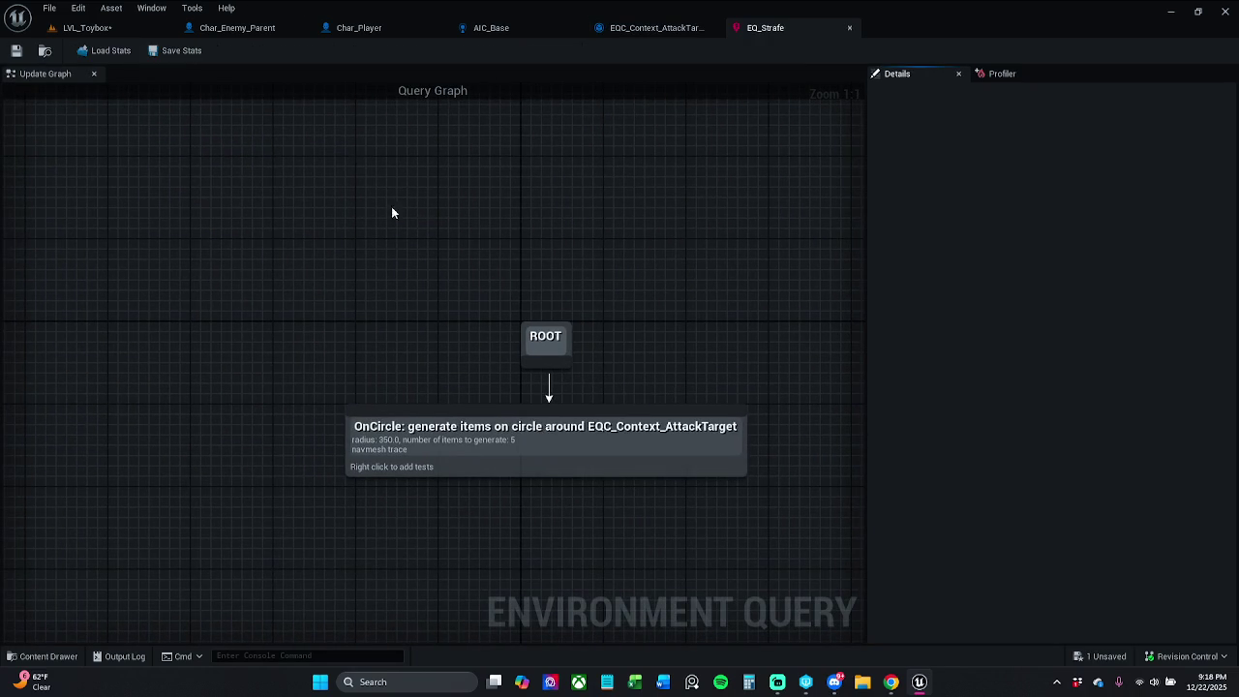
In Char_Player, shift the F Player Overlap NPC node left, save, and open its function graph
{"action": "left_click", "coordinate": [398, 31]}
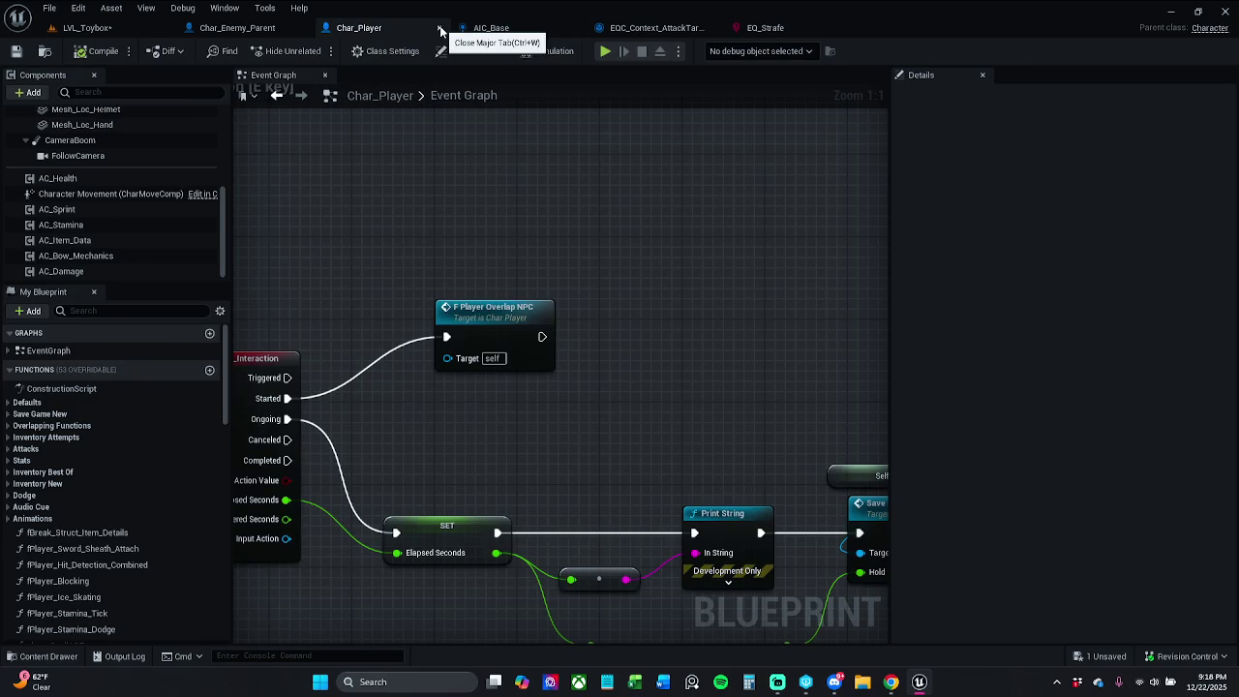
{"action": "left_click", "coordinate": [483, 317]}
{"action": "left_click_drag", "start_coordinate": [483, 317], "coordinate": [442, 307]}
{"action": "left_click", "coordinate": [16, 50]}
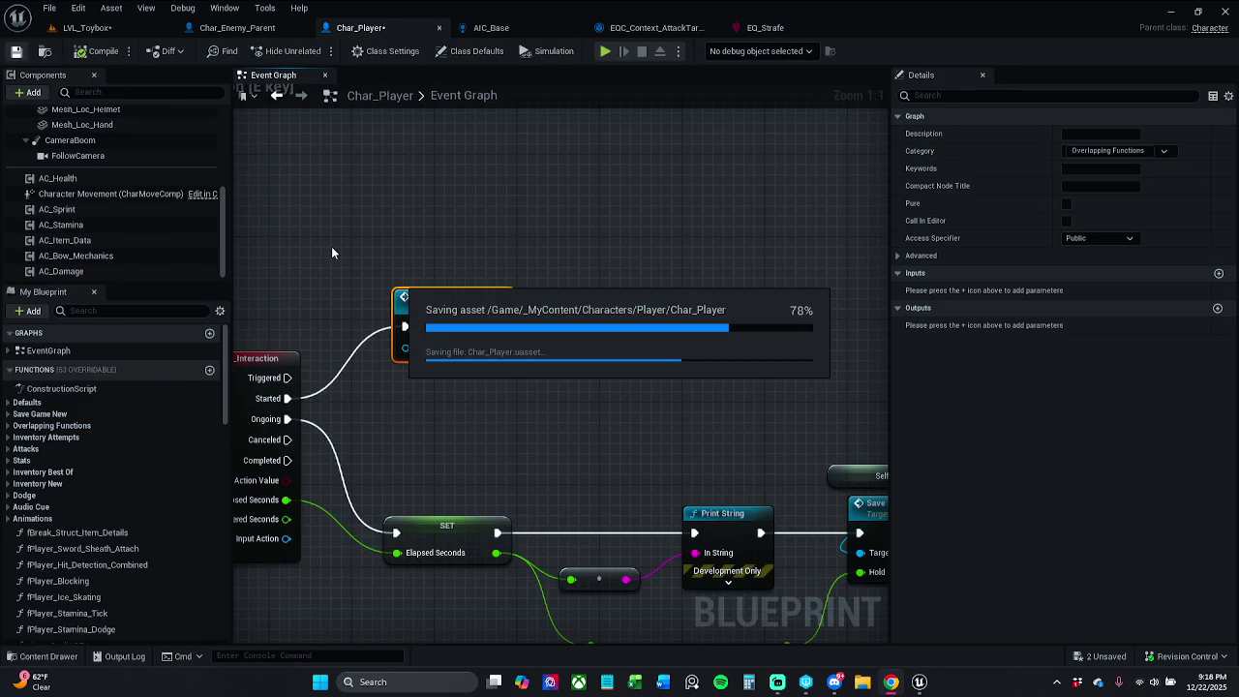
{"action": "double_click", "coordinate": [455, 333]}
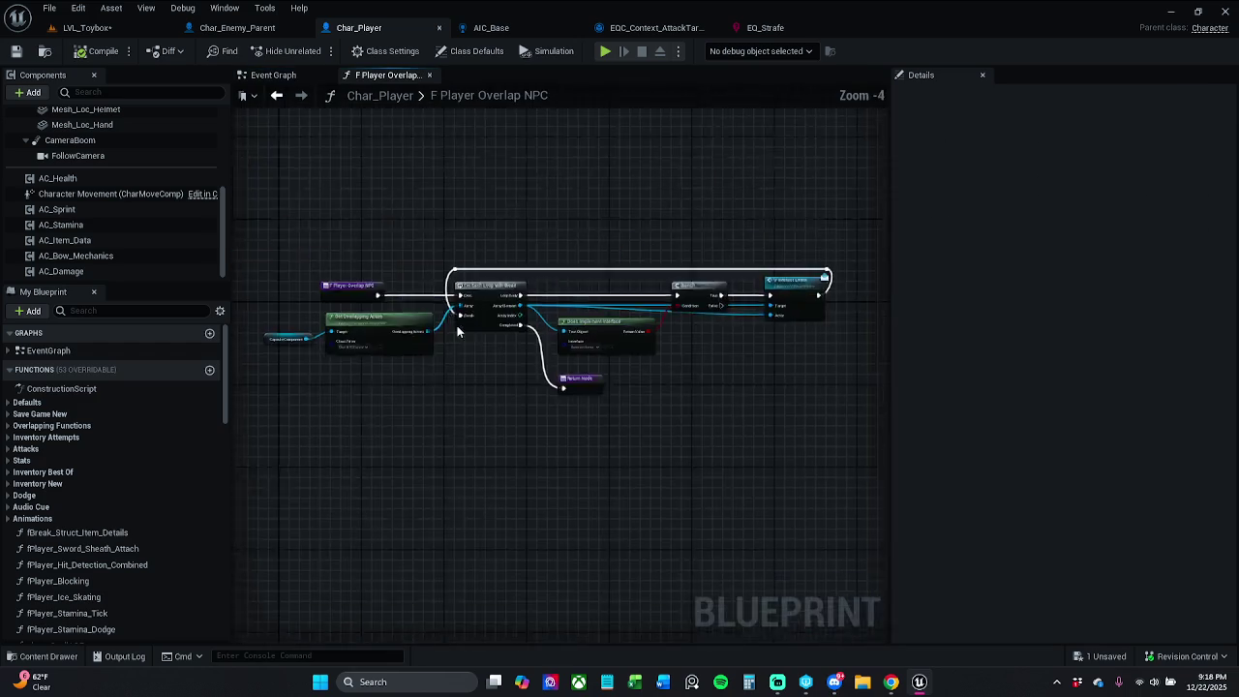
Check Char_Enemy_Parent, then return to LVL_Toybox and start a play test
{"action": "left_click", "coordinate": [238, 27]}
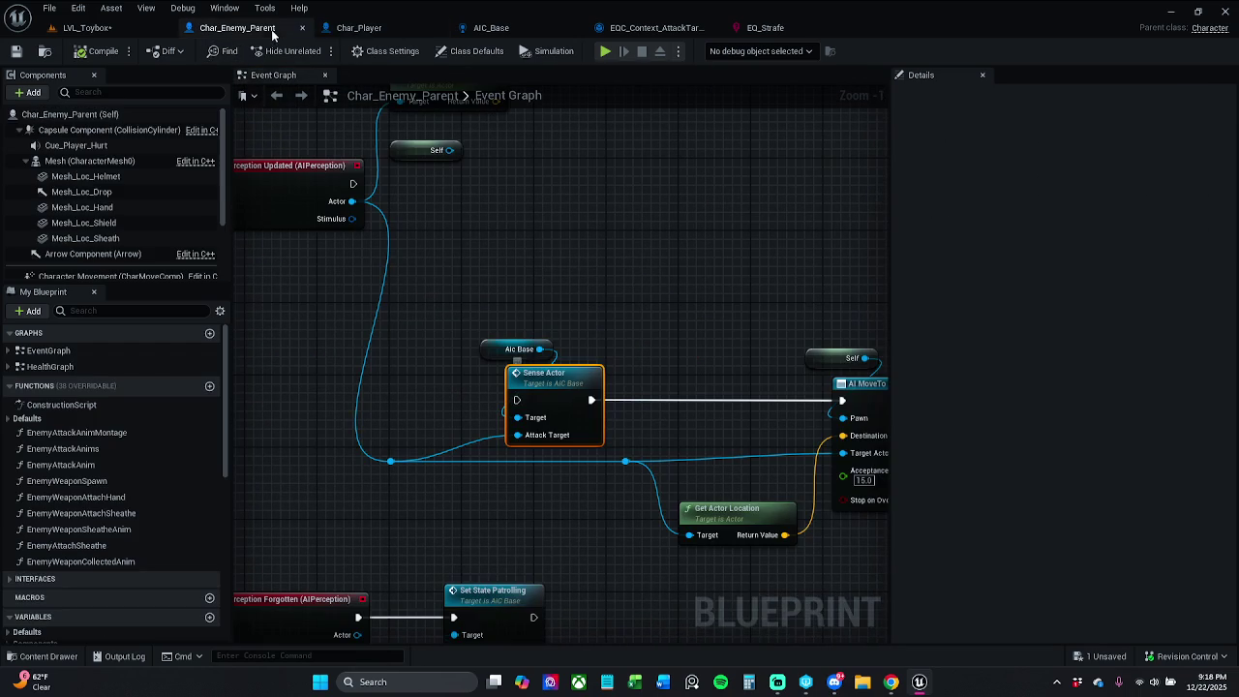
{"action": "left_click", "coordinate": [93, 28]}
{"action": "left_click", "coordinate": [322, 50]}
{"action": "key", "text": "w"}
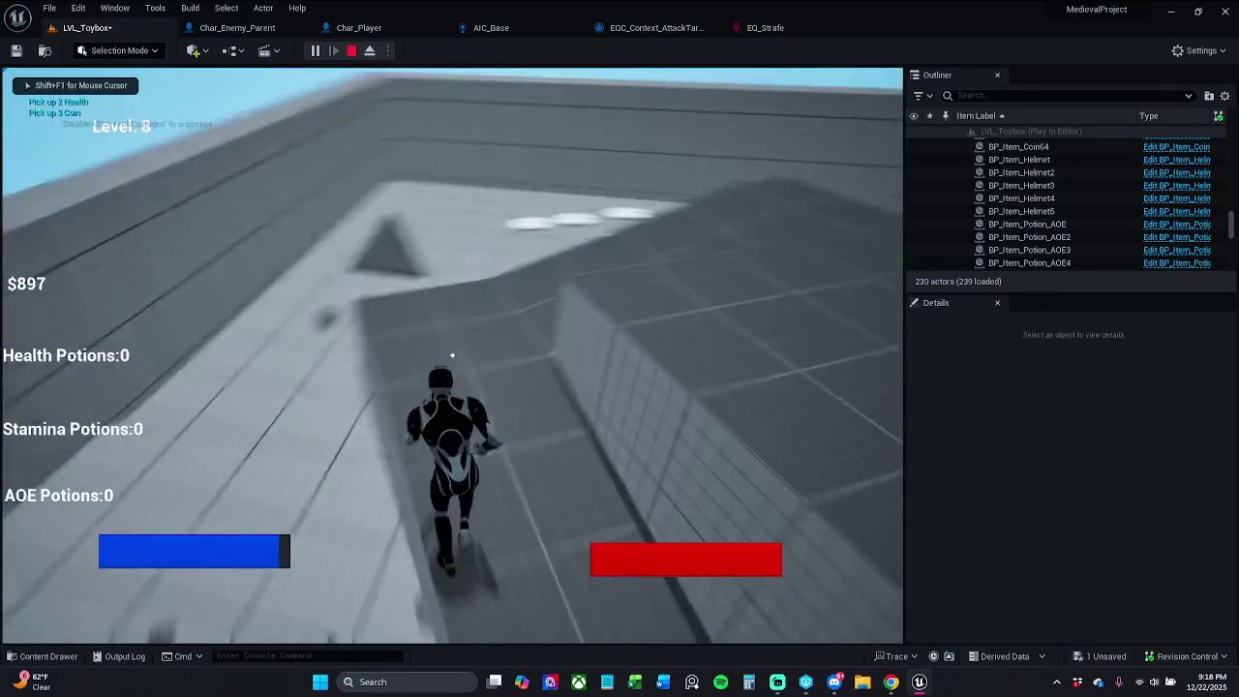
{"action": "key", "text": "w"}
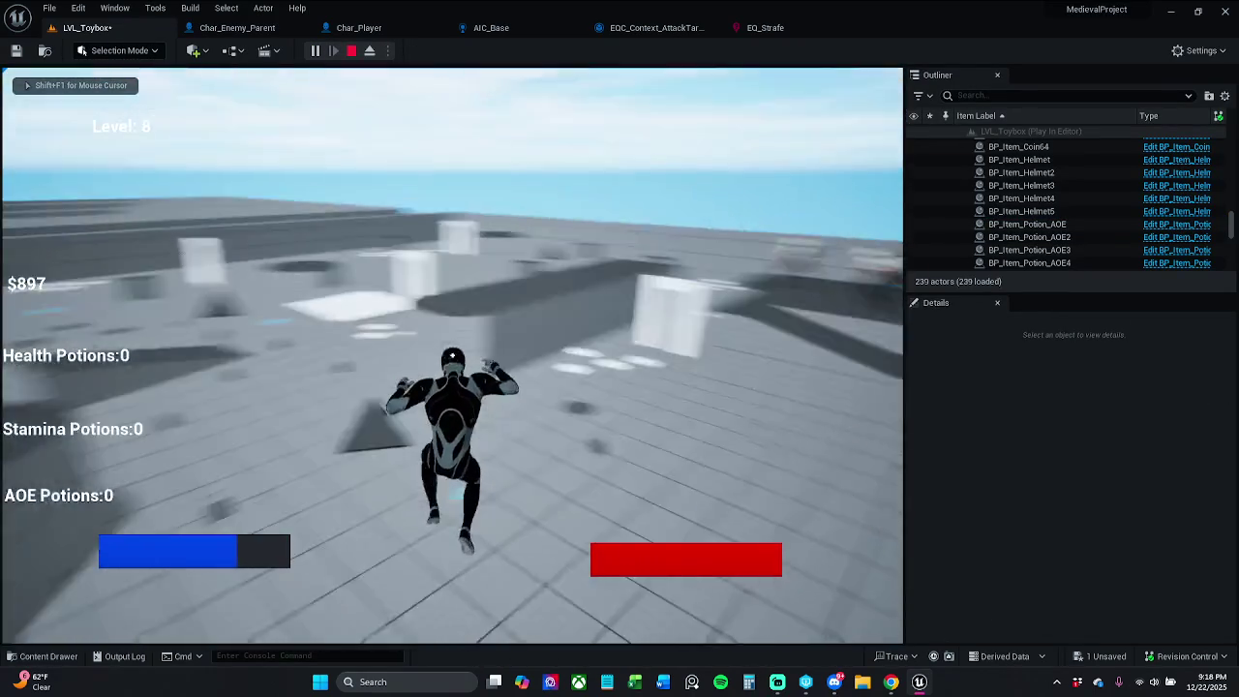
{"action": "key", "text": "w"}
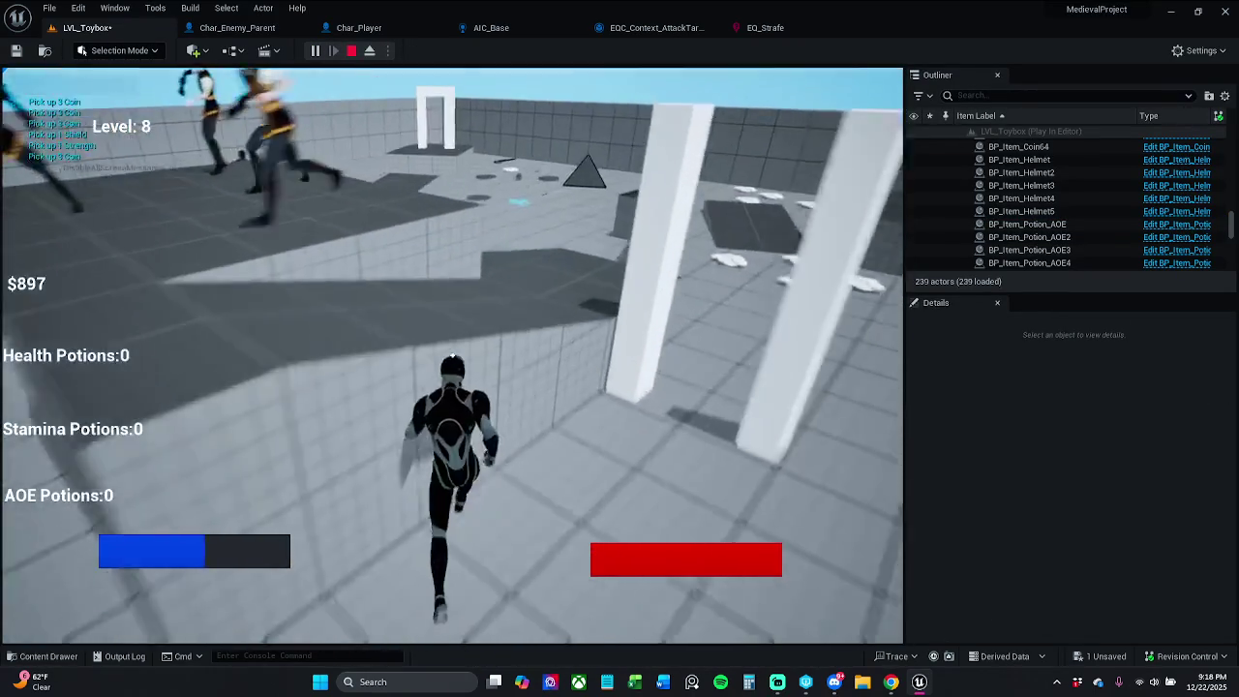
{"action": "key", "text": "w"}
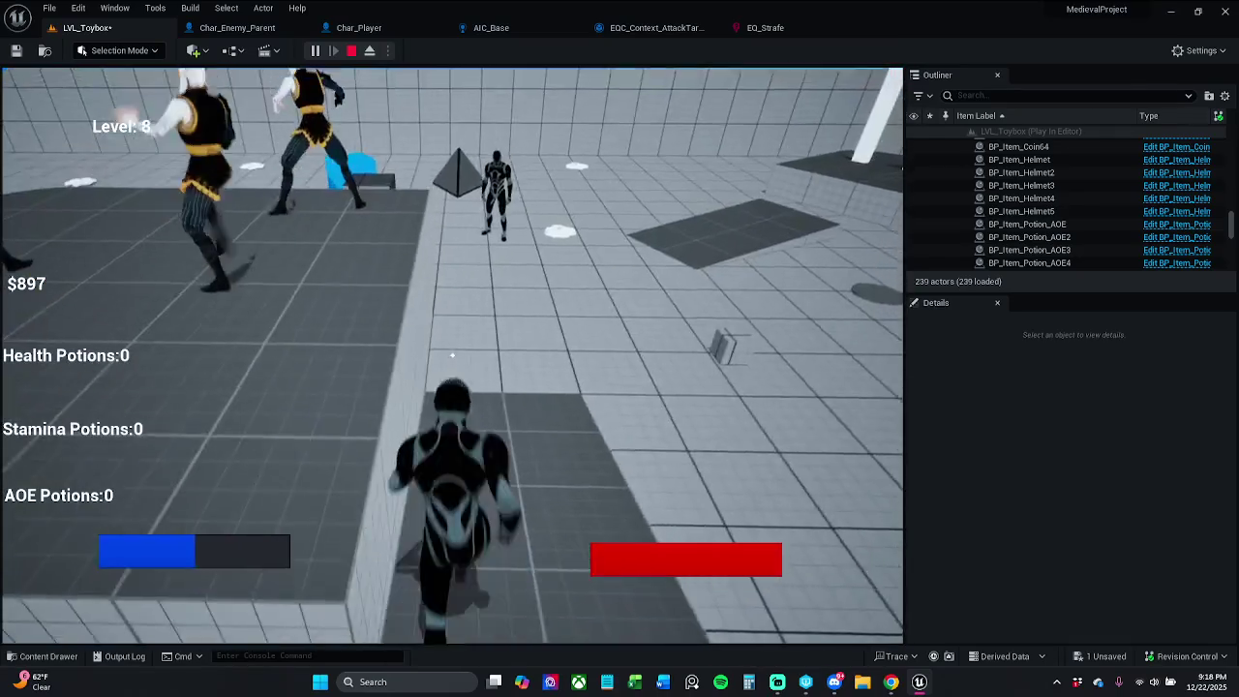
{"action": "key", "text": "Escape"}
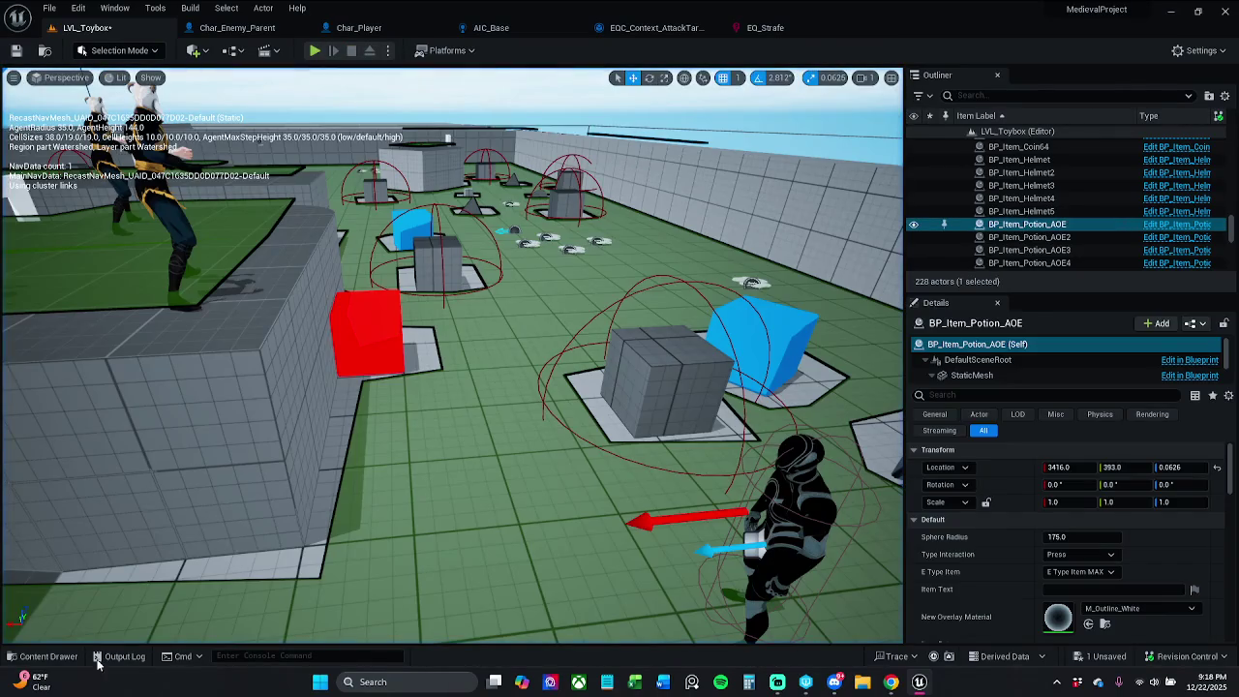
Drag Char_NPC_Merchant from _MyContent > Characters > NPCs among the arena cubes and start a play test
{"action": "left_click", "coordinate": [48, 657]}
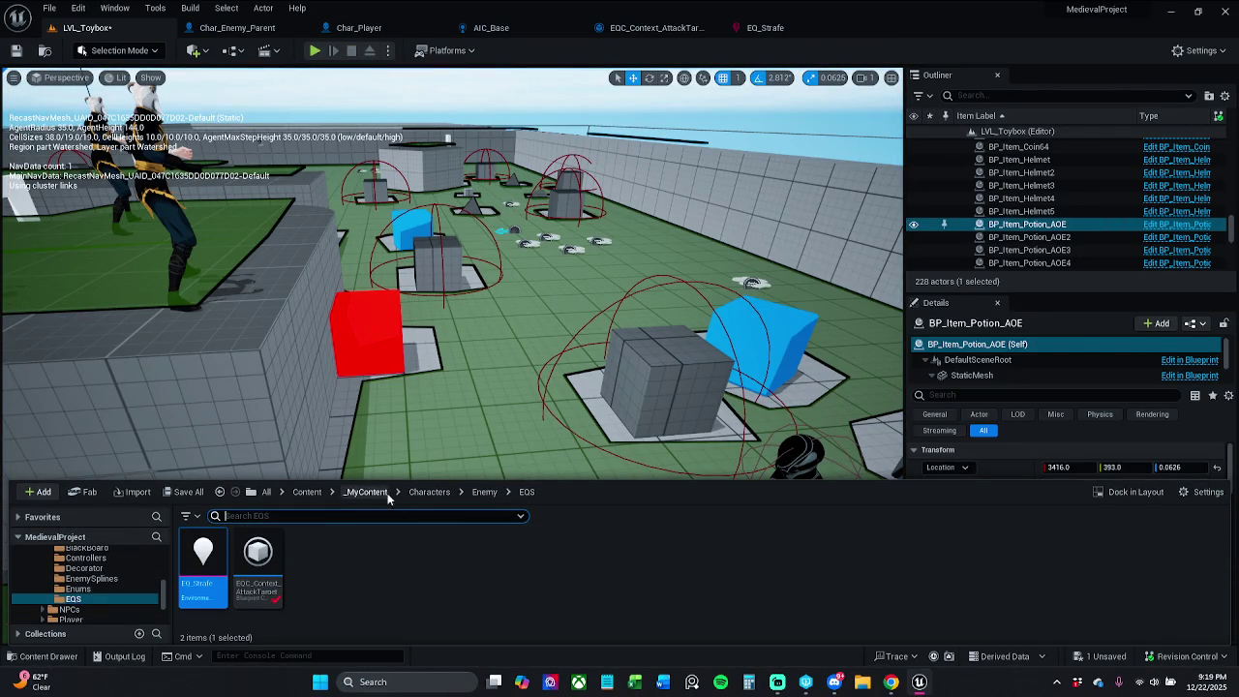
{"action": "left_click", "coordinate": [385, 493]}
{"action": "double_click", "coordinate": [369, 554]}
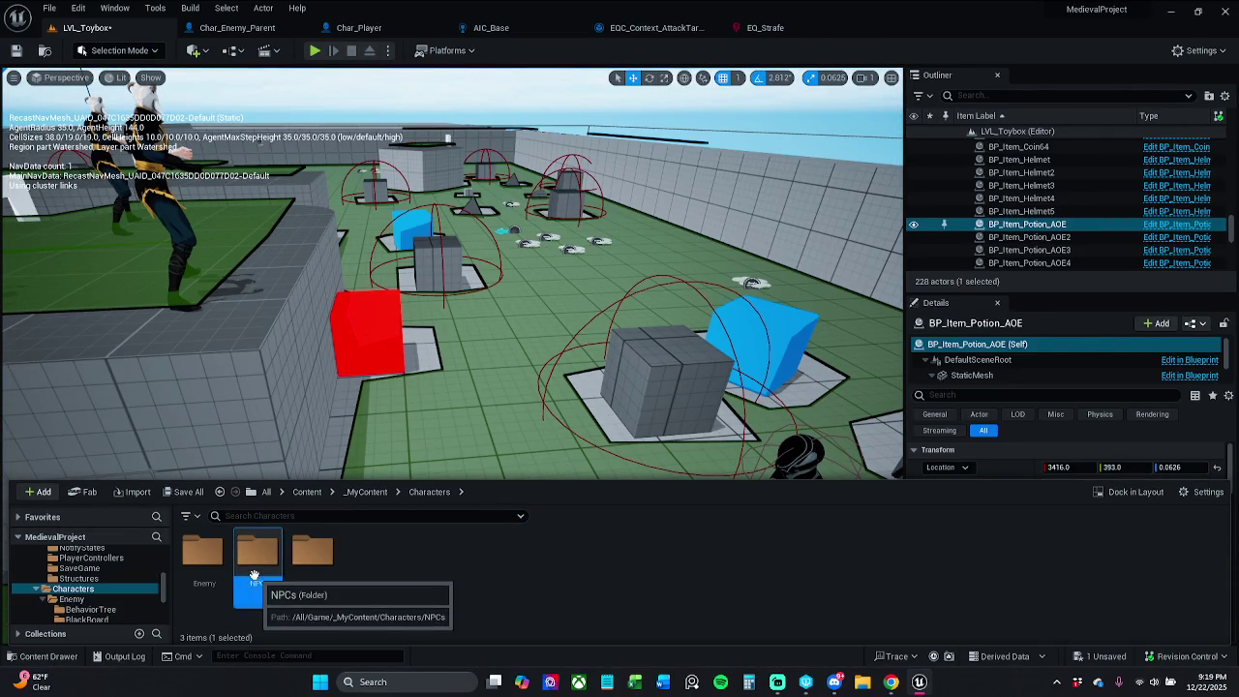
{"action": "double_click", "coordinate": [254, 576]}
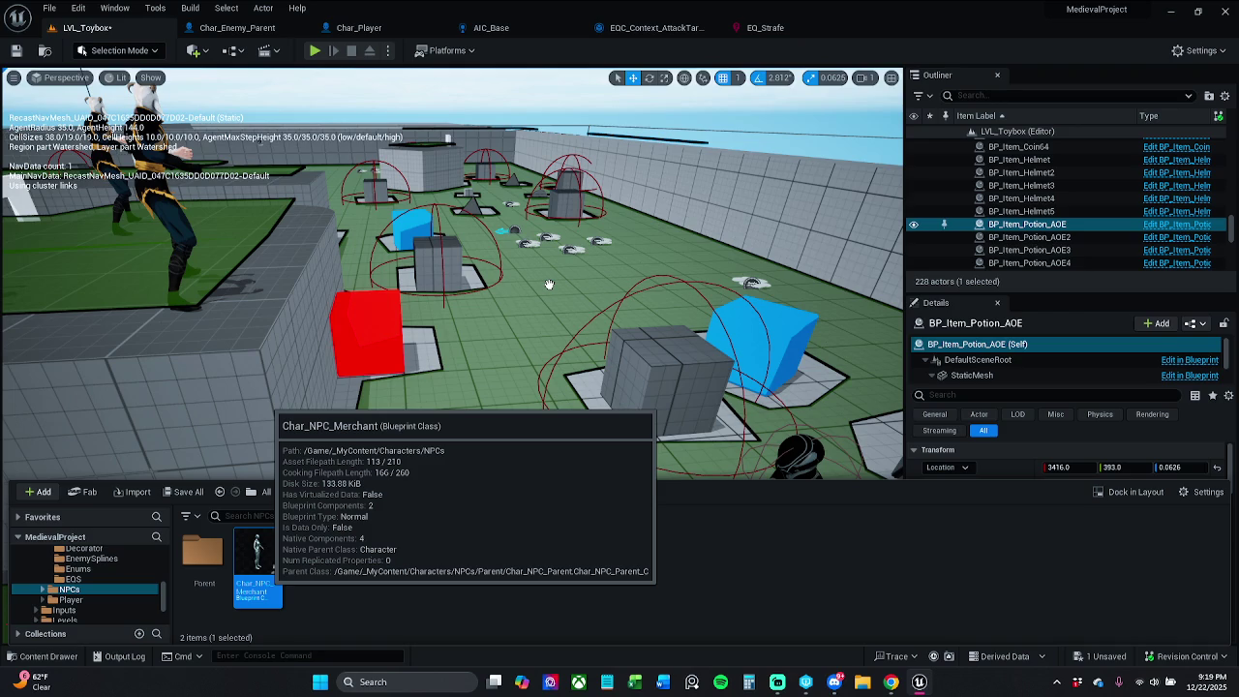
{"action": "left_click_drag", "start_coordinate": [549, 284], "coordinate": [550, 282]}
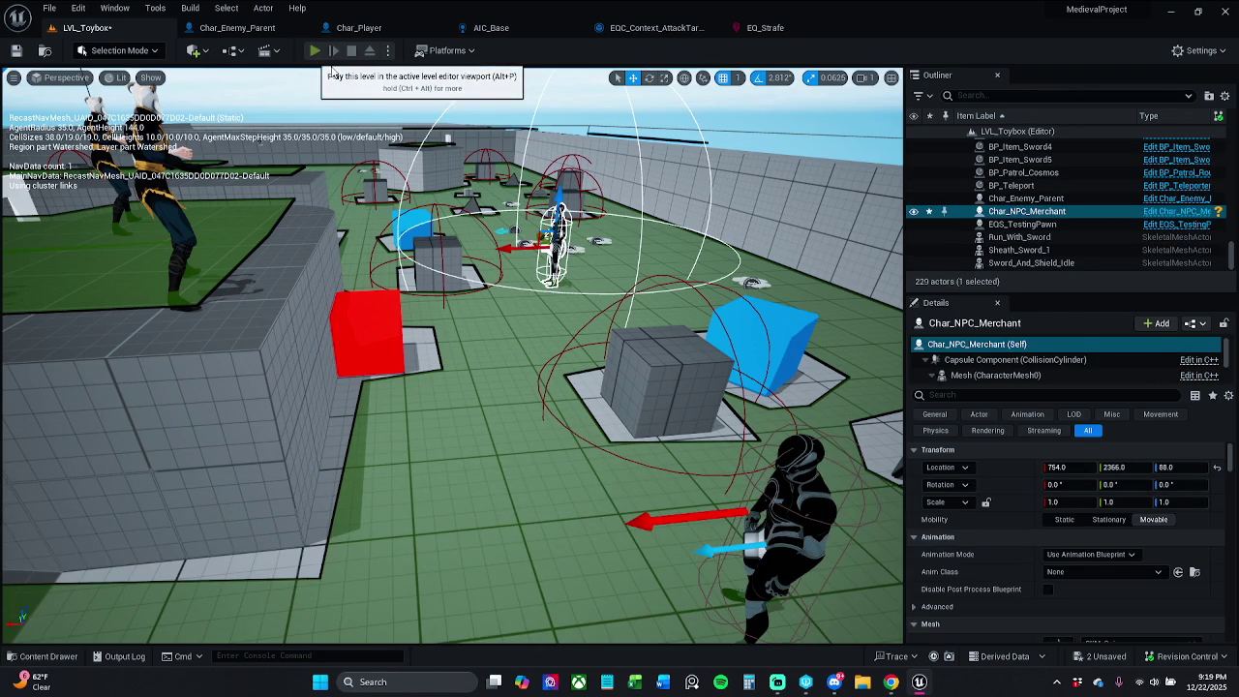
{"action": "left_click", "coordinate": [314, 50]}
Run around the merchant in the play test, stop it, and delete Char_NPC_Merchant from the level
{"action": "key", "text": "w"}
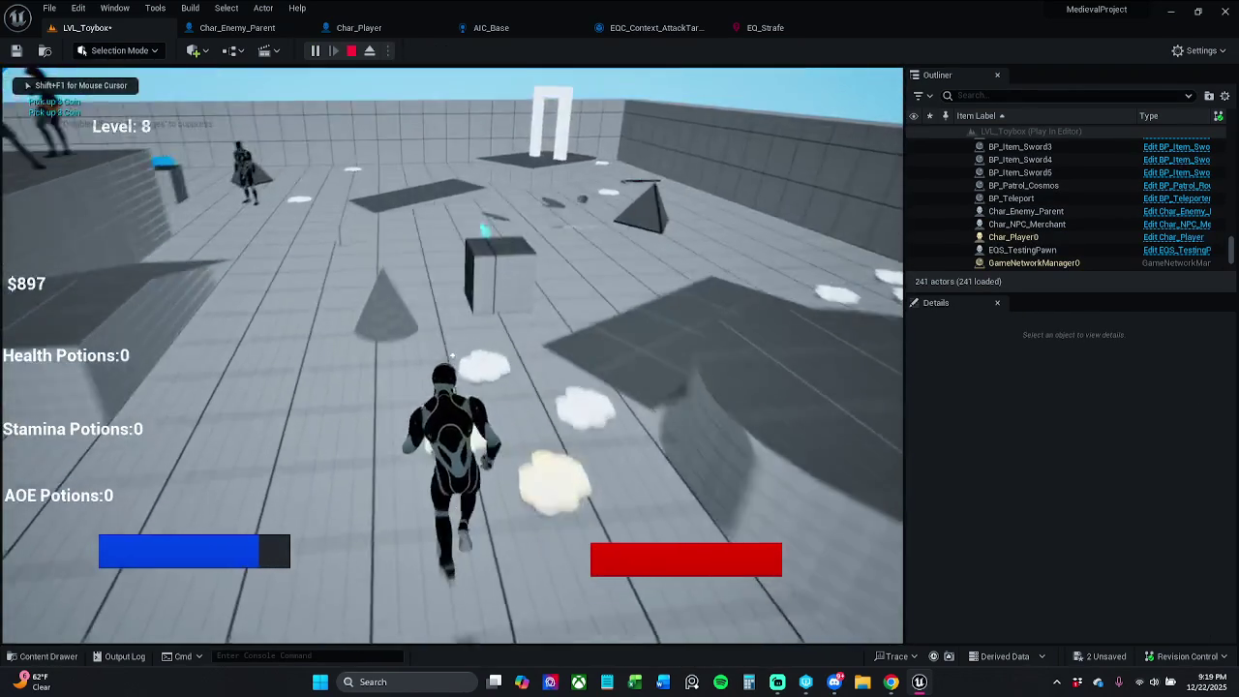
{"action": "key", "text": "w"}
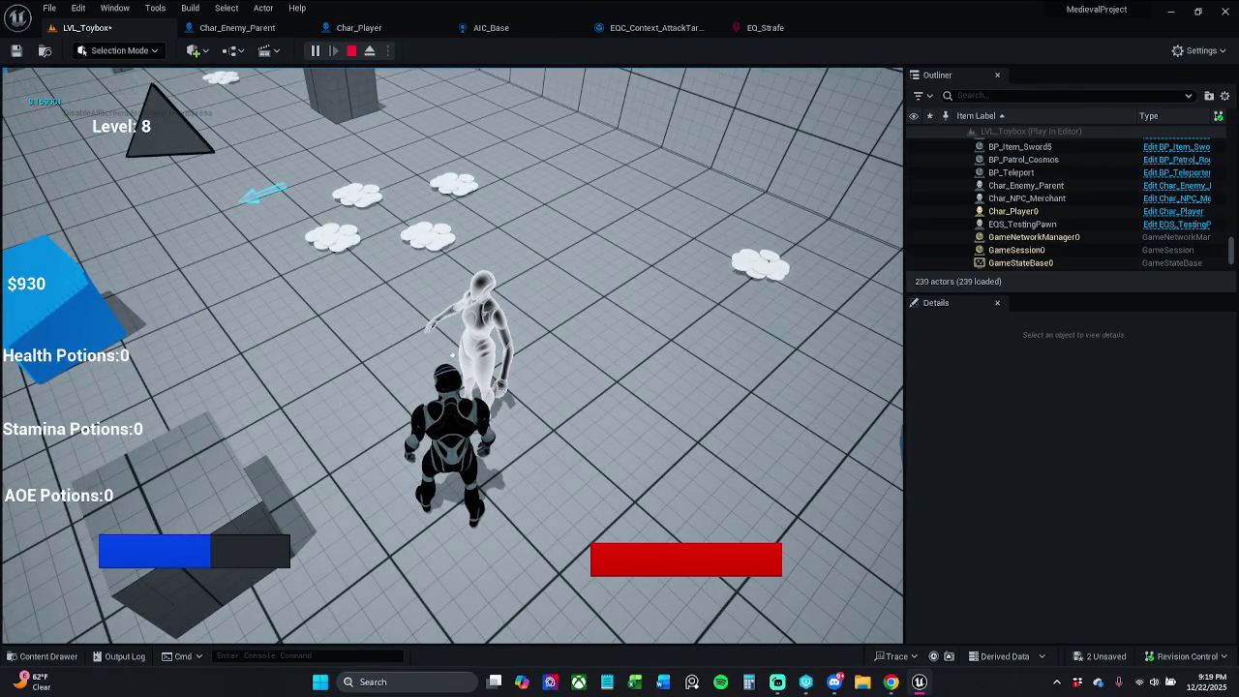
{"action": "key", "text": "s"}
{"action": "key", "text": "w"}
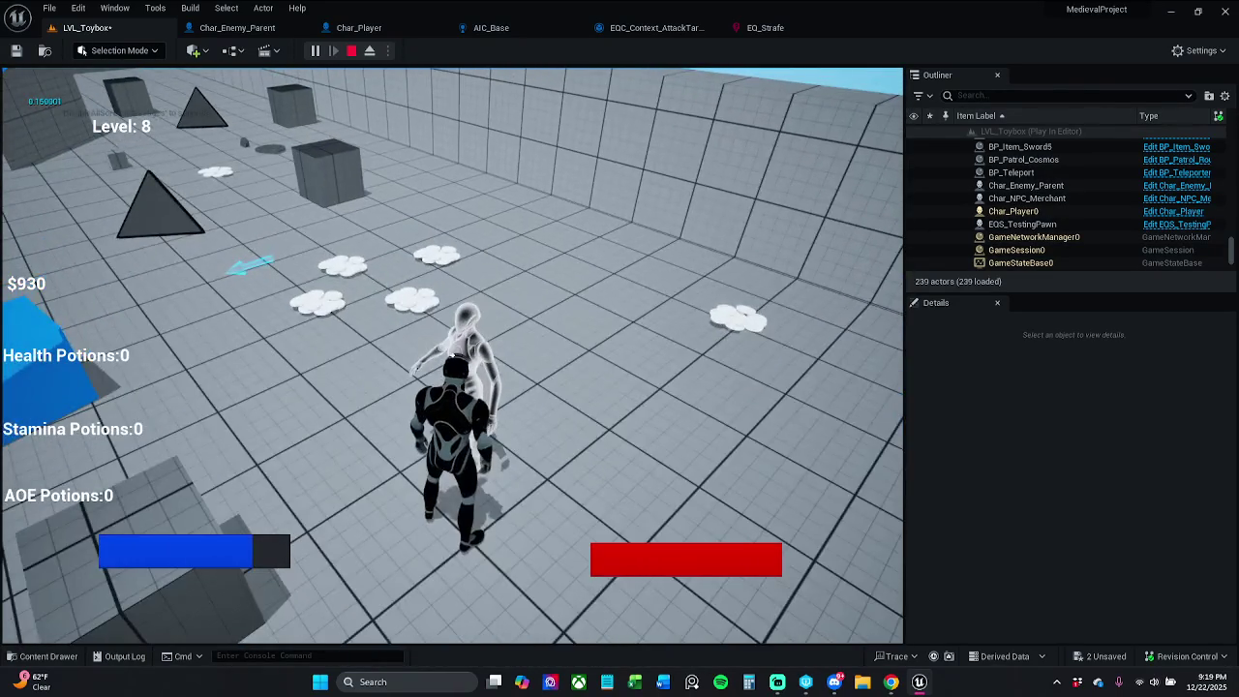
{"action": "key", "text": "w"}
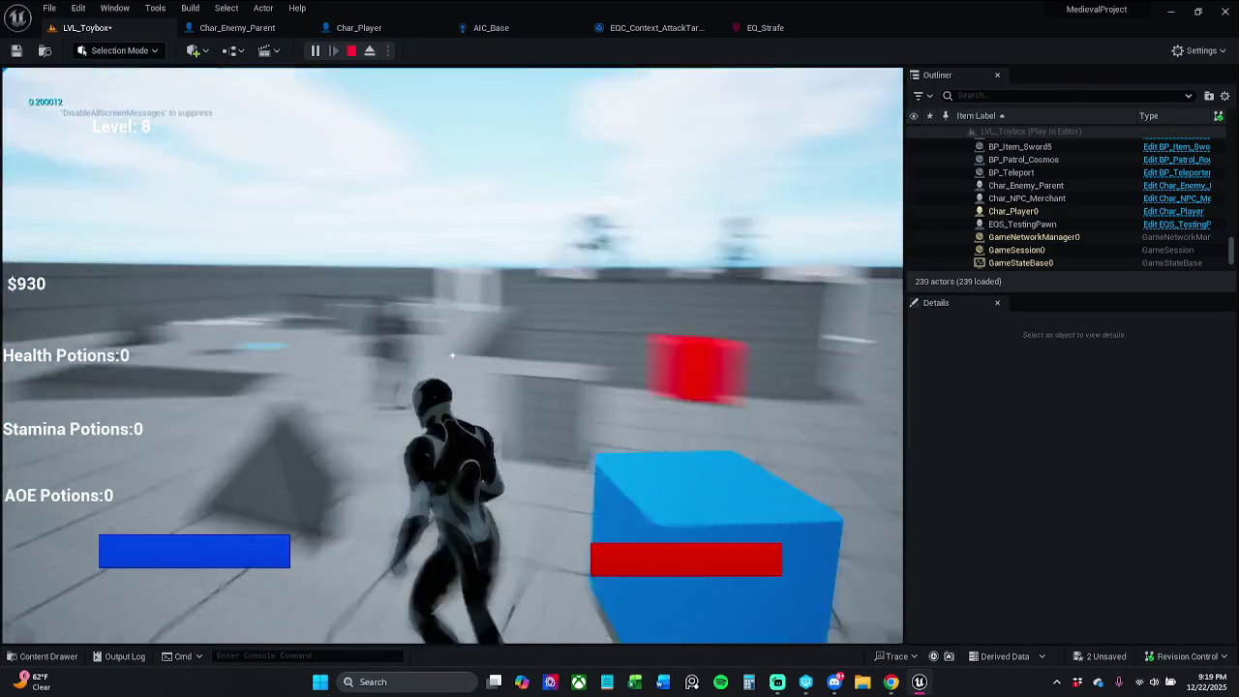
{"action": "key", "text": "w"}
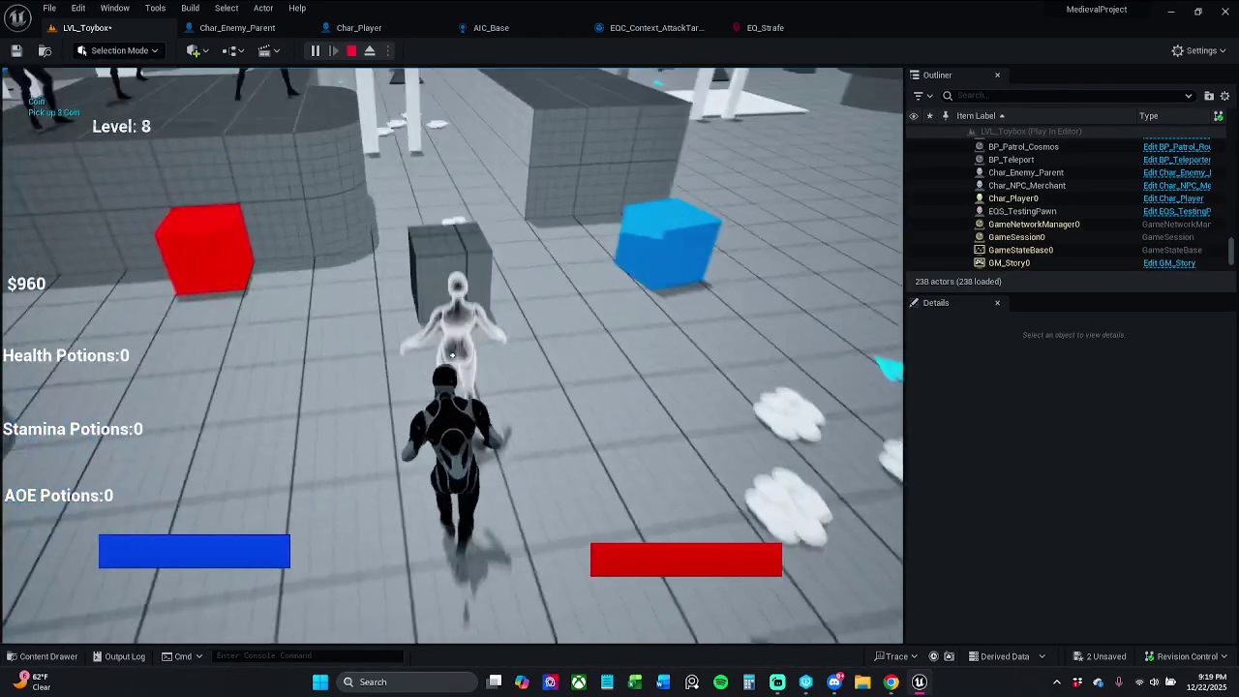
{"action": "key", "text": "Escape"}
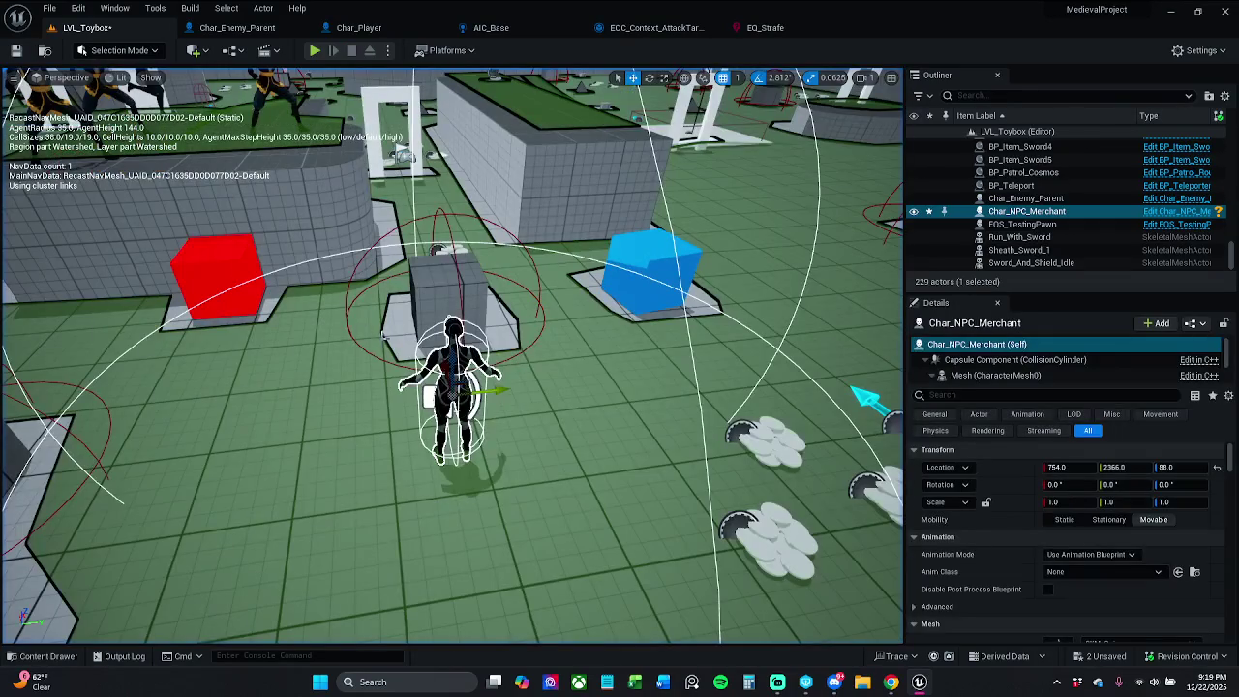
{"action": "key", "text": "Delete"}
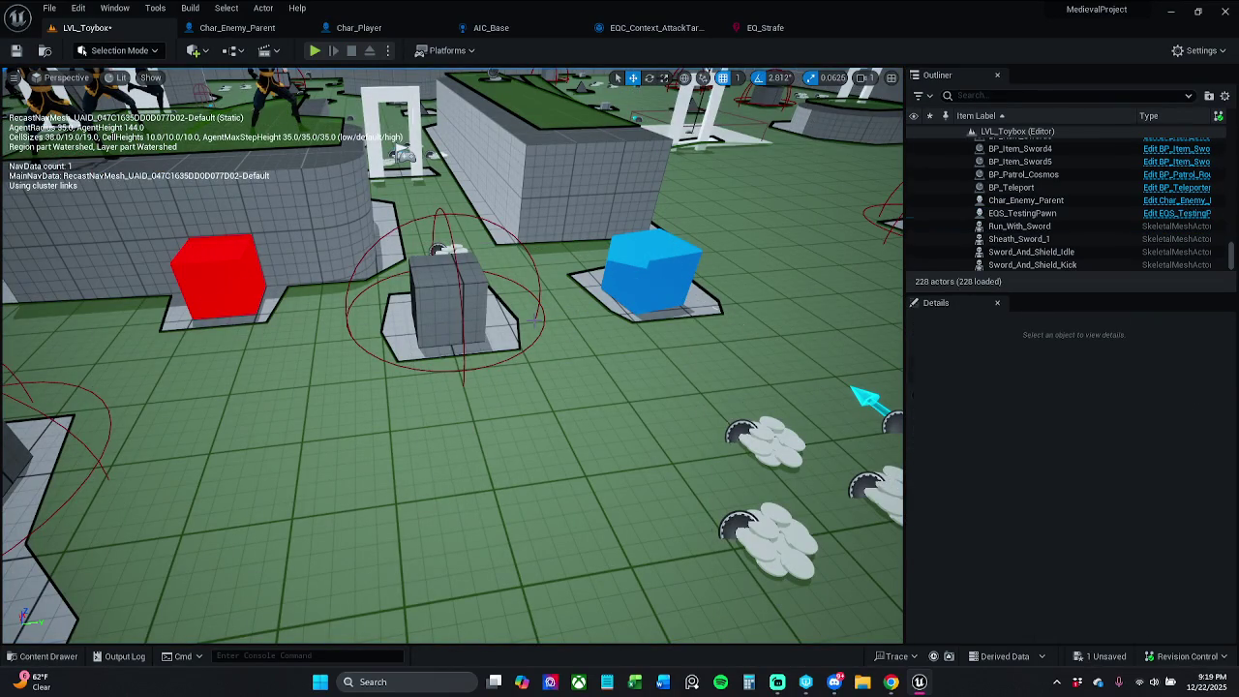
Save all modified assets with File > Save All, checking out LVL_Toybox
{"action": "left_click", "coordinate": [49, 7]}
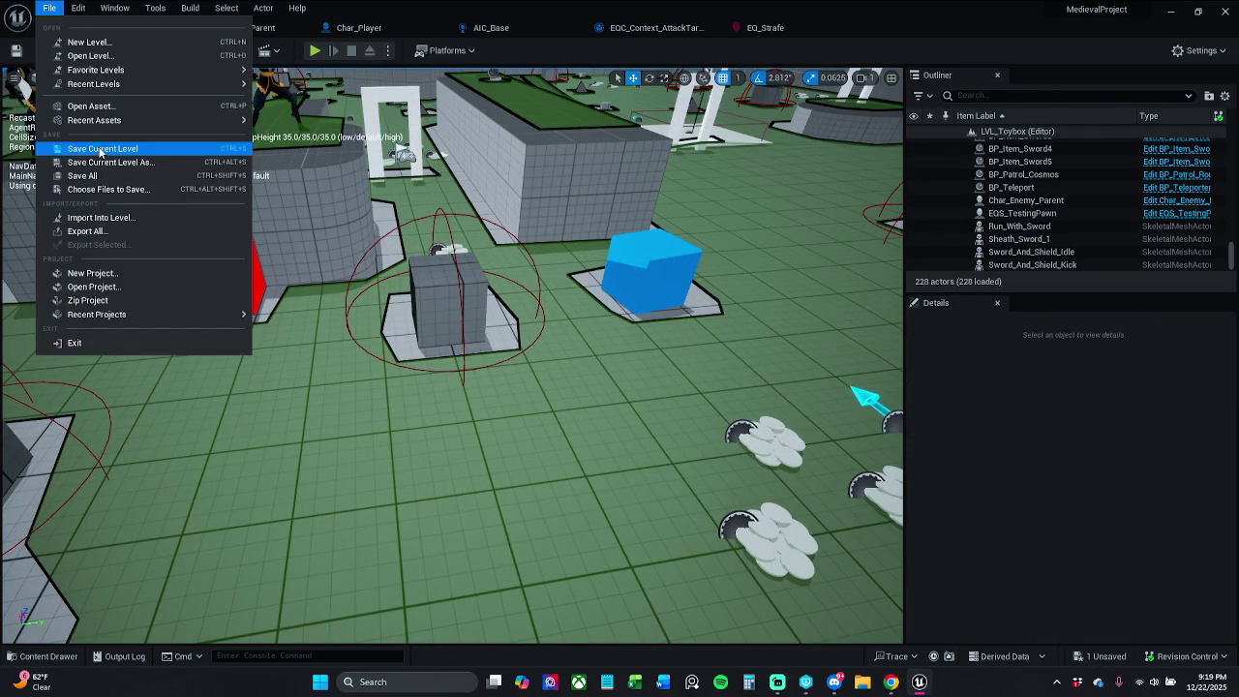
{"action": "left_click", "coordinate": [86, 177]}
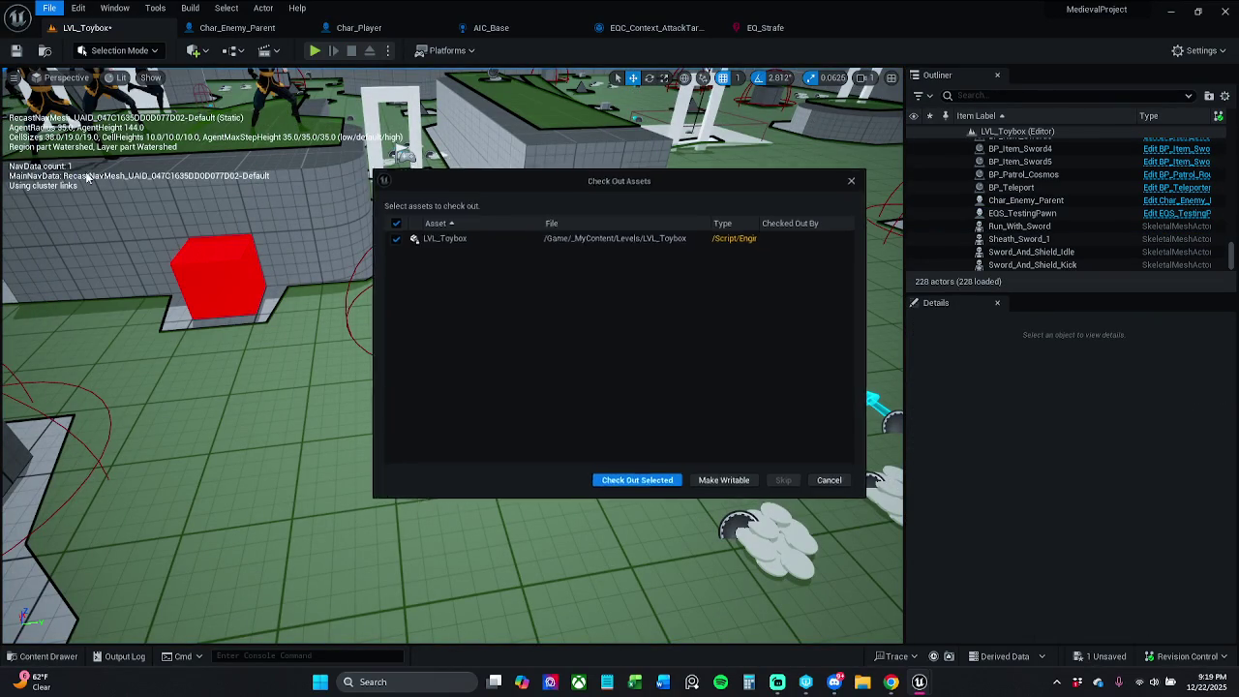
{"action": "left_click", "coordinate": [659, 486]}
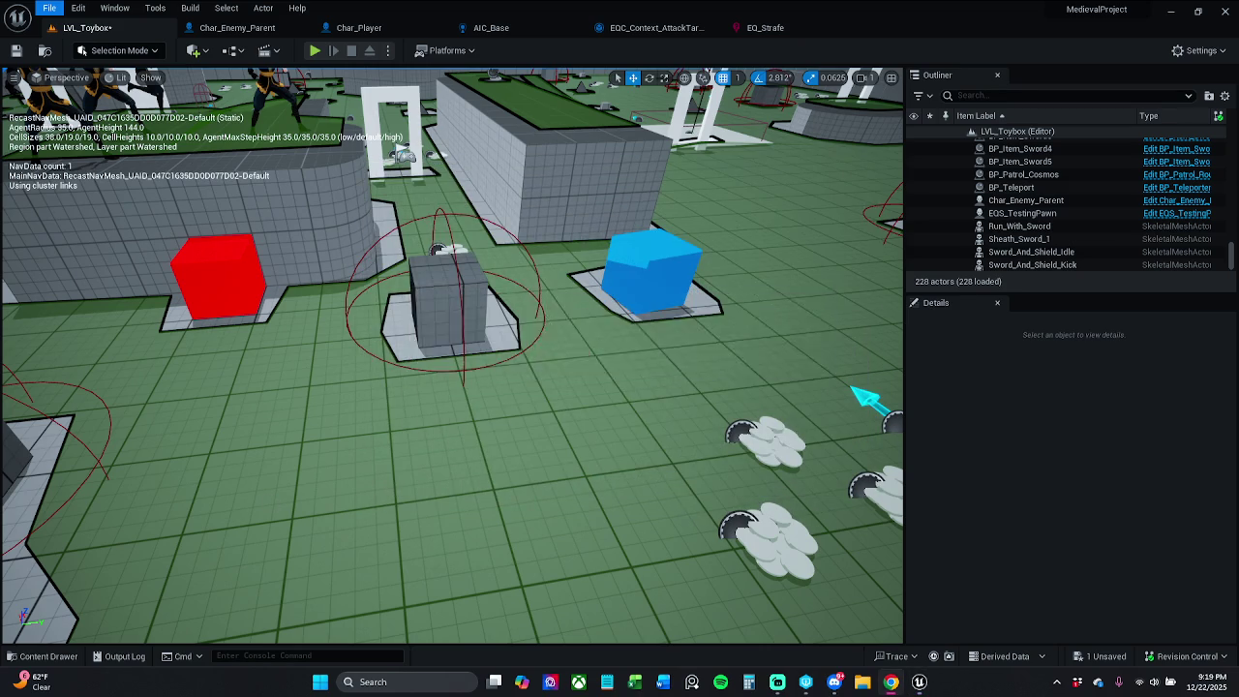
Toggle the navigation mesh display off and on with P, then go to the EQ_Strafe query
{"action": "key", "text": "p"}
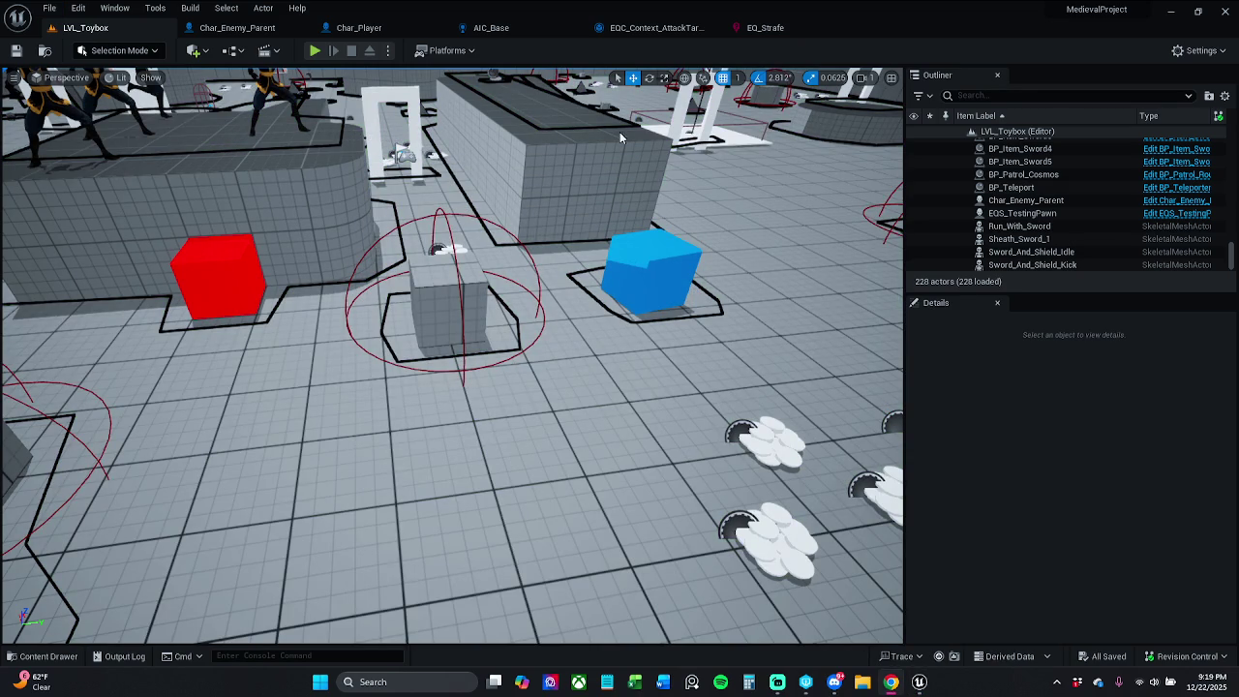
{"action": "key", "text": "p"}
{"action": "left_click", "coordinate": [788, 28]}
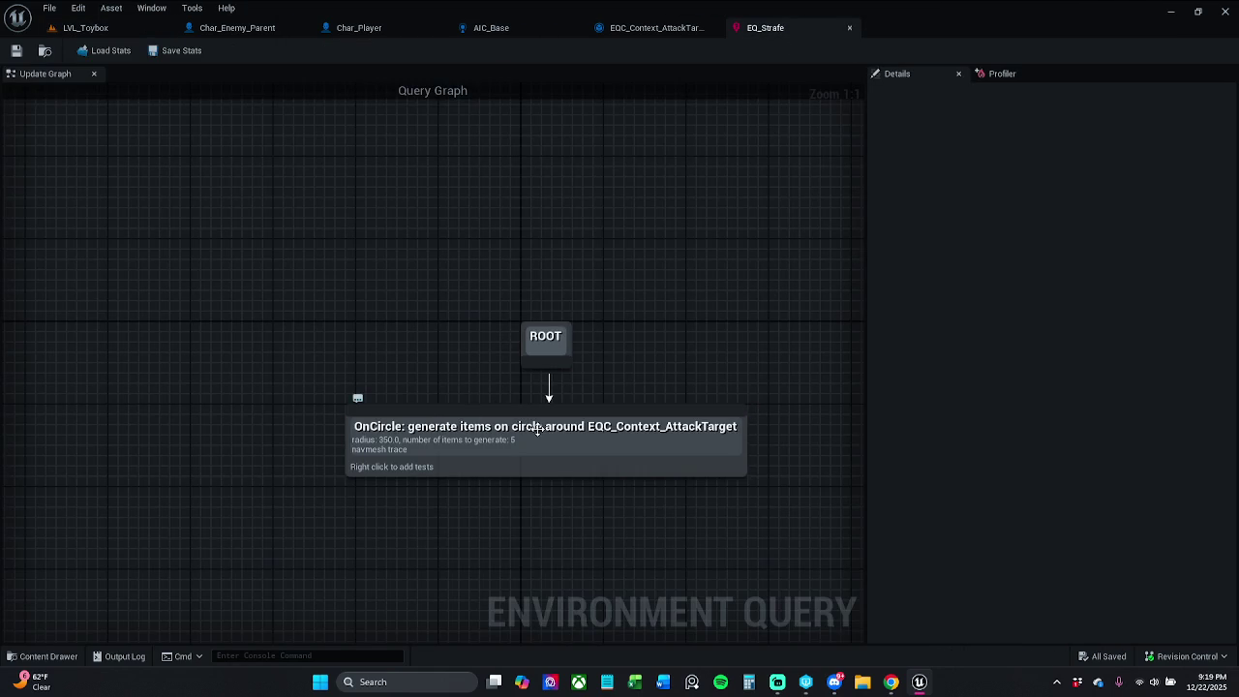
{"action": "left_click", "coordinate": [538, 430]}
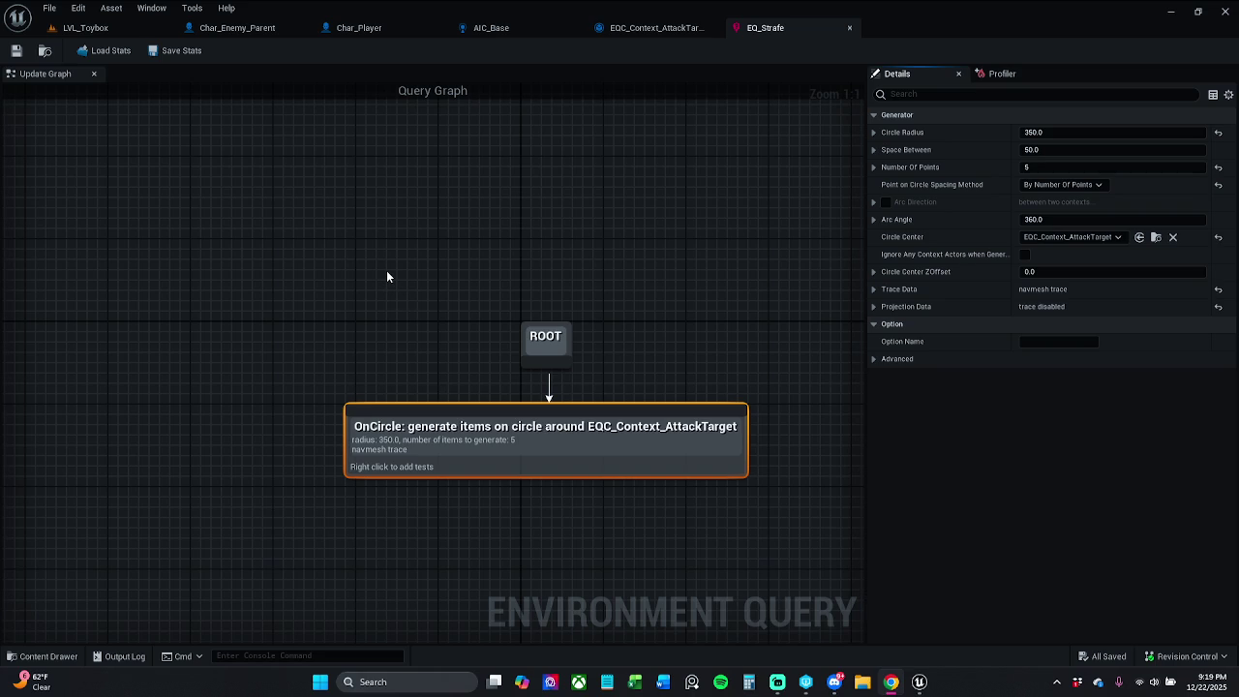
{"action": "left_click", "coordinate": [85, 27]}
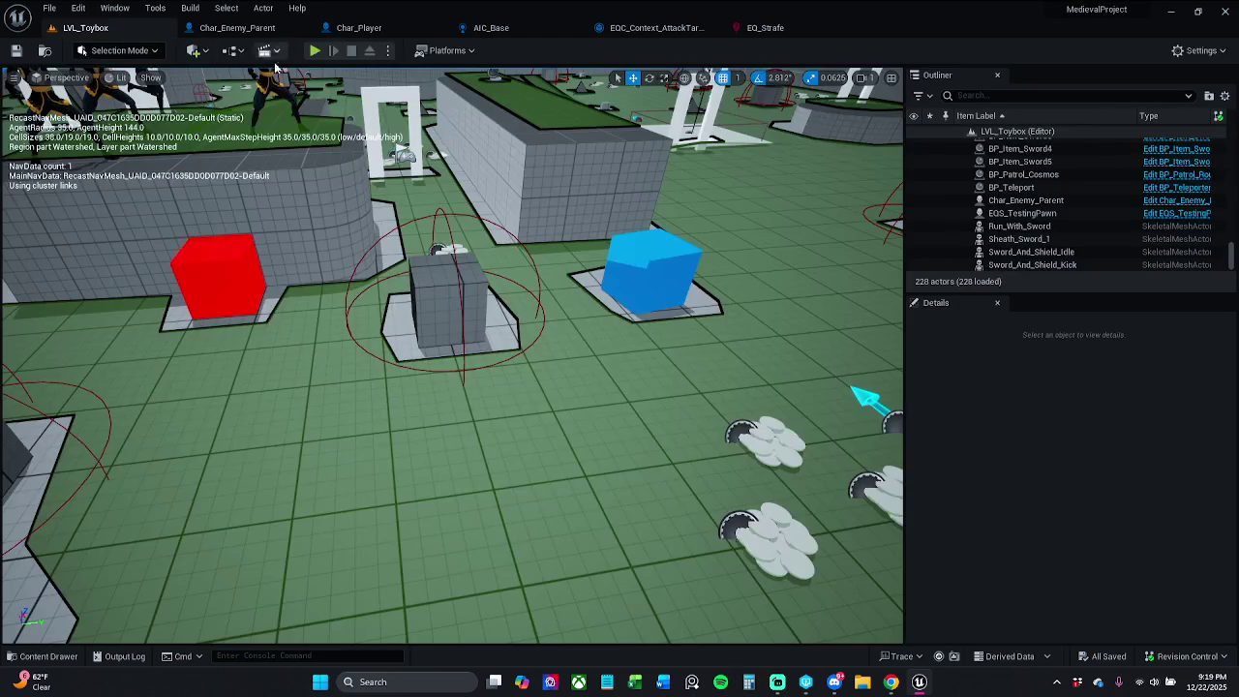
Tilt the view down over the arena and hide the navigation mesh display
{"action": "left_click_drag", "start_coordinate": [451, 172], "coordinate": [542, 290]}
{"action": "scroll", "coordinate": [494, 174], "scroll_direction": "down", "scroll_amount": 5}
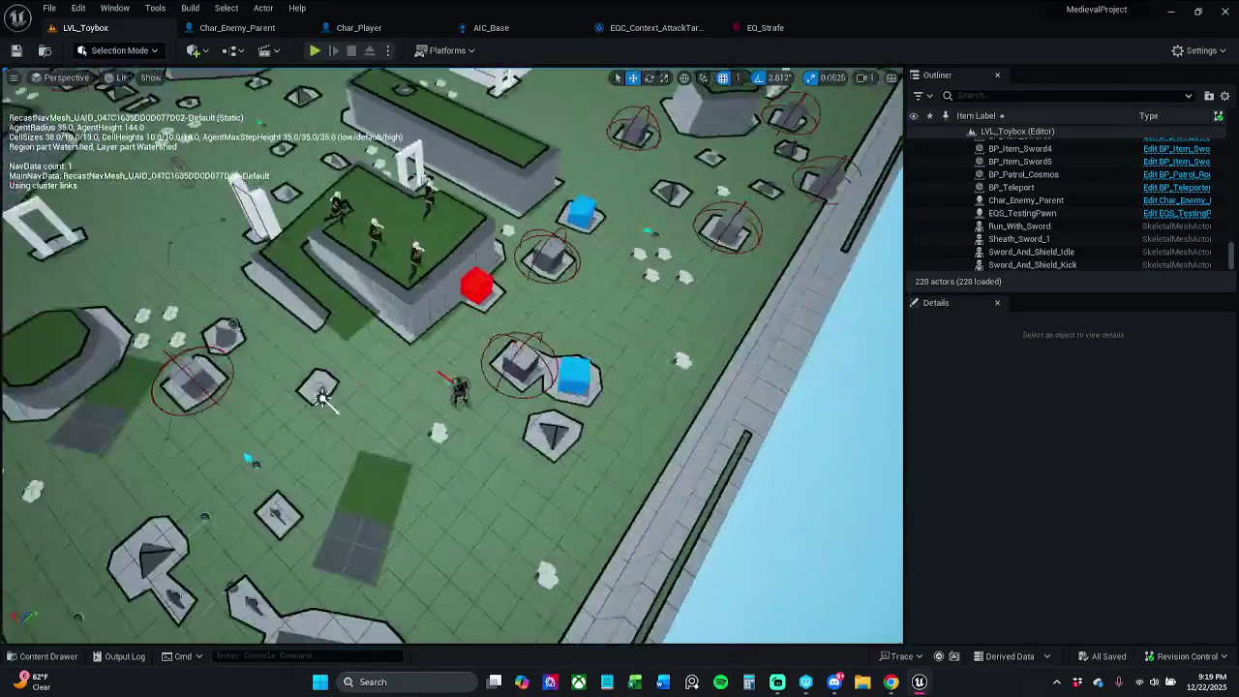
{"action": "key", "text": "p"}
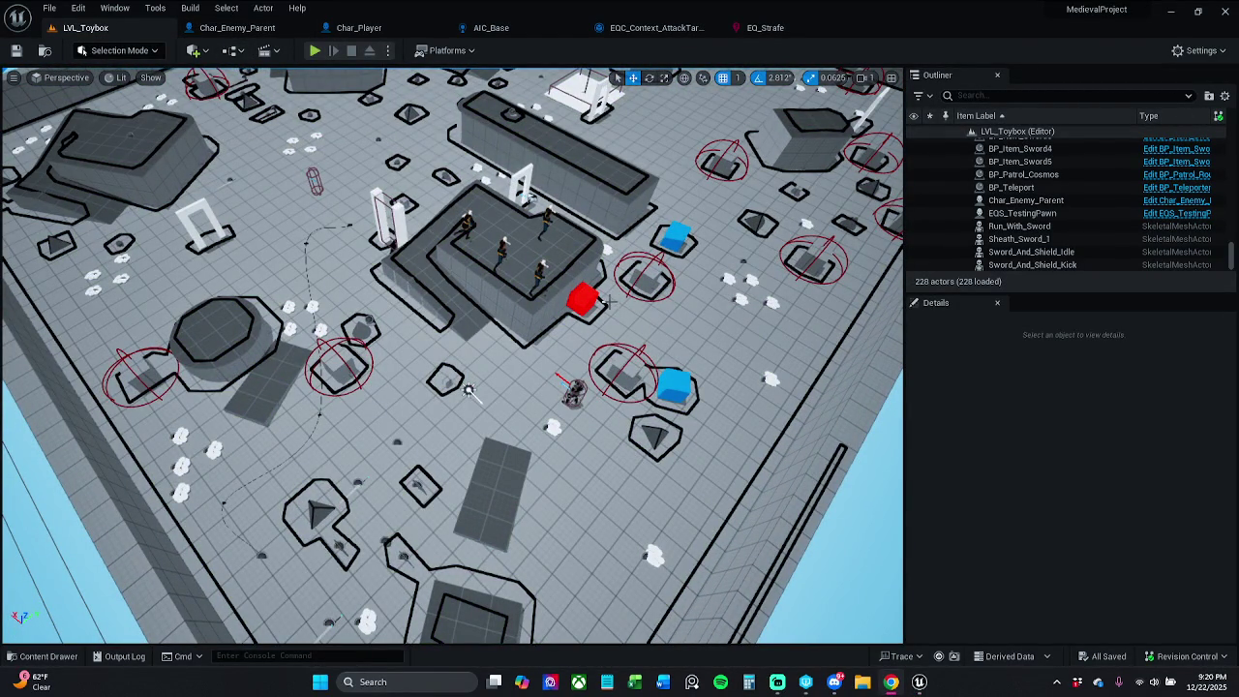
{"action": "left_click", "coordinate": [68, 657]}
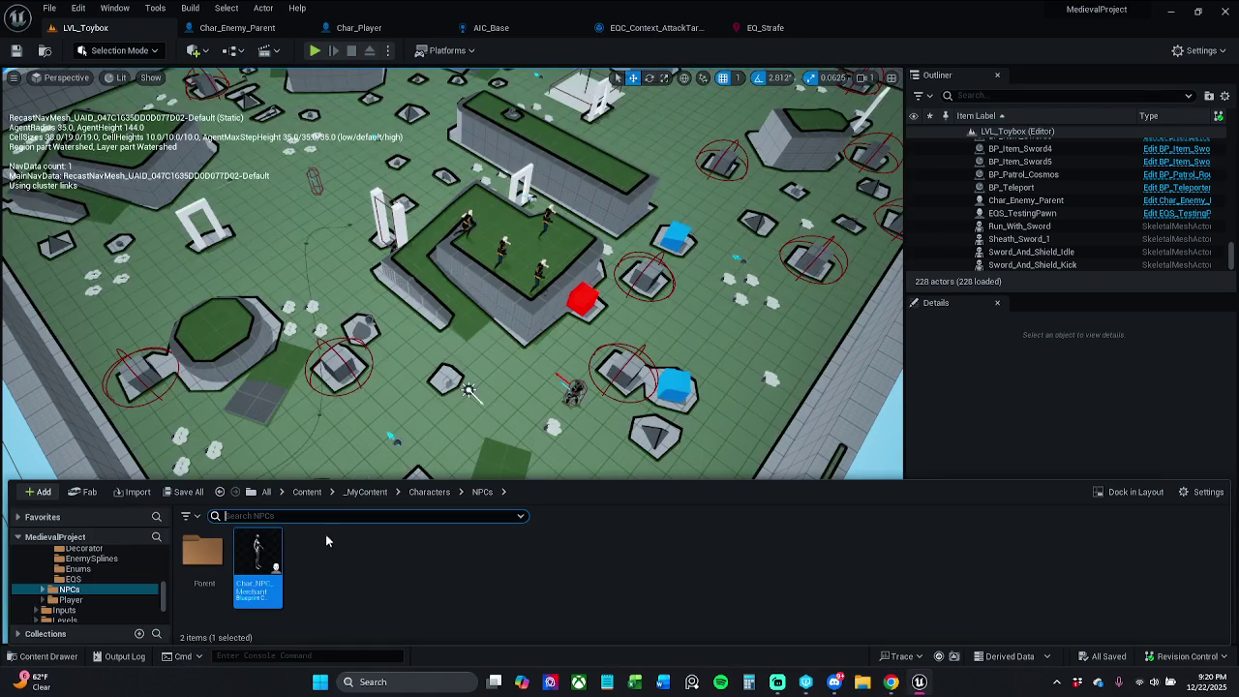
{"action": "left_click", "coordinate": [1078, 96]}
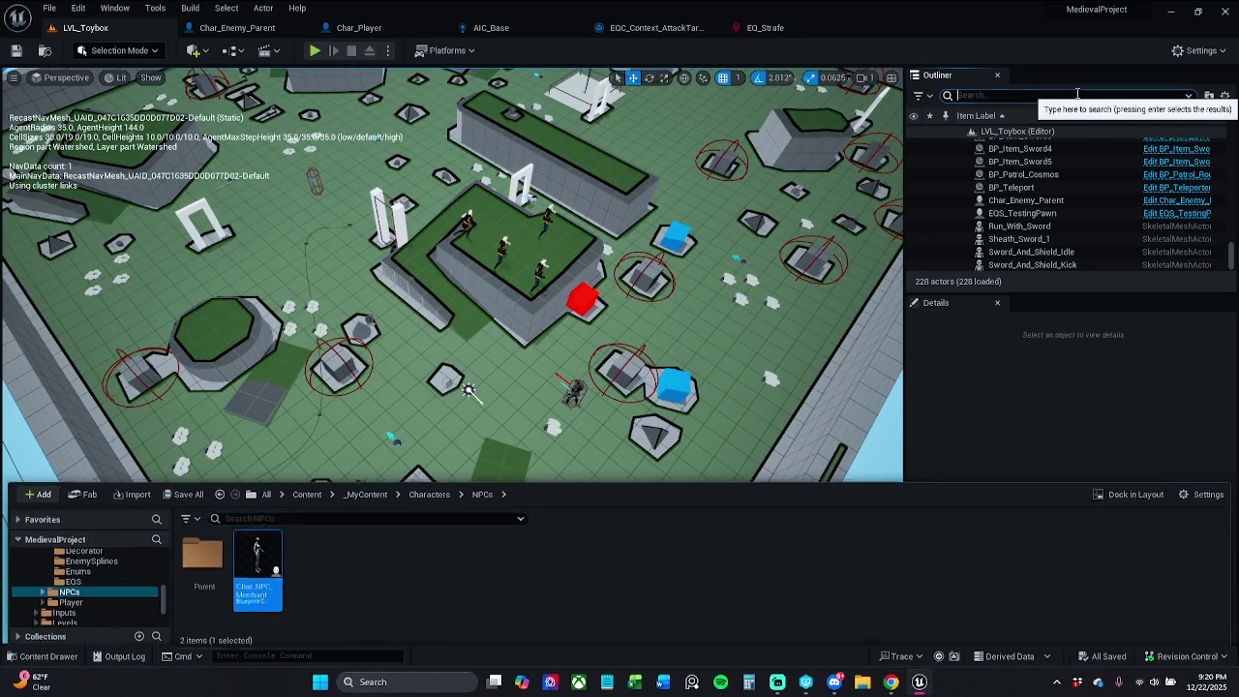
Find EQS_TestingPawn with a 'pawn' Outliner search, move it near the enemy, and save with check-out
{"action": "type", "text": "pawn"}
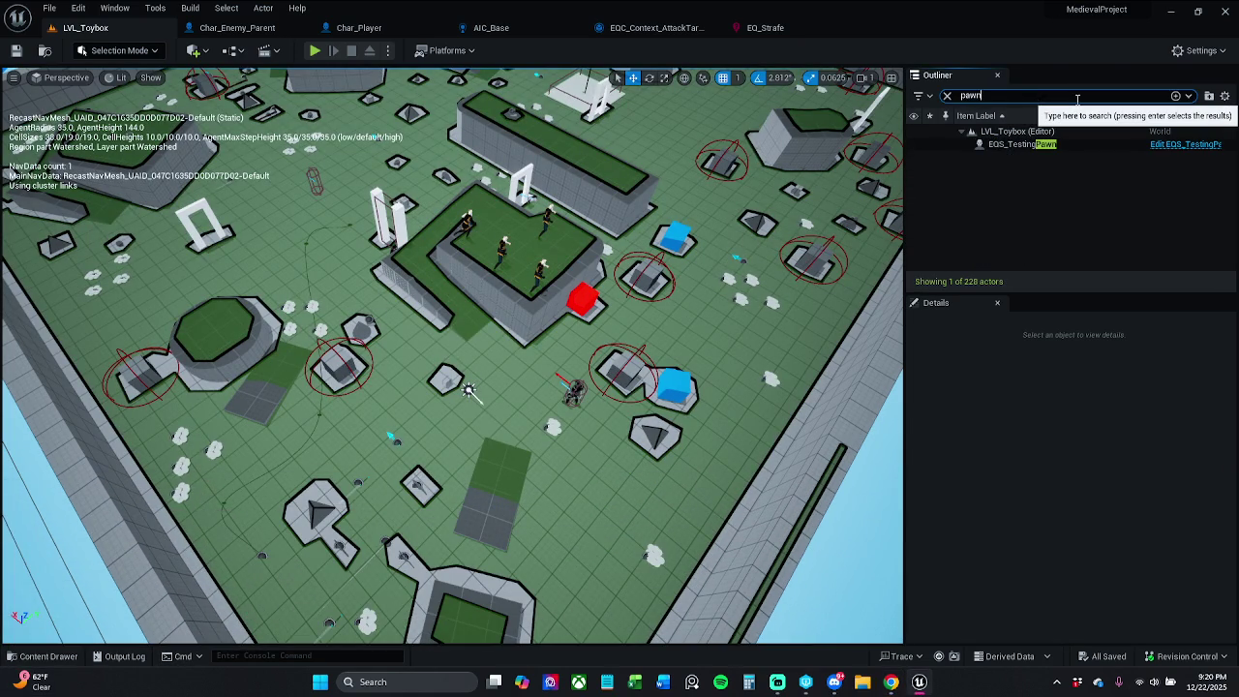
{"action": "key", "text": "Return"}
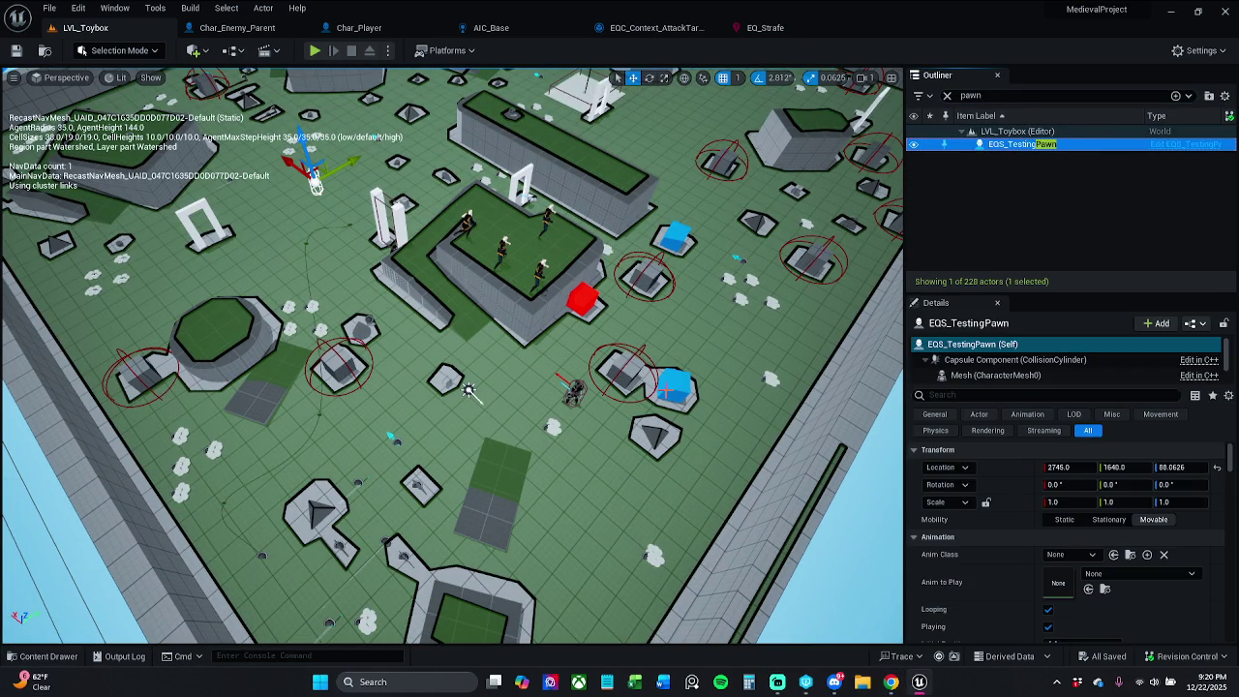
{"action": "mouse_move", "coordinate": [317, 171]}
{"action": "left_mouse_down"}
{"action": "mouse_move", "coordinate": [527, 368]}
{"action": "mouse_move", "coordinate": [481, 346]}
{"action": "left_mouse_up"}
{"action": "scroll", "coordinate": [481, 345], "scroll_direction": "up", "scroll_amount": 5}
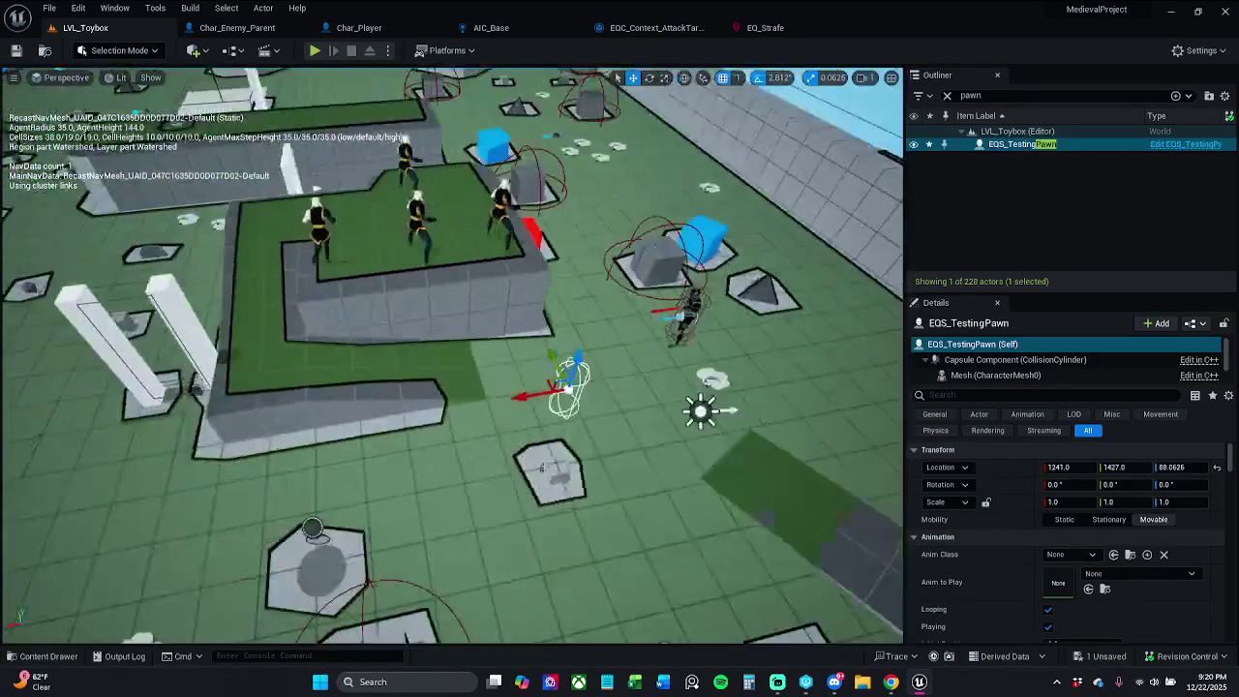
{"action": "scroll", "coordinate": [482, 346], "scroll_direction": "up", "scroll_amount": 3}
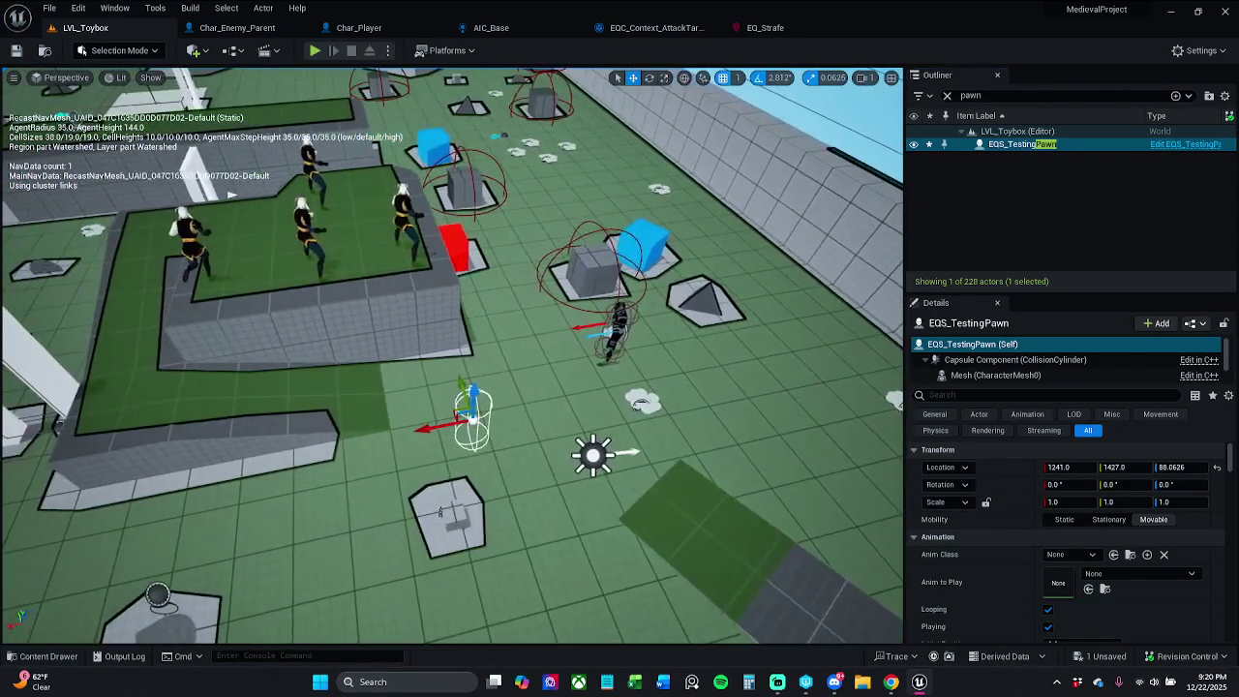
{"action": "left_click", "coordinate": [16, 50]}
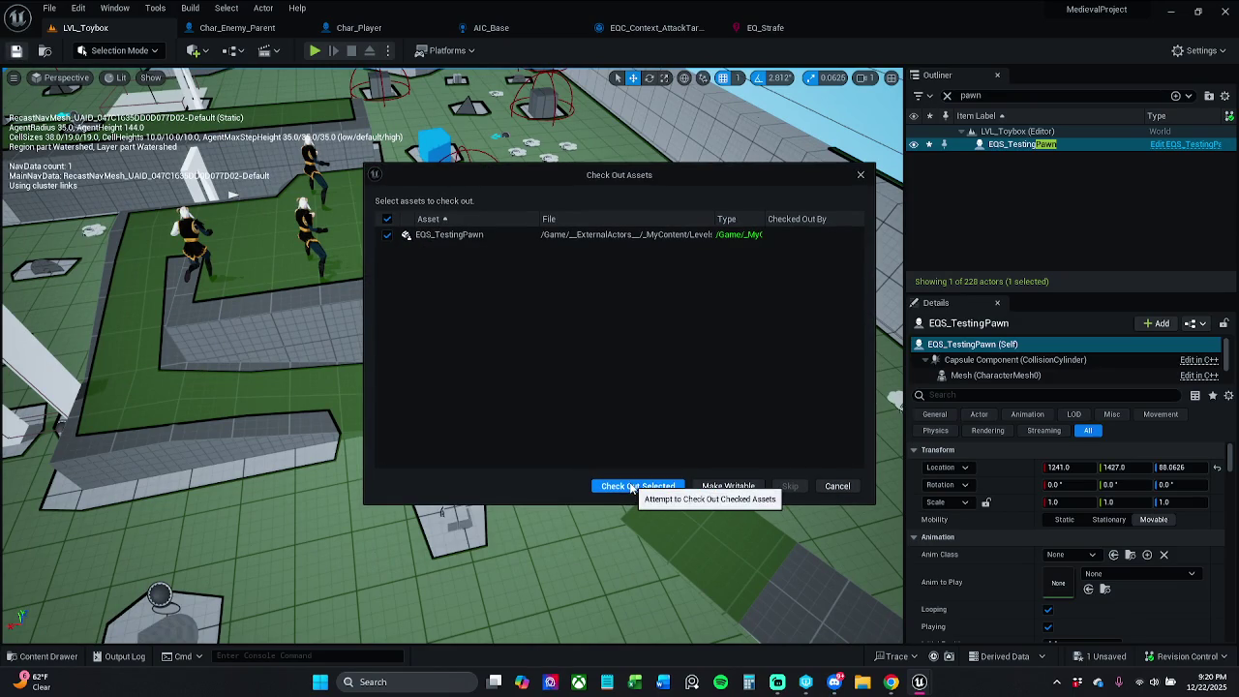
{"action": "left_click", "coordinate": [637, 486]}
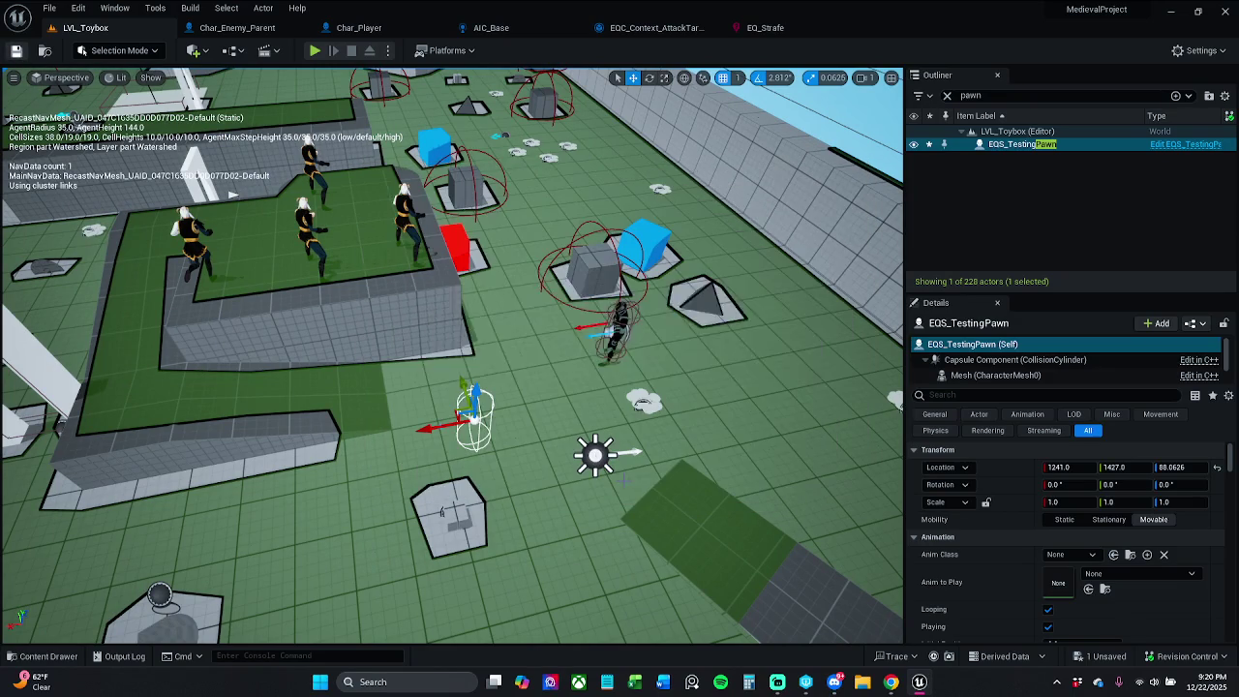
Clear the Outliner filter and scroll Details to confirm the EQ_Strafe query template
{"action": "left_click", "coordinate": [947, 95]}
{"action": "left_click", "coordinate": [43, 656]}
{"action": "left_click", "coordinate": [968, 527]}
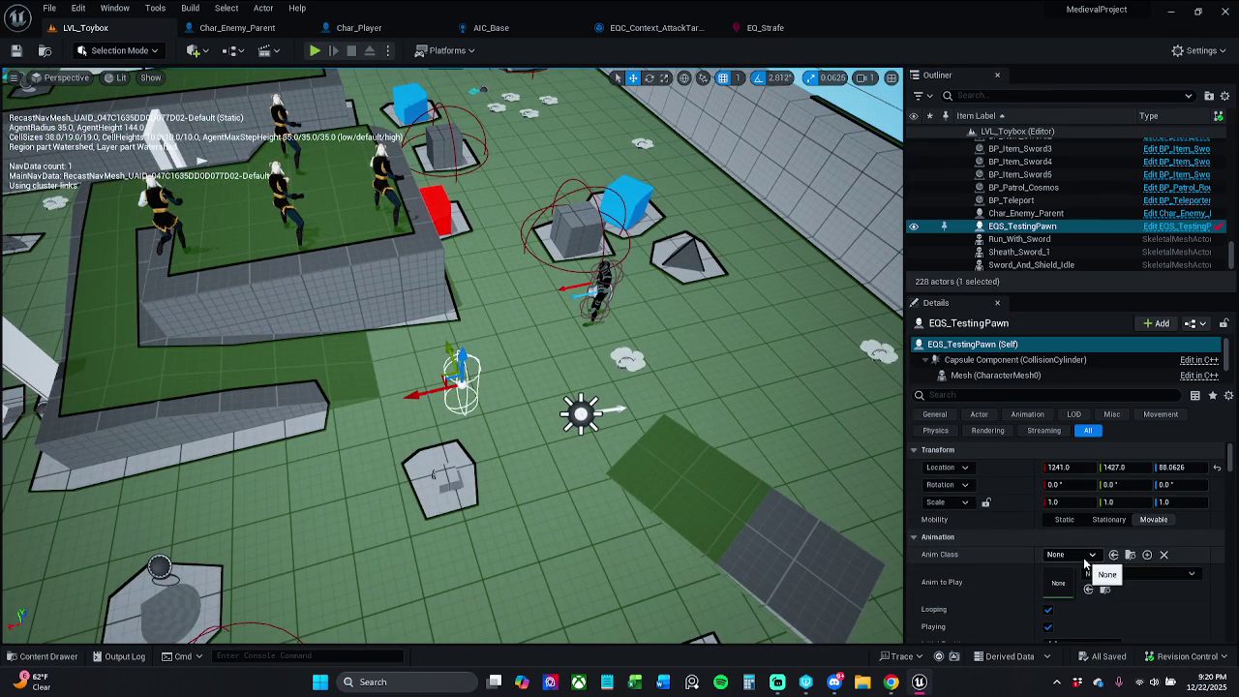
{"action": "scroll", "coordinate": [1082, 552], "scroll_direction": "down", "scroll_amount": 4}
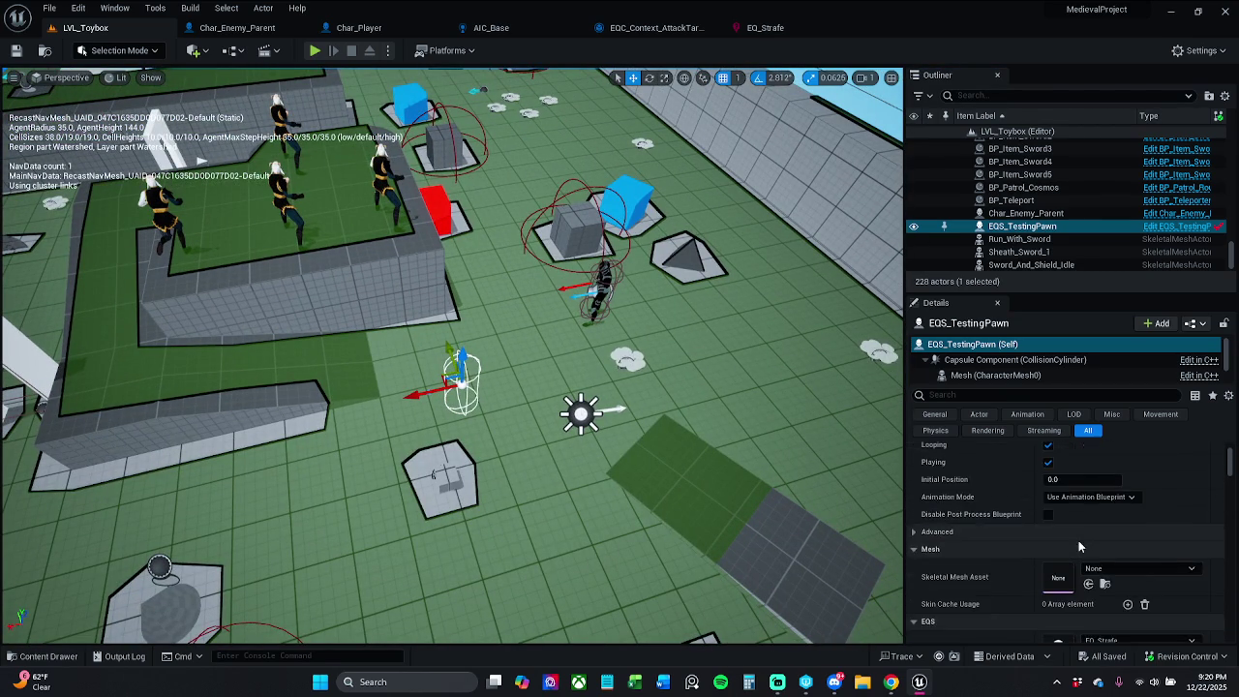
{"action": "scroll", "coordinate": [1078, 540], "scroll_direction": "down", "scroll_amount": 3}
{"action": "mouse_move", "coordinate": [747, 477]}
{"action": "left_mouse_down"}
{"action": "mouse_move", "coordinate": [746, 387]}
{"action": "mouse_move", "coordinate": [747, 479]}
{"action": "mouse_move", "coordinate": [747, 459]}
{"action": "left_mouse_up"}
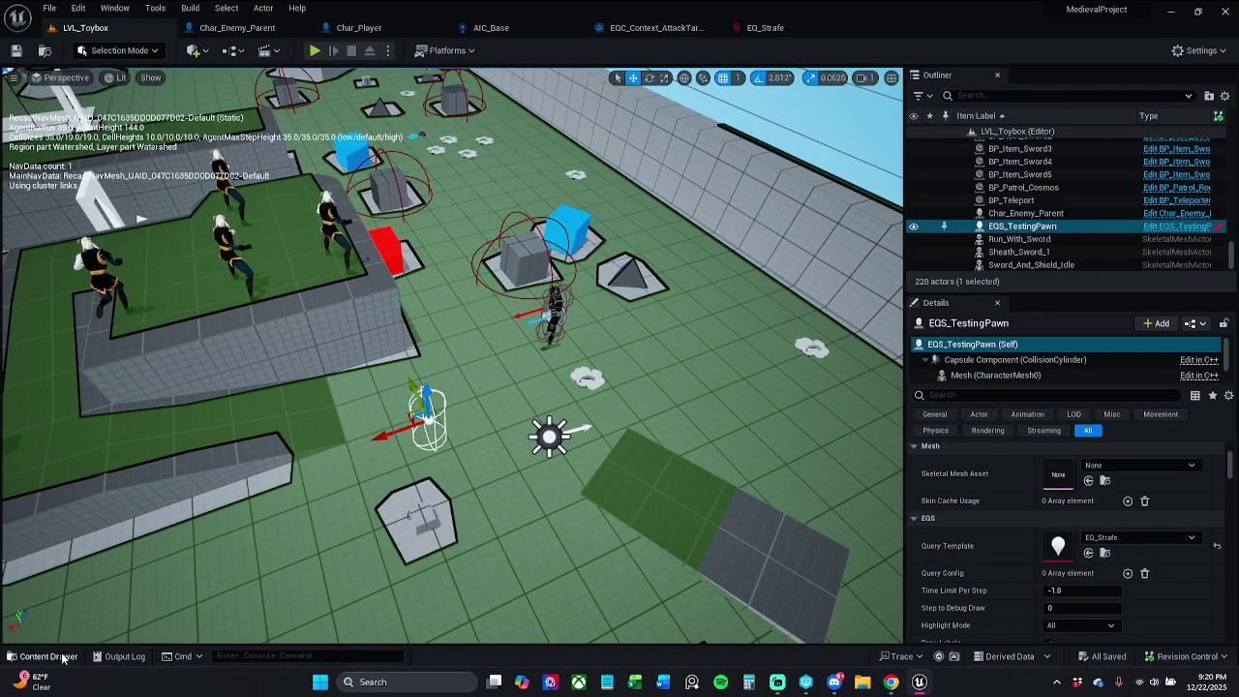
Drag an EQS testing pawn from Characters > Enemy > EQS beside the enemy, raise it slightly, and check Details
{"action": "left_click", "coordinate": [43, 657]}
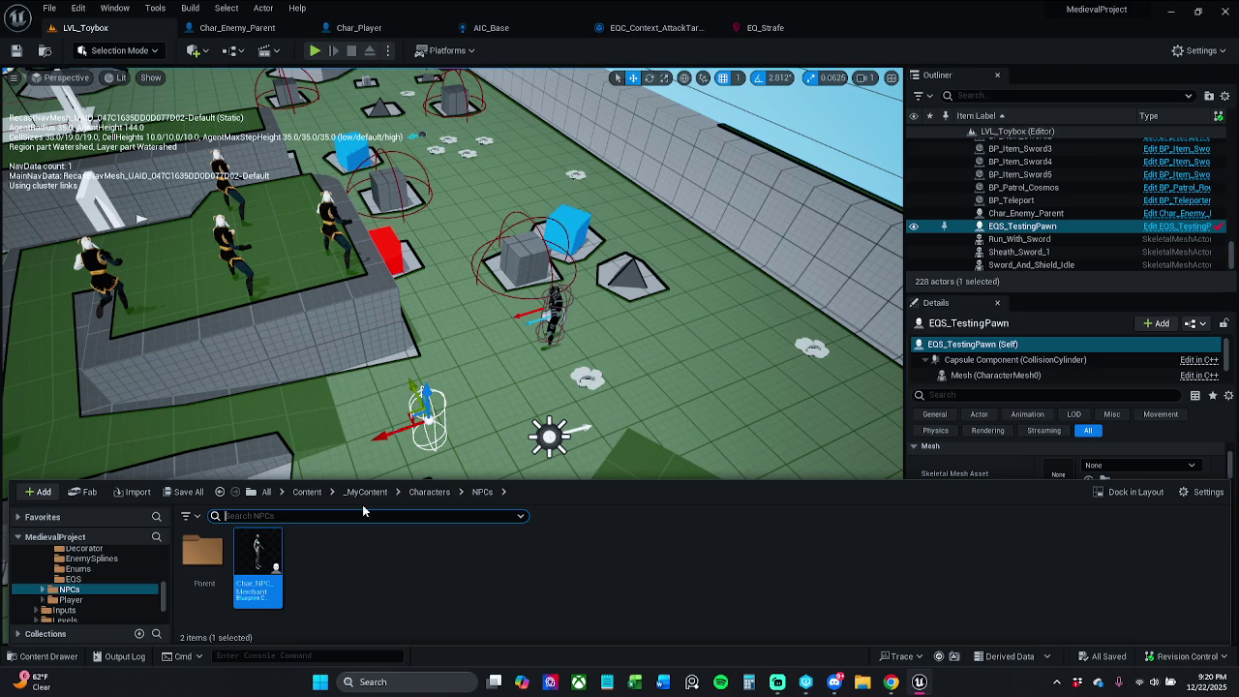
{"action": "left_click", "coordinate": [429, 491]}
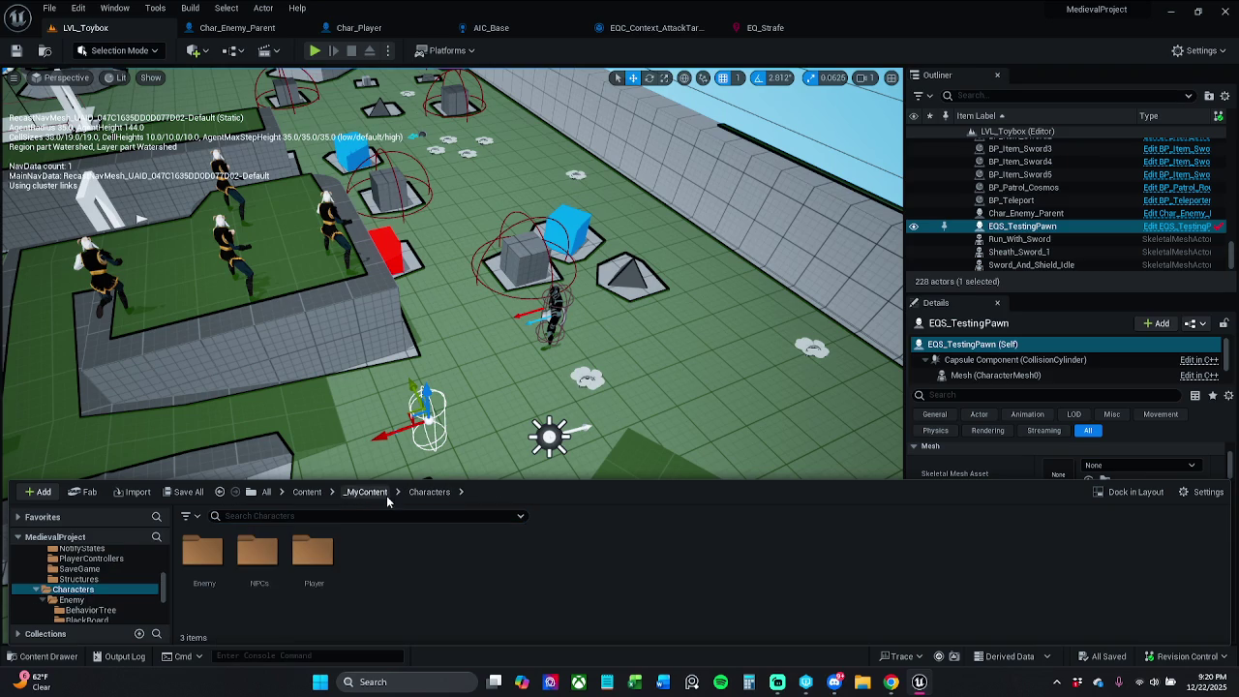
{"action": "double_click", "coordinate": [204, 556]}
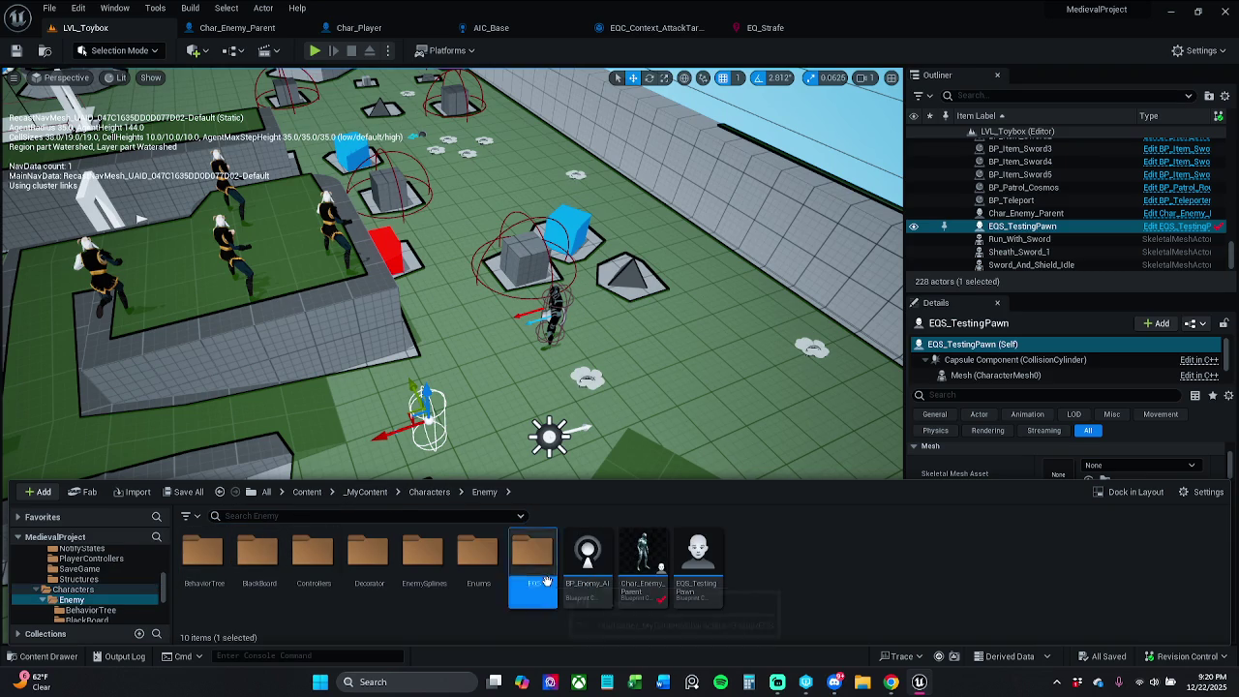
{"action": "double_click", "coordinate": [533, 557]}
{"action": "mouse_move", "coordinate": [184, 579]}
{"action": "left_mouse_down"}
{"action": "mouse_move", "coordinate": [290, 543]}
{"action": "mouse_move", "coordinate": [620, 355]}
{"action": "left_mouse_up"}
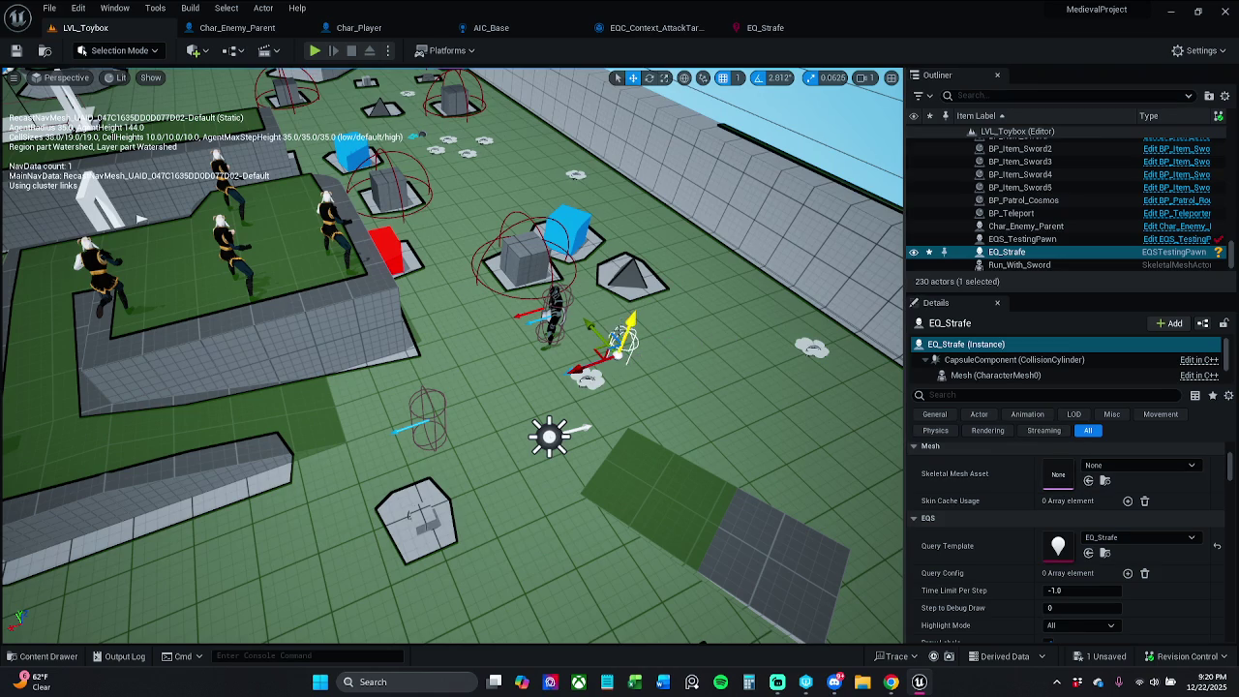
{"action": "mouse_move", "coordinate": [628, 325]}
{"action": "left_mouse_down"}
{"action": "mouse_move", "coordinate": [649, 275]}
{"action": "mouse_move", "coordinate": [647, 297]}
{"action": "left_mouse_up"}
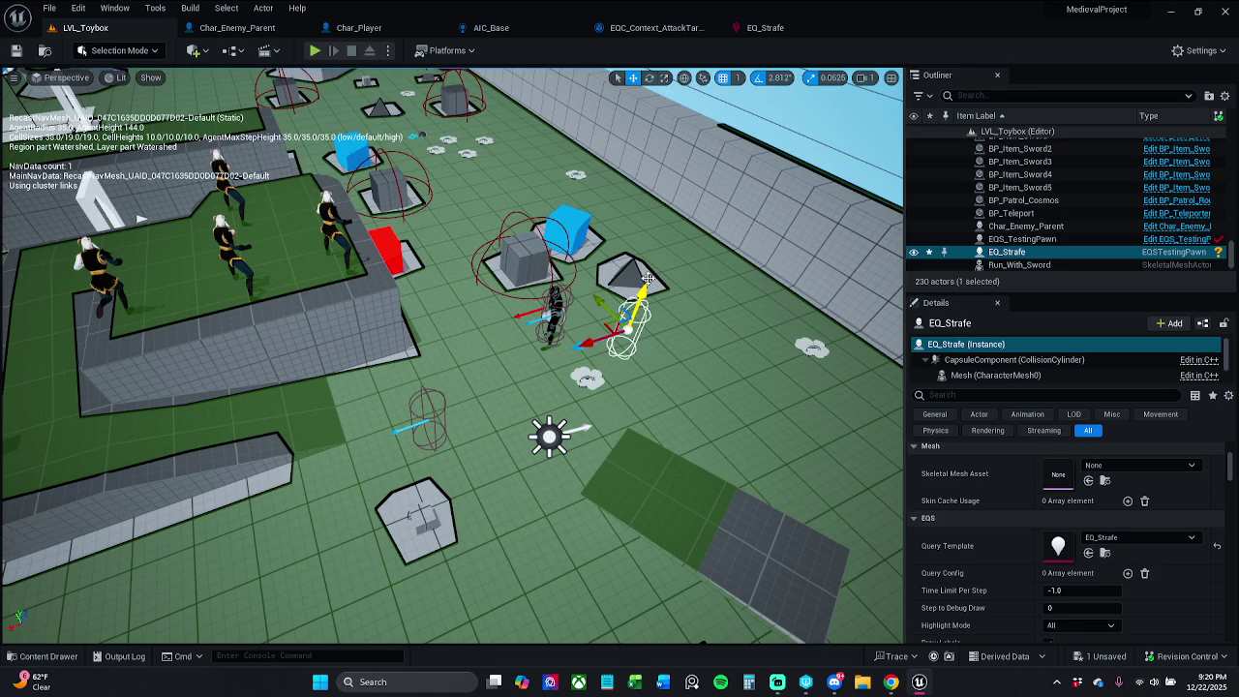
{"action": "scroll", "coordinate": [1070, 541], "scroll_direction": "up", "scroll_amount": 5}
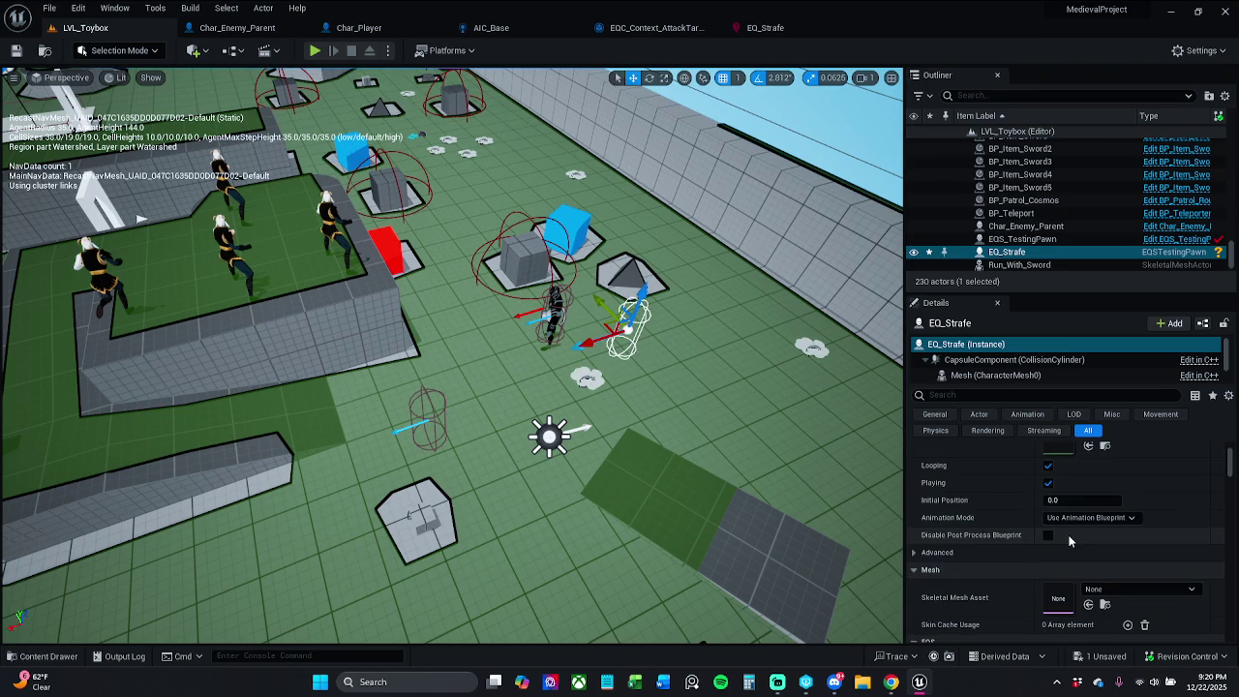
{"action": "scroll", "coordinate": [1070, 540], "scroll_direction": "down", "scroll_amount": 5}
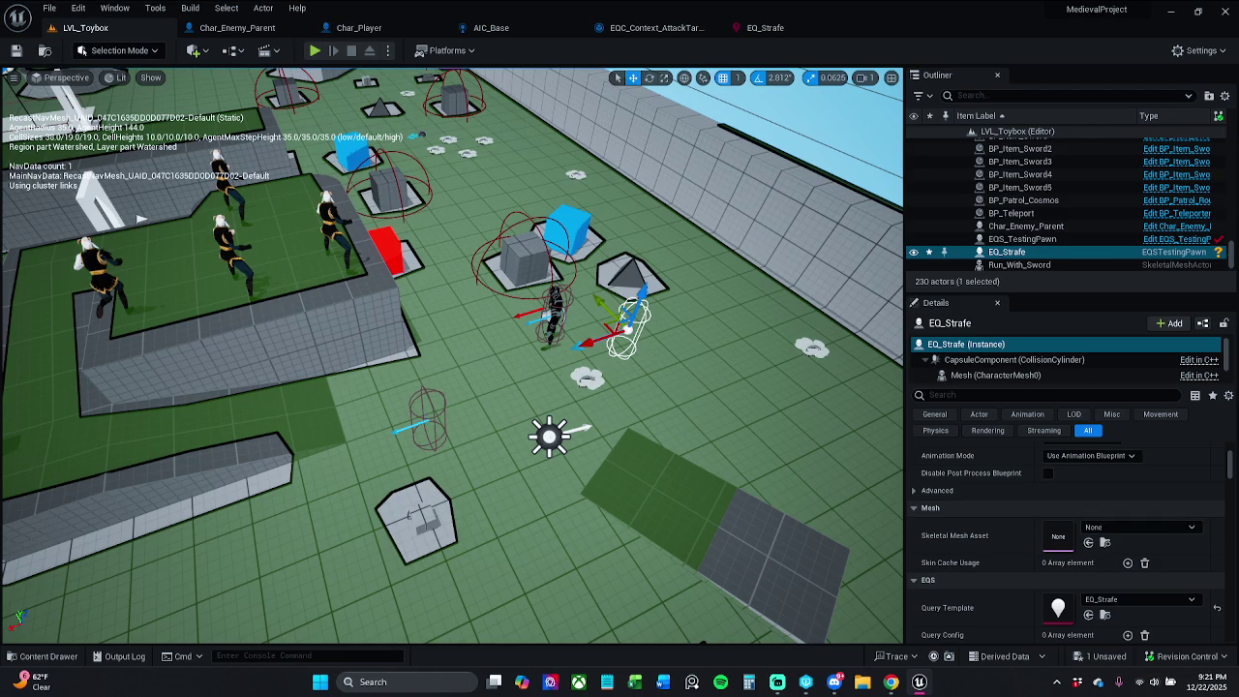
Compare the EQS settings of EQS_TestingPawn and EQ_Strafe in Details, then select Char_Enemy_Parent
{"action": "left_click", "coordinate": [426, 419]}
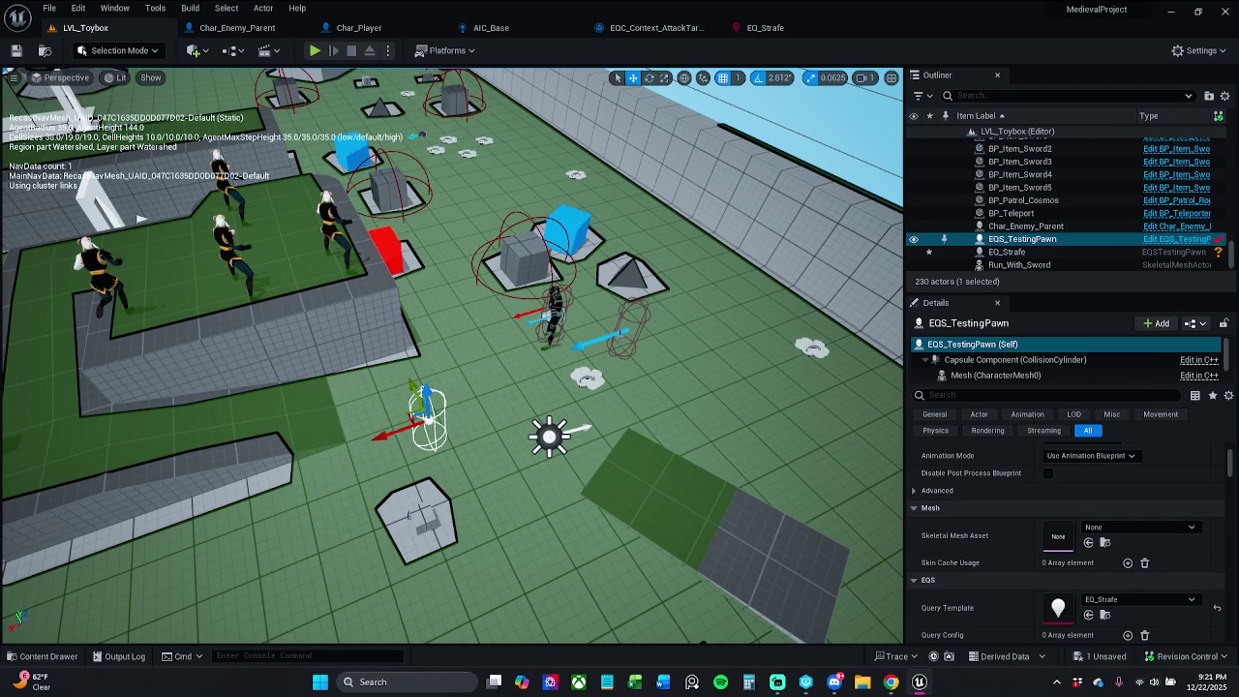
{"action": "left_click", "coordinate": [622, 332]}
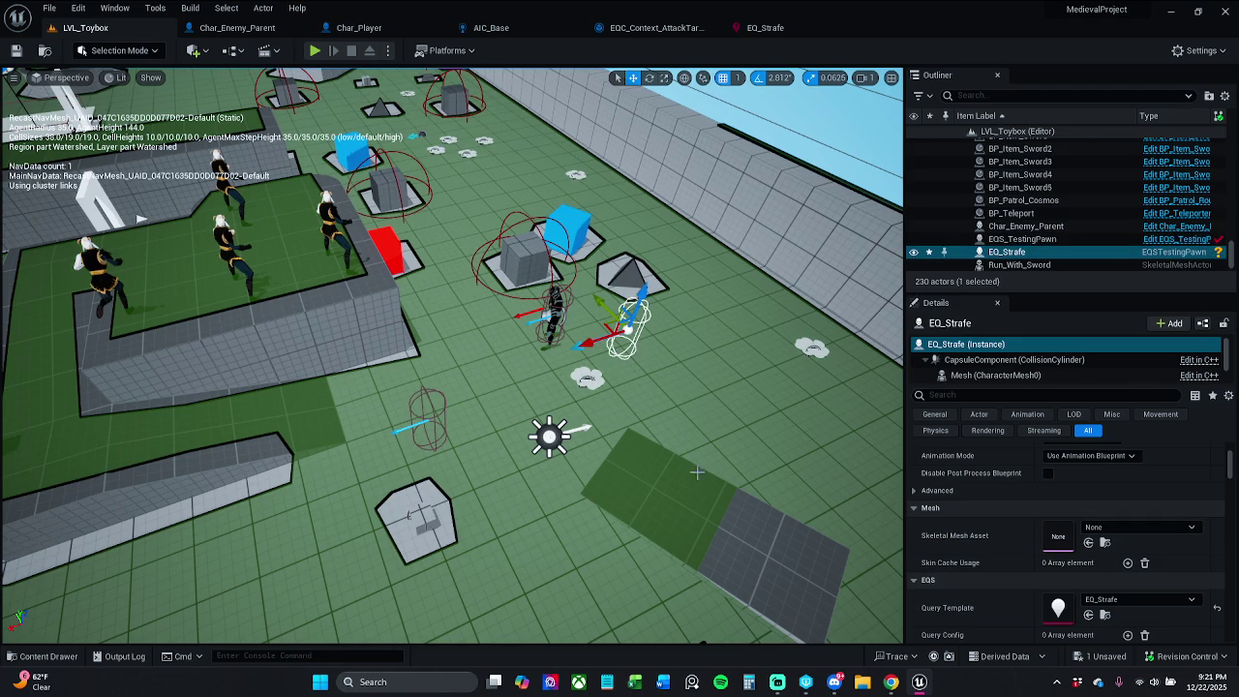
{"action": "left_click", "coordinate": [423, 417]}
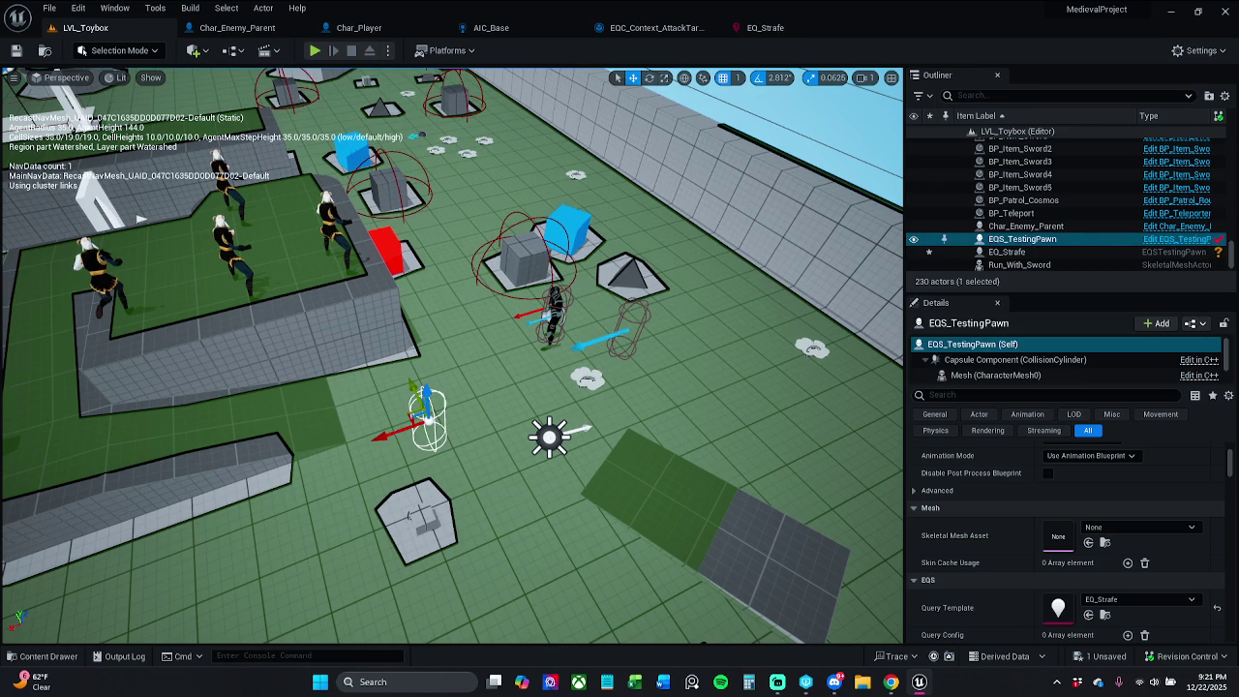
{"action": "left_click", "coordinate": [624, 328]}
{"action": "scroll", "coordinate": [1104, 581], "scroll_direction": "down", "scroll_amount": 2}
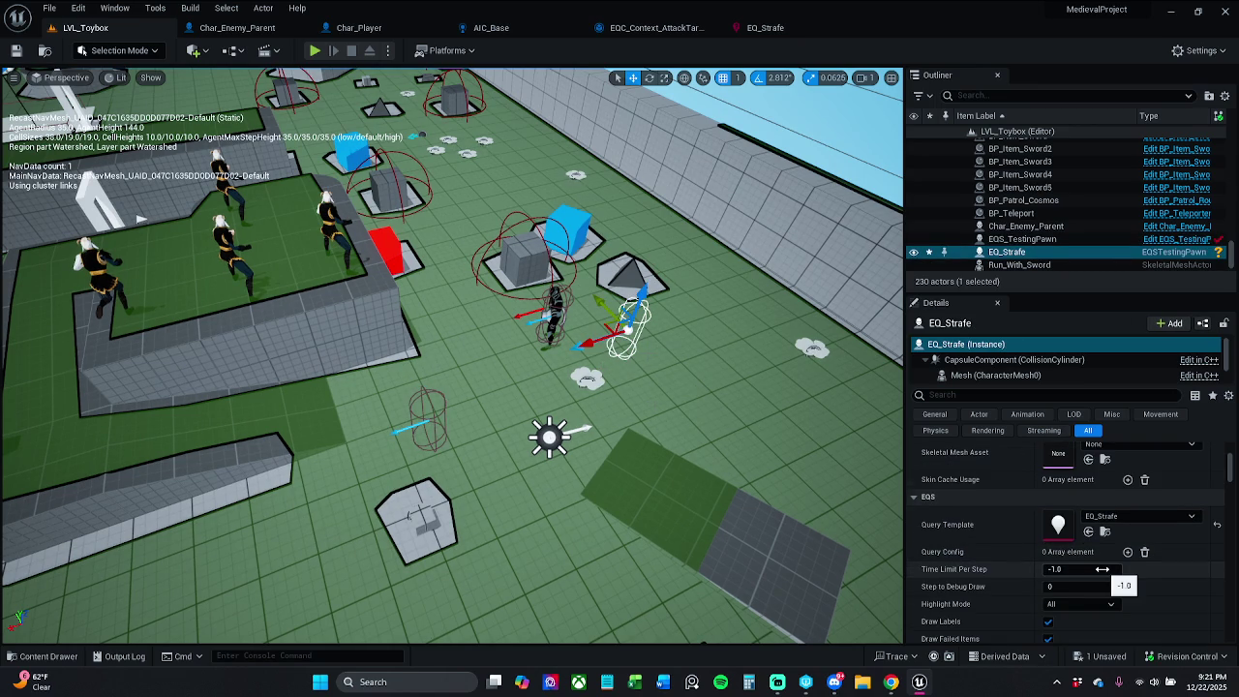
{"action": "scroll", "coordinate": [1102, 572], "scroll_direction": "down", "scroll_amount": 2}
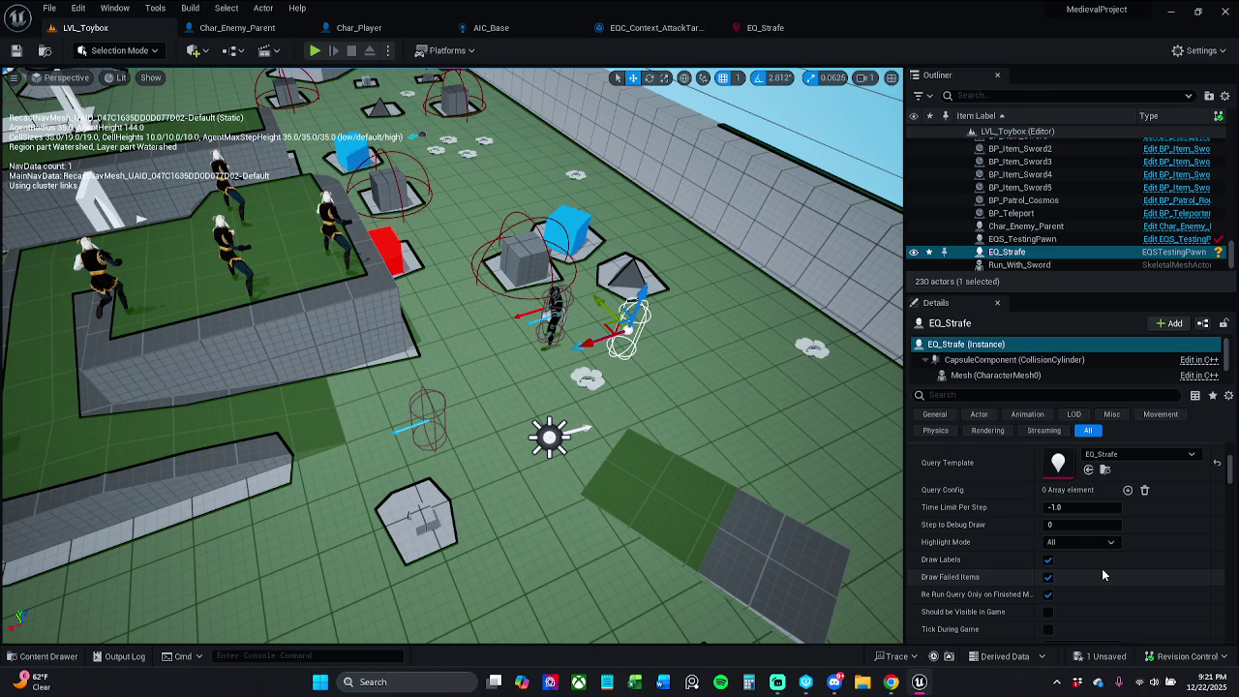
{"action": "scroll", "coordinate": [1103, 575], "scroll_direction": "down", "scroll_amount": 3}
{"action": "scroll", "coordinate": [1102, 576], "scroll_direction": "up", "scroll_amount": 2}
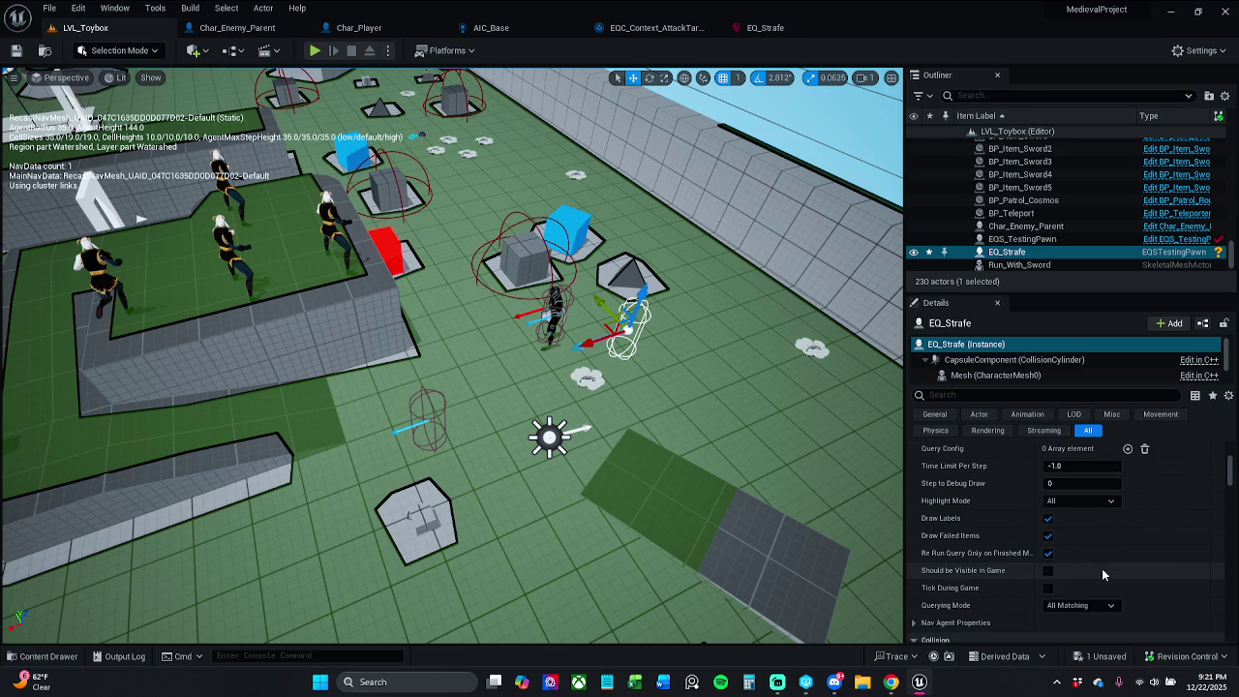
{"action": "left_click", "coordinate": [549, 302]}
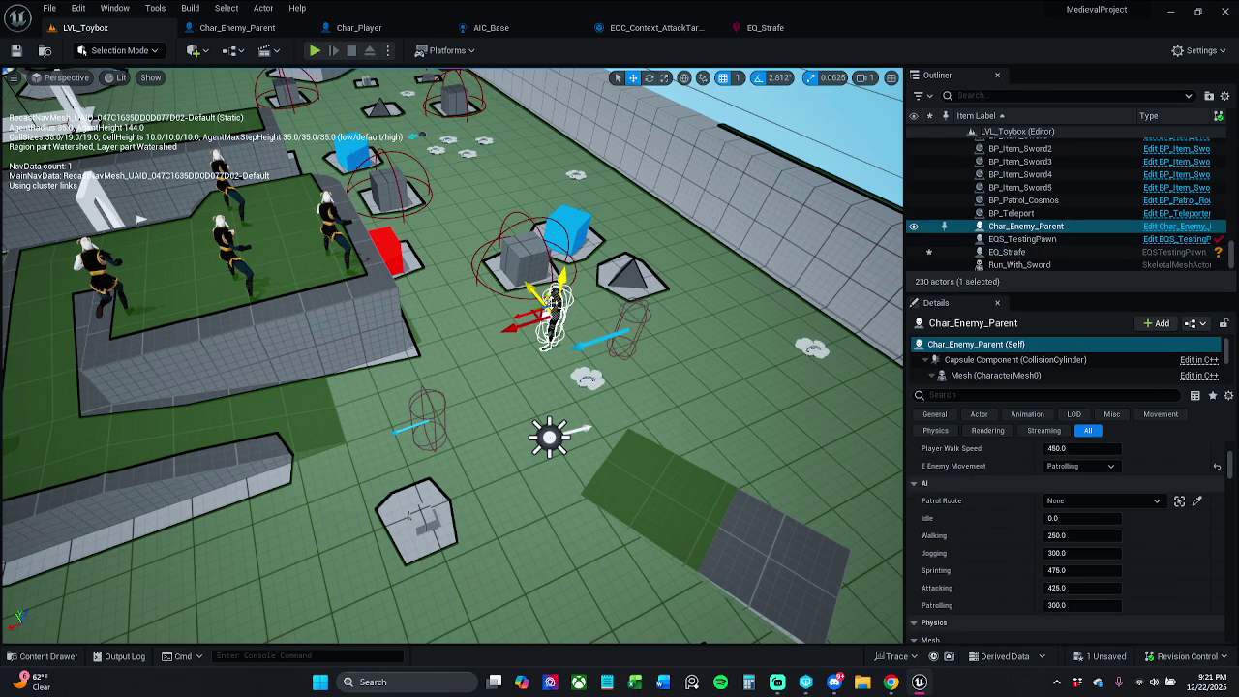
Try BP_Patrol_Cosmos as the enemy's patrol route, reset it to None, and set movement state to Attacking
{"action": "left_click", "coordinate": [1104, 500]}
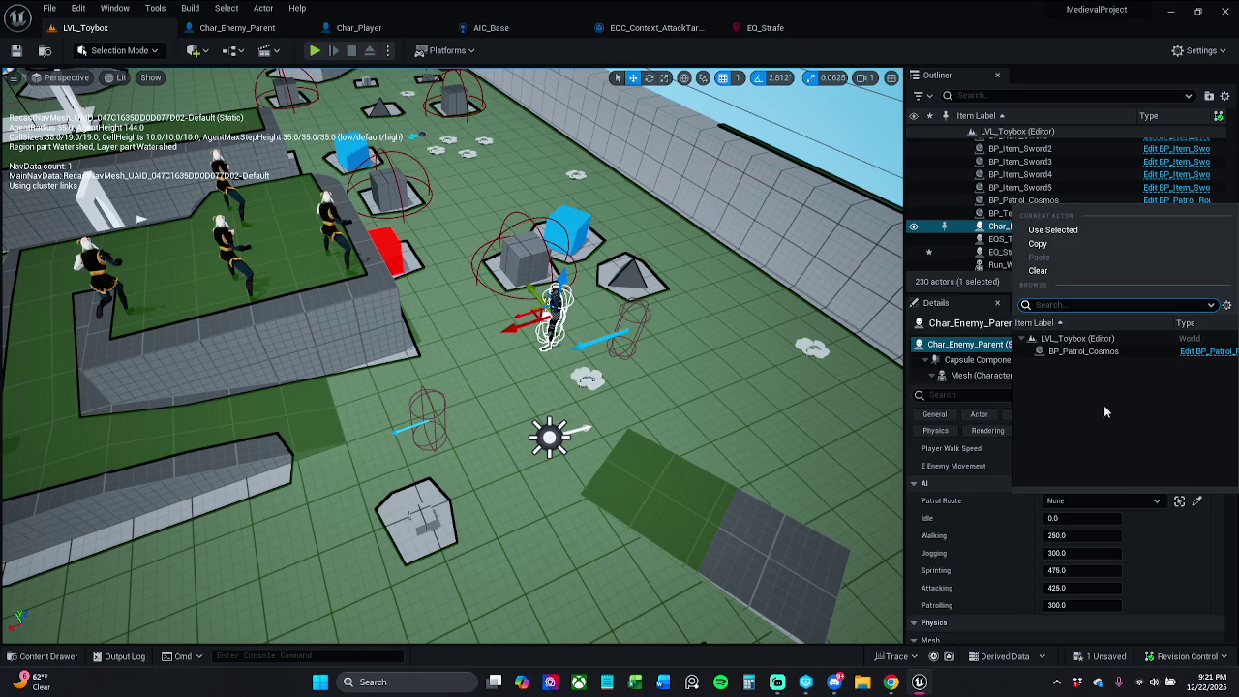
{"action": "left_click", "coordinate": [1104, 352]}
{"action": "left_click", "coordinate": [1132, 505]}
{"action": "left_click", "coordinate": [1217, 500]}
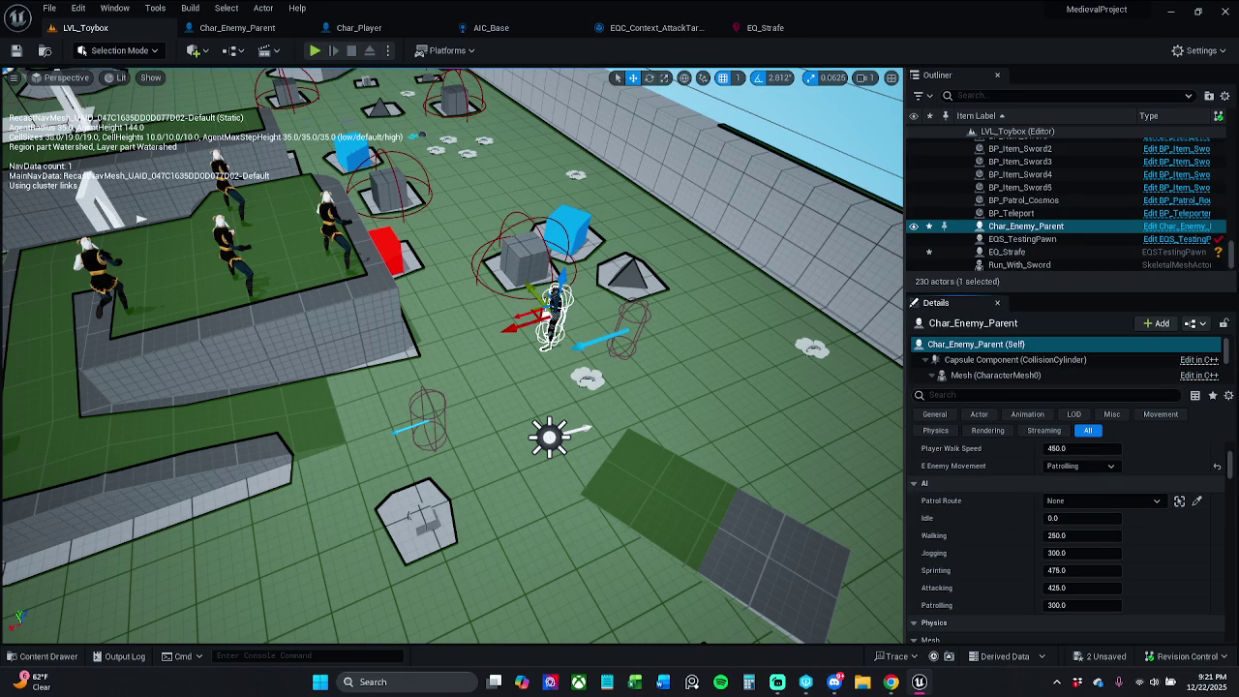
{"action": "scroll", "coordinate": [1104, 523], "scroll_direction": "up", "scroll_amount": 3}
{"action": "left_click", "coordinate": [1105, 528]}
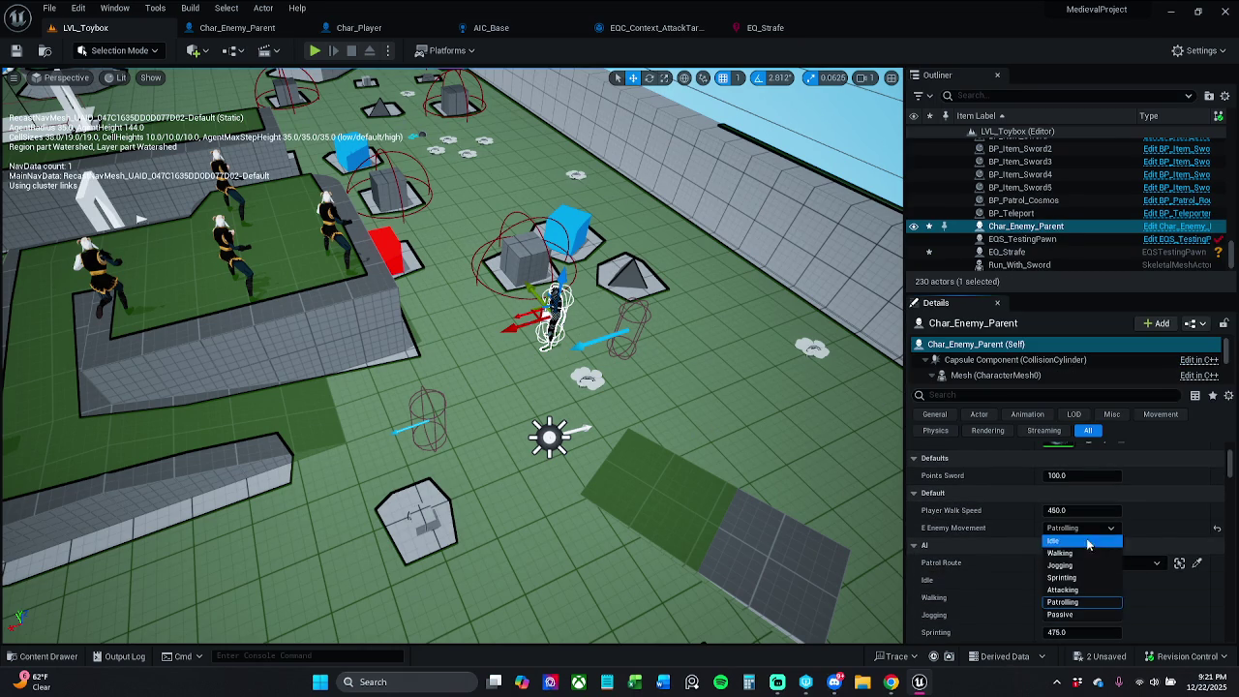
{"action": "left_click", "coordinate": [1082, 592]}
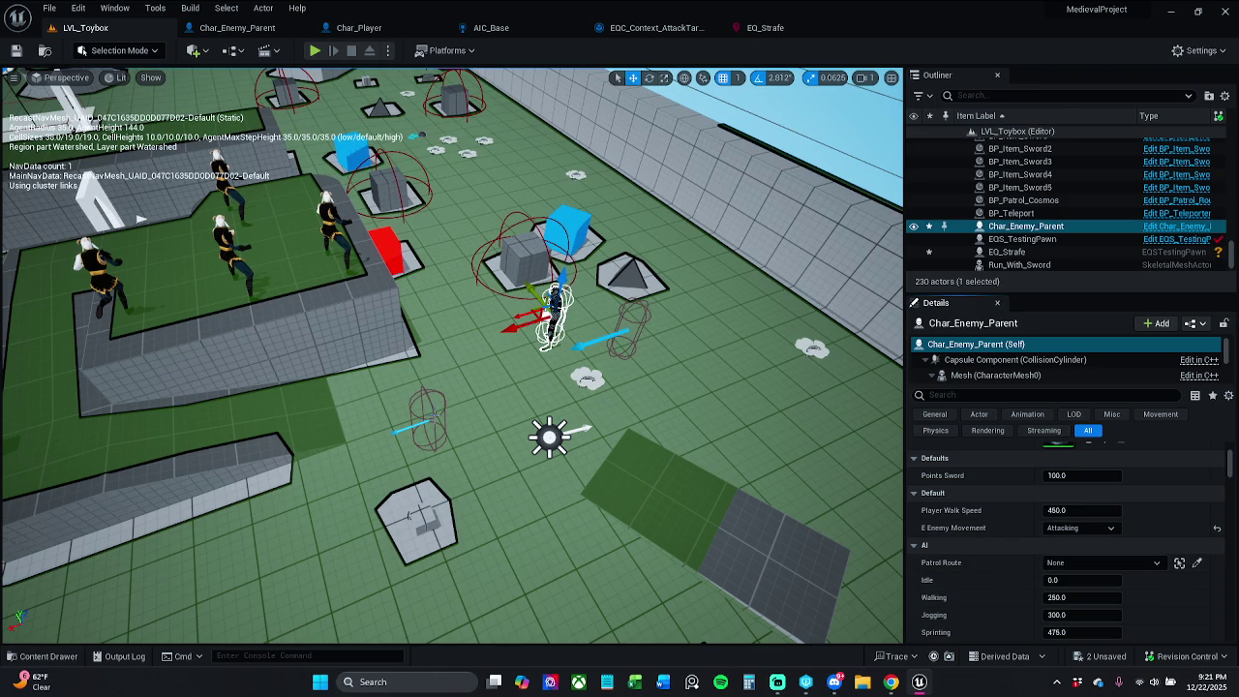
Move Char_Enemy_Parent slightly down-left and save the level, checking out the enemy actor file
{"action": "left_click_drag", "start_coordinate": [542, 310], "coordinate": [512, 349]}
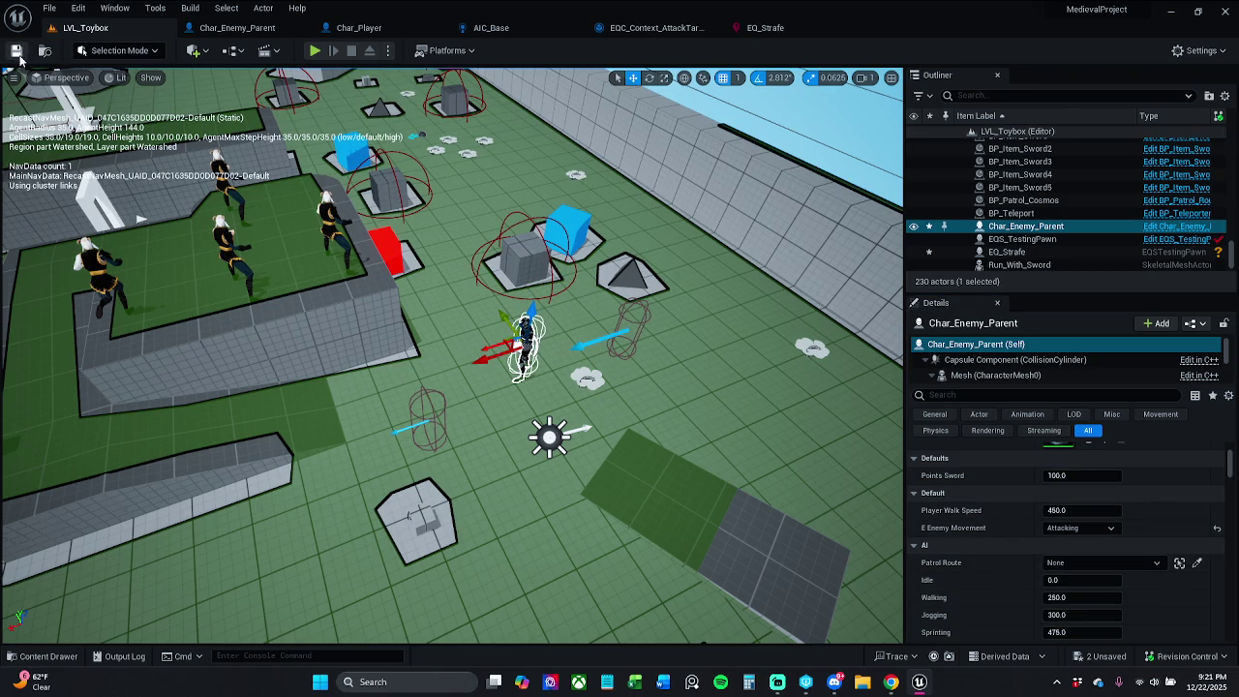
{"action": "key", "text": "ctrl+s"}
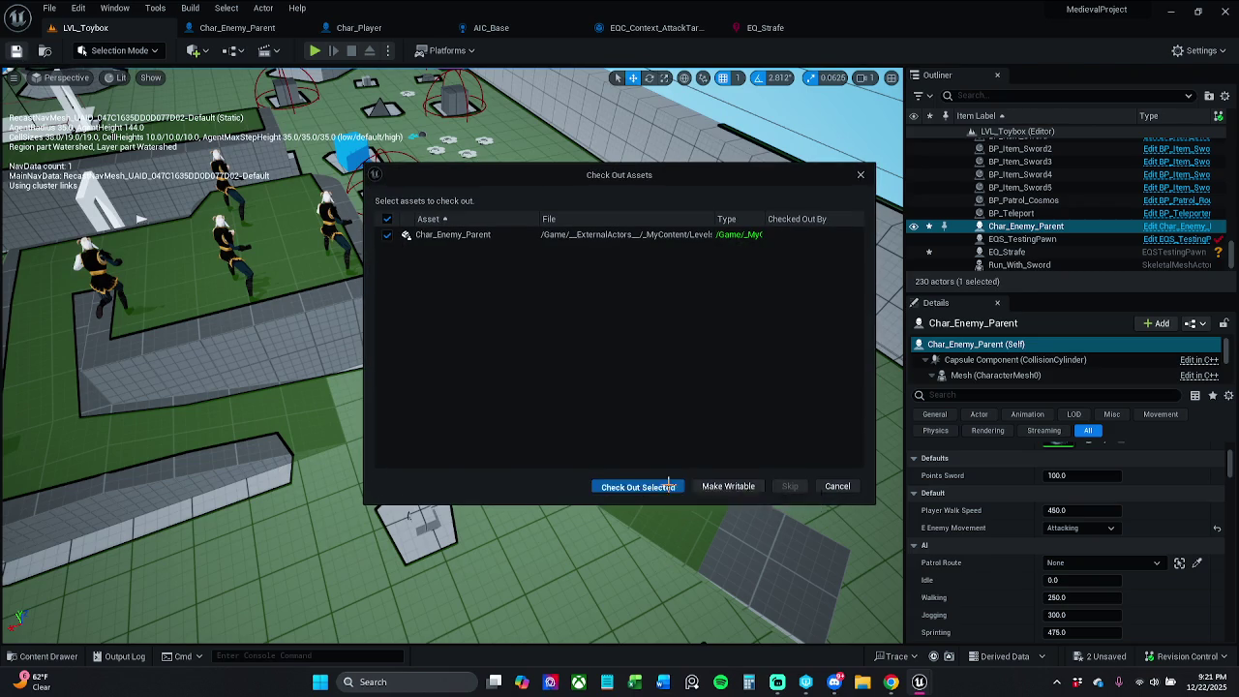
{"action": "left_click", "coordinate": [600, 486]}
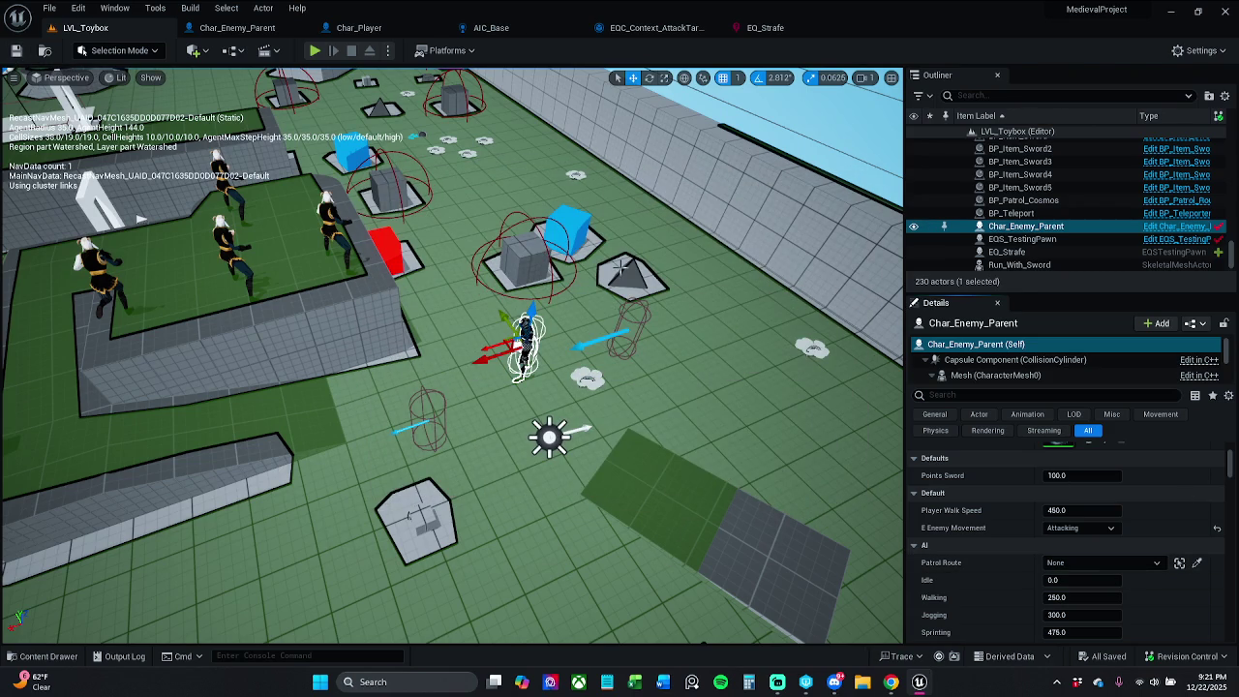
{"action": "left_click_drag", "start_coordinate": [542, 436], "coordinate": [600, 426]}
{"action": "scroll", "coordinate": [452, 356], "scroll_direction": "down", "scroll_amount": 10}
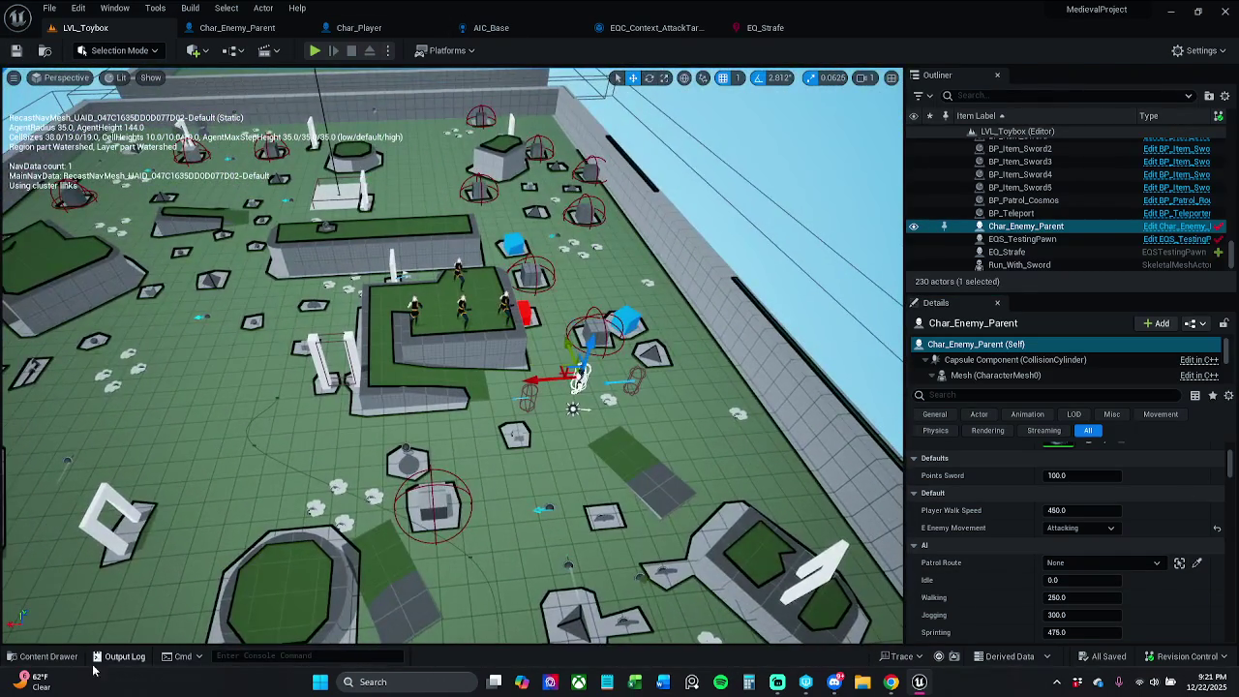
Browse the EQS folder, then return to EQC_Context_AttackTarget's Provide Single Actor graph
{"action": "left_click", "coordinate": [42, 655]}
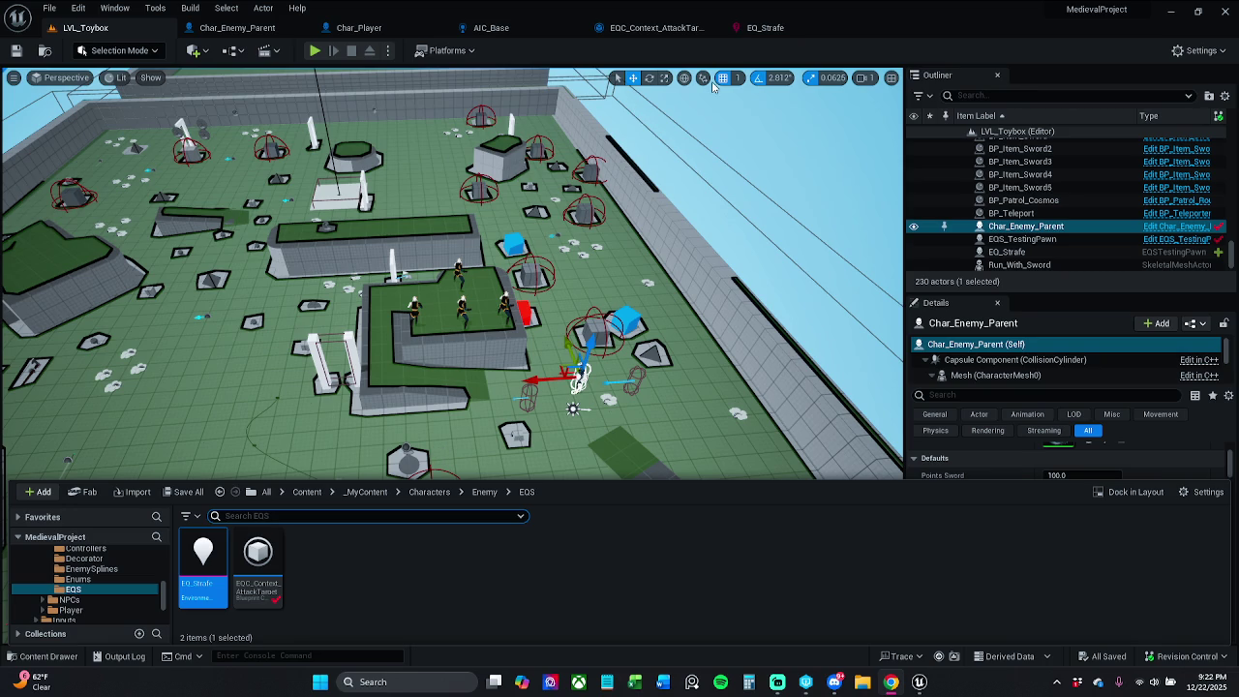
{"action": "left_click", "coordinate": [647, 27]}
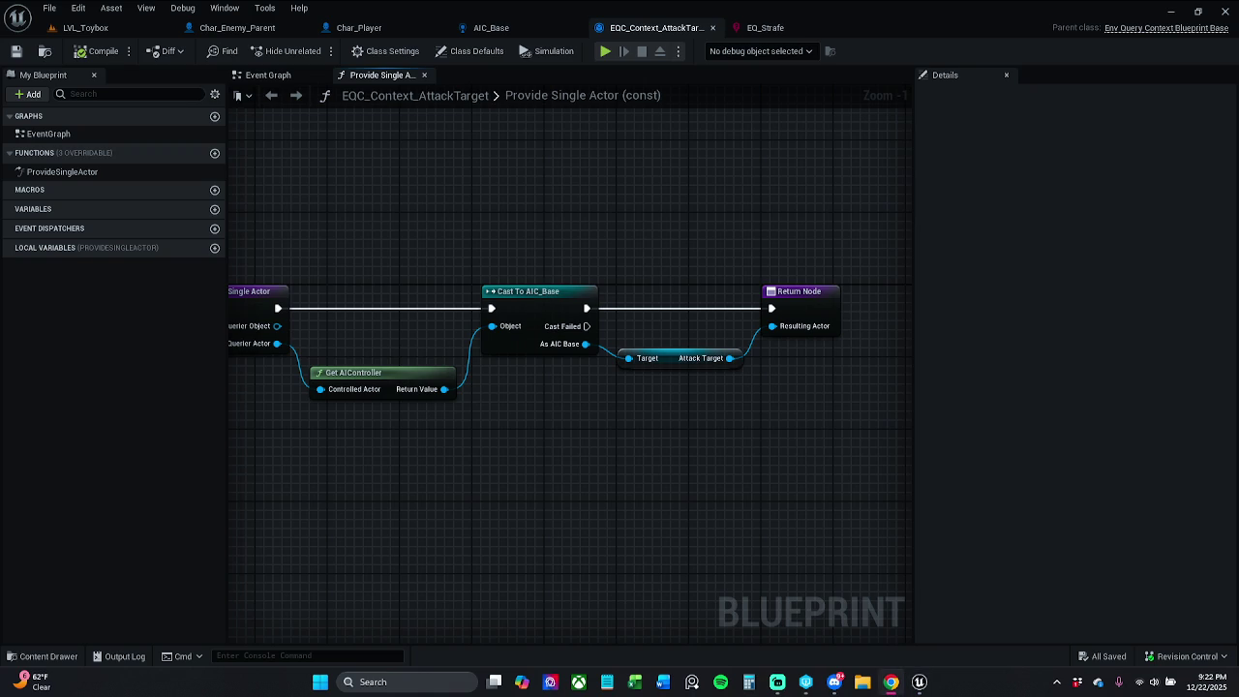
Rearrange the Set State Attacking nodes, make attackTarget instance-editable, and return to LVL_Toybox
{"action": "left_click", "coordinate": [506, 27]}
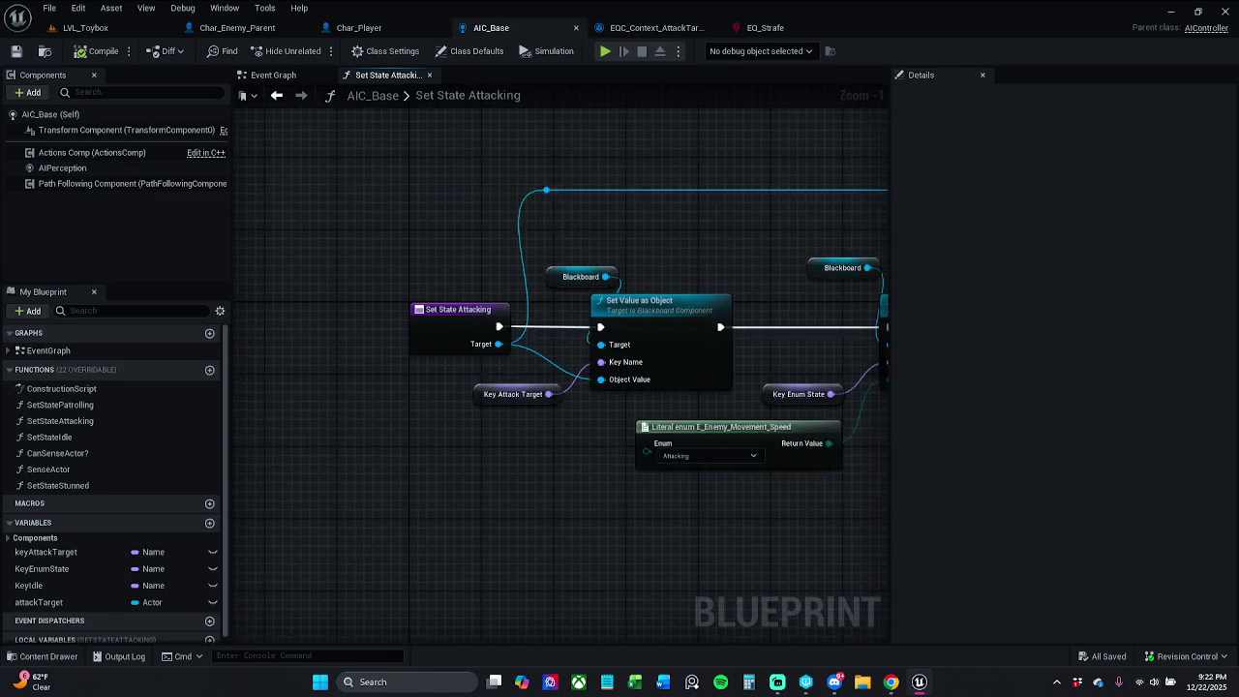
{"action": "scroll", "coordinate": [583, 249], "scroll_direction": "down", "scroll_amount": 2}
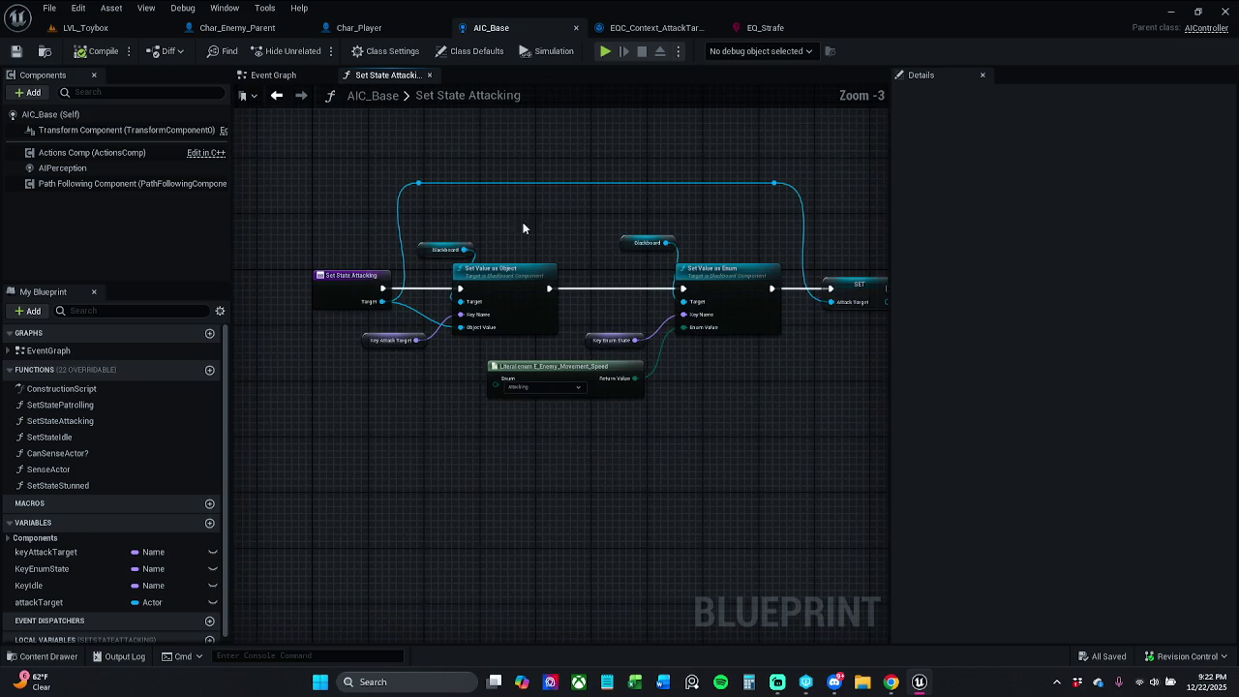
{"action": "mouse_move", "coordinate": [408, 162]}
{"action": "left_mouse_down"}
{"action": "mouse_move", "coordinate": [643, 399]}
{"action": "mouse_move", "coordinate": [840, 438]}
{"action": "left_mouse_up"}
{"action": "left_click_drag", "start_coordinate": [724, 284], "coordinate": [746, 284]}
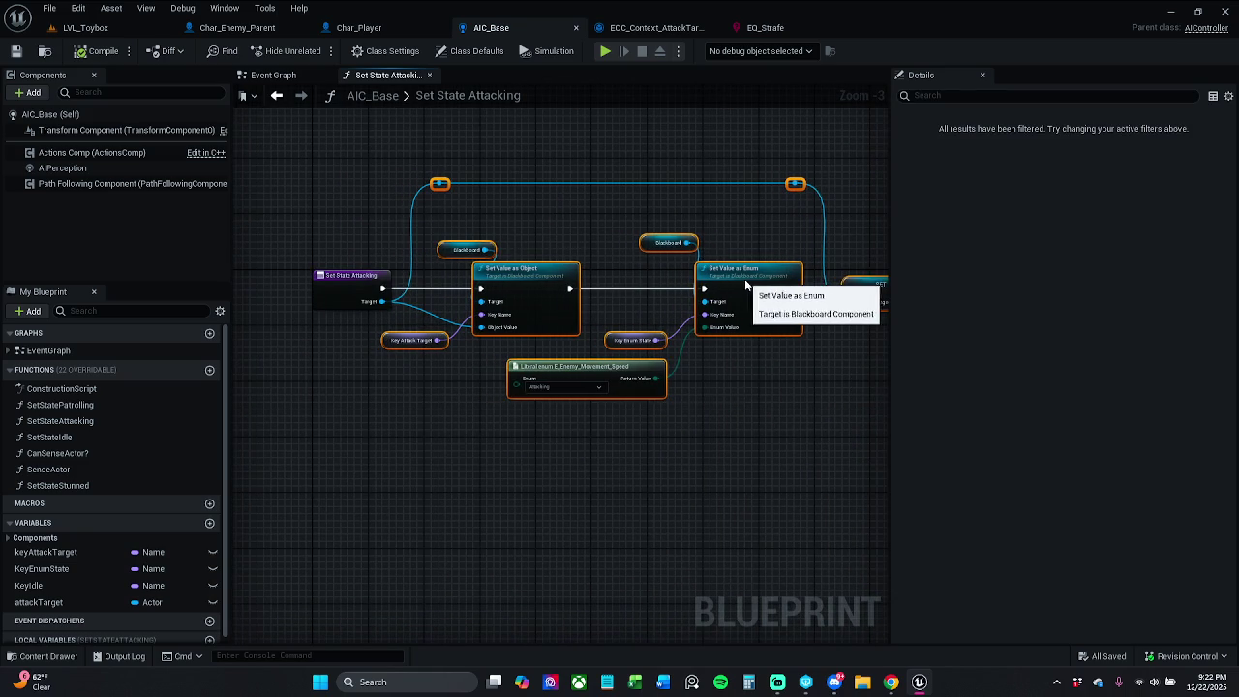
{"action": "left_click", "coordinate": [712, 221]}
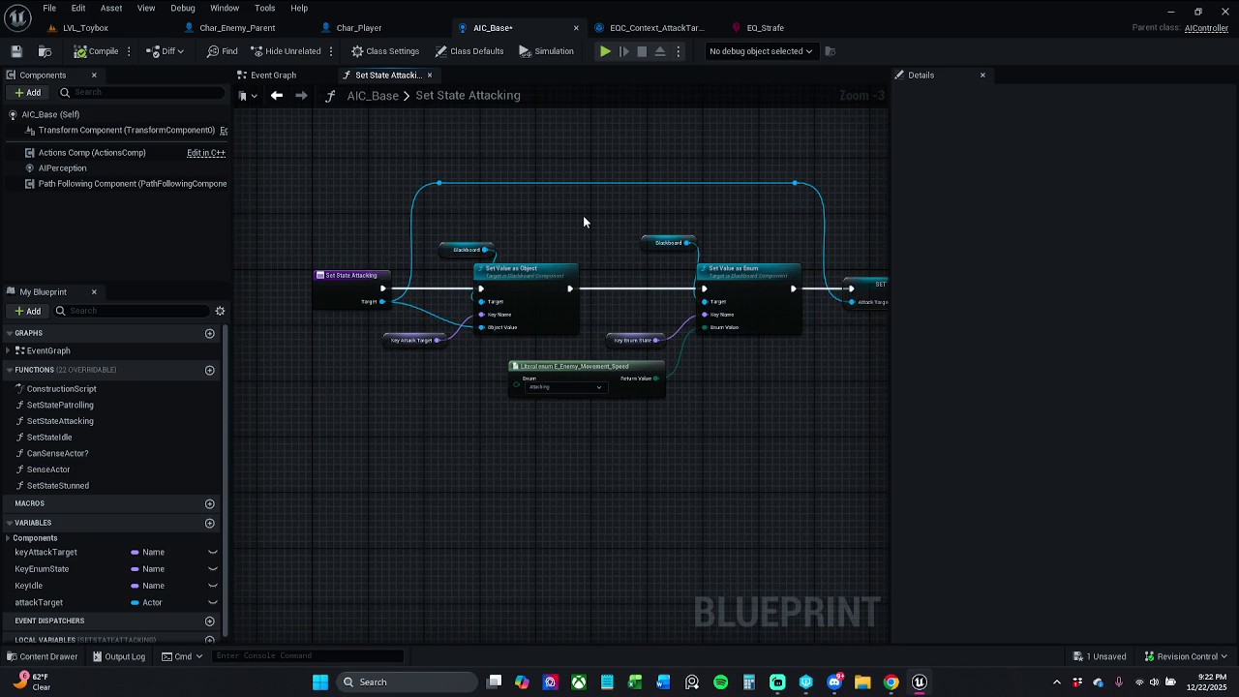
{"action": "left_click", "coordinate": [212, 602]}
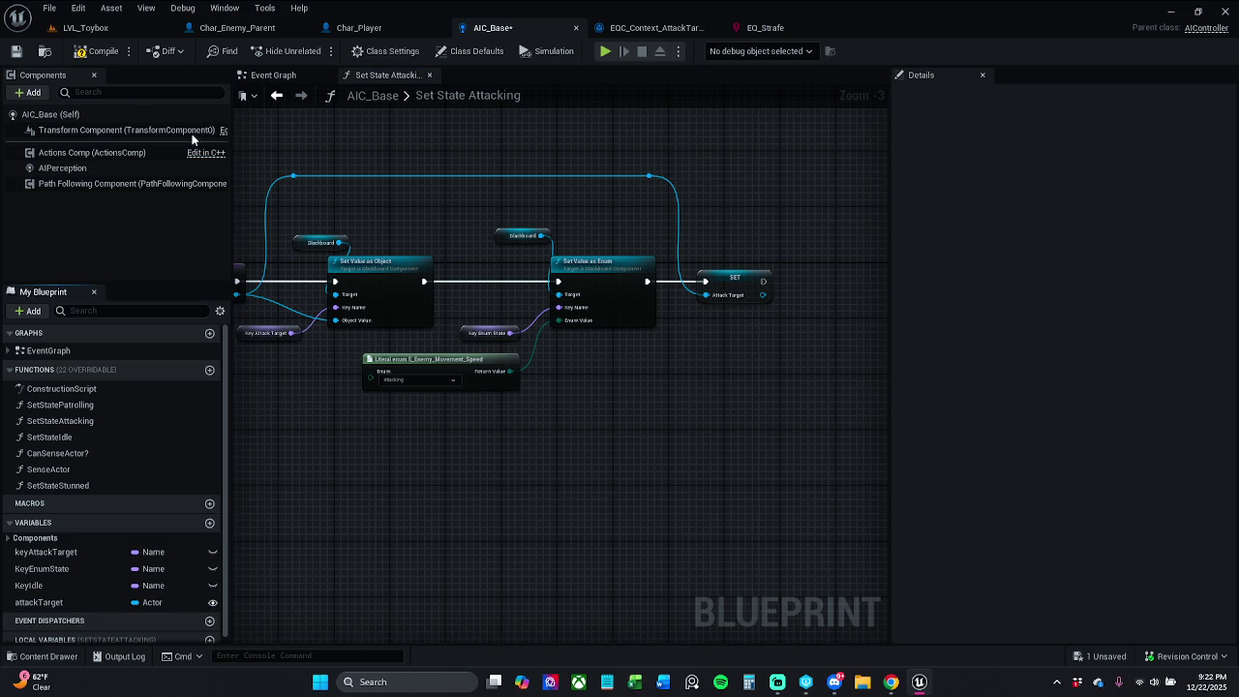
{"action": "left_click", "coordinate": [102, 29]}
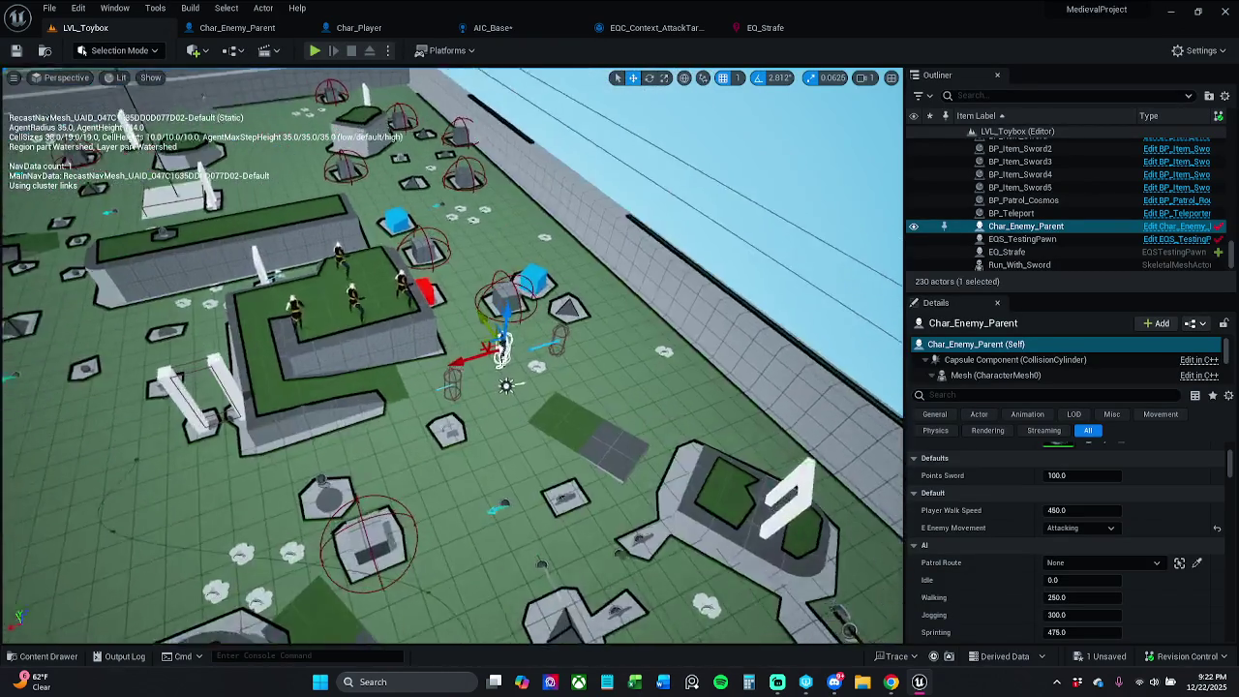
Filter Char_Enemy_Parent's Details by 'attack' to reveal E Enemy Movement Attacking and speed 425.0
{"action": "scroll", "coordinate": [452, 355], "scroll_direction": "up", "scroll_amount": 5}
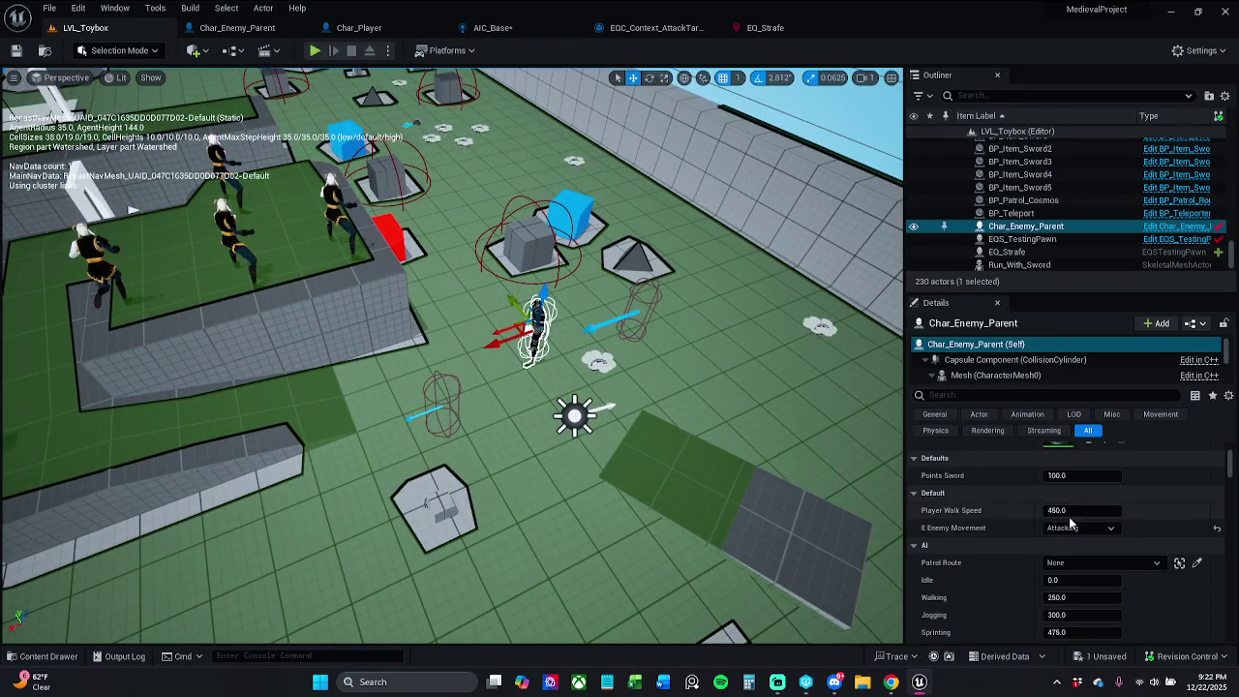
{"action": "scroll", "coordinate": [1070, 523], "scroll_direction": "down", "scroll_amount": 4}
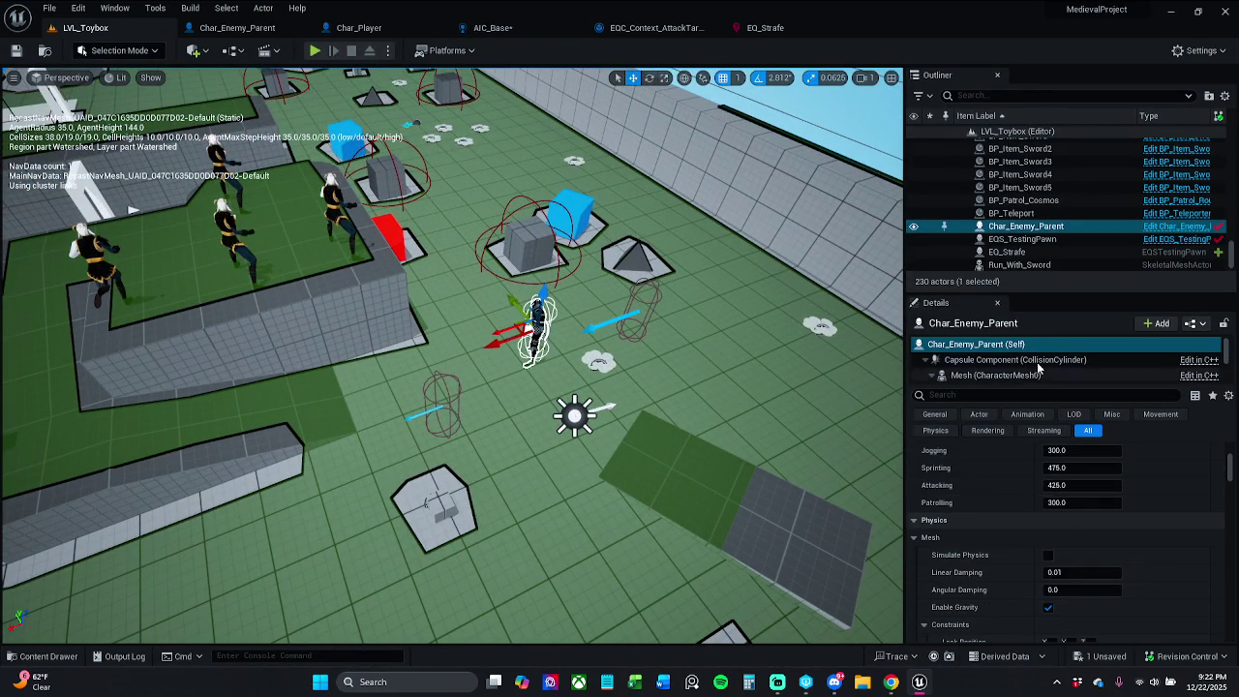
{"action": "left_click", "coordinate": [1041, 395]}
{"action": "type", "text": "a"}
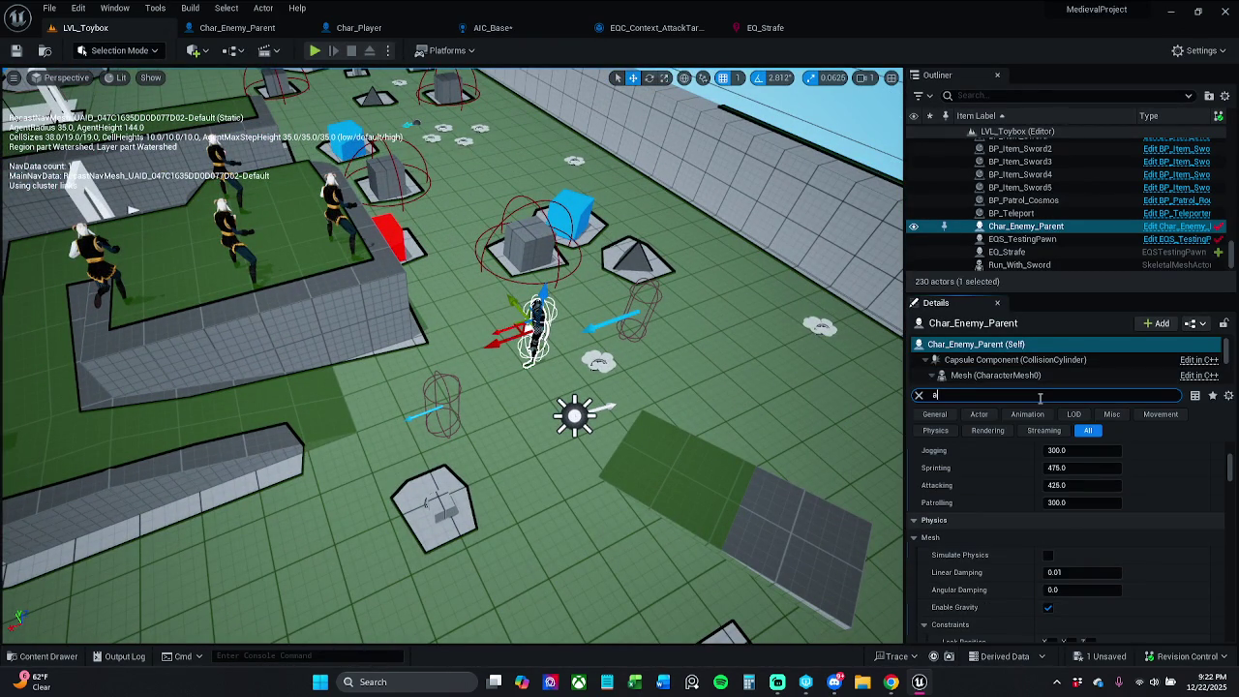
{"action": "type", "text": "tta"}
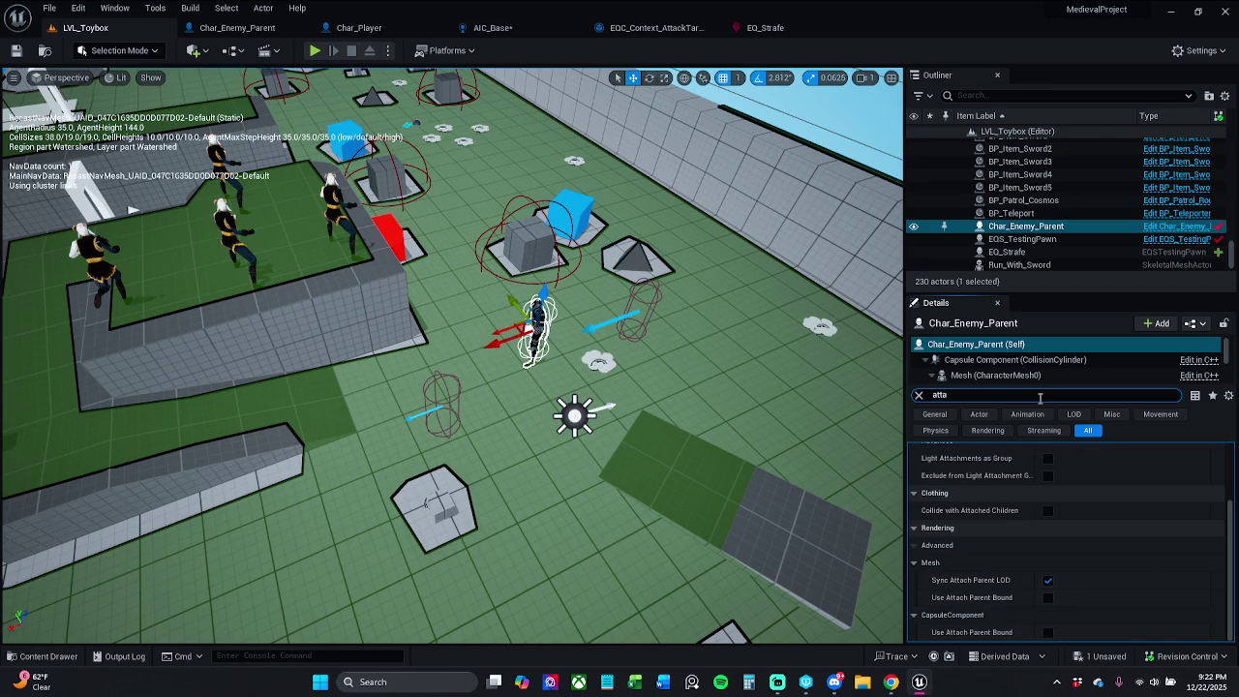
{"action": "type", "text": "ck"}
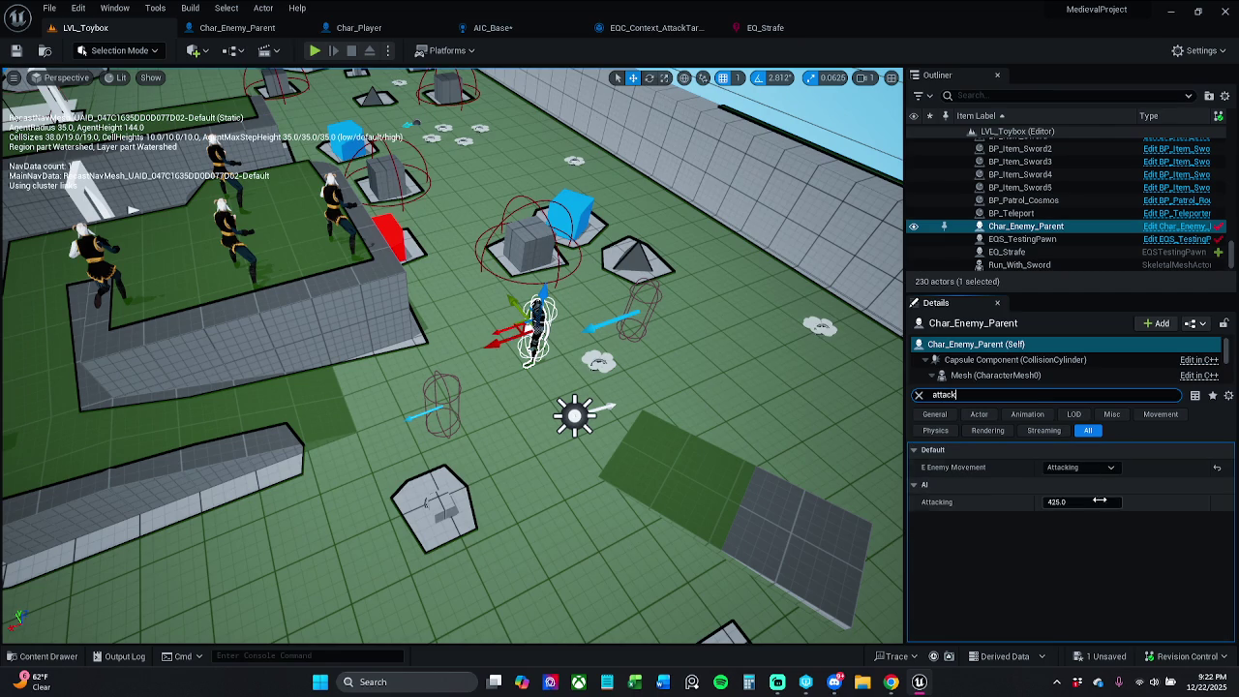
{"action": "key", "text": "BackSpace"}
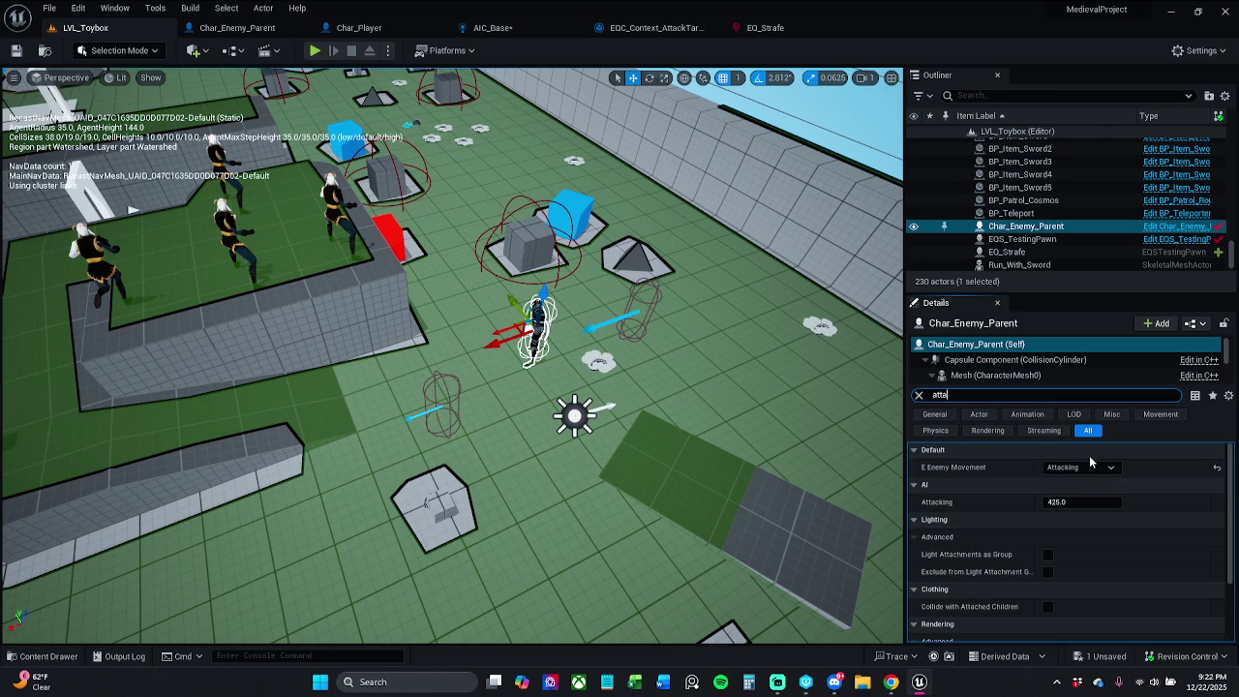
{"action": "type", "text": "ck"}
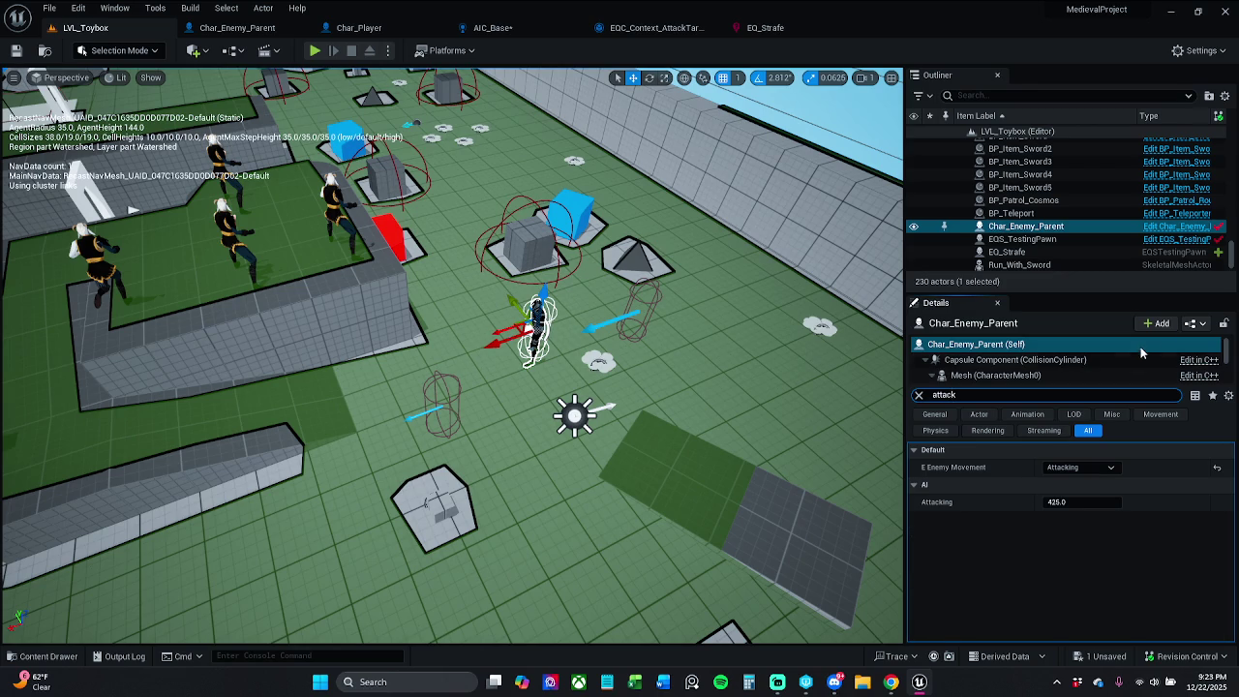
{"action": "left_click", "coordinate": [1194, 233]}
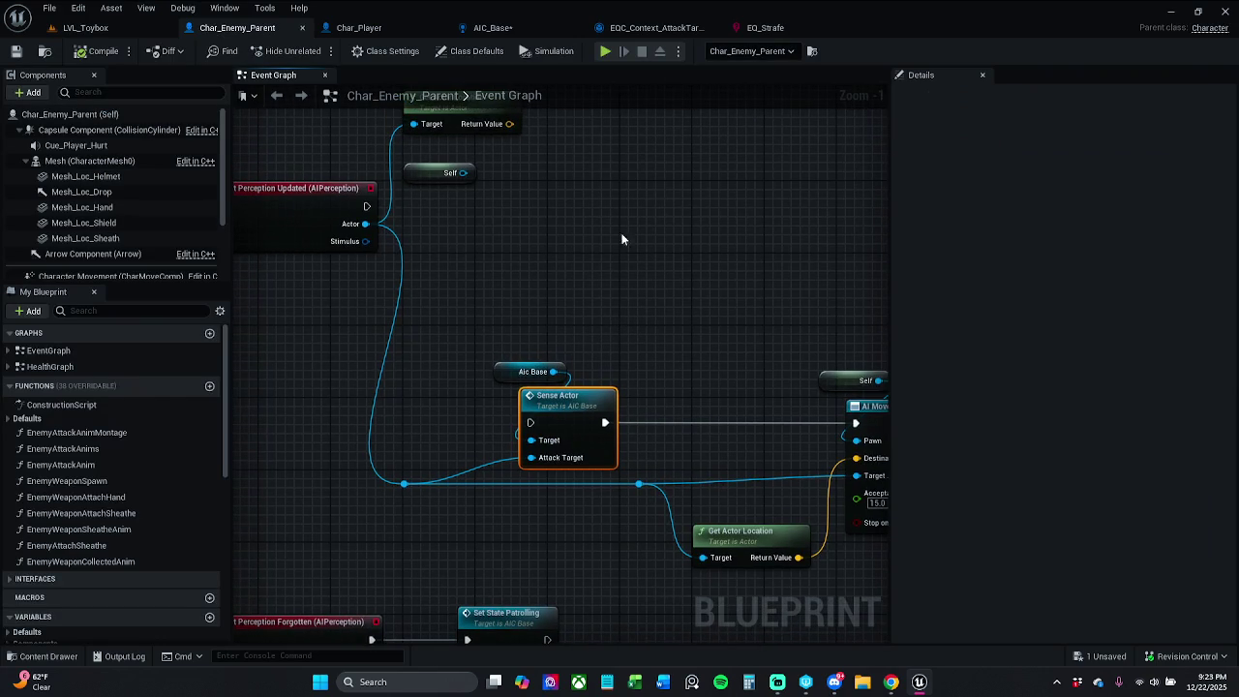
Set AIC_Base's attackTarget to Expose on Spawn, compile the controller, and go back to LVL_Toybox
{"action": "left_click", "coordinate": [549, 26]}
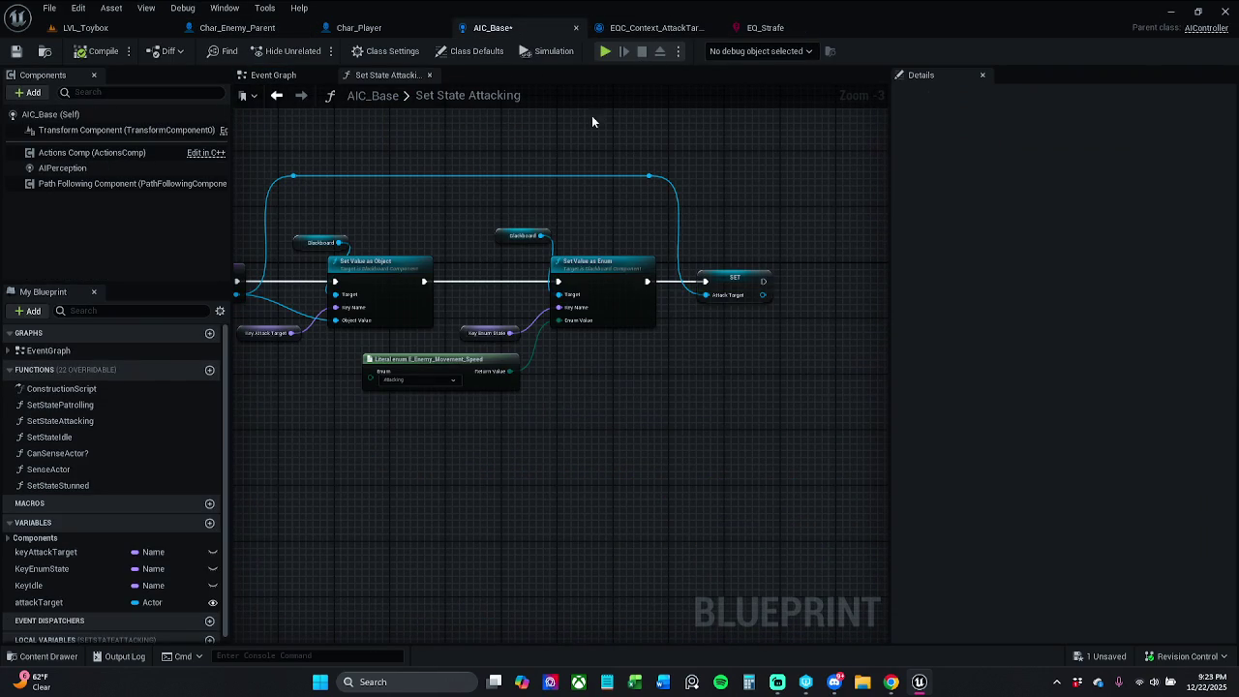
{"action": "left_click", "coordinate": [67, 602]}
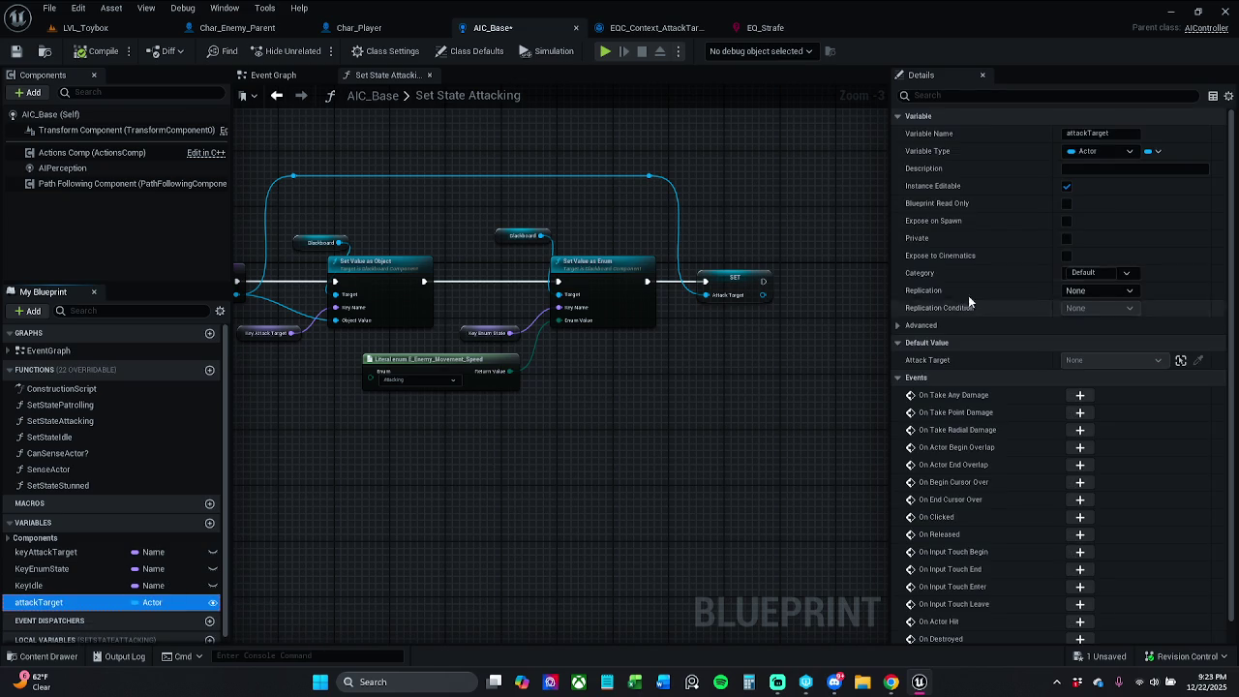
{"action": "left_click", "coordinate": [1067, 222]}
{"action": "left_click", "coordinate": [97, 50]}
{"action": "left_click", "coordinate": [85, 27]}
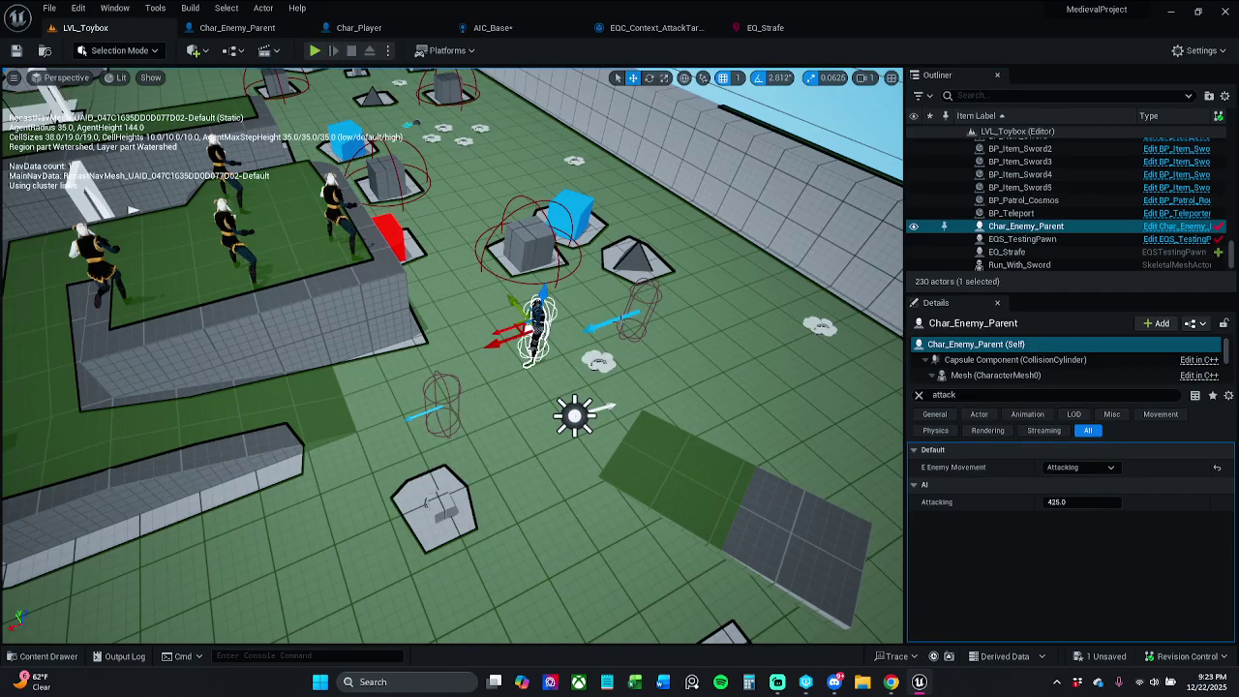
Re-enter the 'attack' Details filter on Char_Enemy_Parent, then clear it to list all properties
{"action": "left_click", "coordinate": [919, 394]}
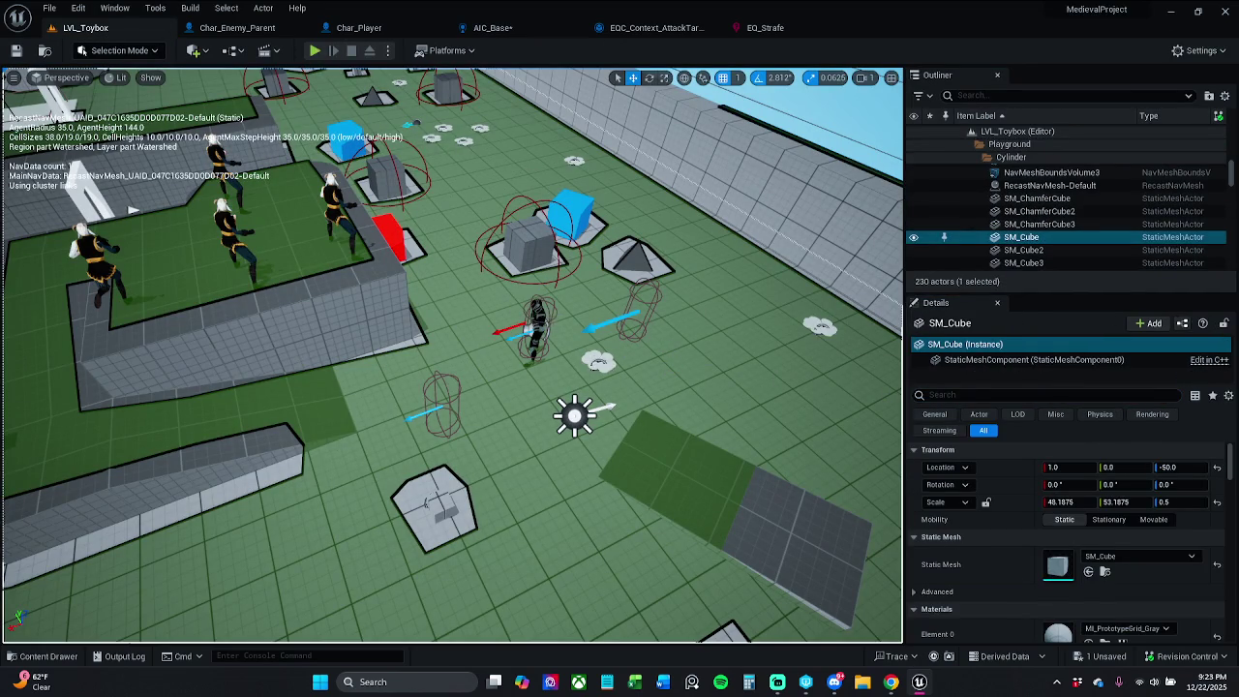
{"action": "left_click", "coordinate": [974, 394]}
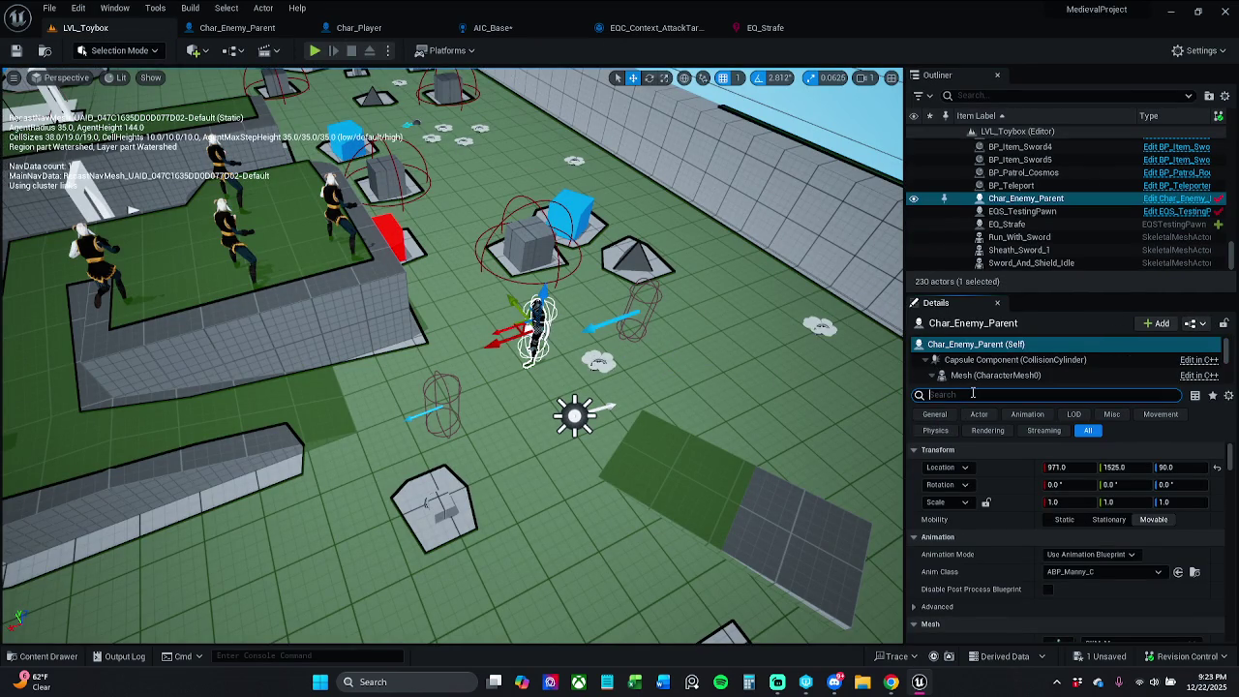
{"action": "type", "text": "aic"}
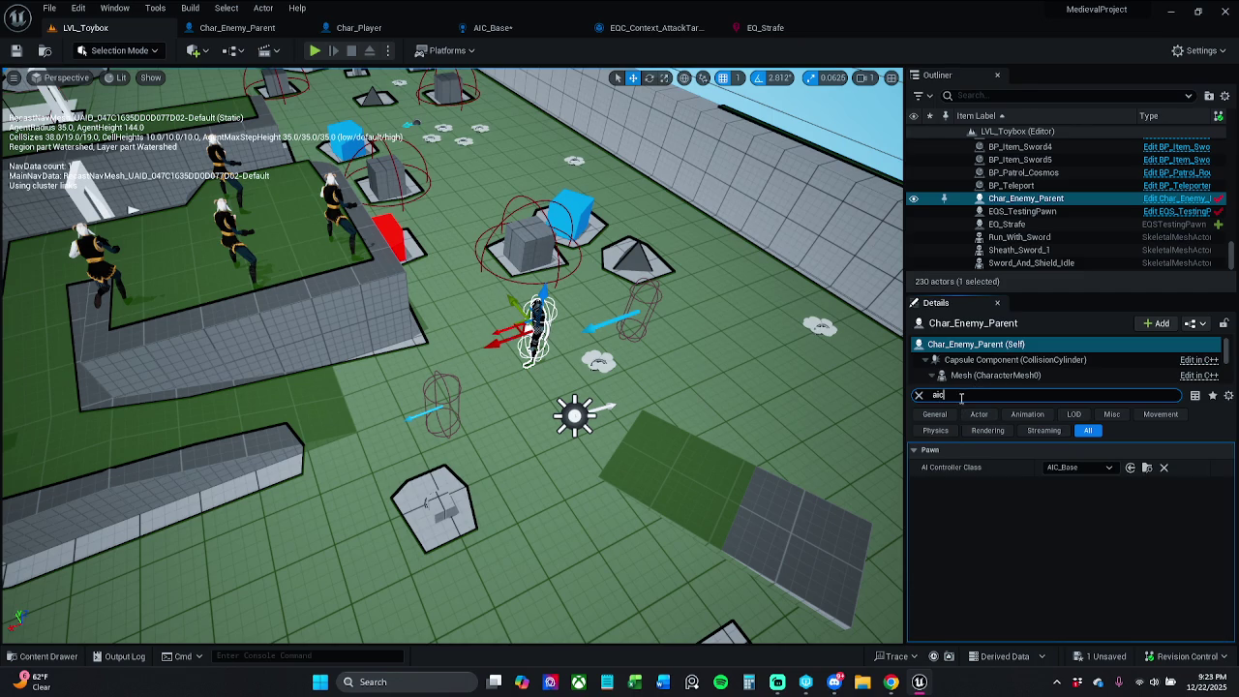
{"action": "left_click", "coordinate": [923, 395]}
{"action": "type", "text": "atta"}
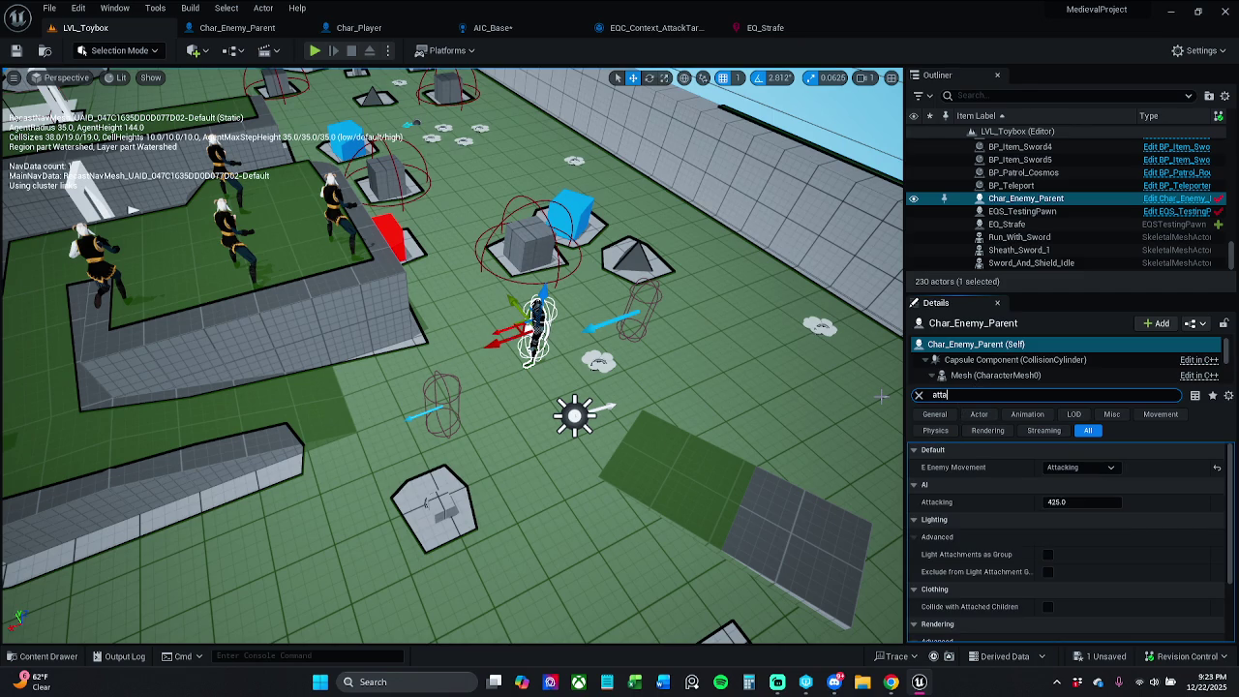
{"action": "type", "text": "ck"}
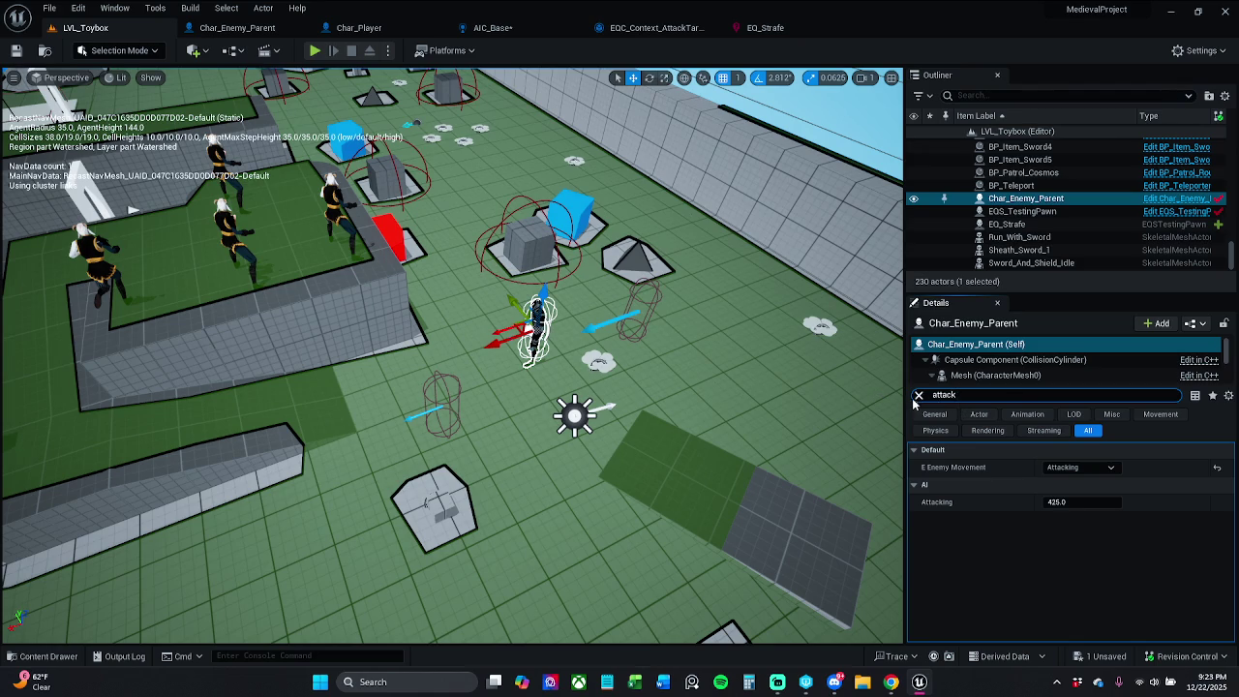
{"action": "left_click", "coordinate": [918, 397]}
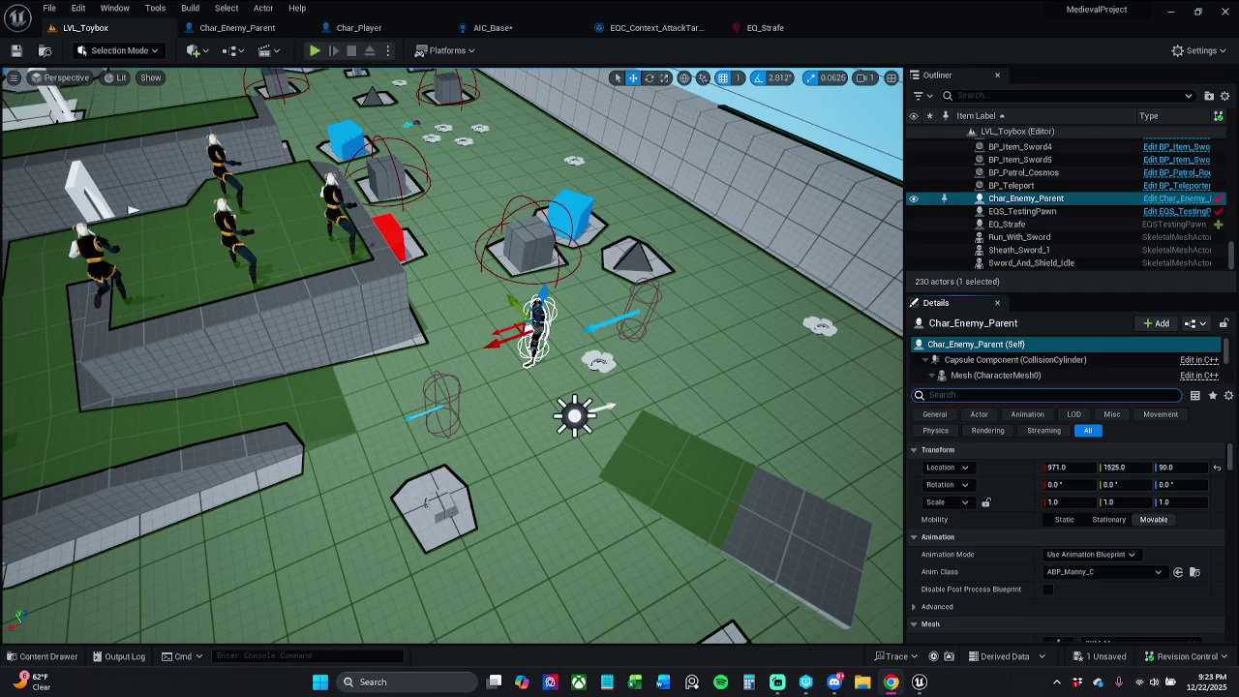
{"action": "left_click", "coordinate": [664, 29]}
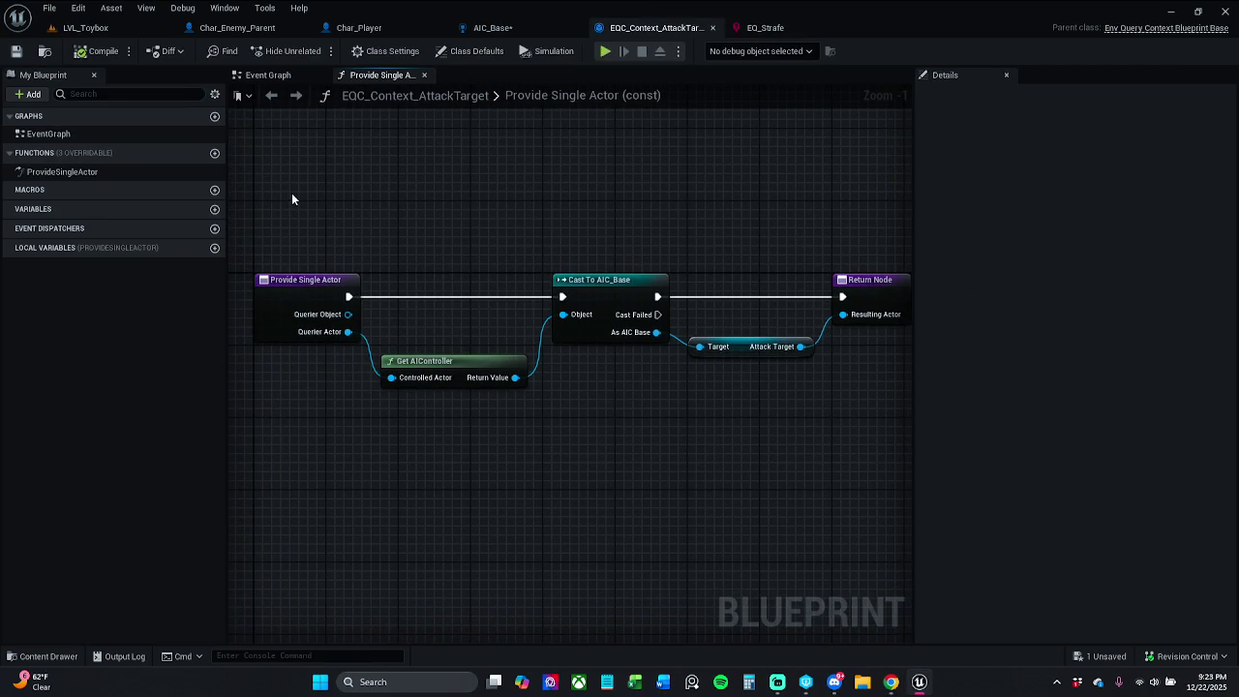
Add a Get Actor Of Class node with its Actor Class set to Player Start
{"action": "right_click", "coordinate": [401, 207]}
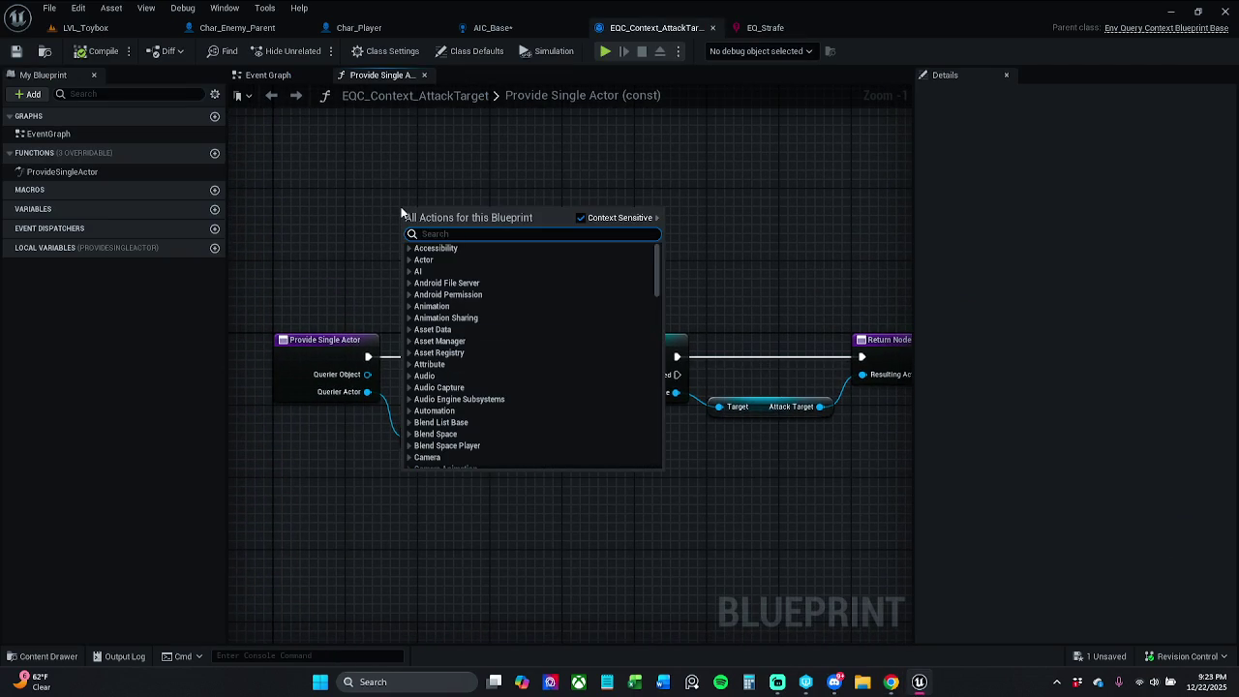
{"action": "type", "text": "get act"}
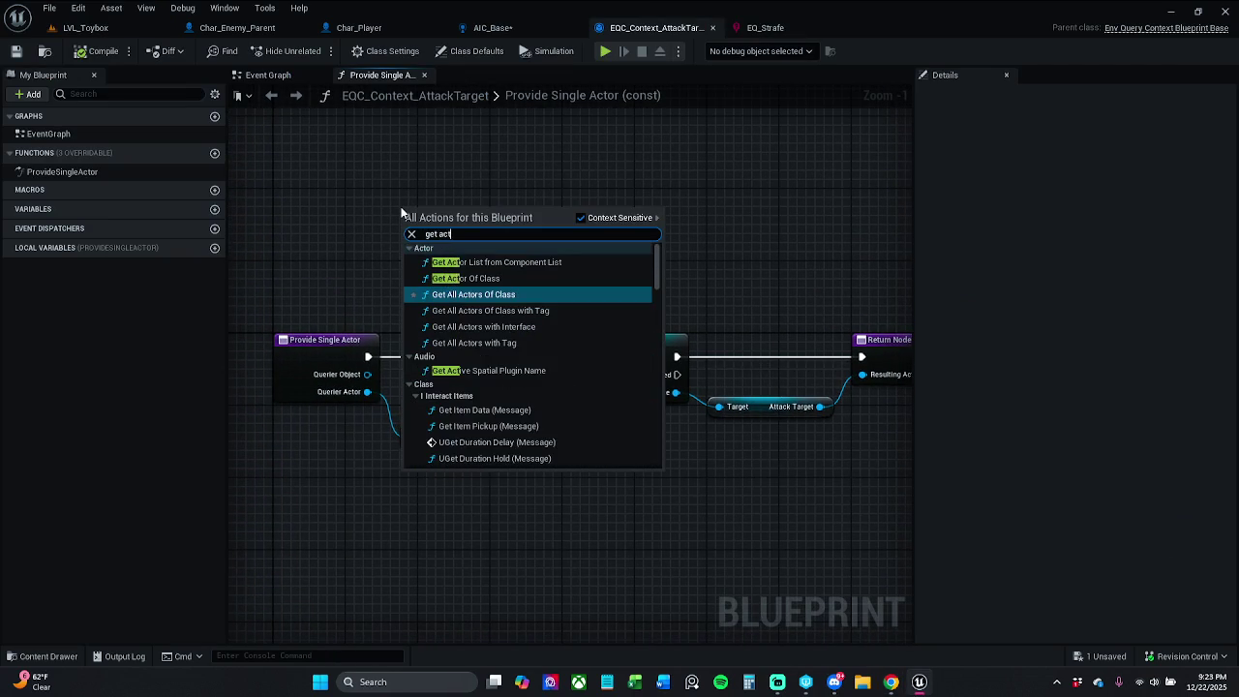
{"action": "type", "text": "or"}
{"action": "key", "text": "Escape"}
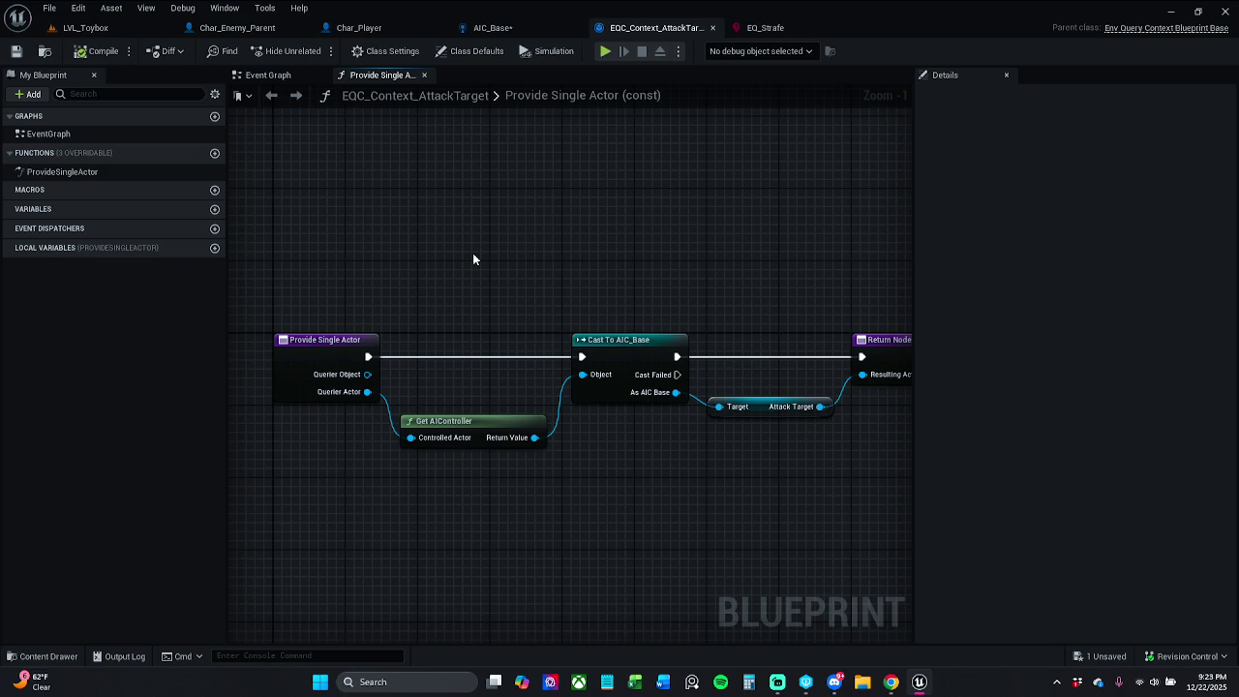
{"action": "key", "text": "ctrl+v"}
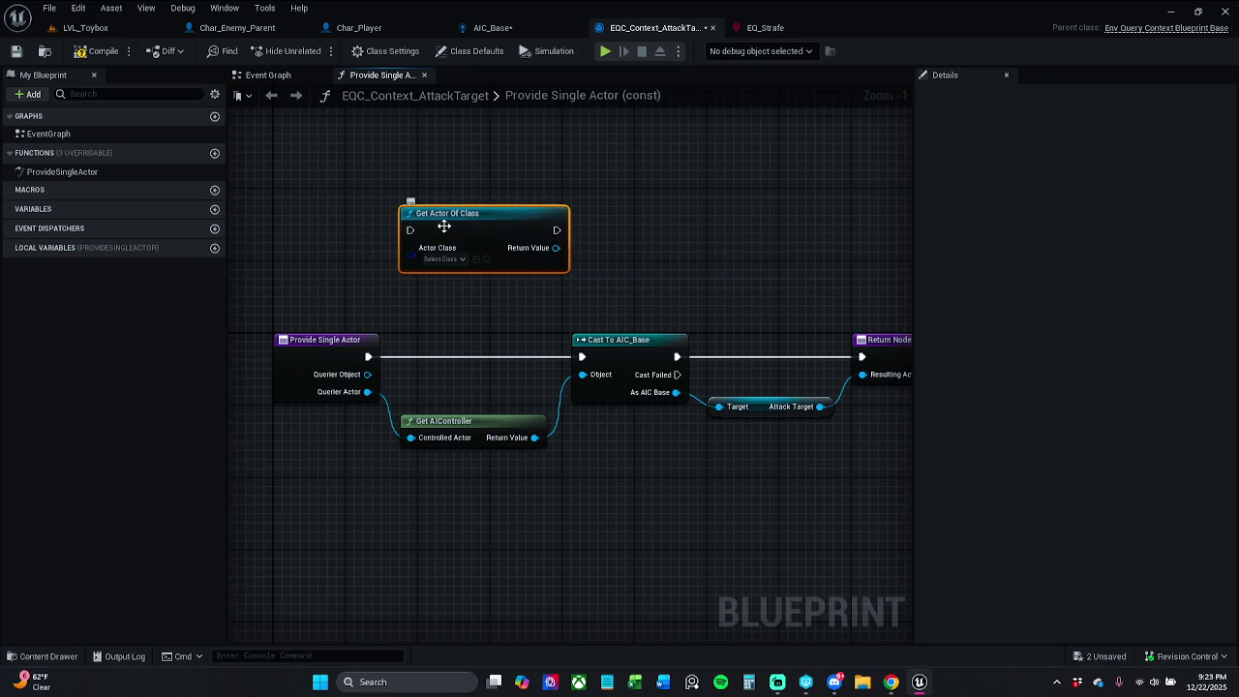
{"action": "left_click", "coordinate": [376, 257]}
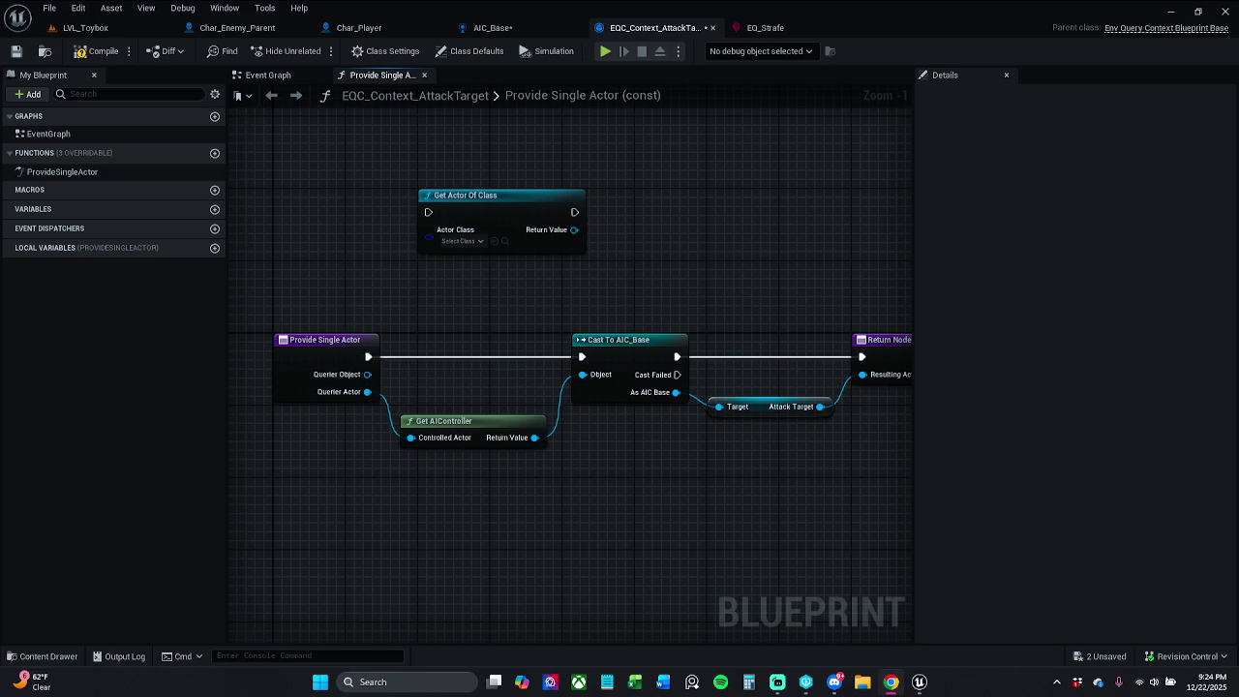
{"action": "left_click", "coordinate": [459, 242]}
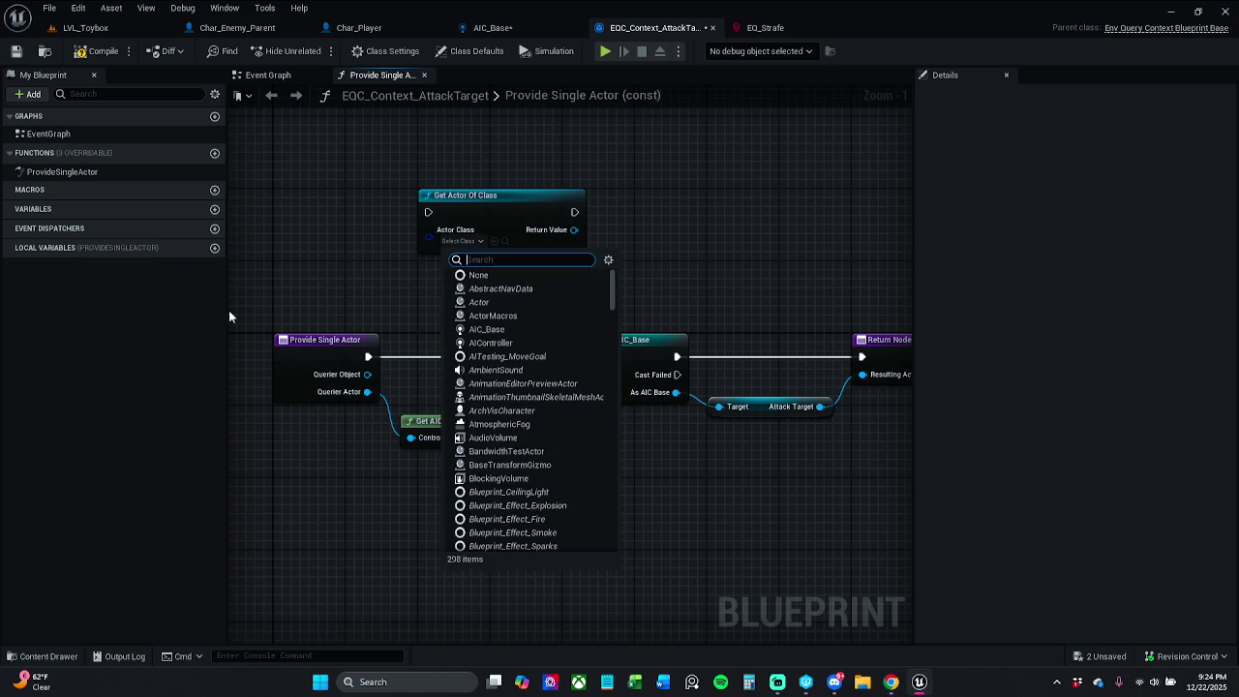
{"action": "type", "text": "pla"}
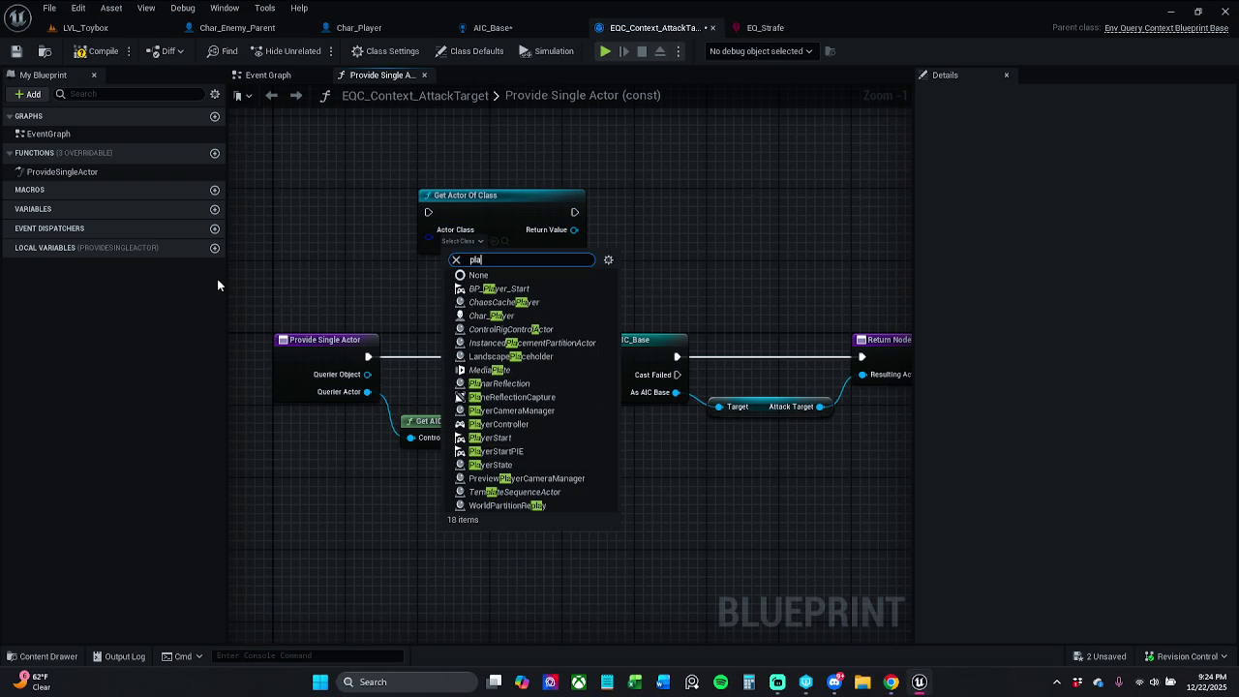
{"action": "left_click", "coordinate": [527, 439]}
{"action": "key", "text": "alt+Tab"}
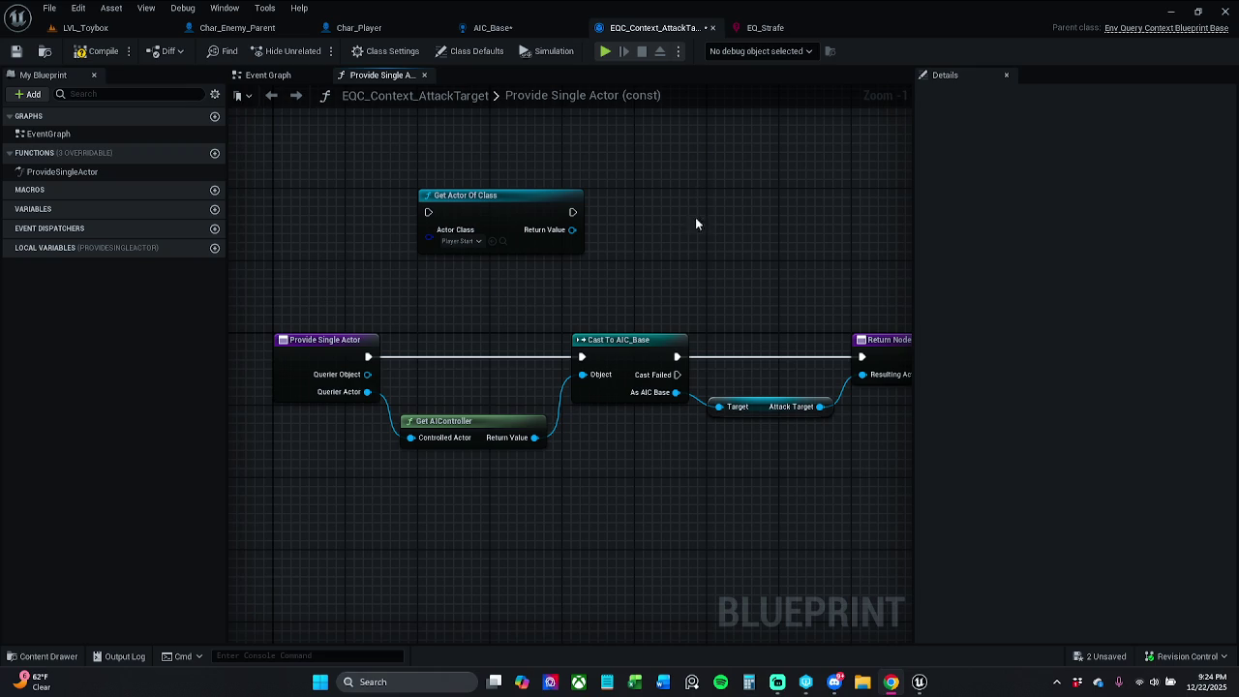
{"action": "scroll", "coordinate": [759, 290], "scroll_direction": "right", "scroll_amount": 3}
Duplicate the Return Node, feed it Get Actor Of Class's Return Value, and run it from Provide Single Actor
{"action": "left_click", "coordinate": [751, 343]}
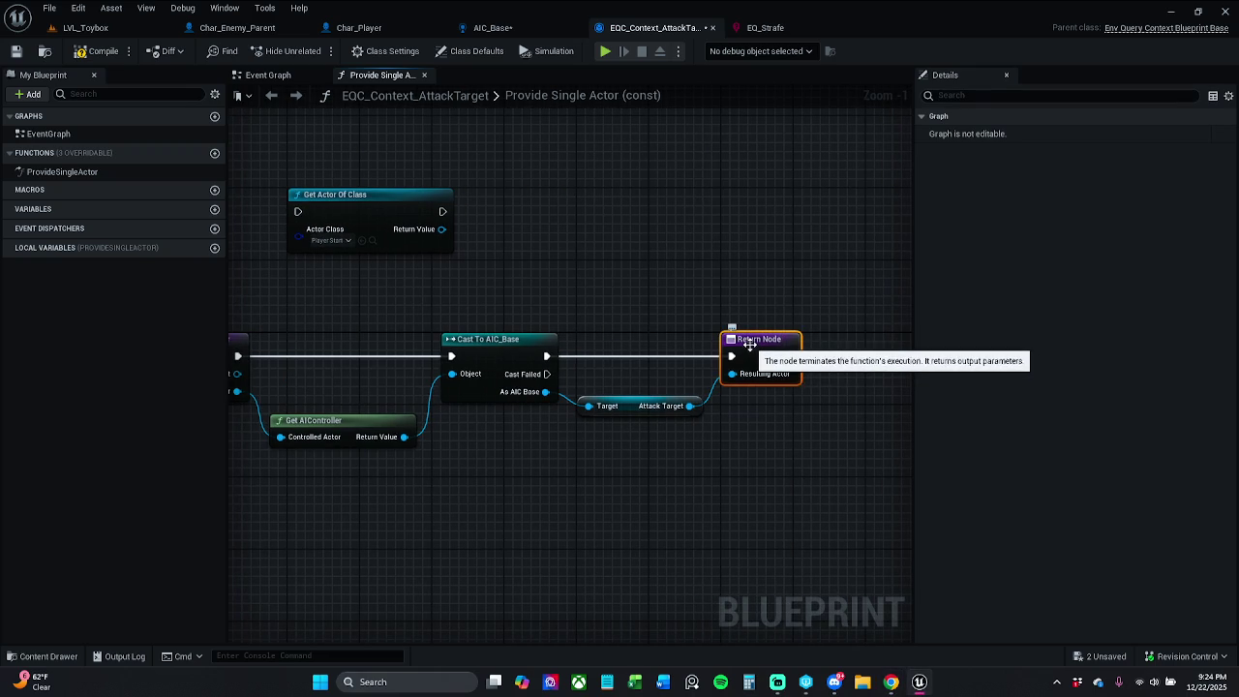
{"action": "key", "text": "ctrl+d"}
{"action": "mouse_move", "coordinate": [775, 296]}
{"action": "left_mouse_down"}
{"action": "mouse_move", "coordinate": [514, 230]}
{"action": "mouse_move", "coordinate": [436, 223]}
{"action": "mouse_move", "coordinate": [484, 247]}
{"action": "mouse_move", "coordinate": [442, 232]}
{"action": "left_mouse_up"}
{"action": "key", "text": "Escape"}
{"action": "left_click_drag", "start_coordinate": [523, 205], "coordinate": [531, 195]}
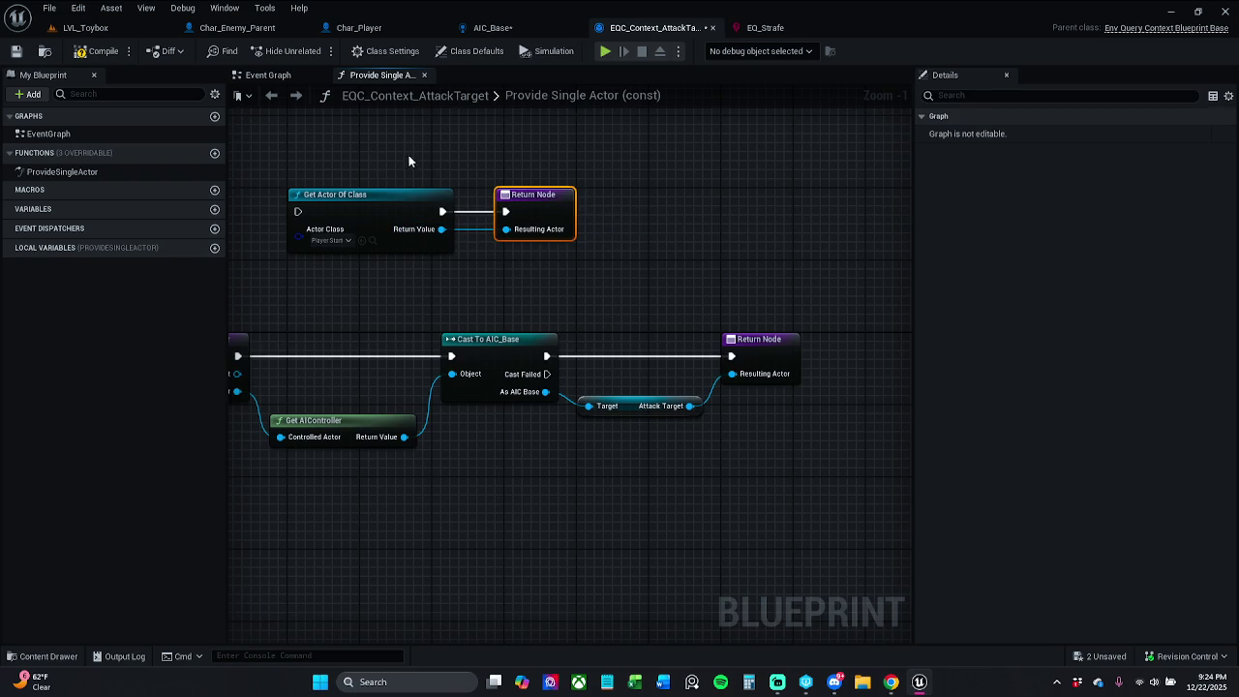
{"action": "left_click_drag", "start_coordinate": [409, 161], "coordinate": [675, 138]}
{"action": "mouse_move", "coordinate": [498, 347]}
{"action": "left_mouse_down"}
{"action": "mouse_move", "coordinate": [556, 203]}
{"action": "mouse_move", "coordinate": [852, 235]}
{"action": "left_mouse_up"}
{"action": "left_click_drag", "start_coordinate": [633, 202], "coordinate": [770, 202]}
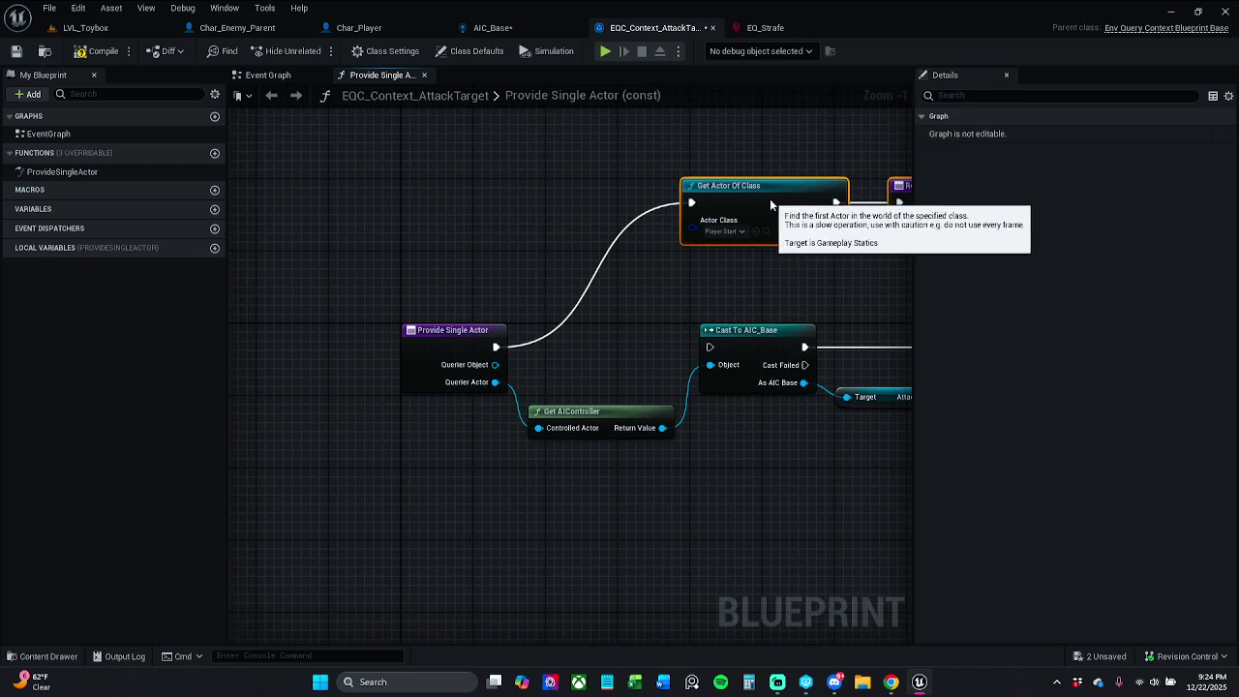
{"action": "left_click", "coordinate": [512, 297]}
{"action": "left_click_drag", "start_coordinate": [496, 347], "coordinate": [510, 273]}
Insert a Print String node logging 'Testing' before Get Actor Of Class, then return to LVL_Toybox
{"action": "type", "text": "print"}
{"action": "key", "text": "Return"}
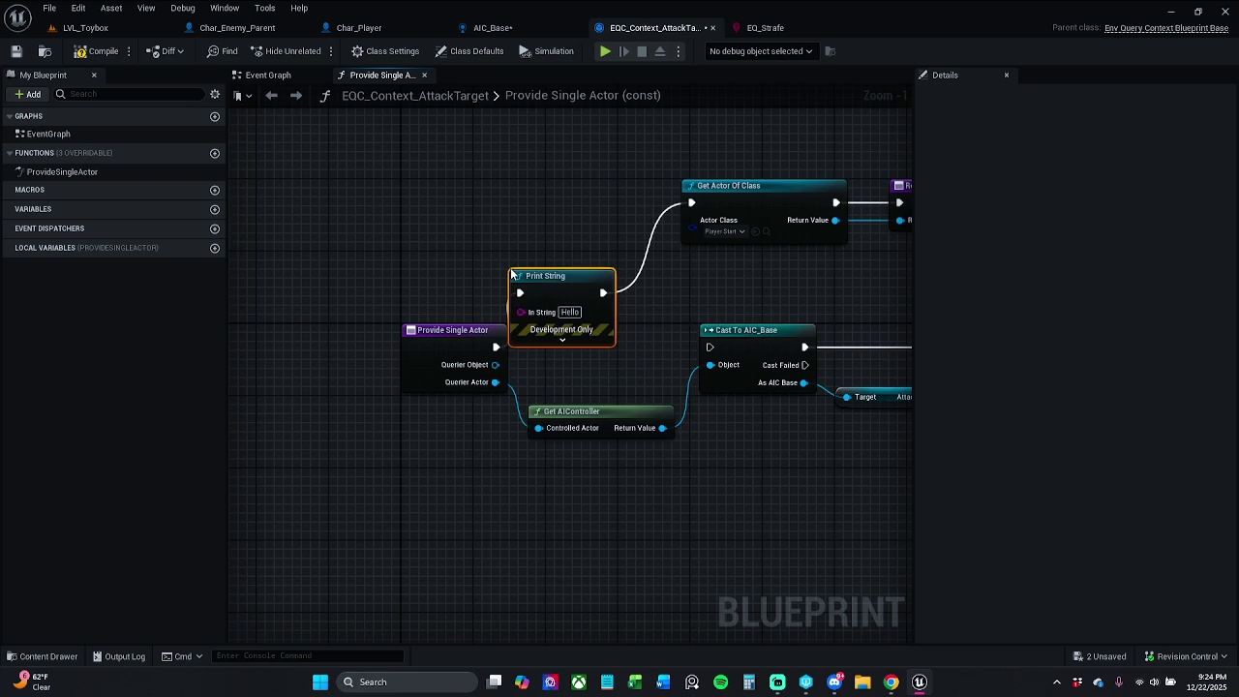
{"action": "mouse_move", "coordinate": [540, 277]}
{"action": "left_mouse_down"}
{"action": "mouse_move", "coordinate": [563, 196]}
{"action": "mouse_move", "coordinate": [574, 196]}
{"action": "left_mouse_up"}
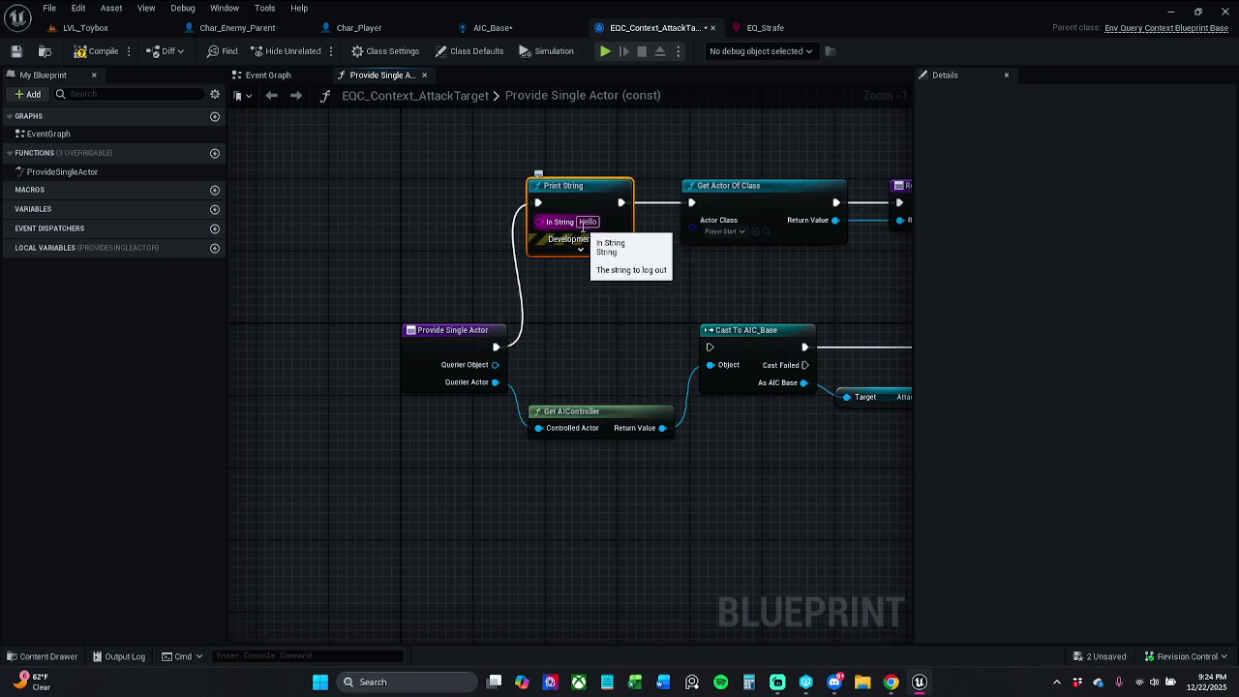
{"action": "left_click", "coordinate": [584, 223]}
{"action": "type", "text": "Testing"}
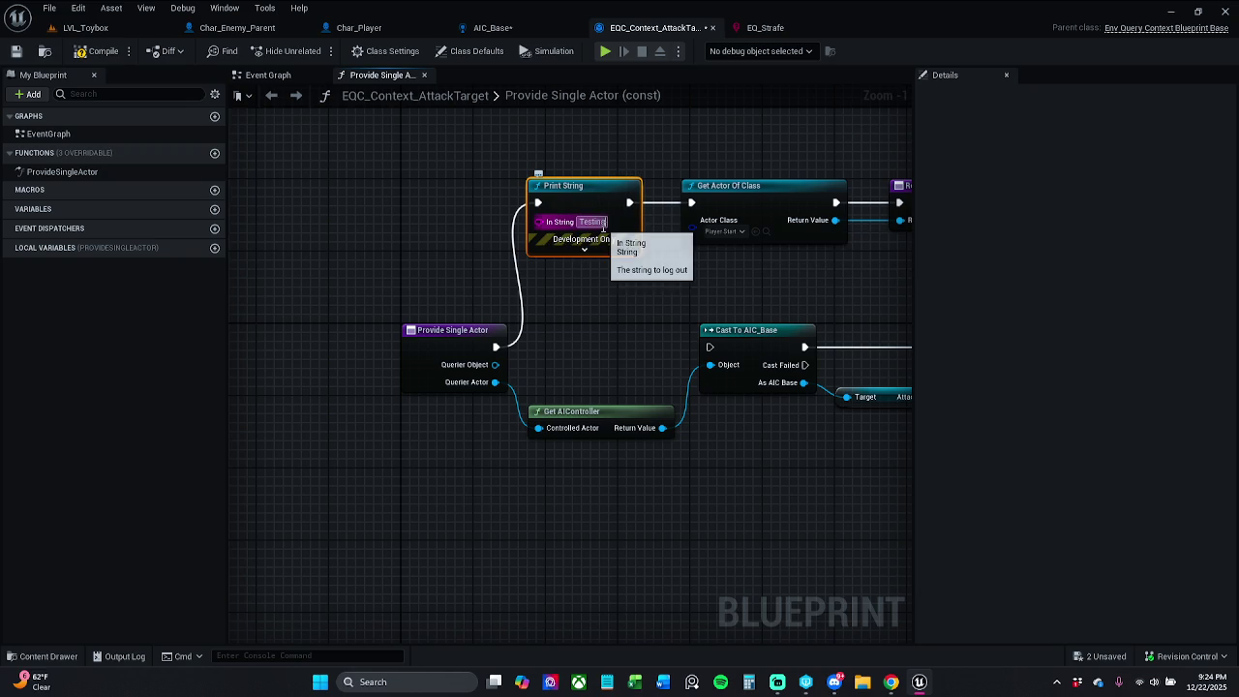
{"action": "left_click", "coordinate": [549, 303]}
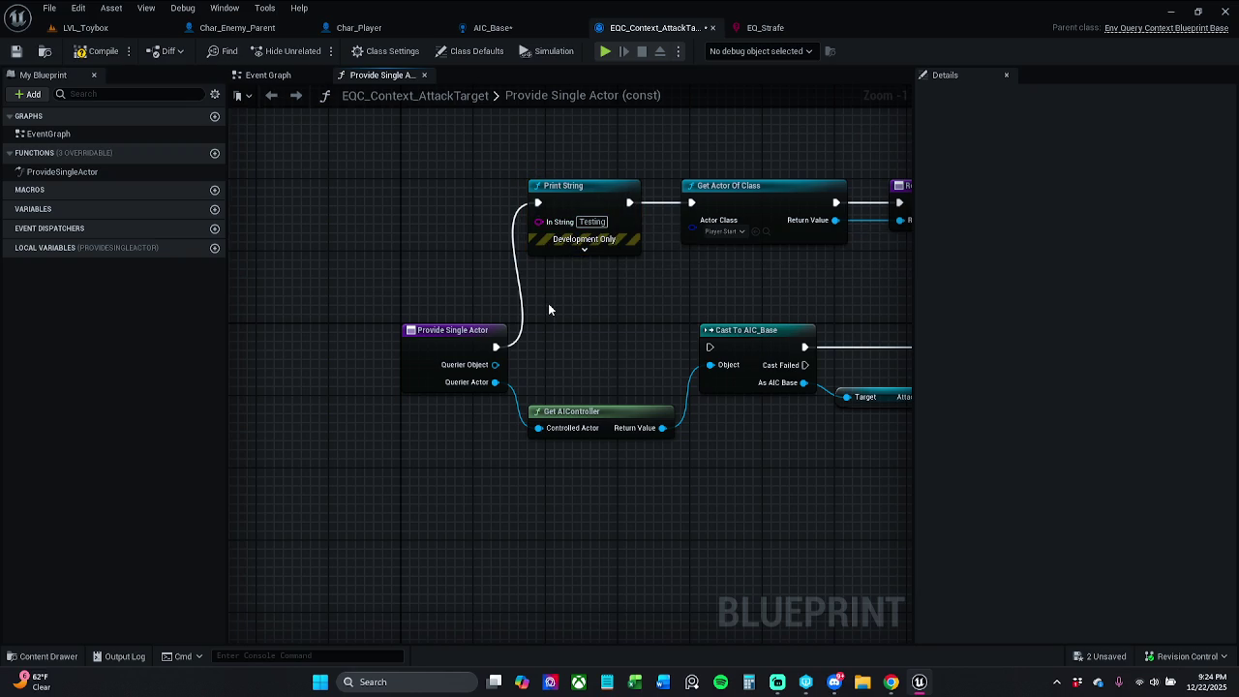
{"action": "left_click_drag", "start_coordinate": [665, 282], "coordinate": [628, 263]}
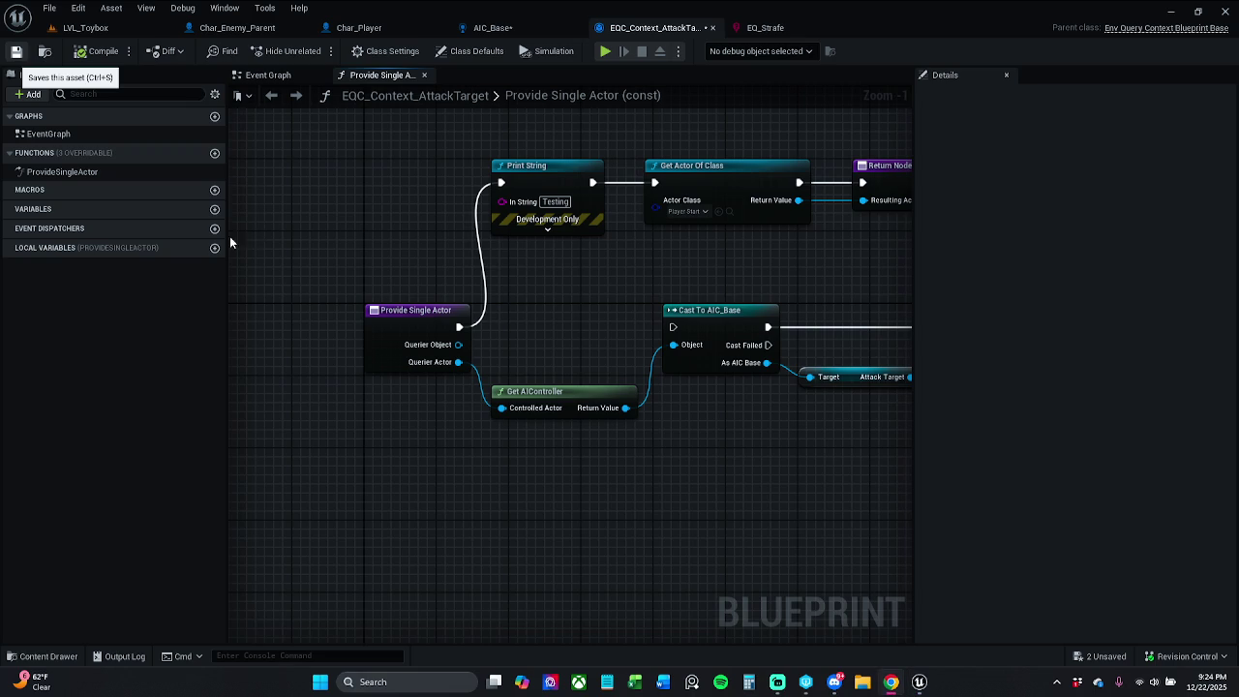
{"action": "left_click_drag", "start_coordinate": [112, 31], "coordinate": [310, 34]}
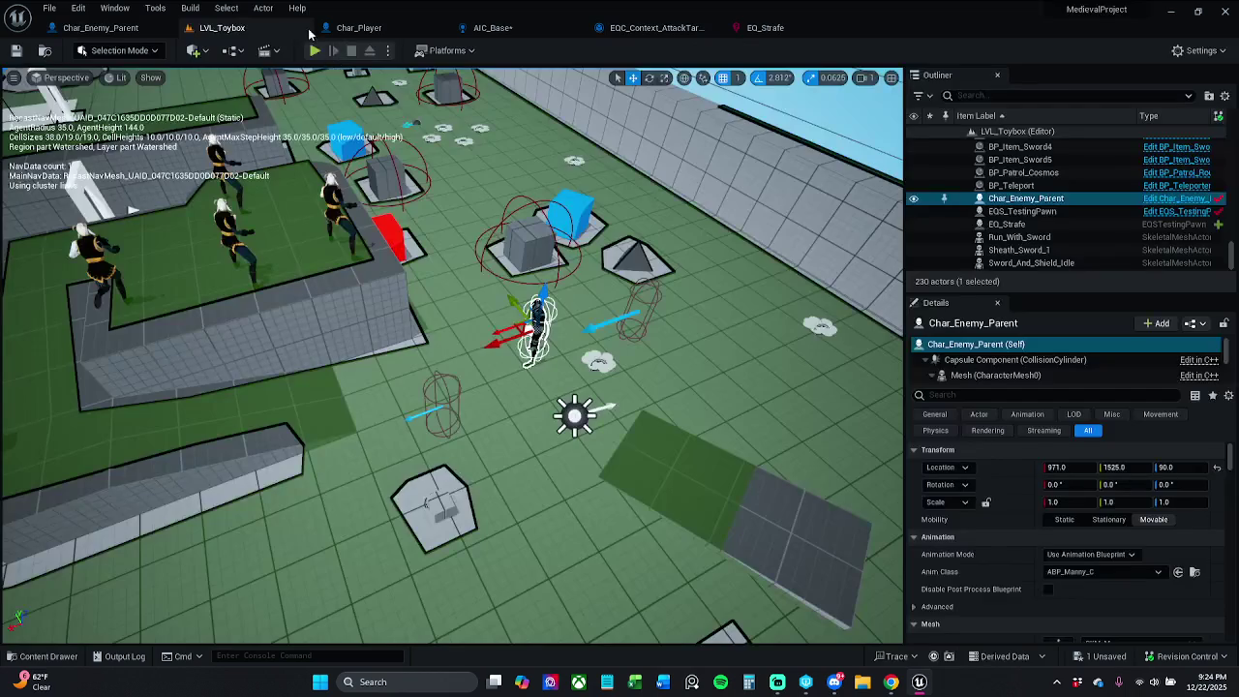
Drag EQS_TestingPawn across the floor to location 1454, 1279, 88.06
{"action": "scroll", "coordinate": [452, 356], "scroll_direction": "down", "scroll_amount": 5}
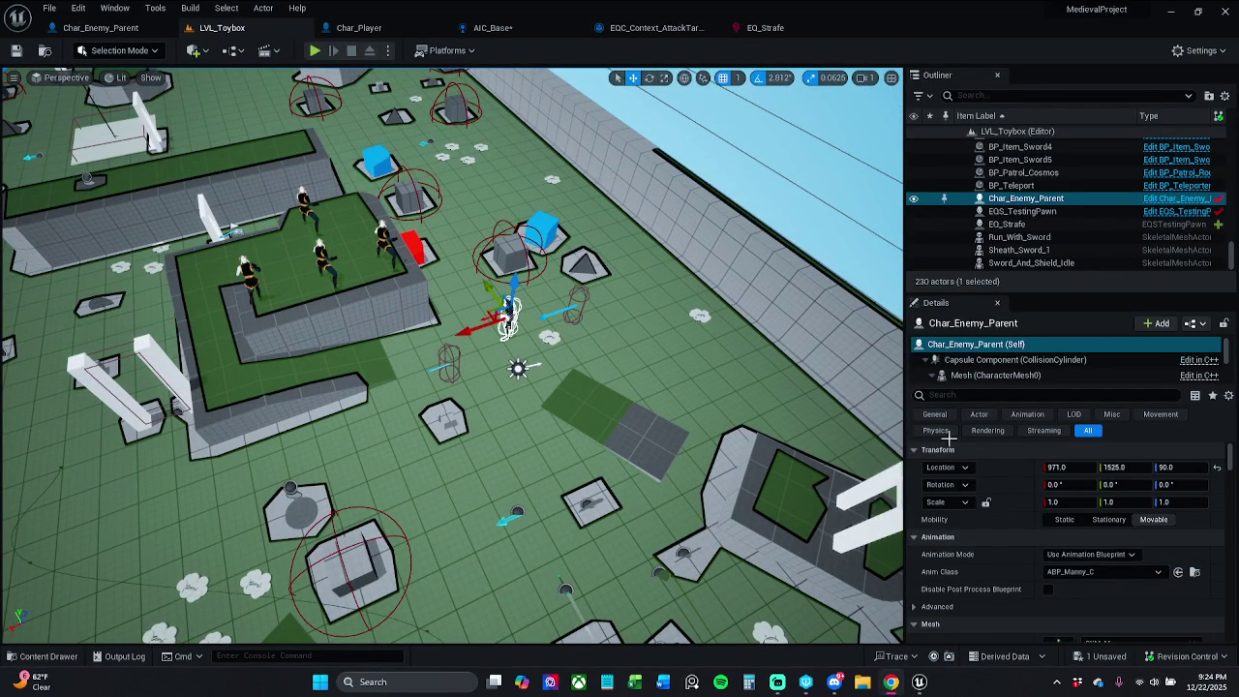
{"action": "left_click", "coordinate": [1022, 211]}
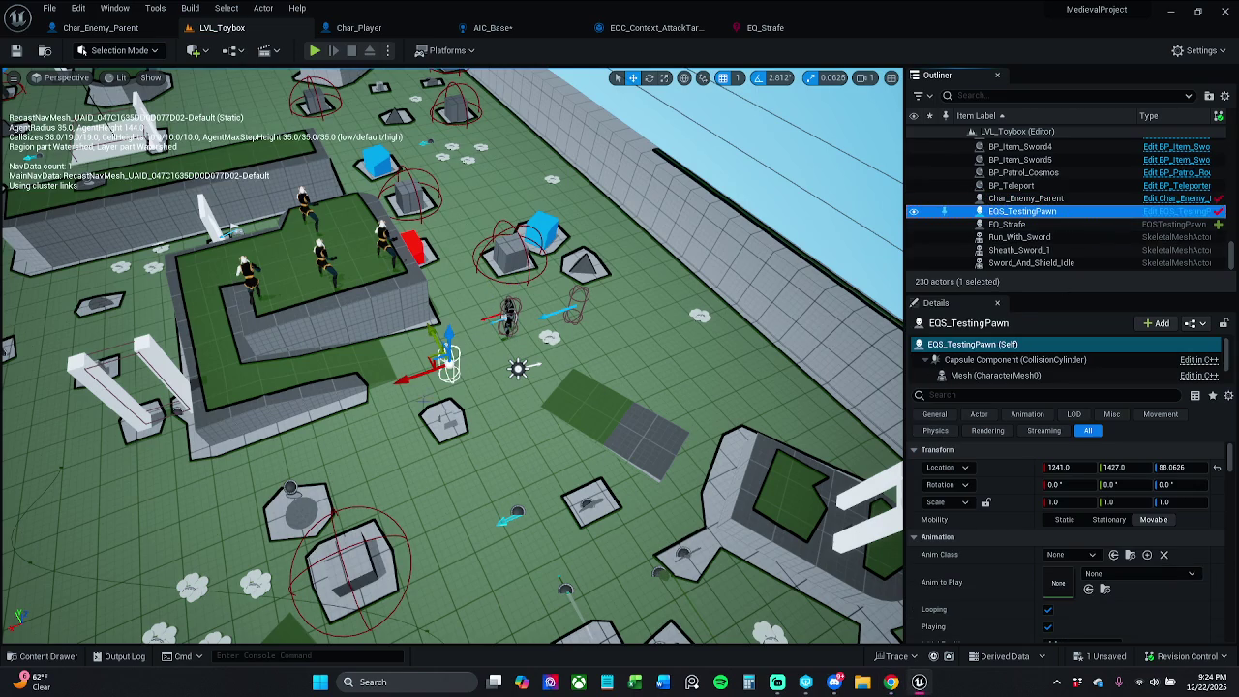
{"action": "mouse_move", "coordinate": [432, 358]}
{"action": "left_mouse_down"}
{"action": "mouse_move", "coordinate": [387, 418]}
{"action": "mouse_move", "coordinate": [397, 349]}
{"action": "mouse_move", "coordinate": [397, 440]}
{"action": "left_mouse_up"}
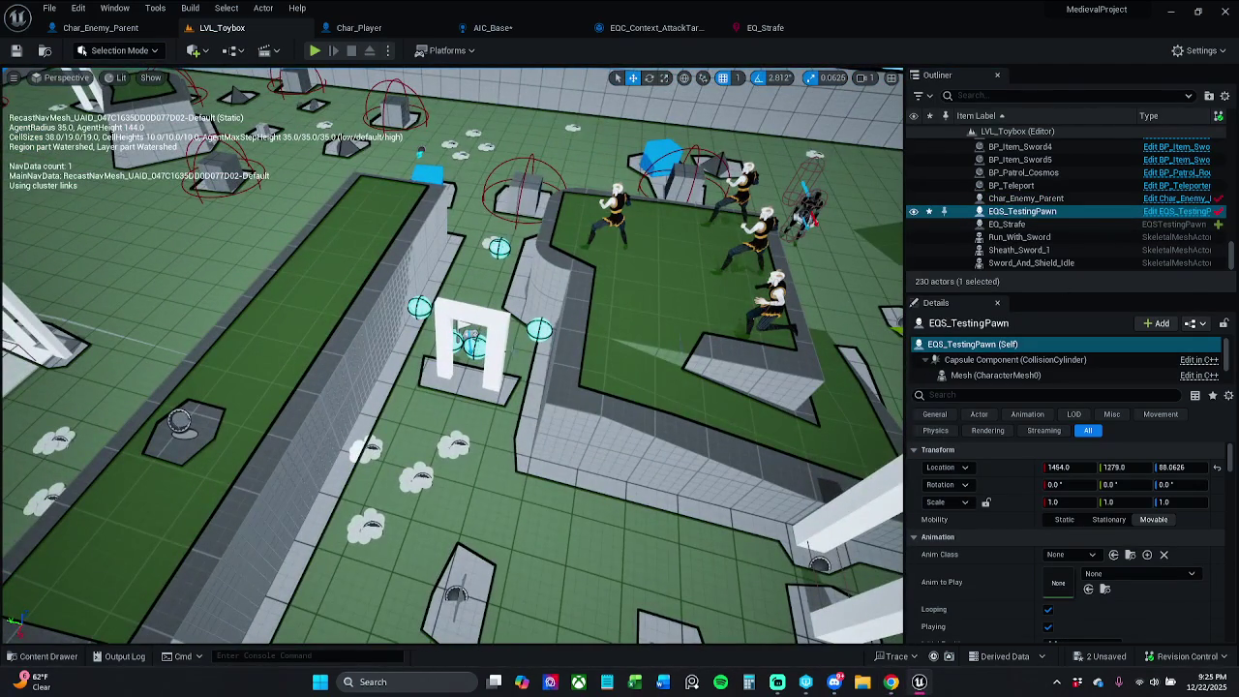
Move BP_Player_Start onto the lower-left raised platform at 1931, 1911, 257.66
{"action": "left_click", "coordinate": [470, 336]}
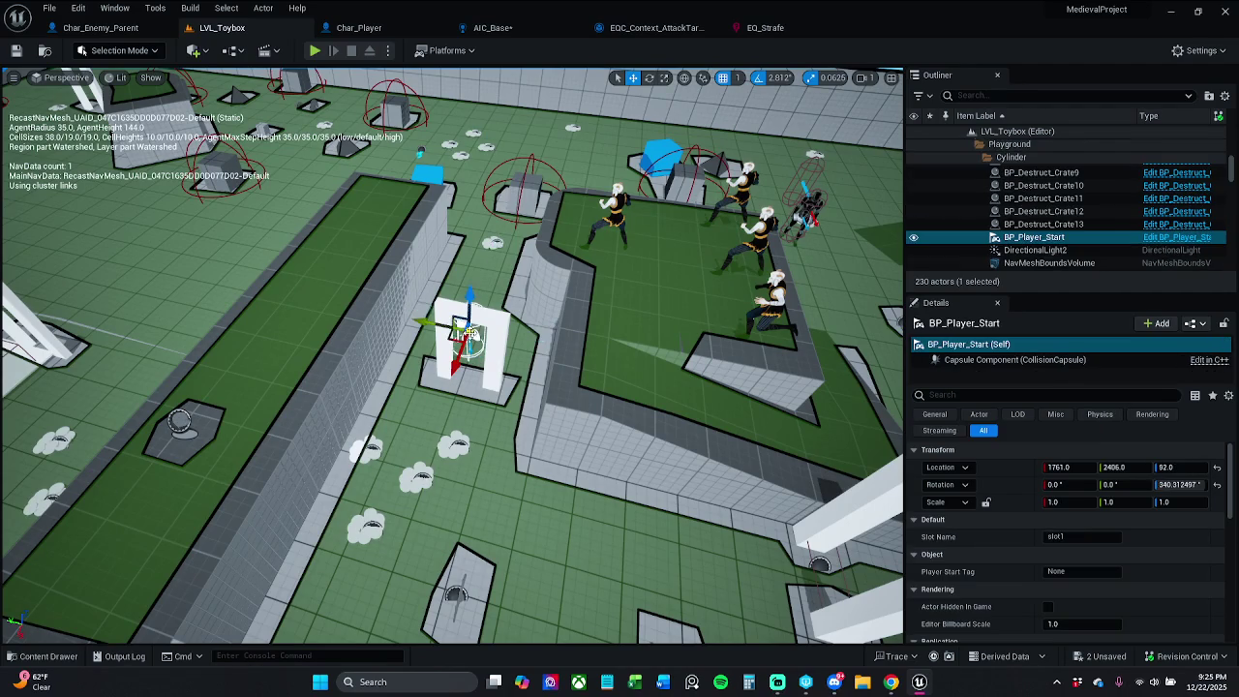
{"action": "mouse_move", "coordinate": [470, 336]}
{"action": "left_mouse_down"}
{"action": "mouse_move", "coordinate": [459, 366]}
{"action": "mouse_move", "coordinate": [499, 348]}
{"action": "mouse_move", "coordinate": [469, 291]}
{"action": "mouse_move", "coordinate": [871, 256]}
{"action": "mouse_move", "coordinate": [854, 276]}
{"action": "mouse_move", "coordinate": [779, 250]}
{"action": "left_mouse_up"}
{"action": "key", "text": "f"}
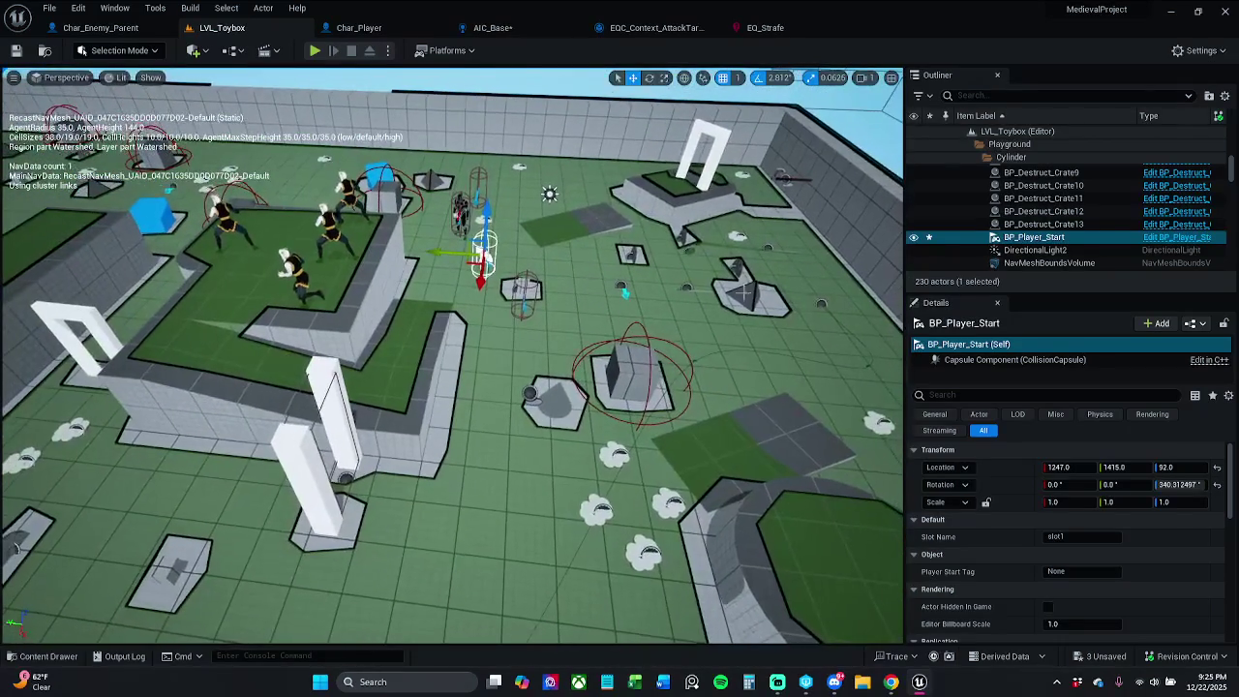
{"action": "mouse_move", "coordinate": [479, 273]}
{"action": "left_mouse_down"}
{"action": "mouse_move", "coordinate": [260, 356]}
{"action": "mouse_move", "coordinate": [231, 402]}
{"action": "mouse_move", "coordinate": [236, 248]}
{"action": "left_mouse_up"}
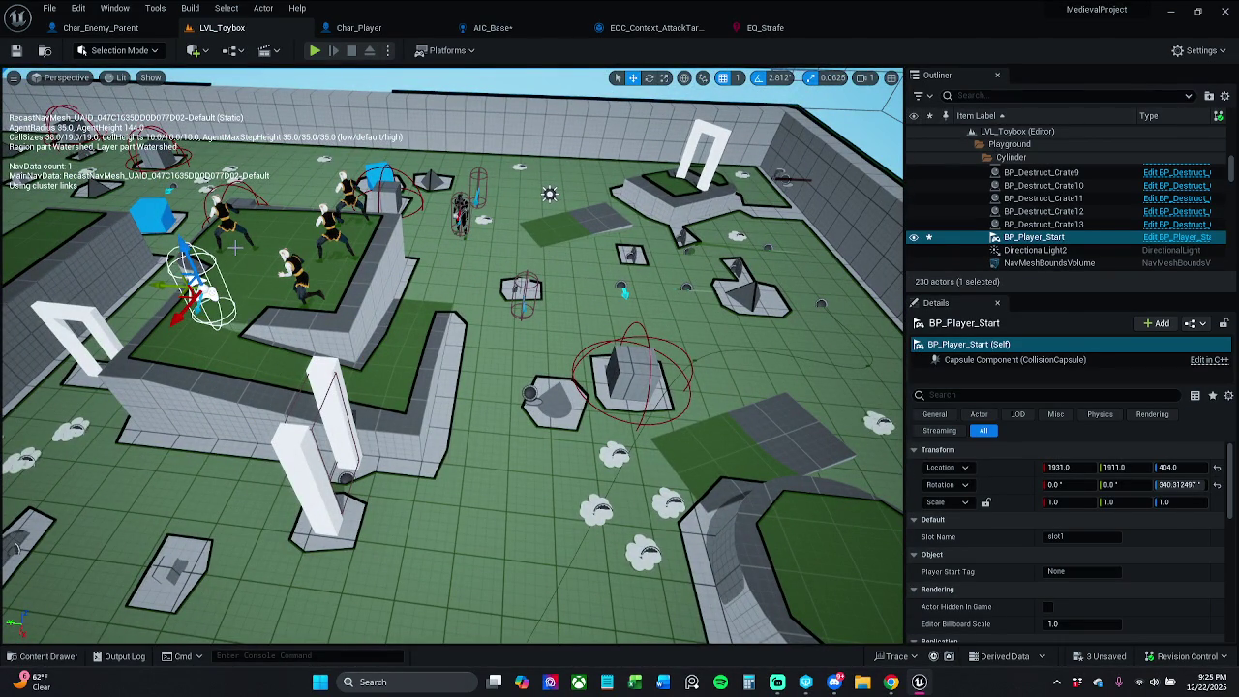
{"action": "key", "text": "End"}
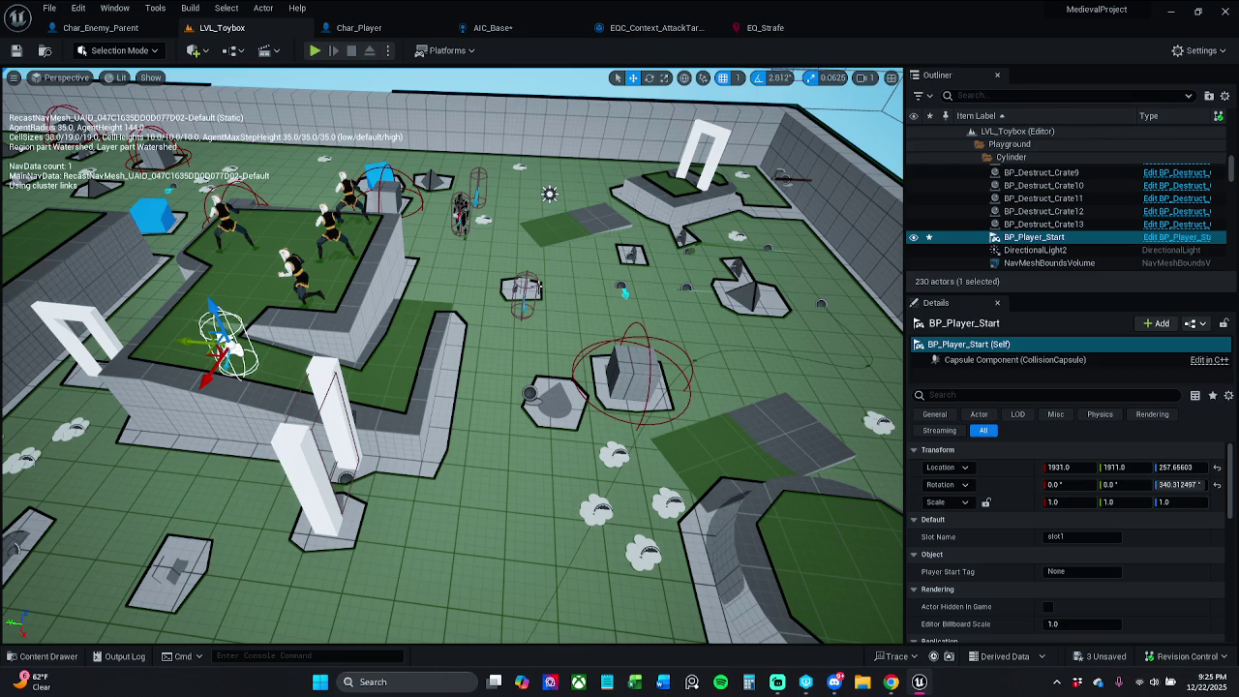
{"action": "left_click", "coordinate": [624, 291]}
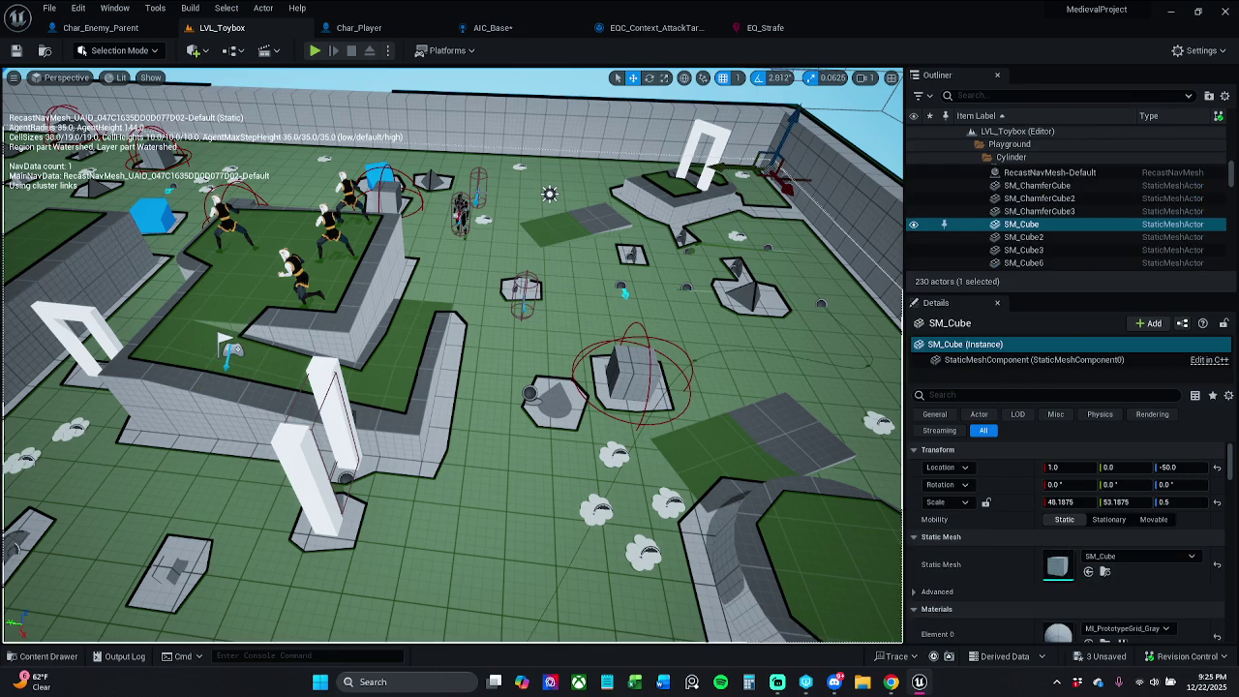
{"action": "left_click", "coordinate": [463, 208]}
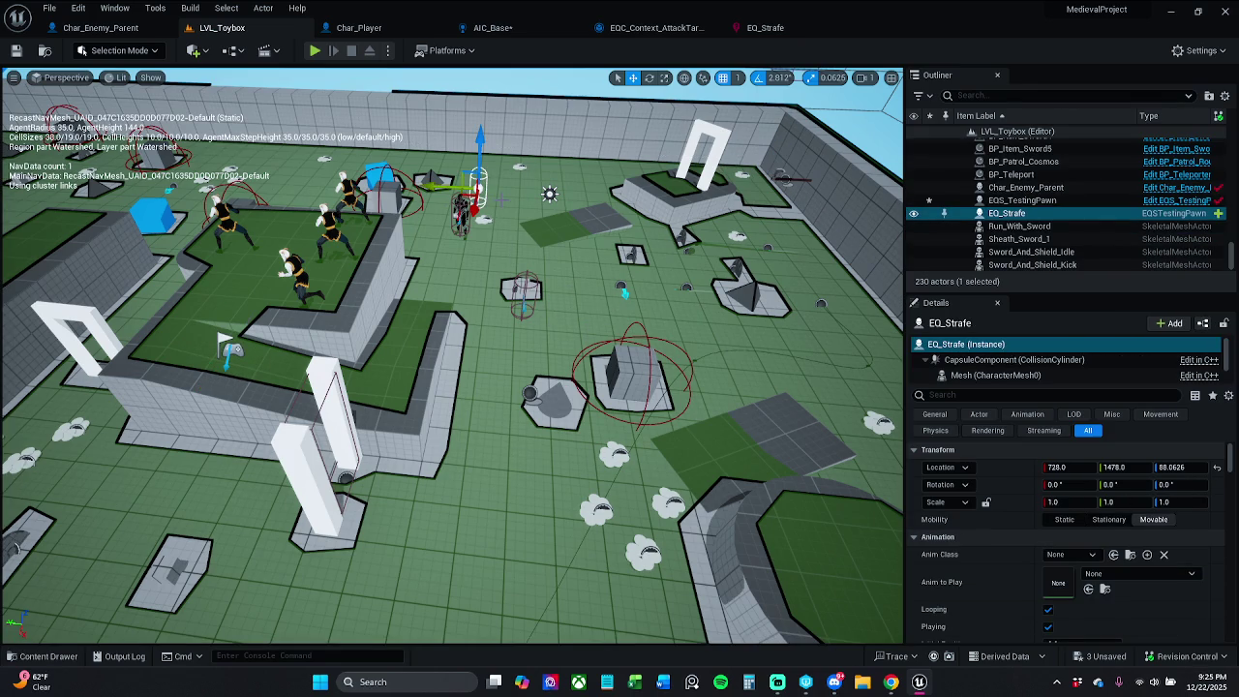
Delete the EQ_Strafe testing pawn from the level, then frame EQS_TestingPawn to view its query points
{"action": "key", "text": "Delete"}
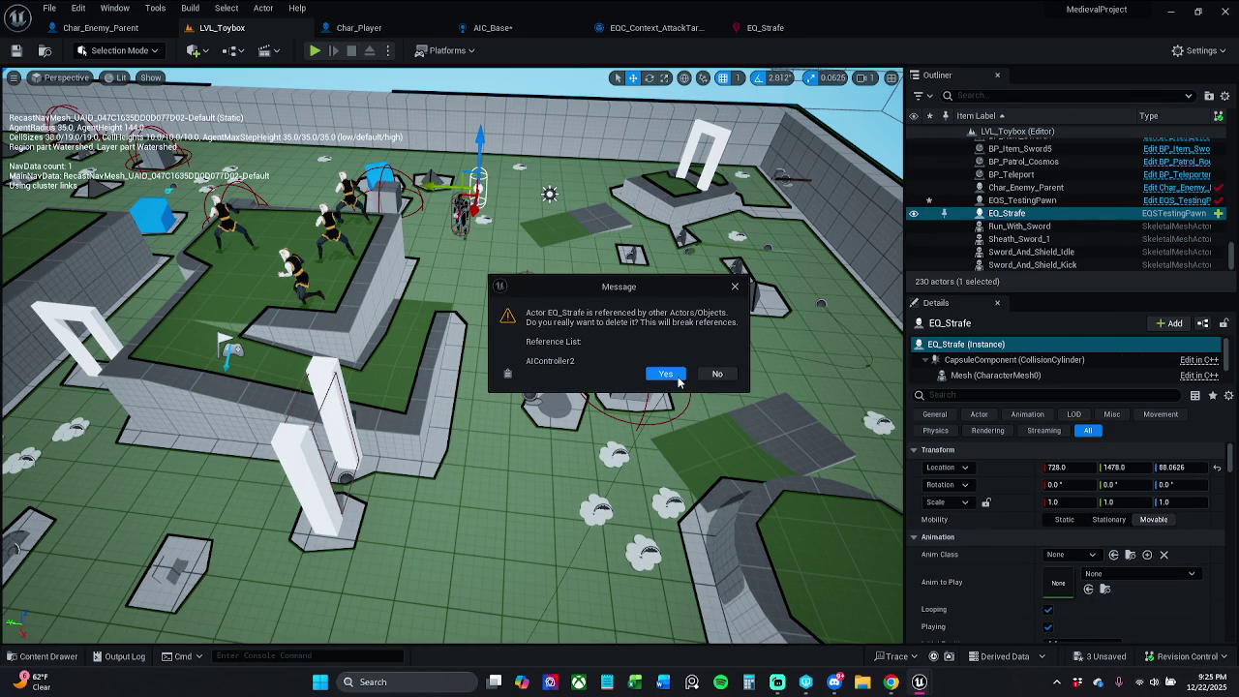
{"action": "left_click", "coordinate": [666, 406]}
{"action": "left_click", "coordinate": [524, 291]}
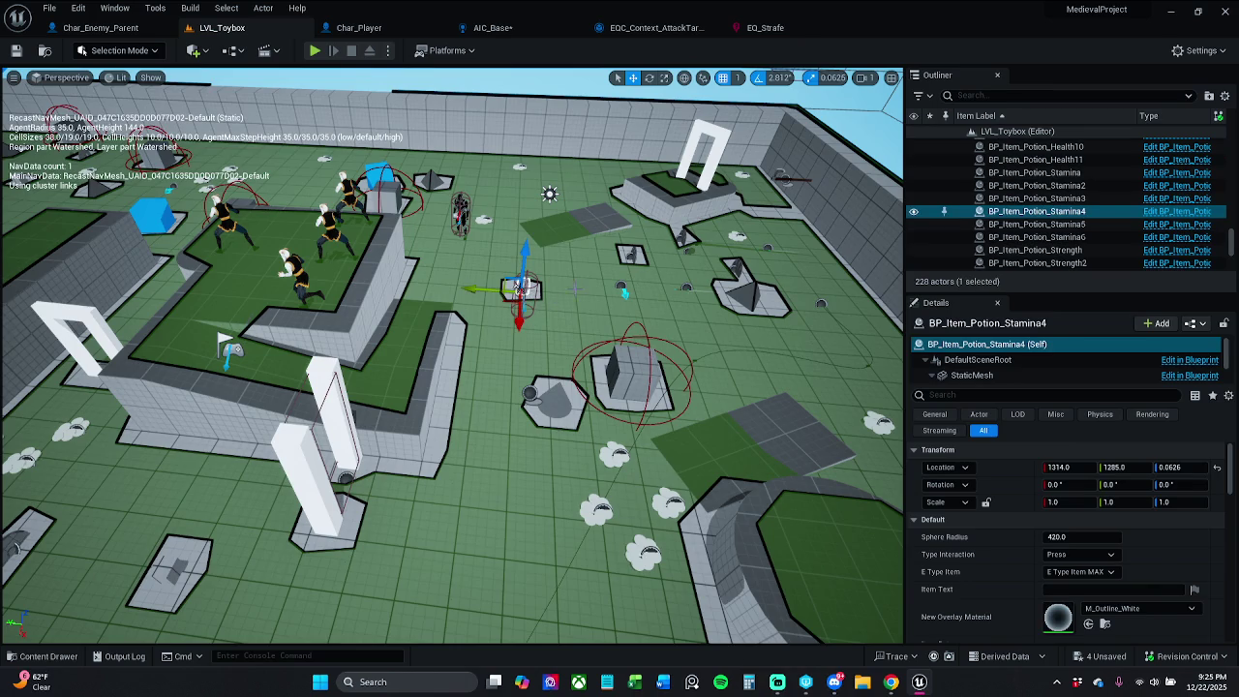
{"action": "key", "text": "f"}
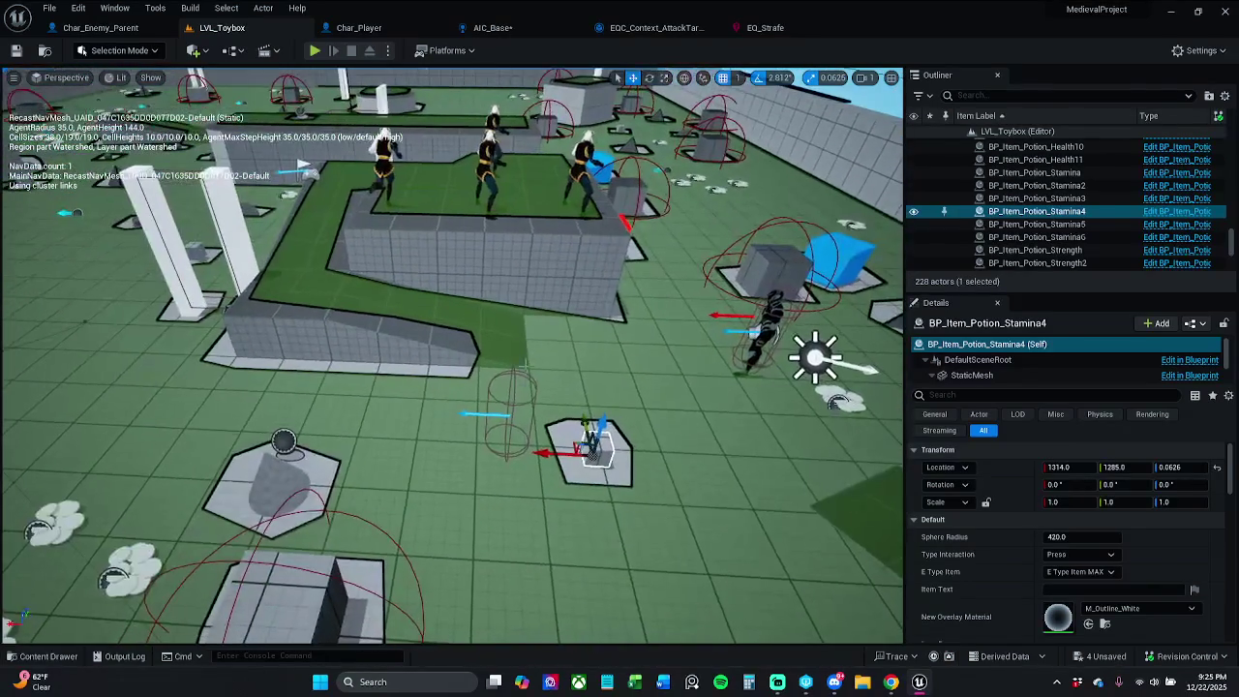
{"action": "left_click", "coordinate": [503, 414]}
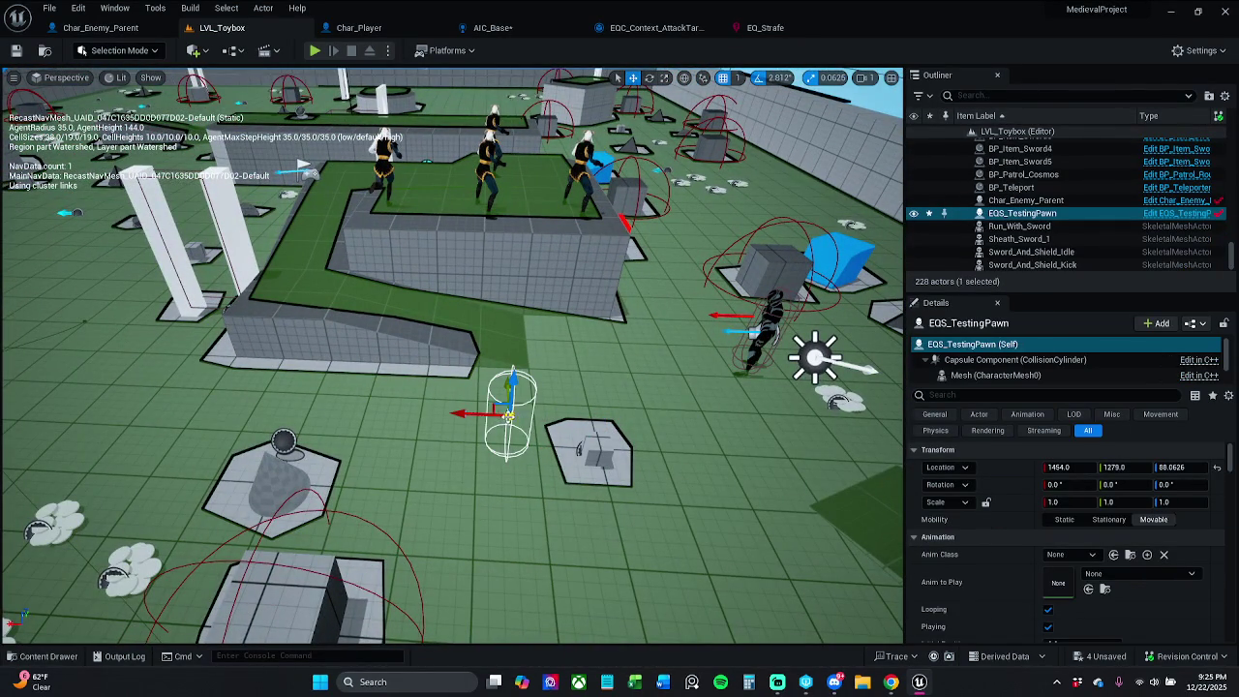
{"action": "mouse_move", "coordinate": [498, 414]}
{"action": "left_mouse_down"}
{"action": "mouse_move", "coordinate": [528, 405]}
{"action": "mouse_move", "coordinate": [426, 405]}
{"action": "mouse_move", "coordinate": [426, 368]}
{"action": "mouse_move", "coordinate": [455, 356]}
{"action": "mouse_move", "coordinate": [455, 379]}
{"action": "left_mouse_up"}
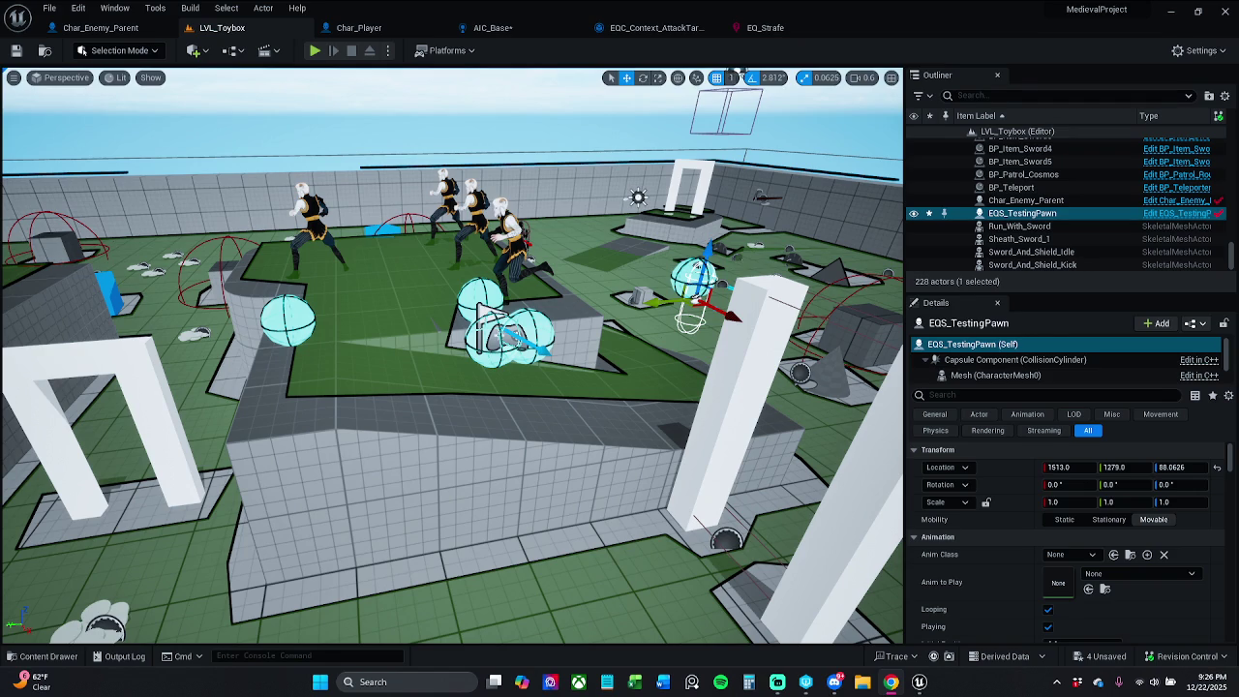
Add a Pathfinding (PathExist) test to EQ_Strafe's OnCircle generator and check out and save the query
{"action": "left_click", "coordinate": [787, 30]}
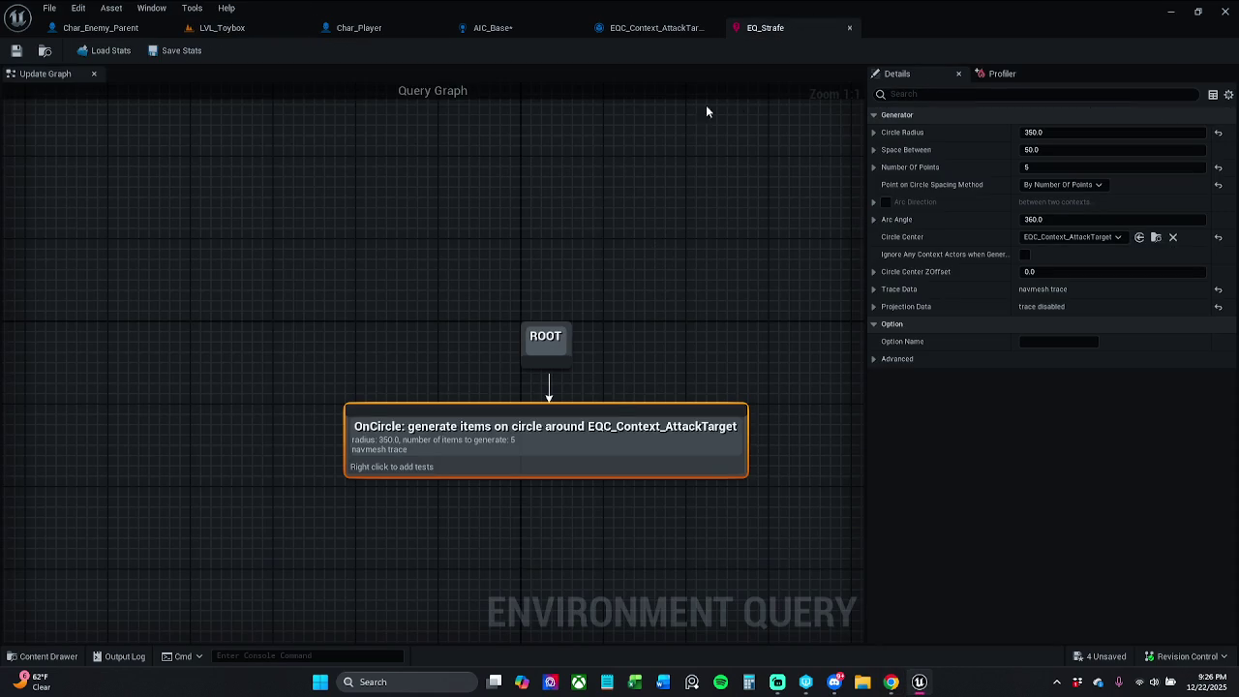
{"action": "left_click_drag", "start_coordinate": [676, 297], "coordinate": [684, 249]}
{"action": "right_click", "coordinate": [587, 366]}
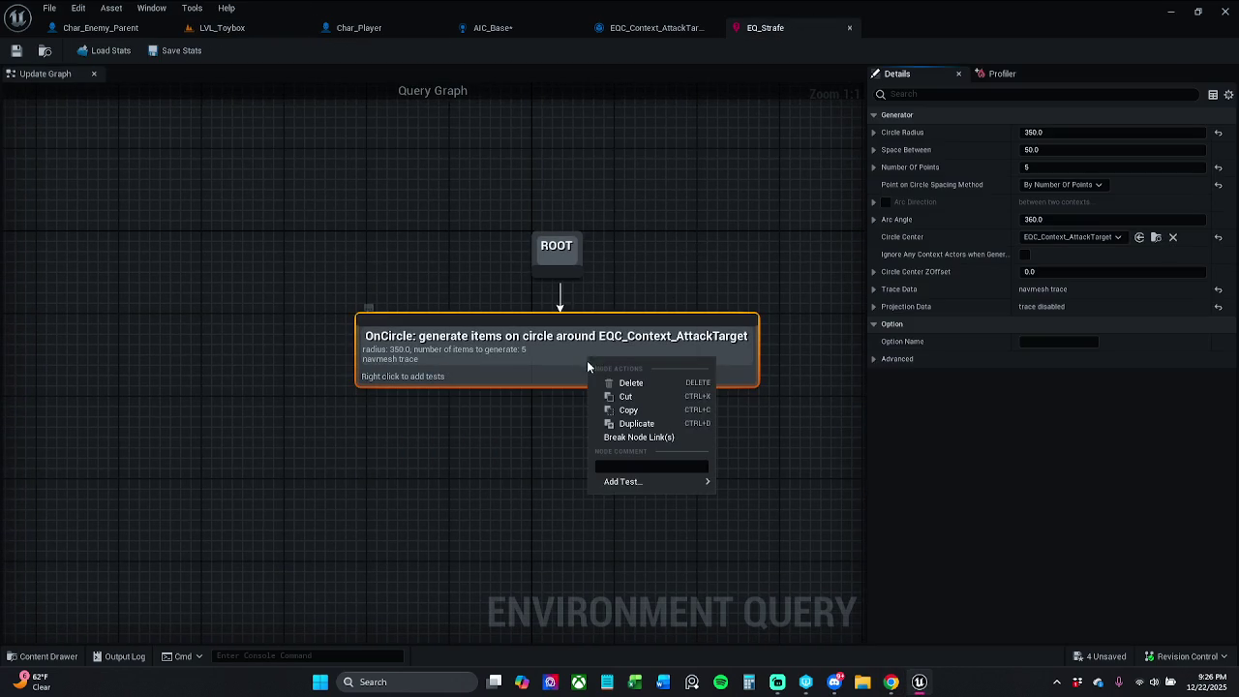
{"action": "mouse_move", "coordinate": [661, 481]}
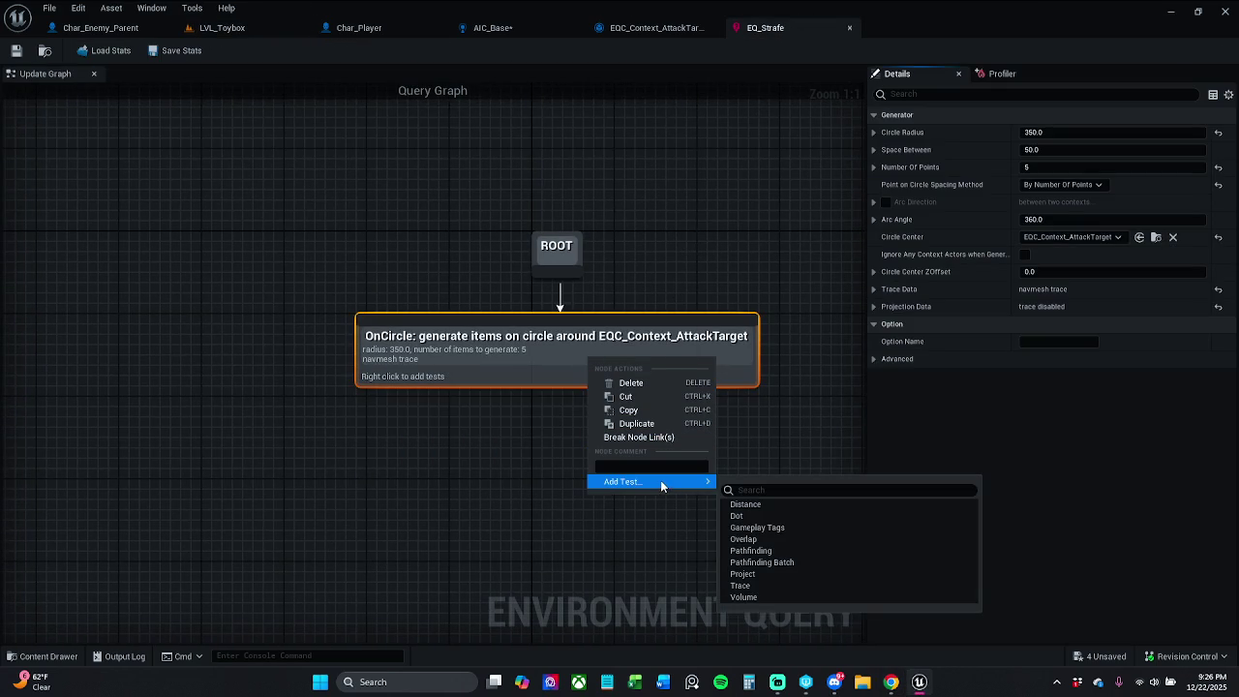
{"action": "left_click", "coordinate": [784, 552]}
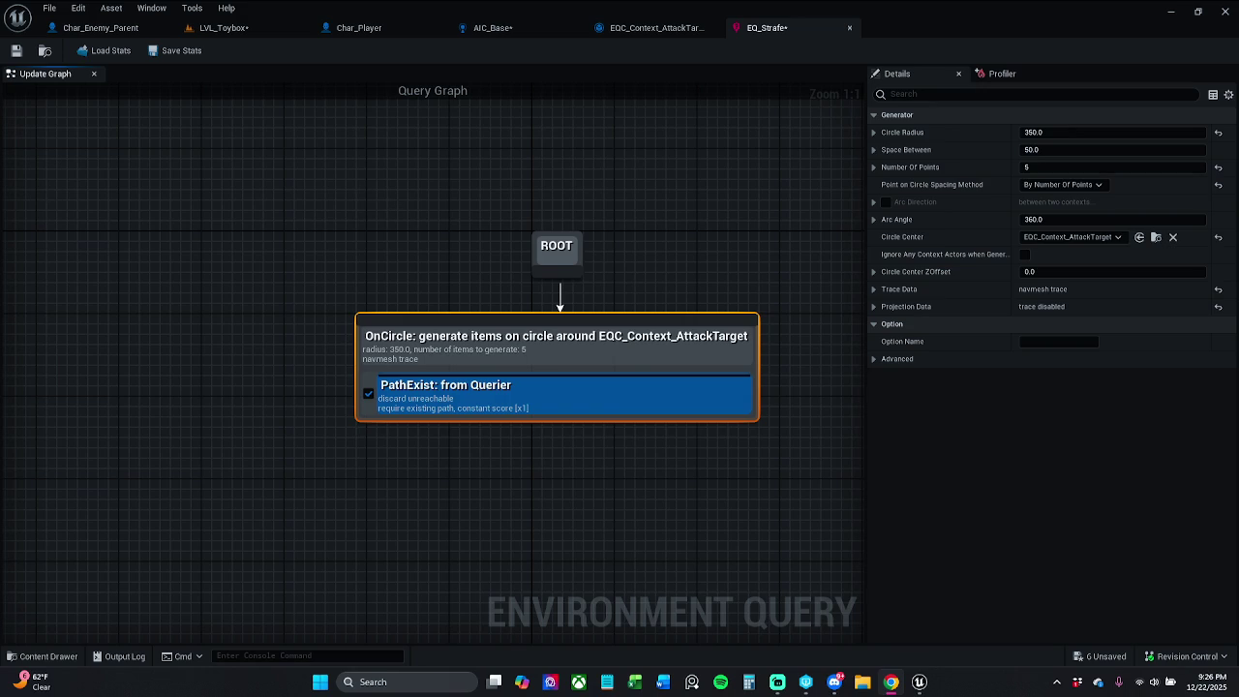
{"action": "mouse_move", "coordinate": [344, 349]}
{"action": "left_mouse_down"}
{"action": "mouse_move", "coordinate": [426, 356]}
{"action": "mouse_move", "coordinate": [392, 354]}
{"action": "left_mouse_up"}
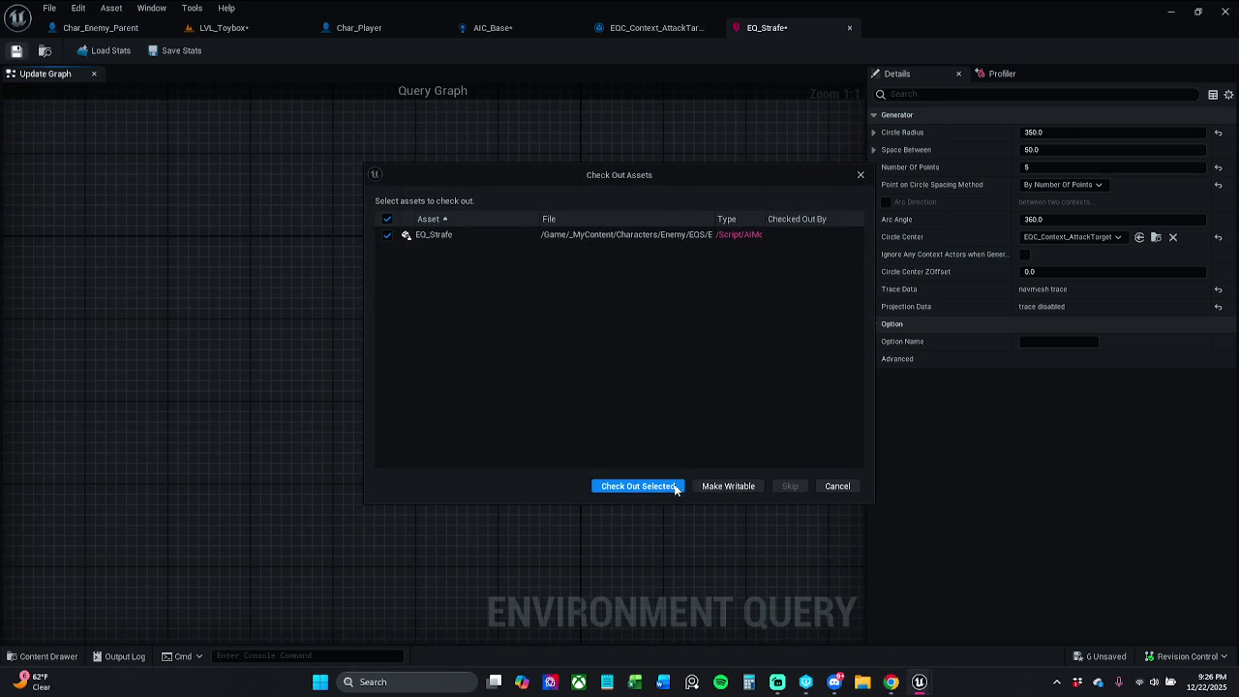
{"action": "left_click", "coordinate": [674, 486]}
Move the LVL_Toybox tab to first position and check out and save the level
{"action": "left_click", "coordinate": [220, 27]}
{"action": "left_click_drag", "start_coordinate": [221, 27], "coordinate": [87, 27]}
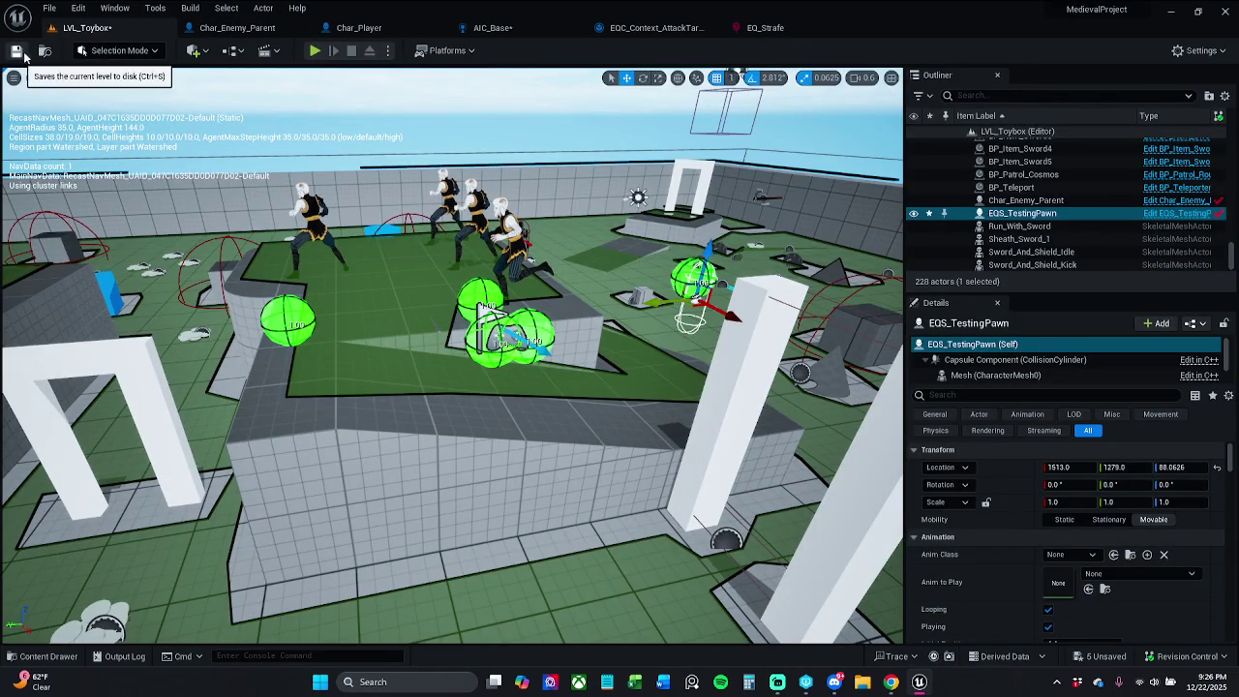
{"action": "left_click", "coordinate": [16, 50]}
{"action": "left_click", "coordinate": [662, 487]}
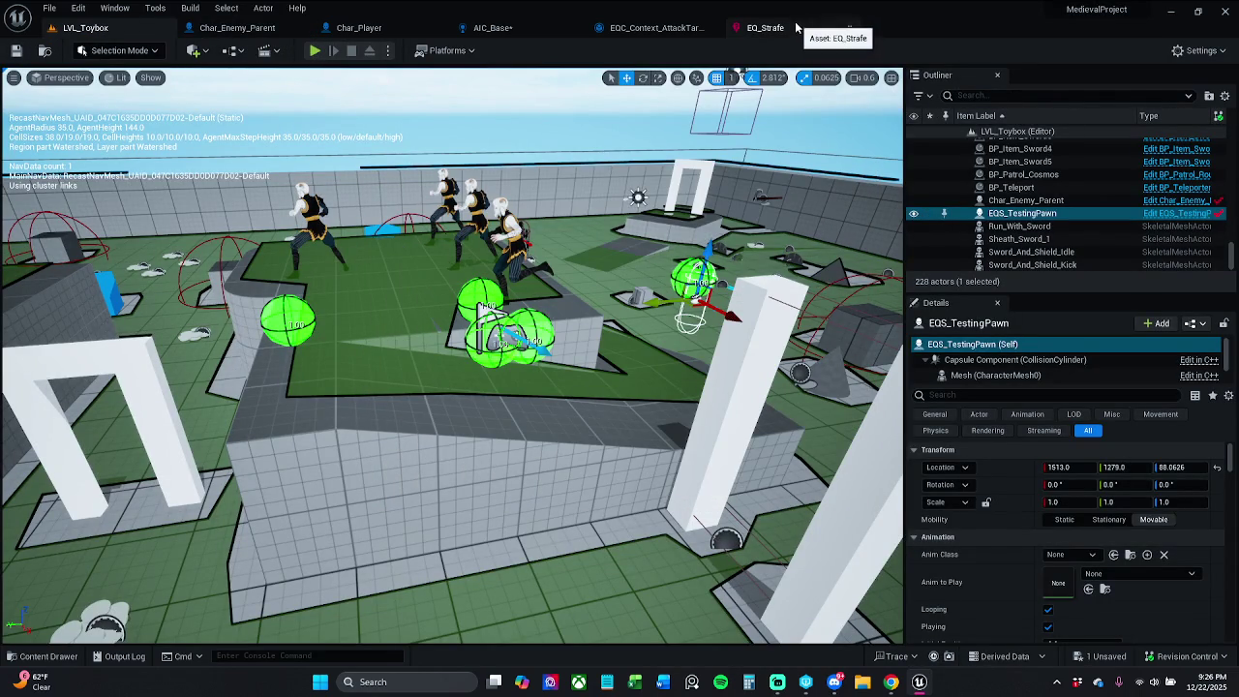
{"action": "scroll", "coordinate": [581, 290], "scroll_direction": "up", "scroll_amount": 4}
{"action": "left_click", "coordinate": [765, 27]}
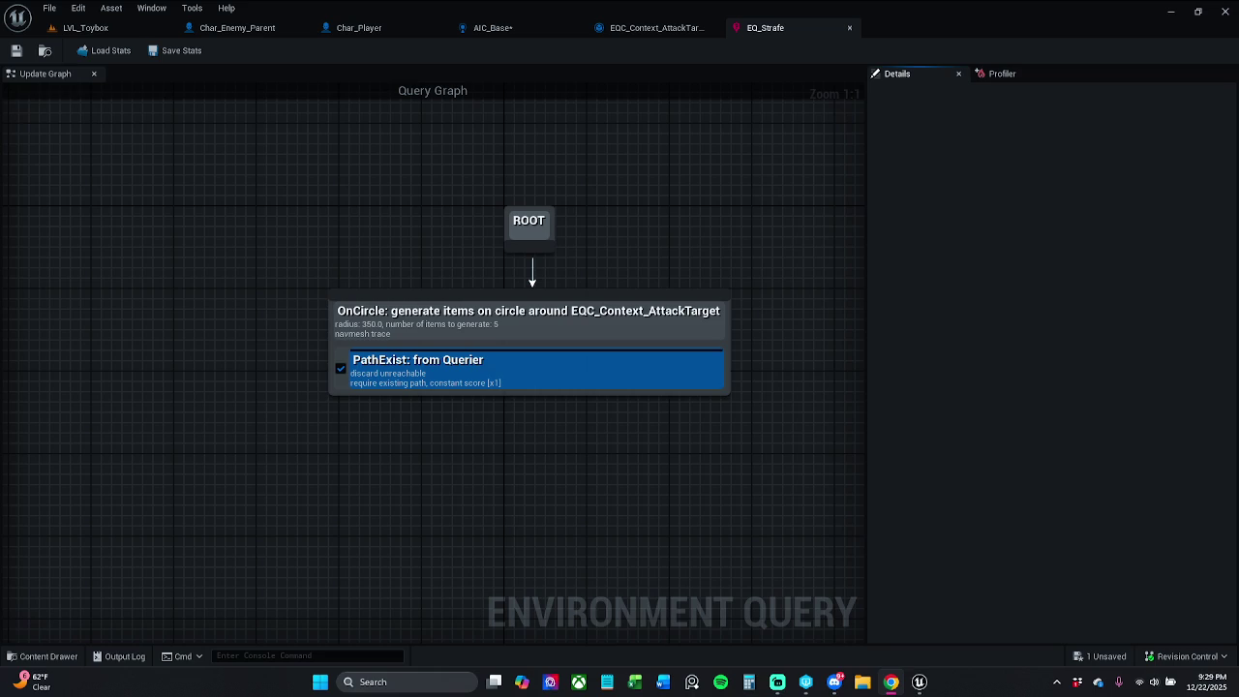
Pan the EQ_Strafe query graph to centre the ROOT and OnCircle nodes
{"action": "mouse_move", "coordinate": [760, 451]}
{"action": "left_mouse_down"}
{"action": "mouse_move", "coordinate": [745, 468]}
{"action": "mouse_move", "coordinate": [799, 438]}
{"action": "left_mouse_up"}
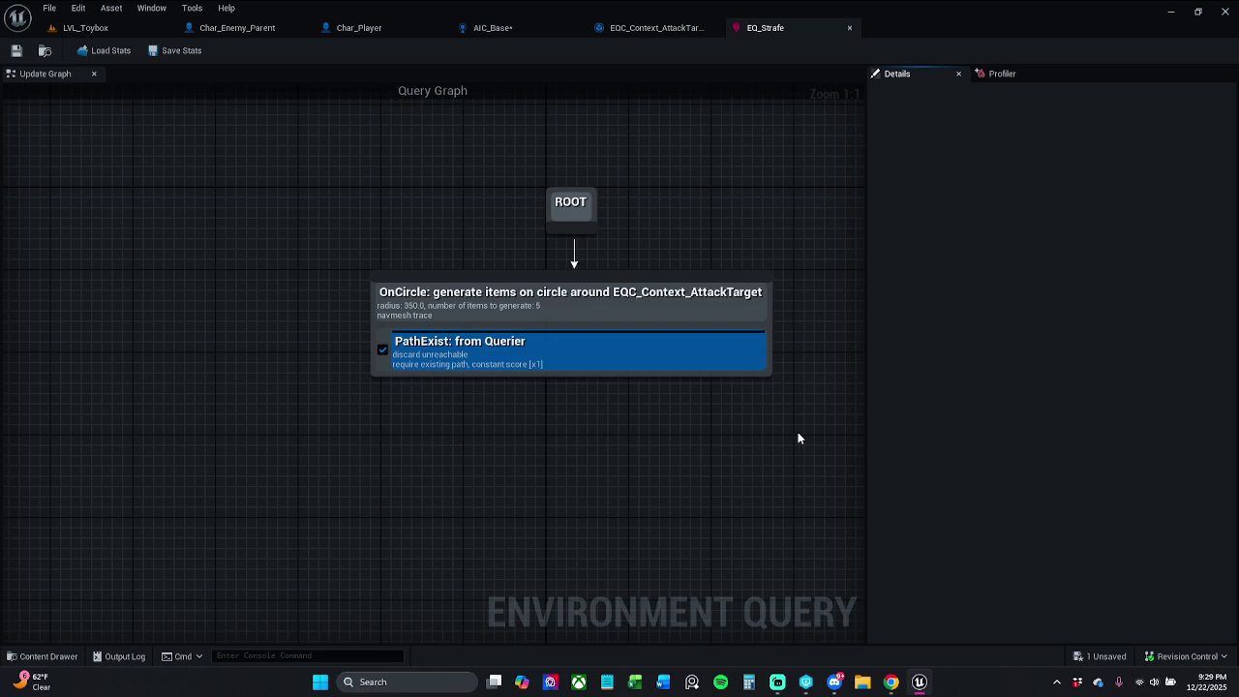
{"action": "key", "text": "alt+Tab"}
Save the AIC_Base blueprint, confirming the check-out
{"action": "left_click", "coordinate": [544, 41]}
{"action": "left_click", "coordinate": [541, 31]}
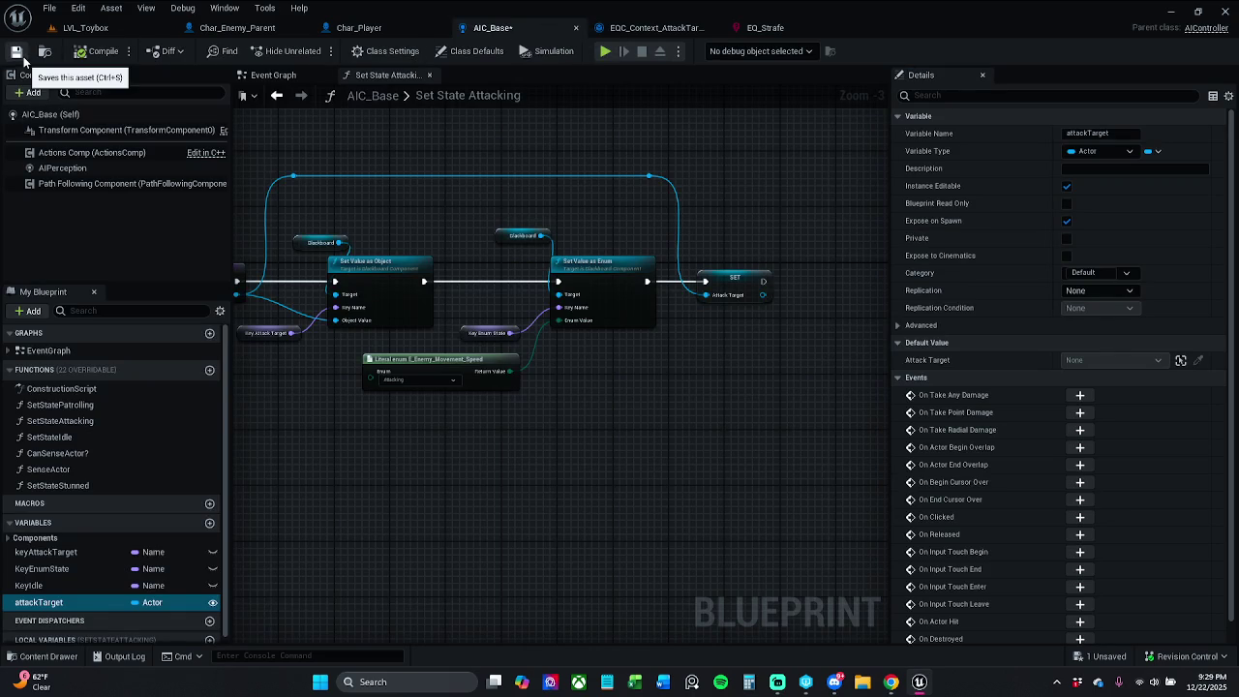
{"action": "key", "text": "alt+Tab"}
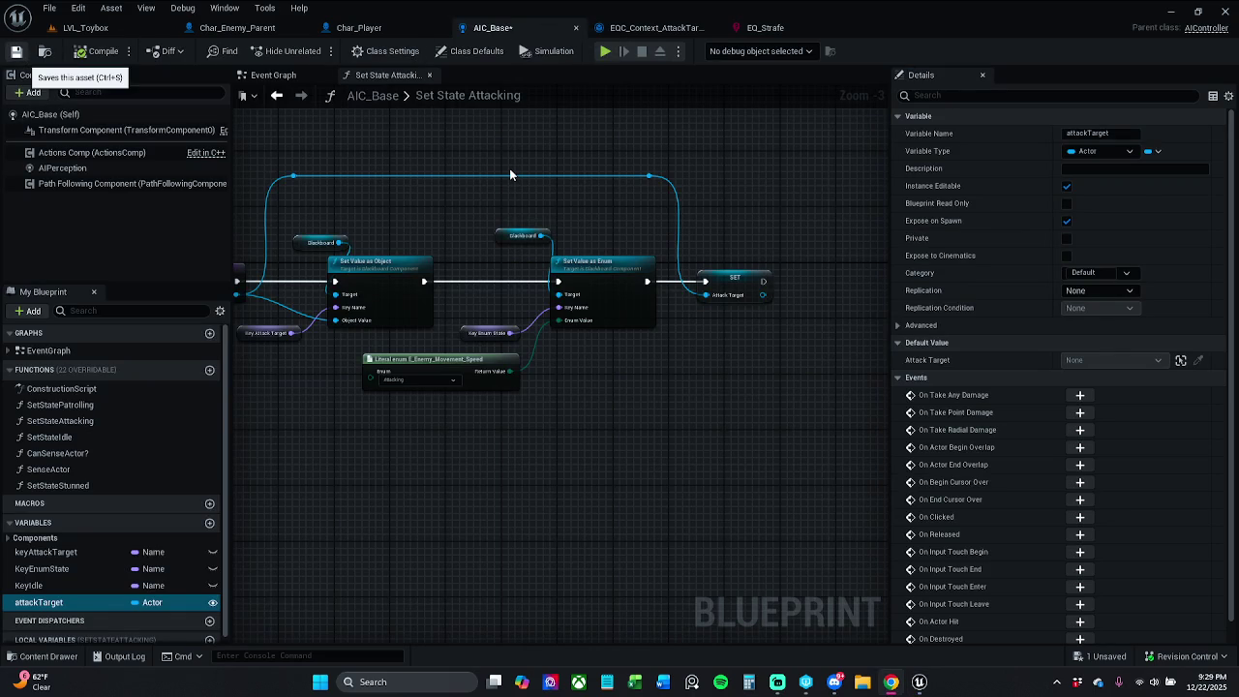
{"action": "key", "text": "ctrl+s"}
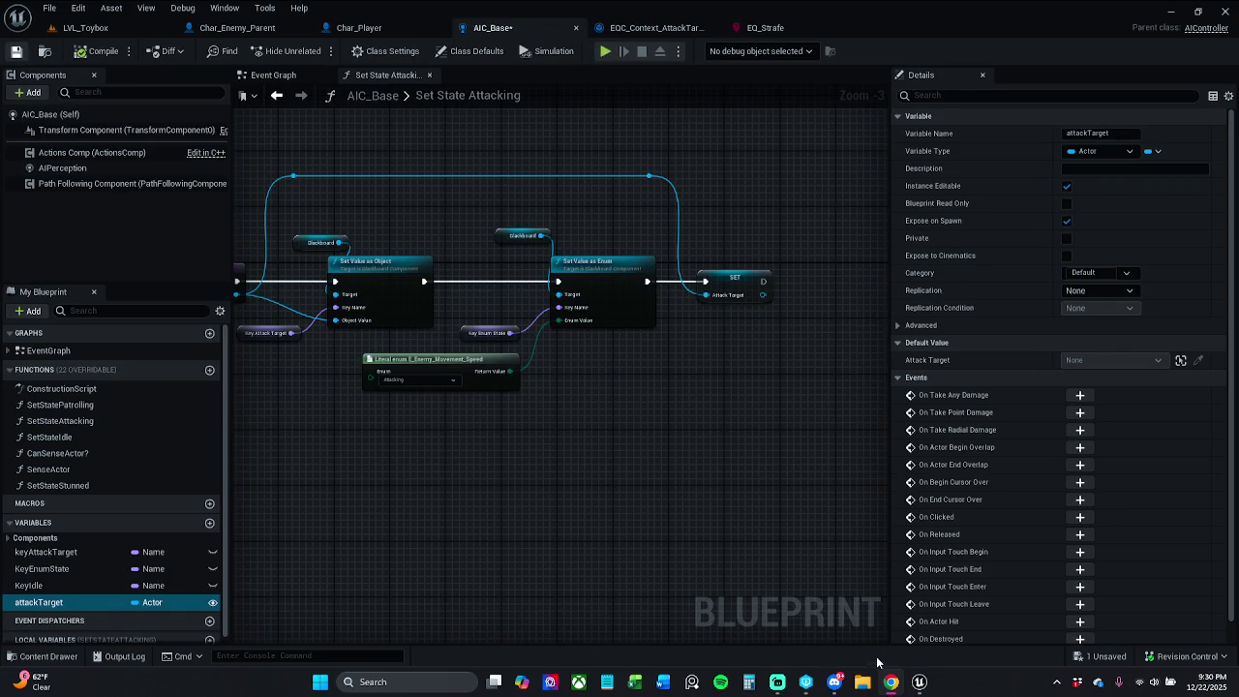
{"action": "left_click", "coordinate": [653, 486]}
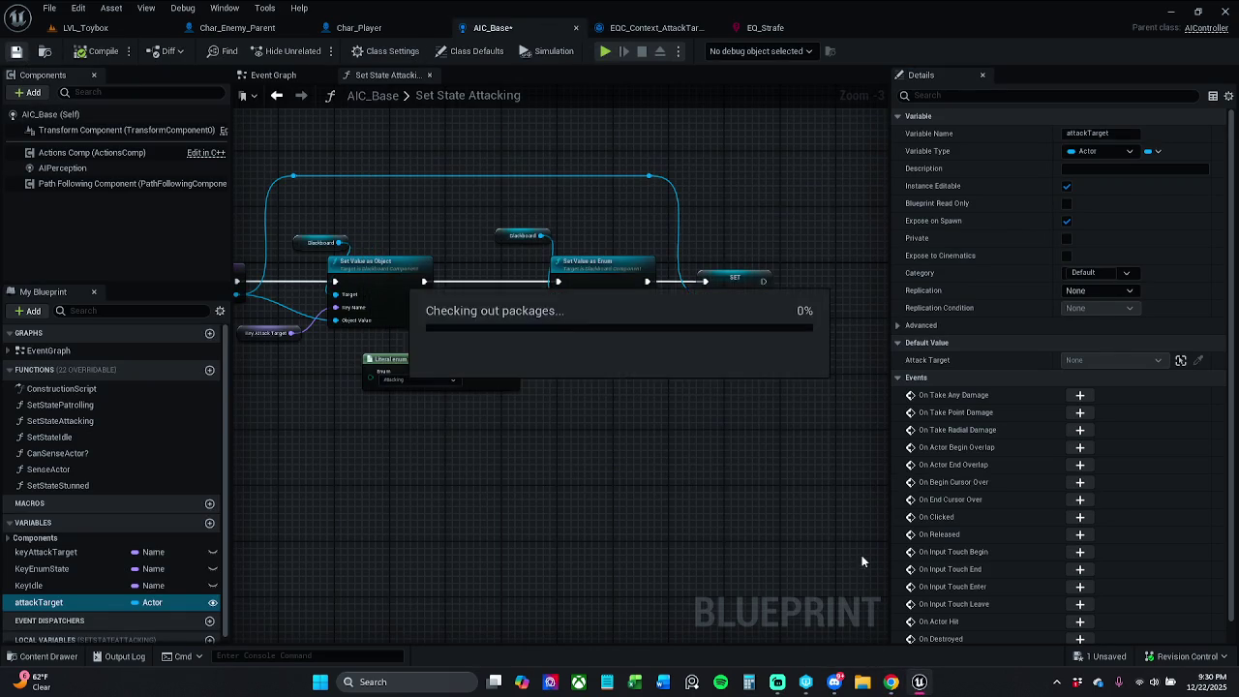
{"action": "mouse_move", "coordinate": [921, 682]}
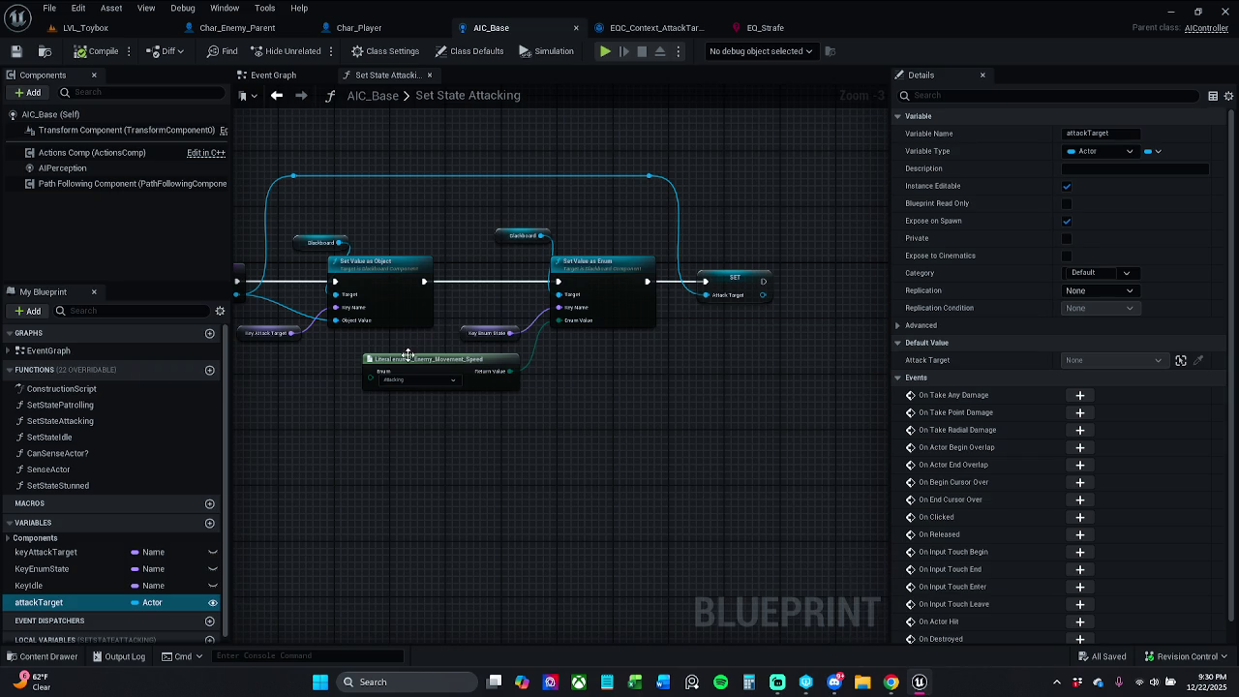
{"action": "double_click", "coordinate": [481, 94]}
{"action": "left_click", "coordinate": [283, 259]}
Open the BT_Enemy behavior tree from the Enemy > BehaviorTree content folder
{"action": "left_click", "coordinate": [41, 655]}
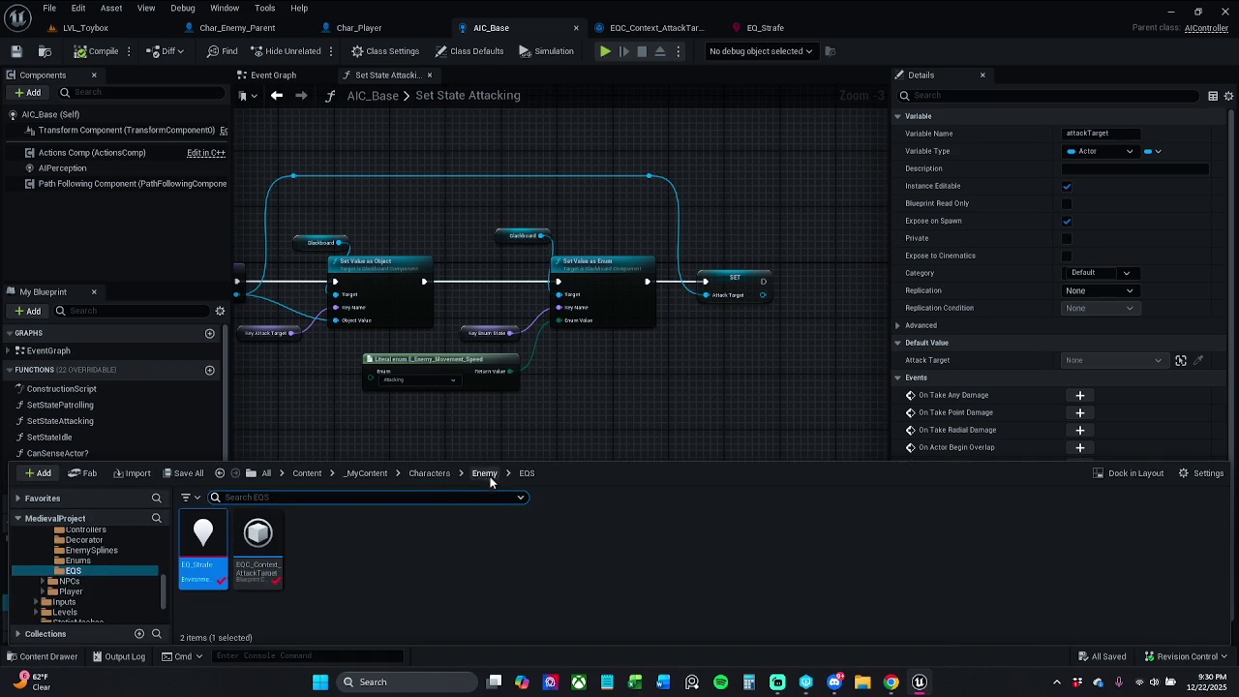
{"action": "left_click", "coordinate": [484, 473]}
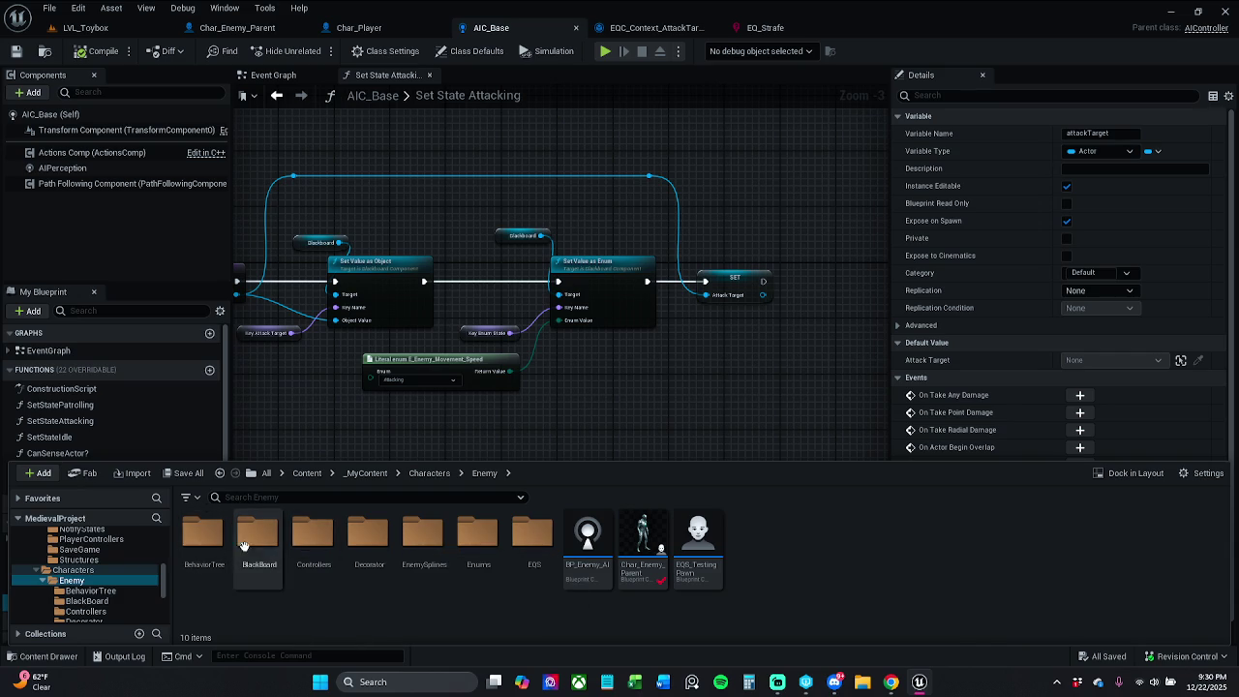
{"action": "double_click", "coordinate": [204, 544]}
{"action": "double_click", "coordinate": [203, 543]}
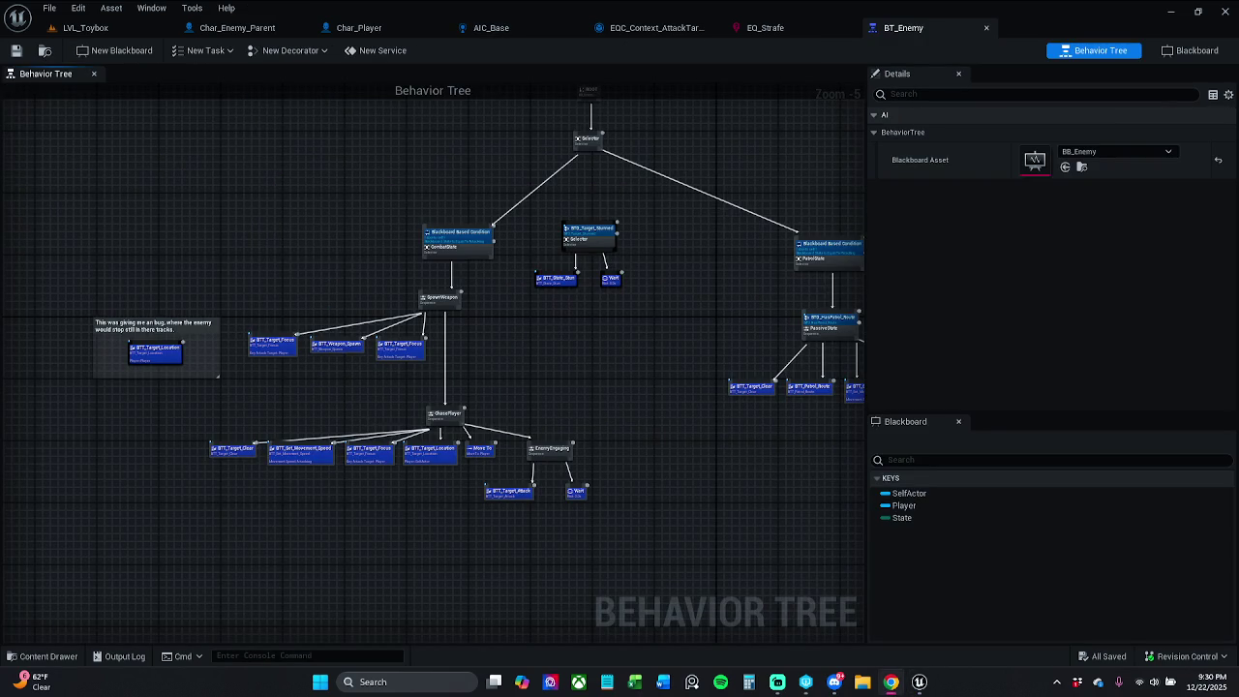
Zoom into BT_Enemy's graph and nudge the SpawnWeapon sequence node up-left, leaving it deselected
{"action": "left_click_drag", "start_coordinate": [578, 336], "coordinate": [620, 304]}
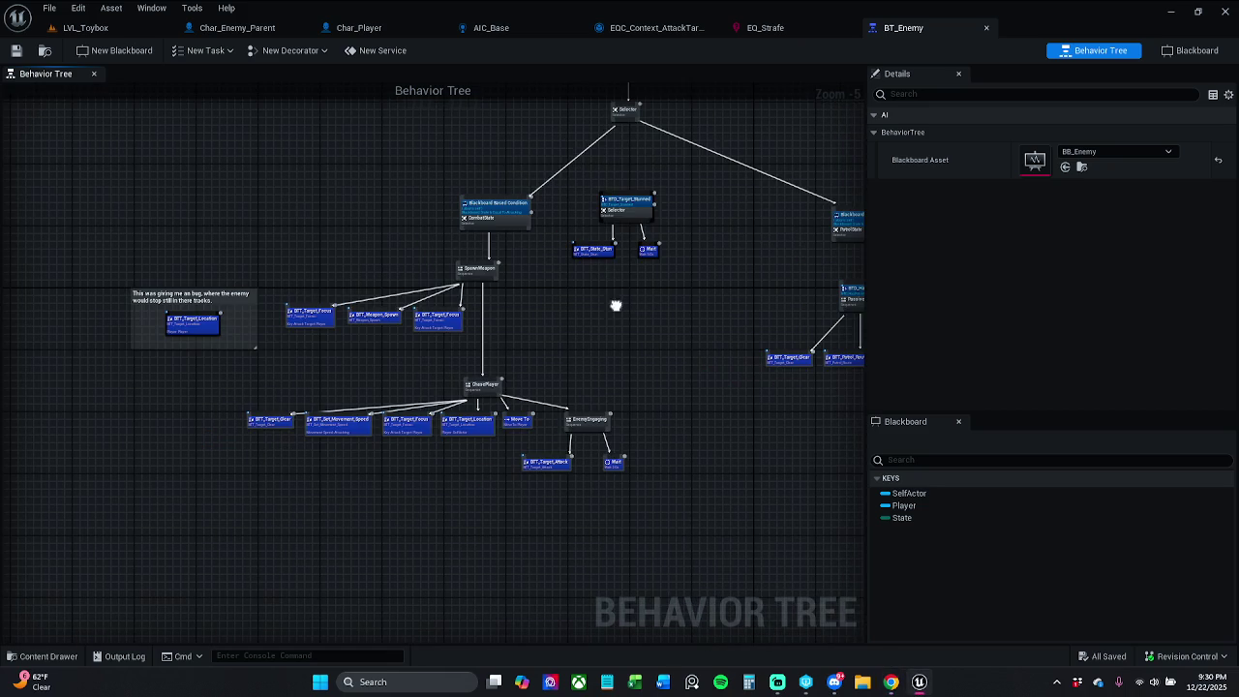
{"action": "scroll", "coordinate": [499, 323], "scroll_direction": "up", "scroll_amount": 2}
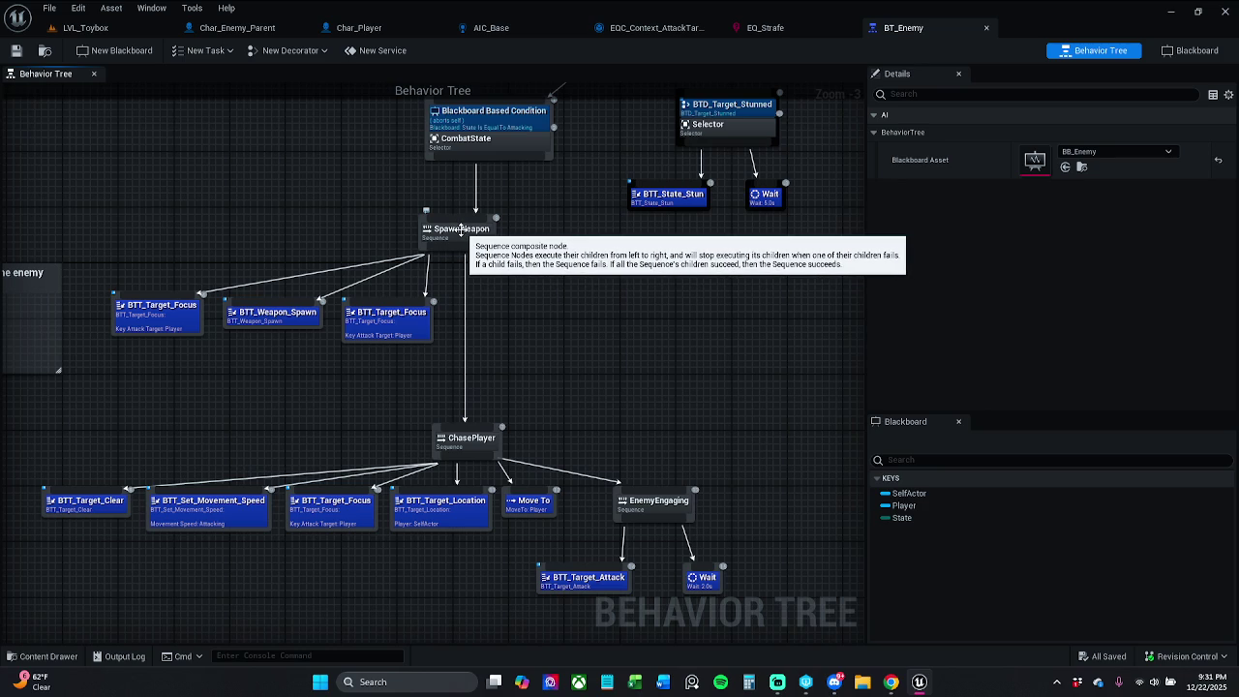
{"action": "left_click_drag", "start_coordinate": [461, 230], "coordinate": [448, 228]}
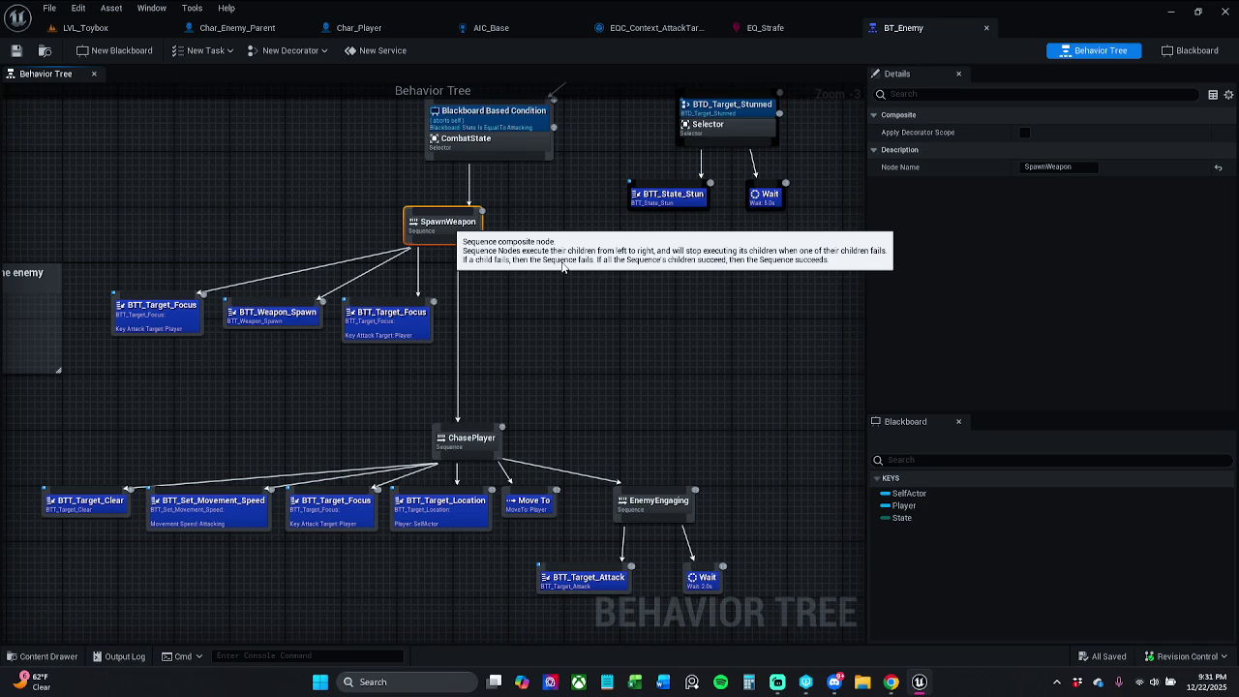
{"action": "left_click", "coordinate": [562, 267]}
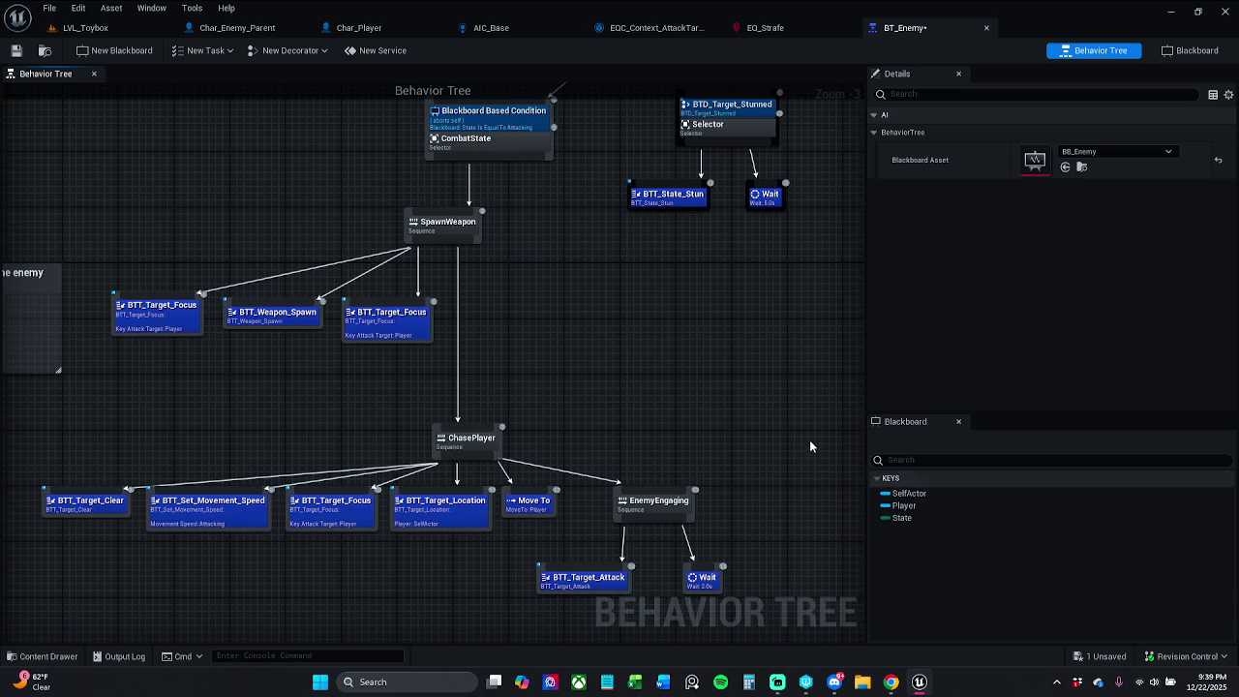
Pan the BT_Enemy graph slightly to review the CombatState, SpawnWeapon and ChasePlayer nodes
{"action": "left_click_drag", "start_coordinate": [765, 504], "coordinate": [746, 493]}
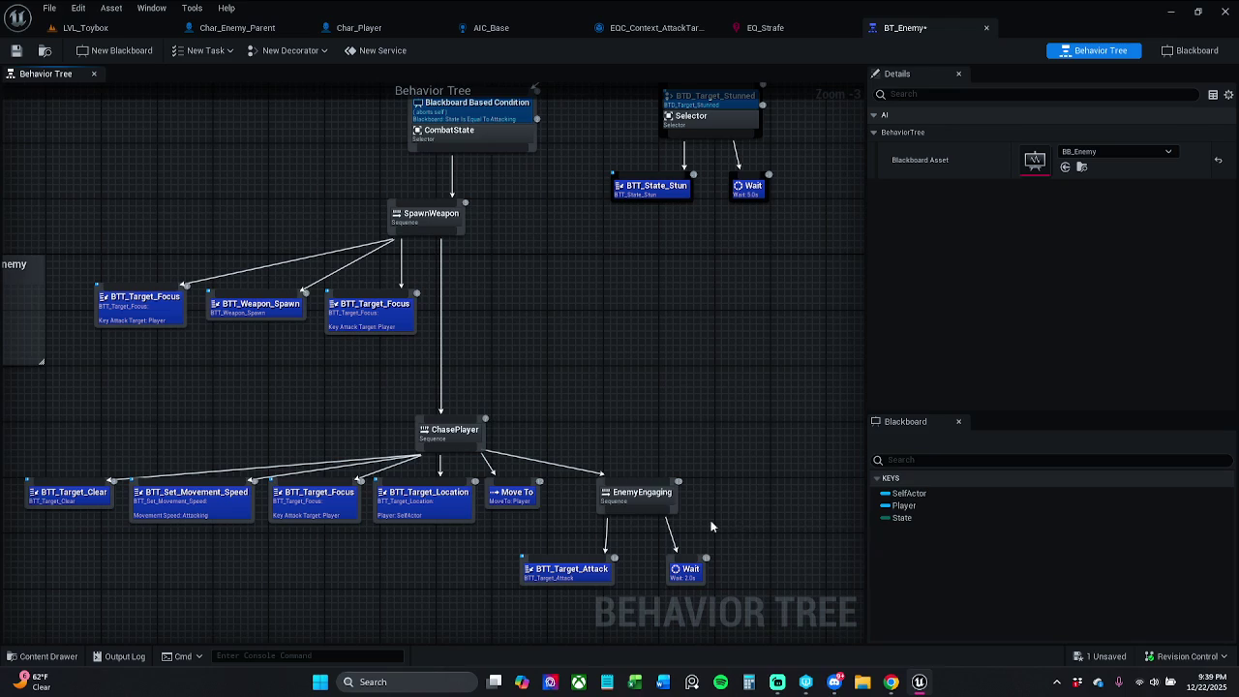